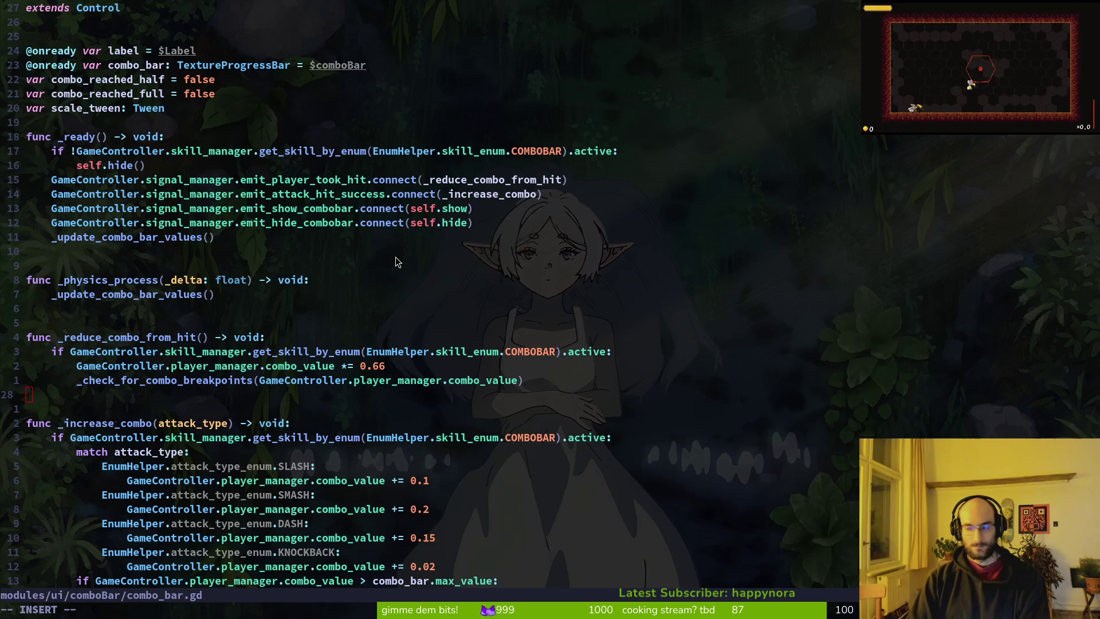
- Launch pollinateOrDie in debug mode and start playing from the title menu
key(alt+Tab)
key(F5)
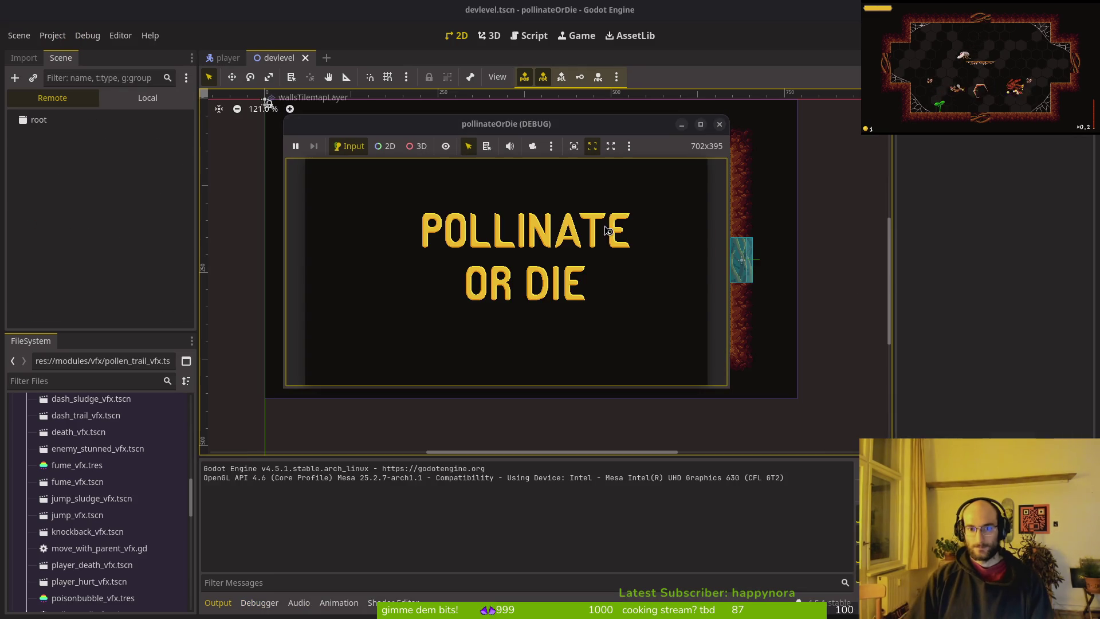
double_click(493, 132)
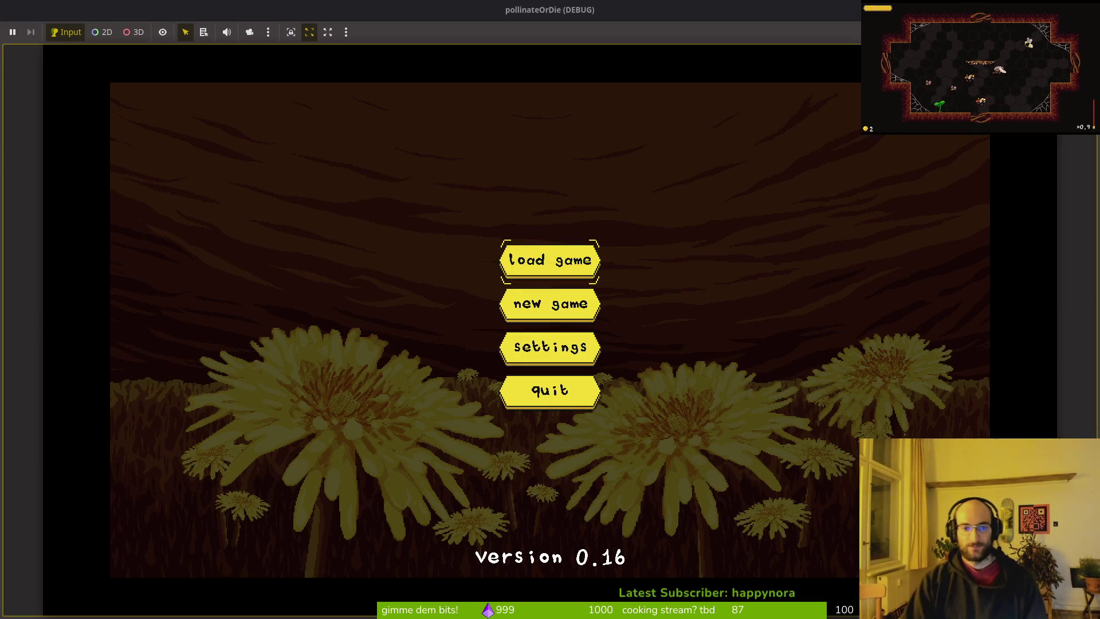
click(550, 258)
key(super+Down)
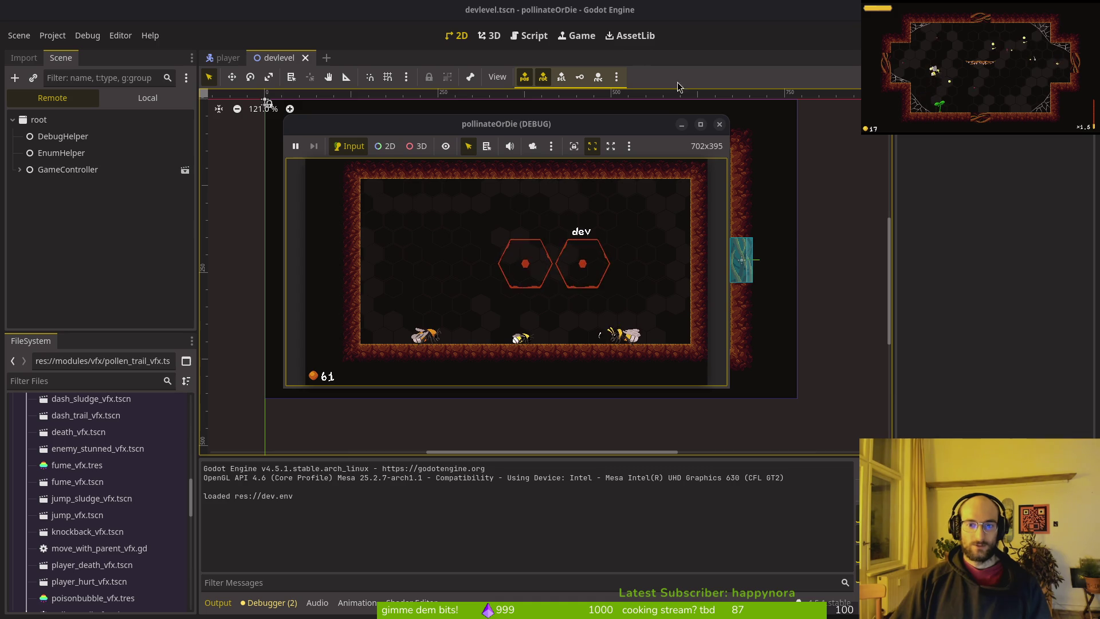
key(F5)
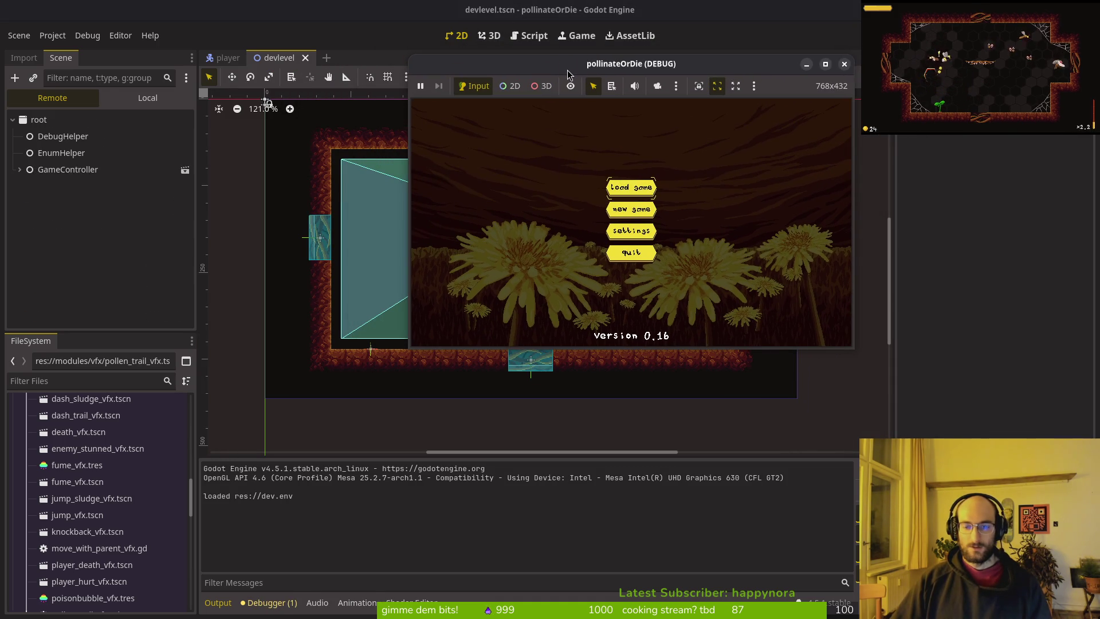
key(Return)
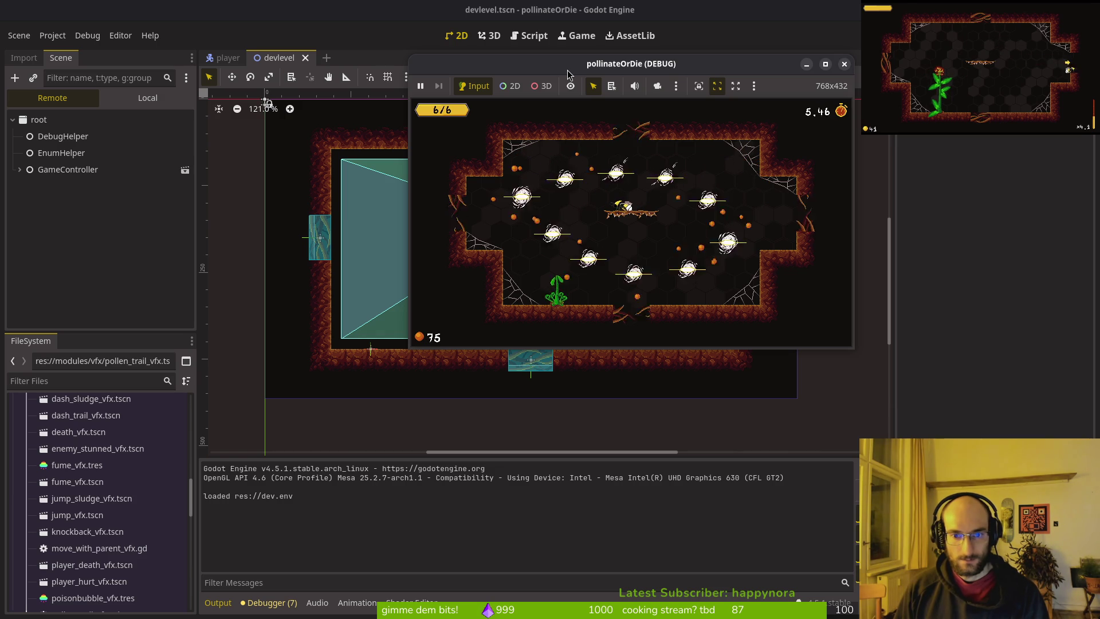
- Step through the in-game settings' Debugging toggles, then resume play
key(Escape)
key(Return)
key(Right)
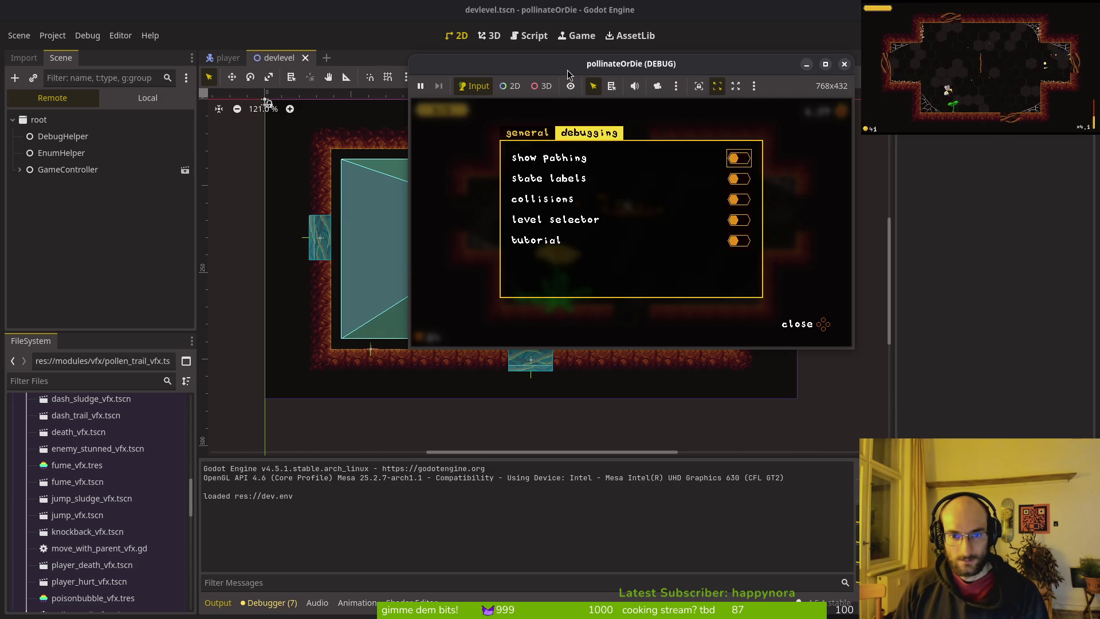
key(Down)
key(Escape)
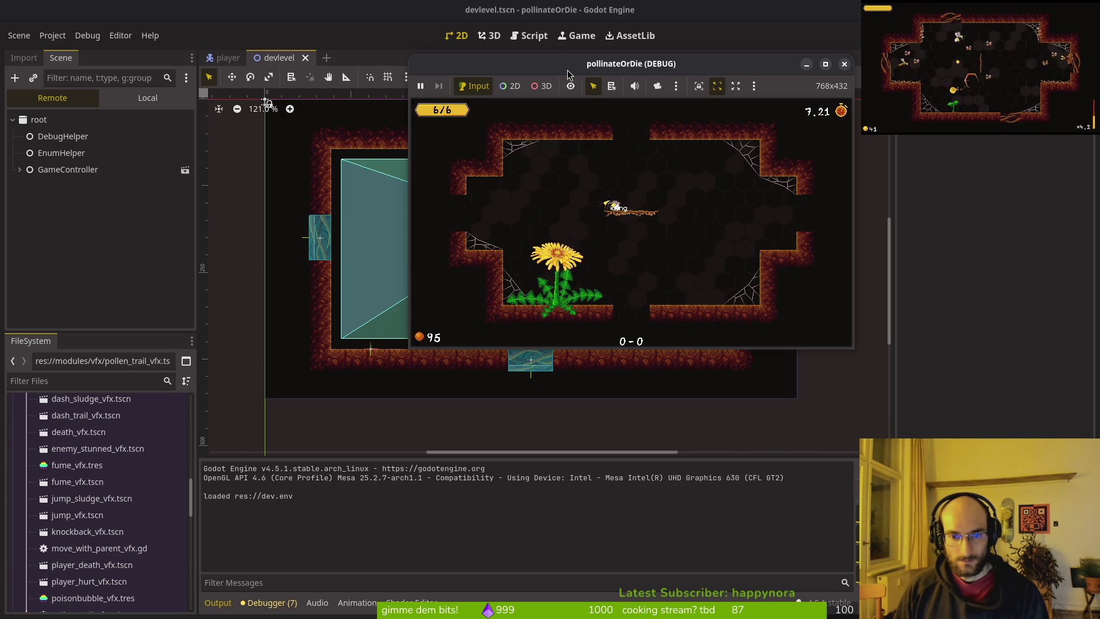
- Make the bee smash twice, drop off the platform, and fly back onto it
key(Down)
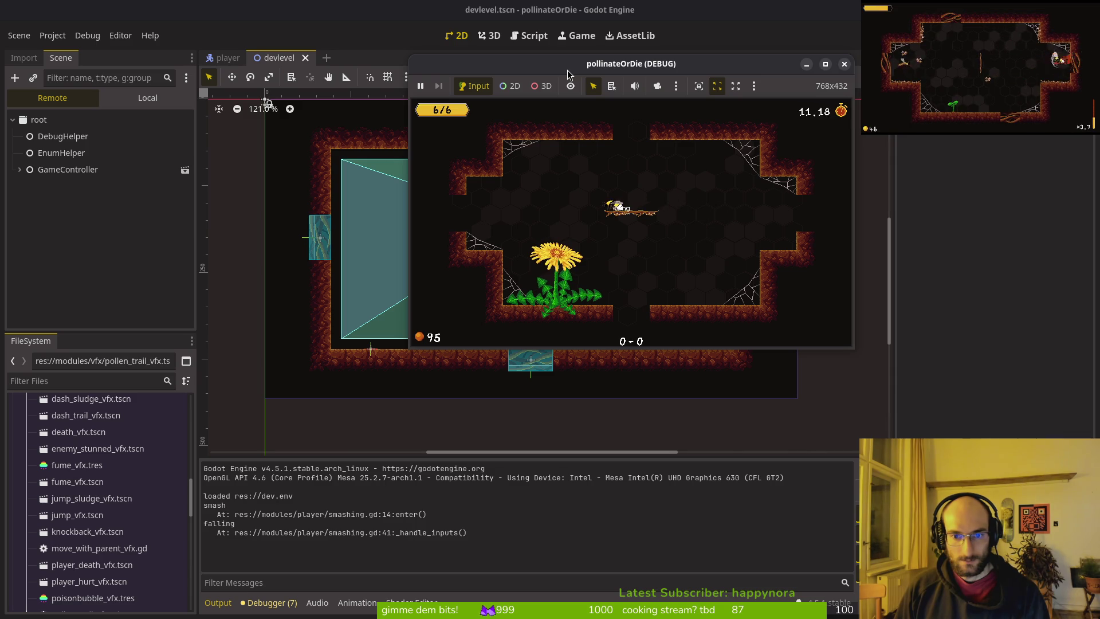
key(Down)
key(space)
key(Left)
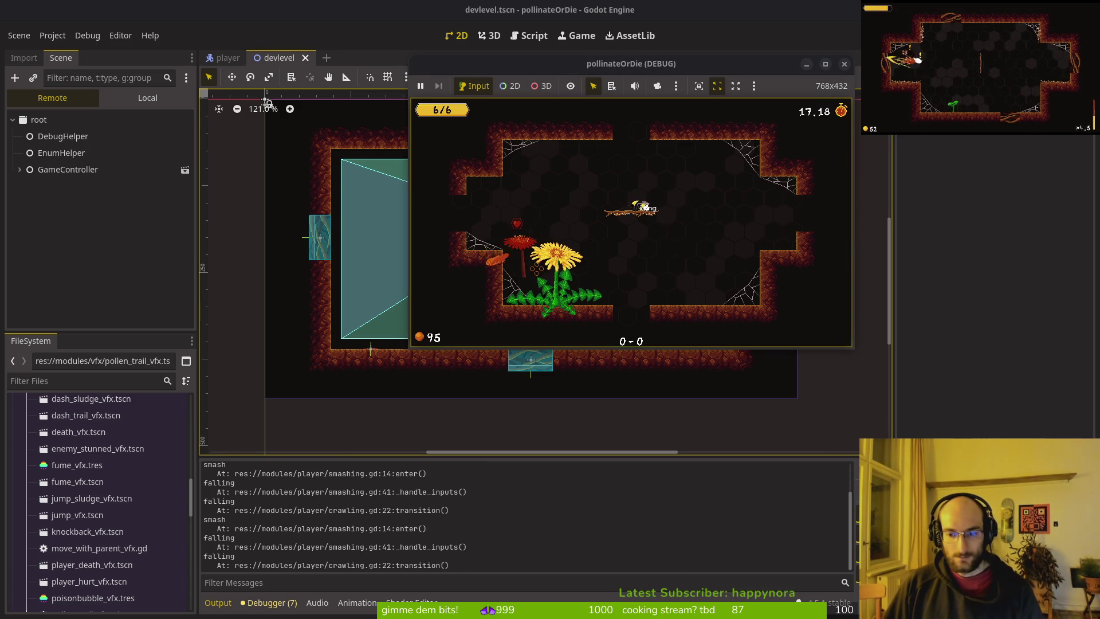
- Open modules/player/crawling.gd in Neovim via a 'crawling' file search, then return to Godot
key(alt+Tab)
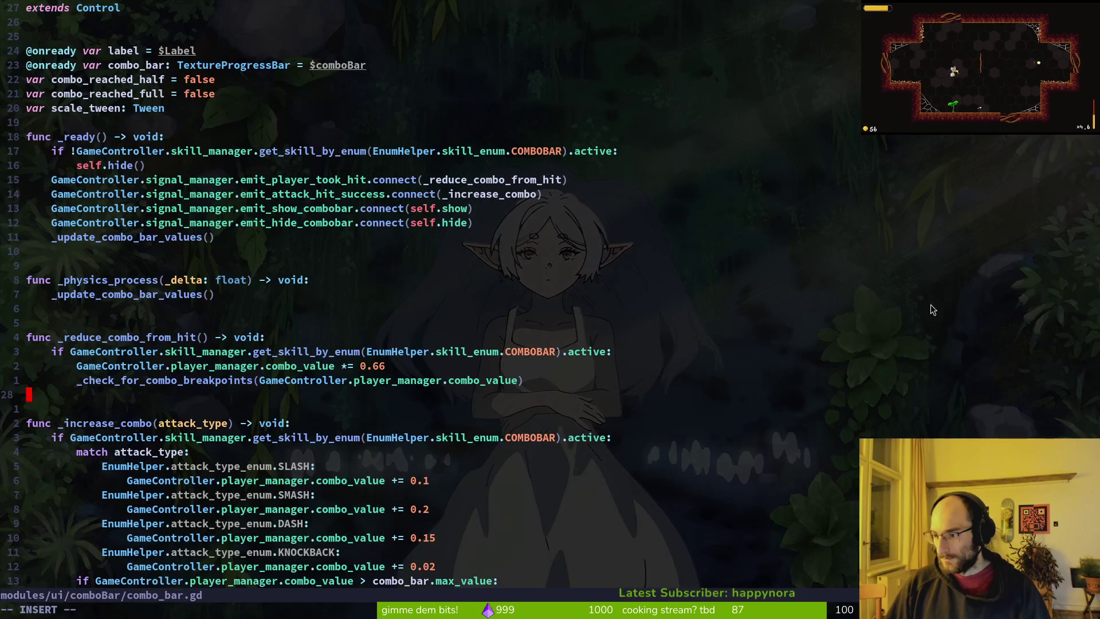
key(i)
key(ctrl+p)
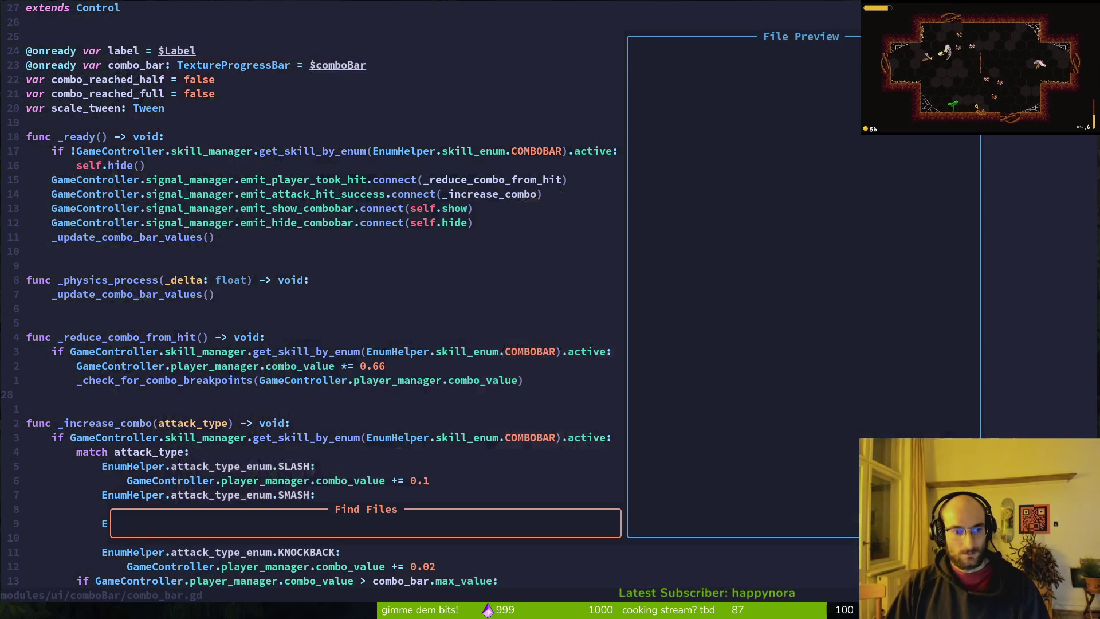
text(crawling)
key(Return)
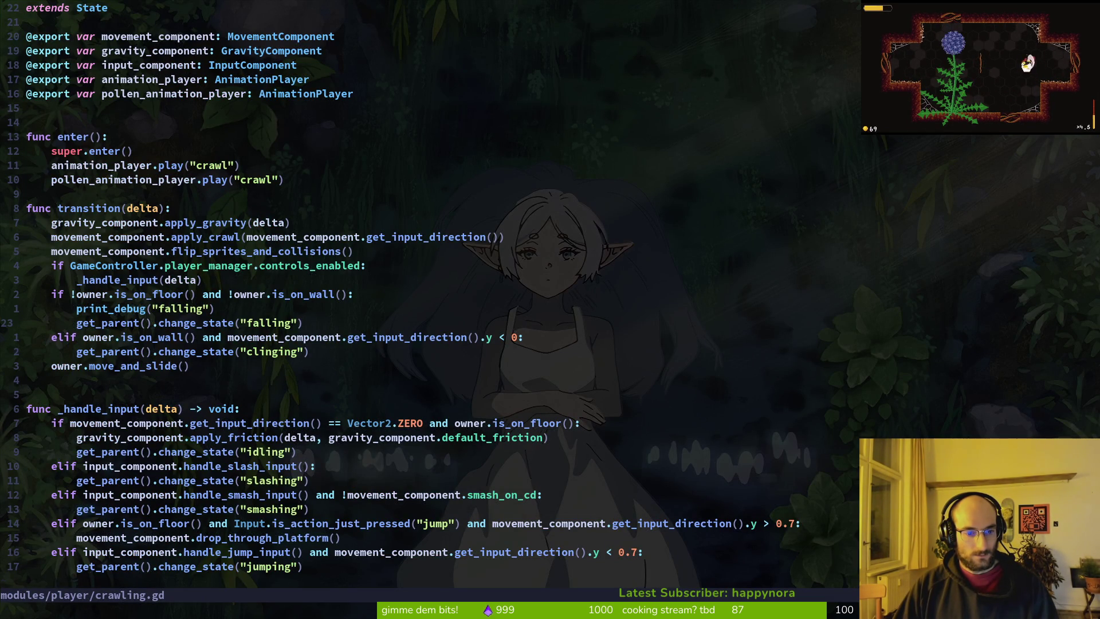
key(alt+Tab)
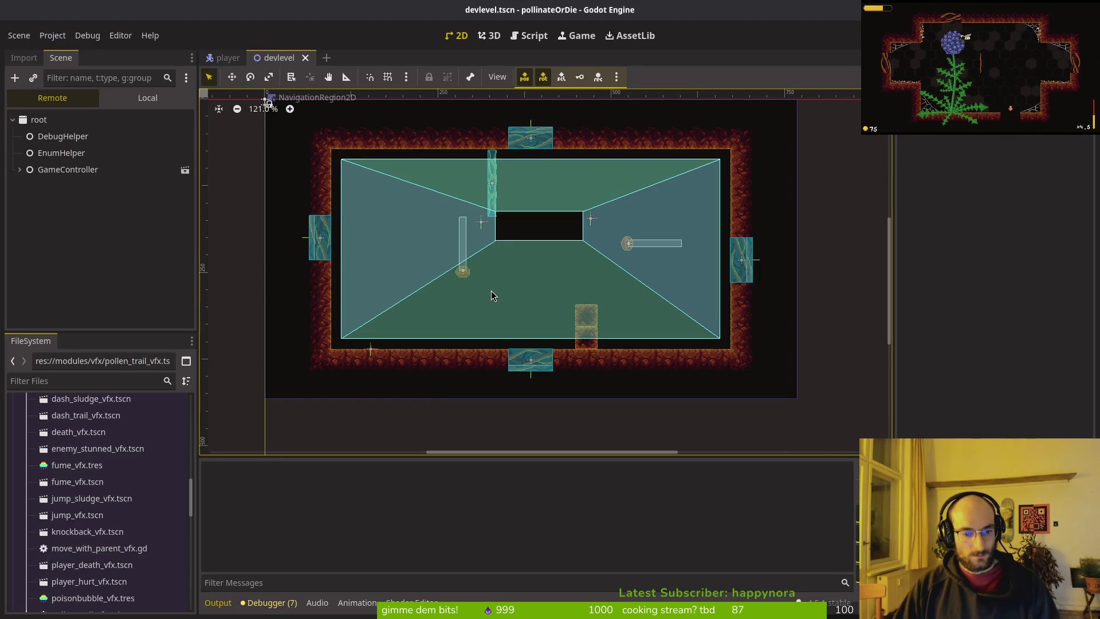
- Bring the running game forward and make the bee smash and fall off the platform
key(alt+Tab)
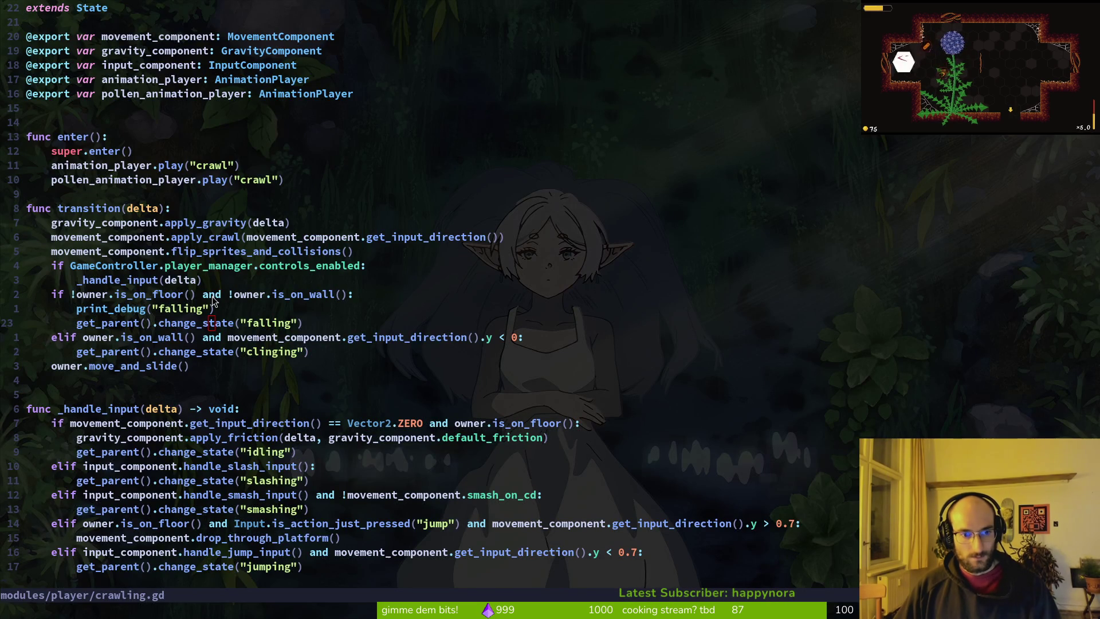
key(alt+Tab)
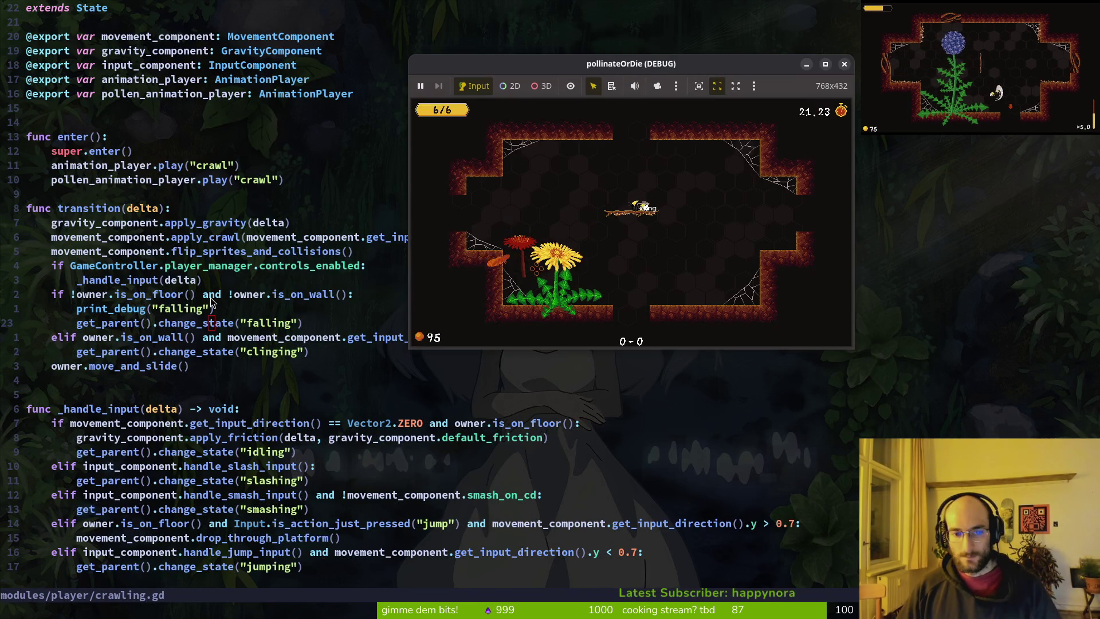
key(alt+Tab)
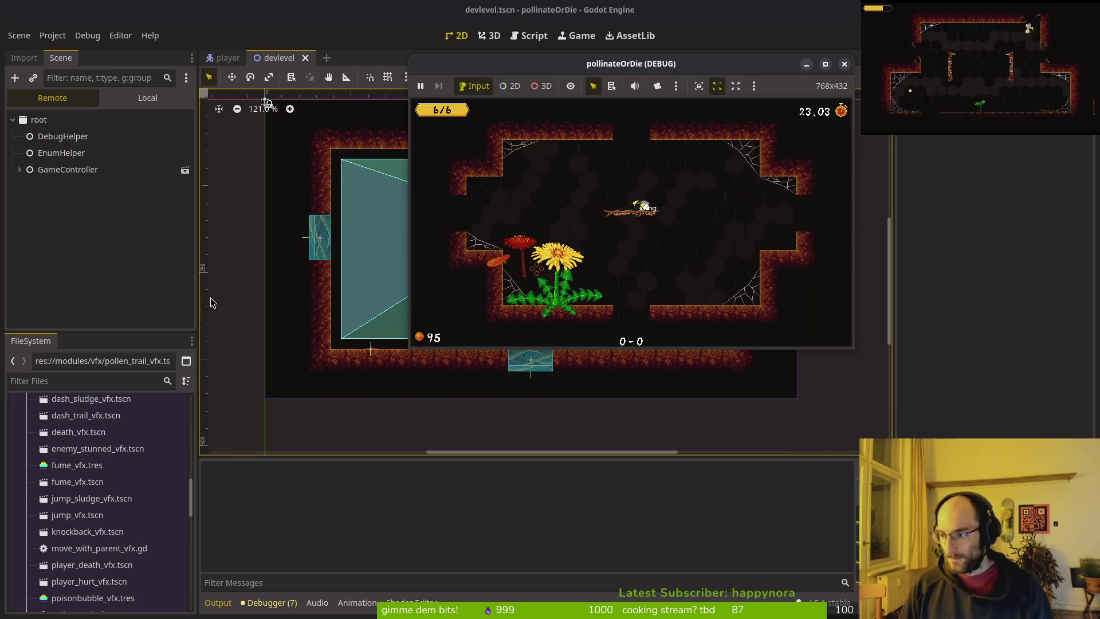
key(Down)
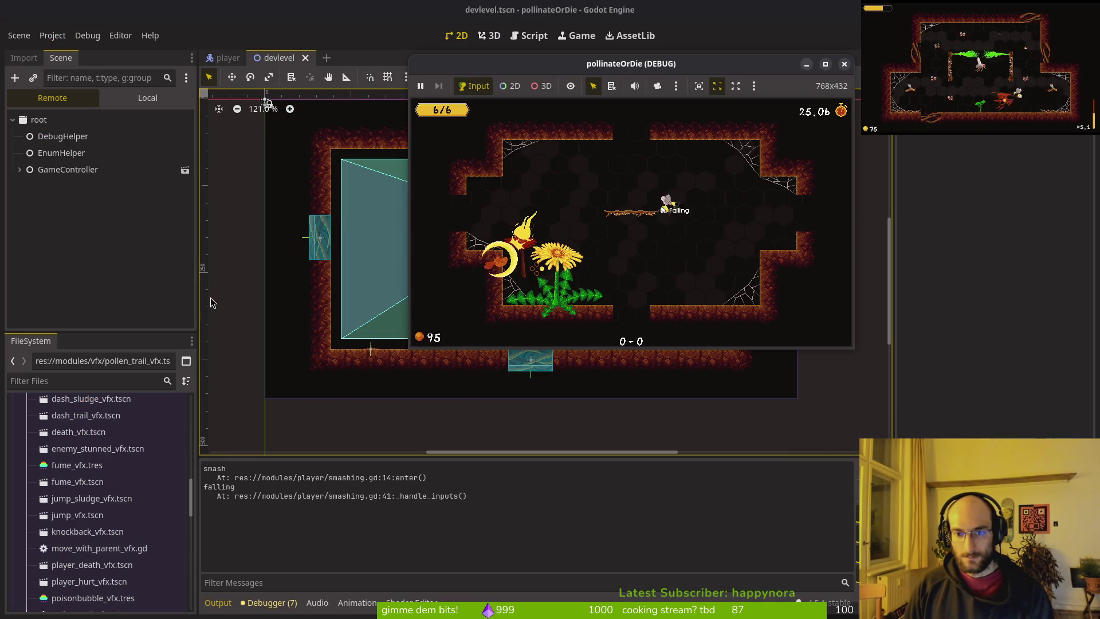
key(Right)
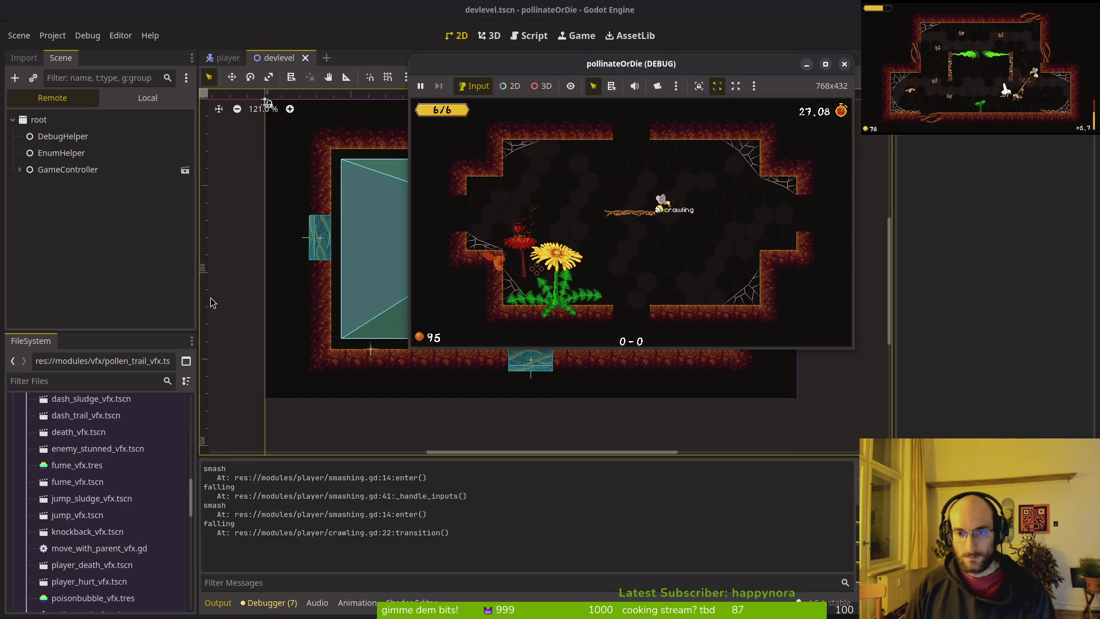
key(Down)
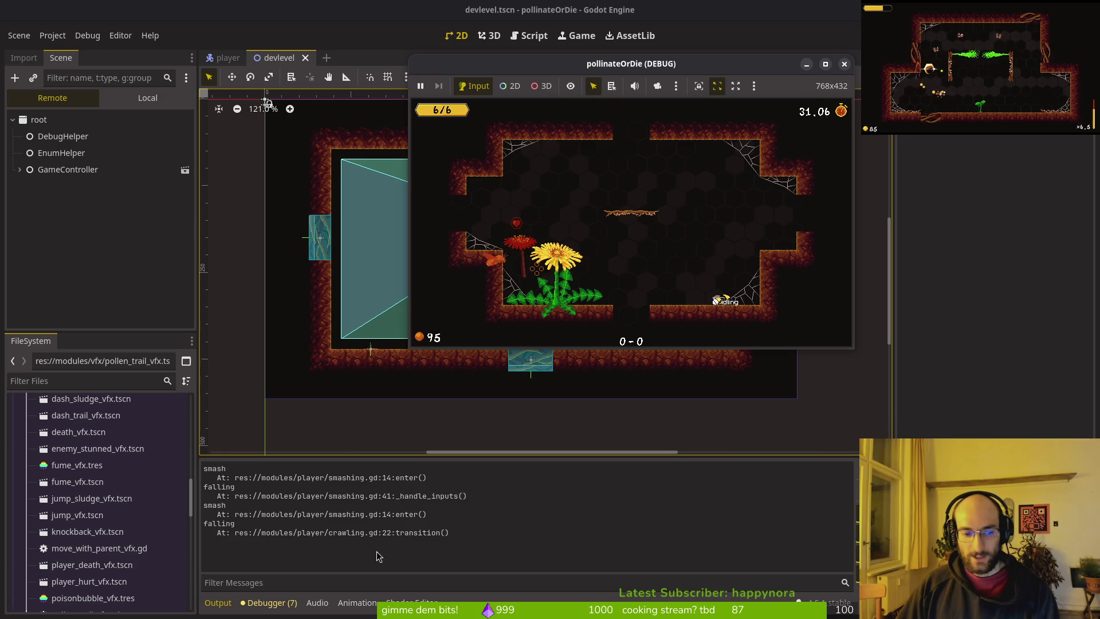
- Focus the game window and make the bee jump and smash left and right
click(711, 293)
key(space)
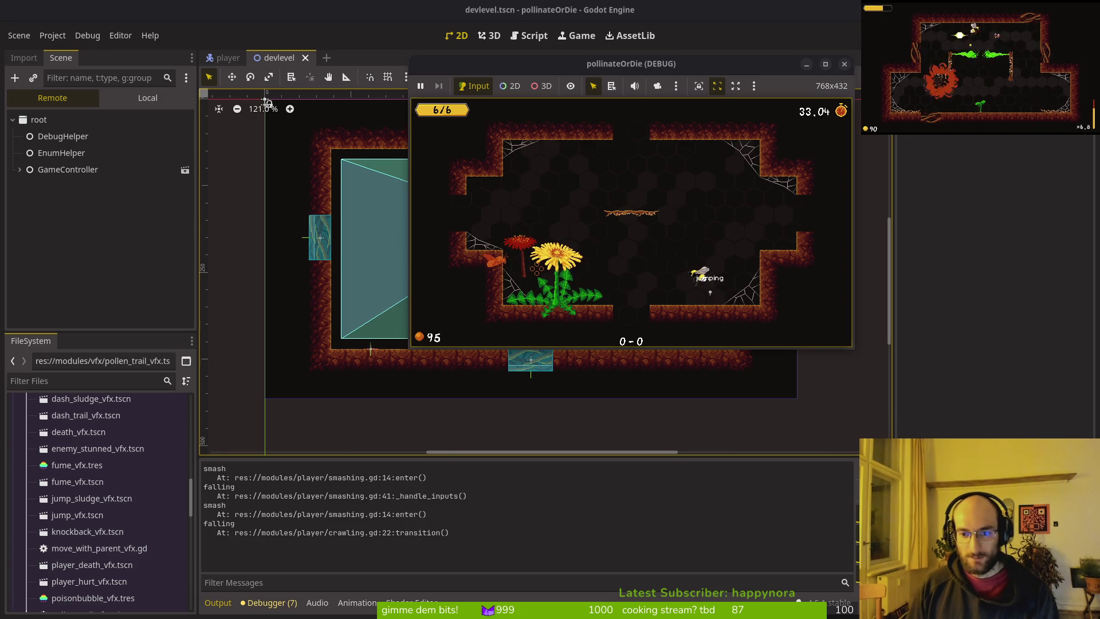
key(Down)
key(space)
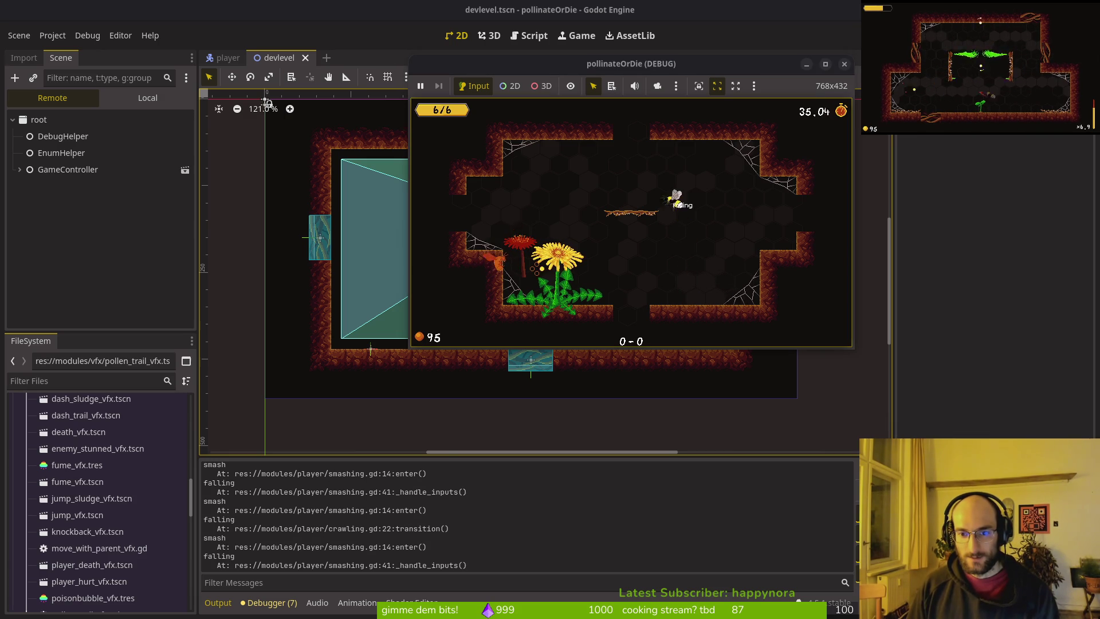
- Restart the game and test double jumps, hops and smashes near the flower
key(F5)
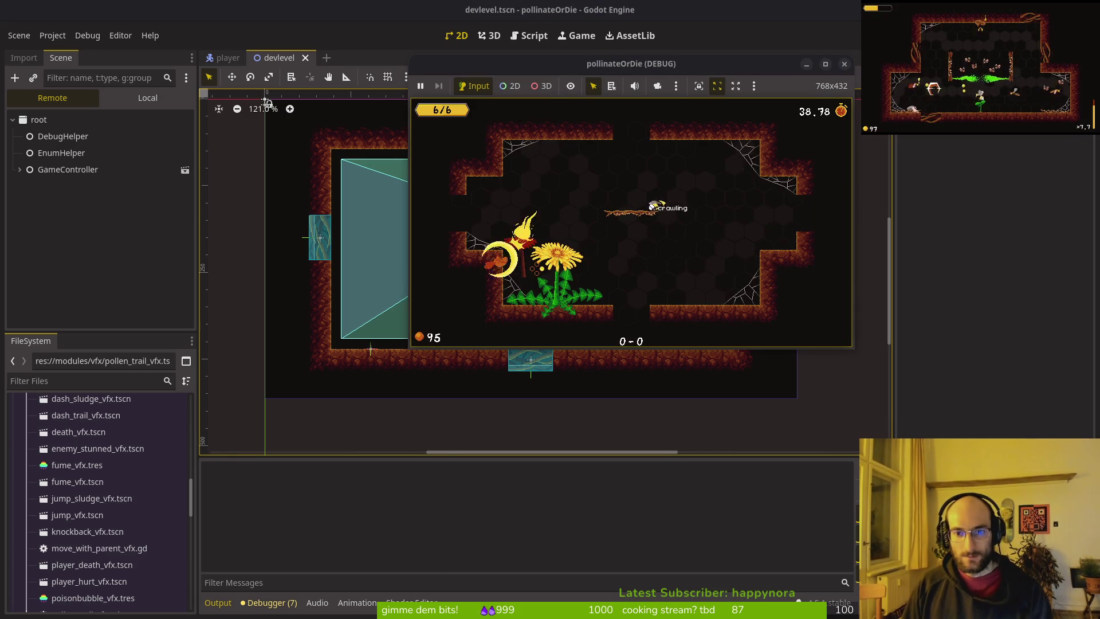
key(space)
key(space)
key(space)
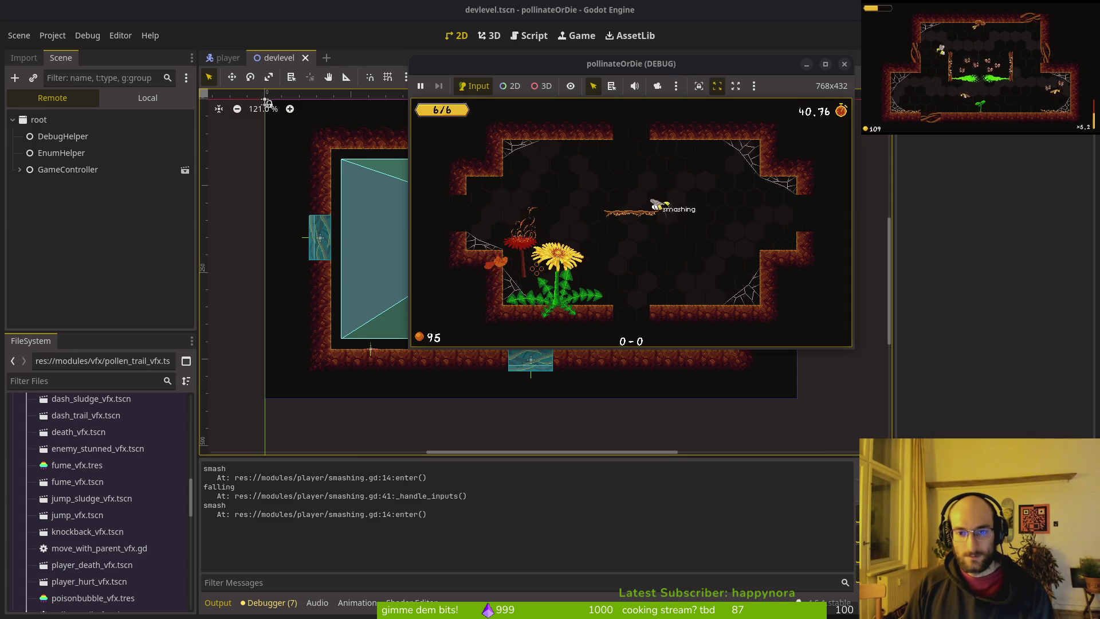
key(space)
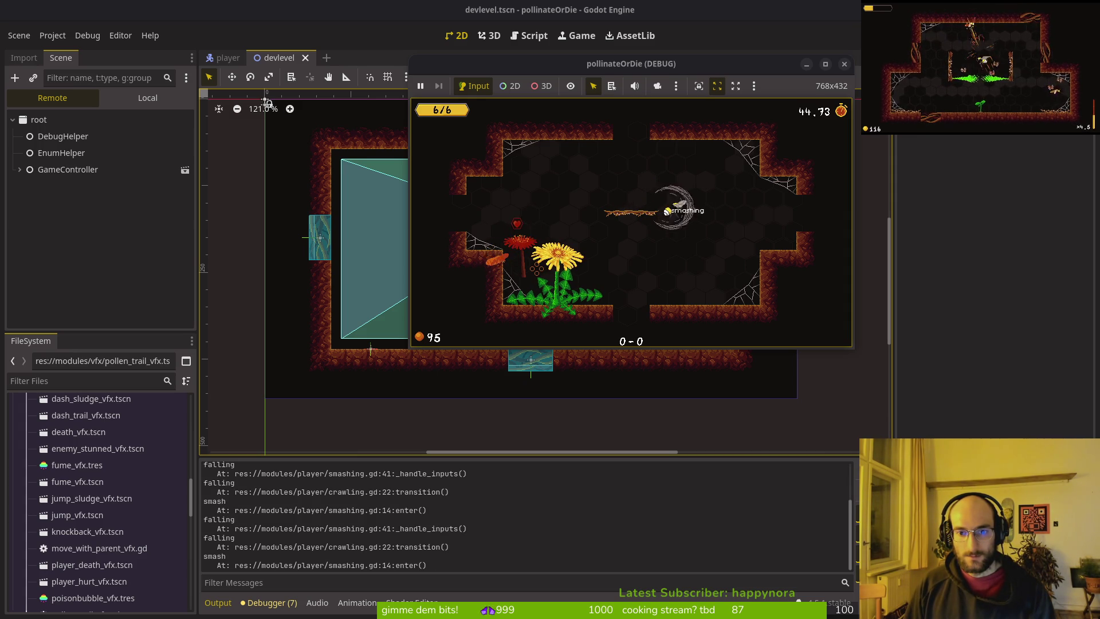
key(space)
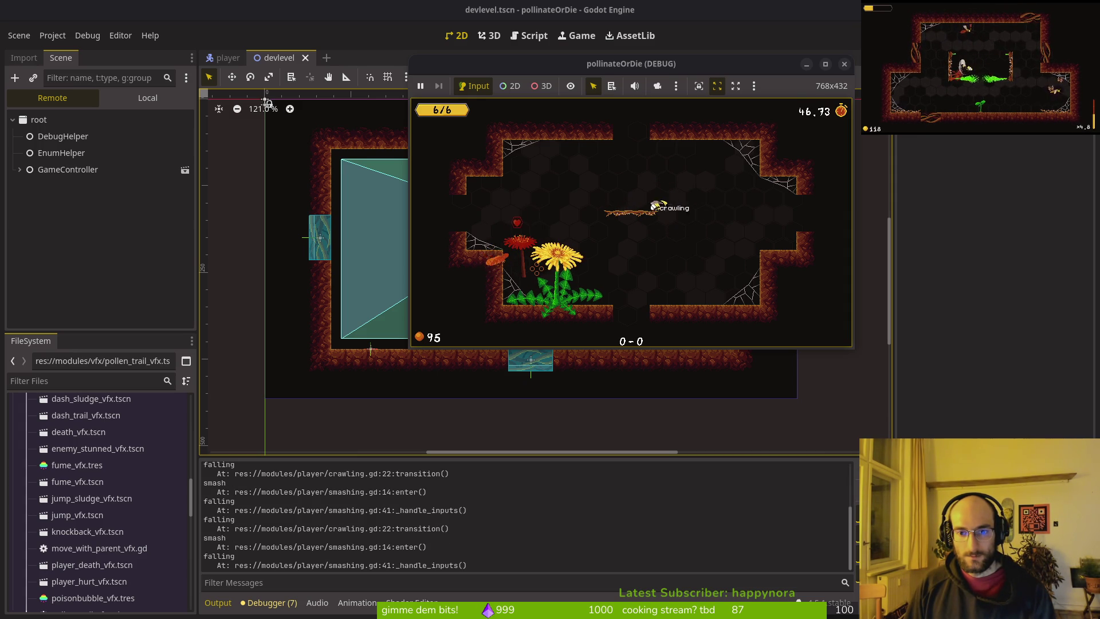
key(space)
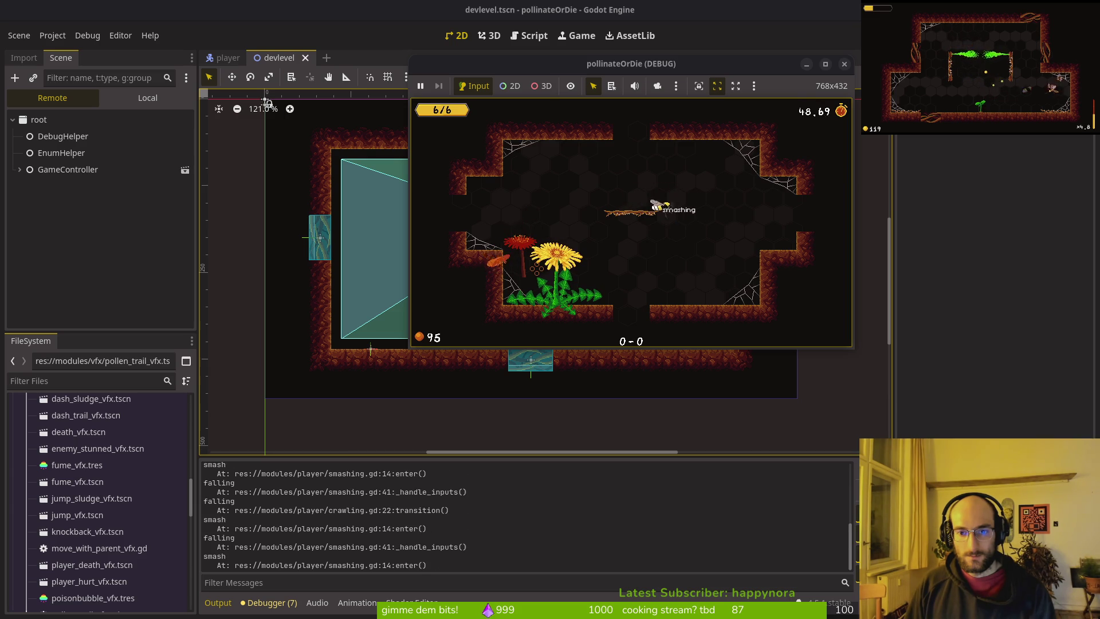
key(space)
key(space)
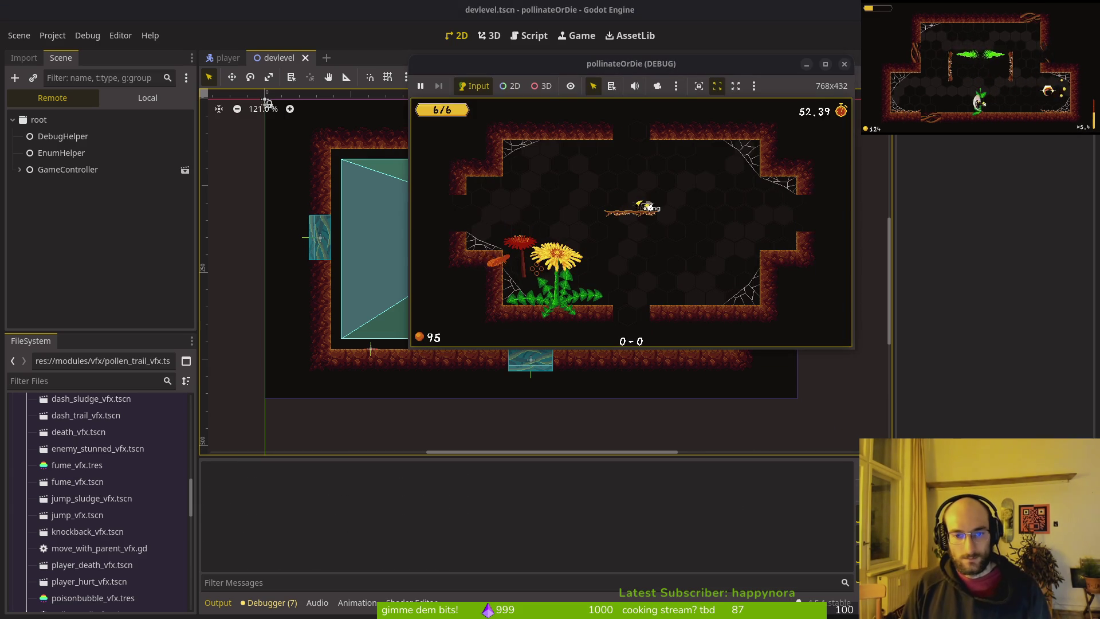
key(space)
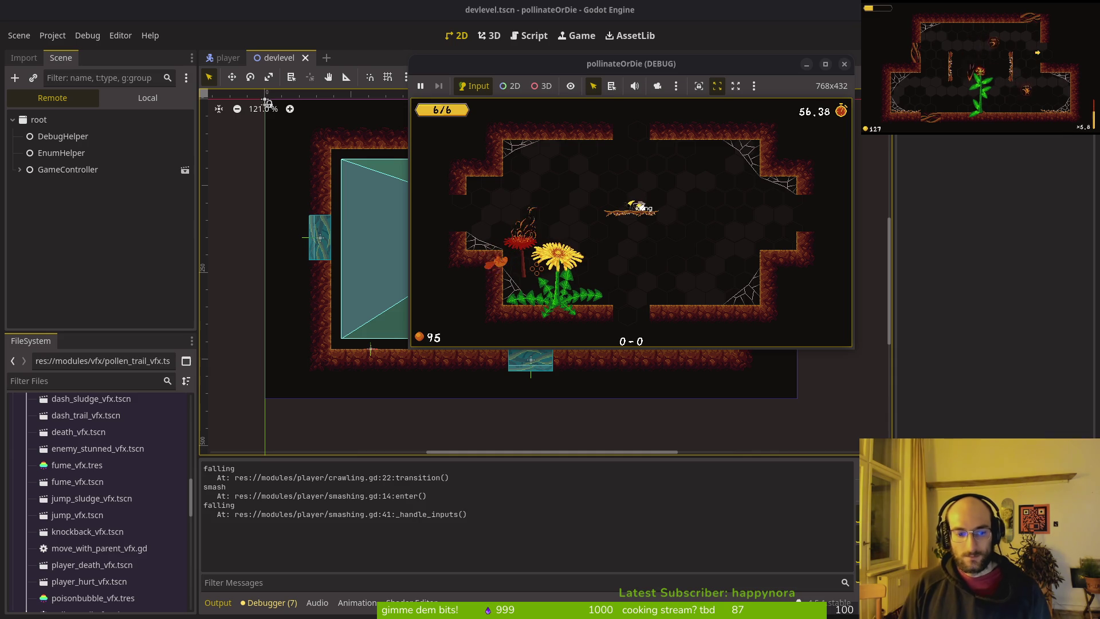
- Stop the game and open smashing.gd in Neovim via a 'smash' file search
key(F8)
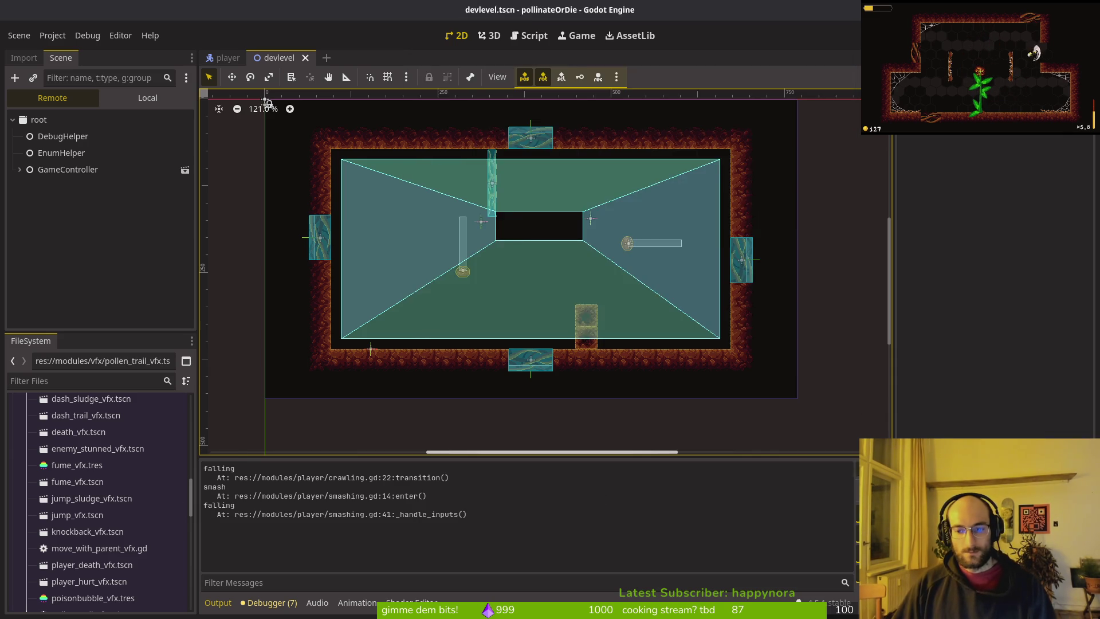
key(F5)
key(alt+Tab)
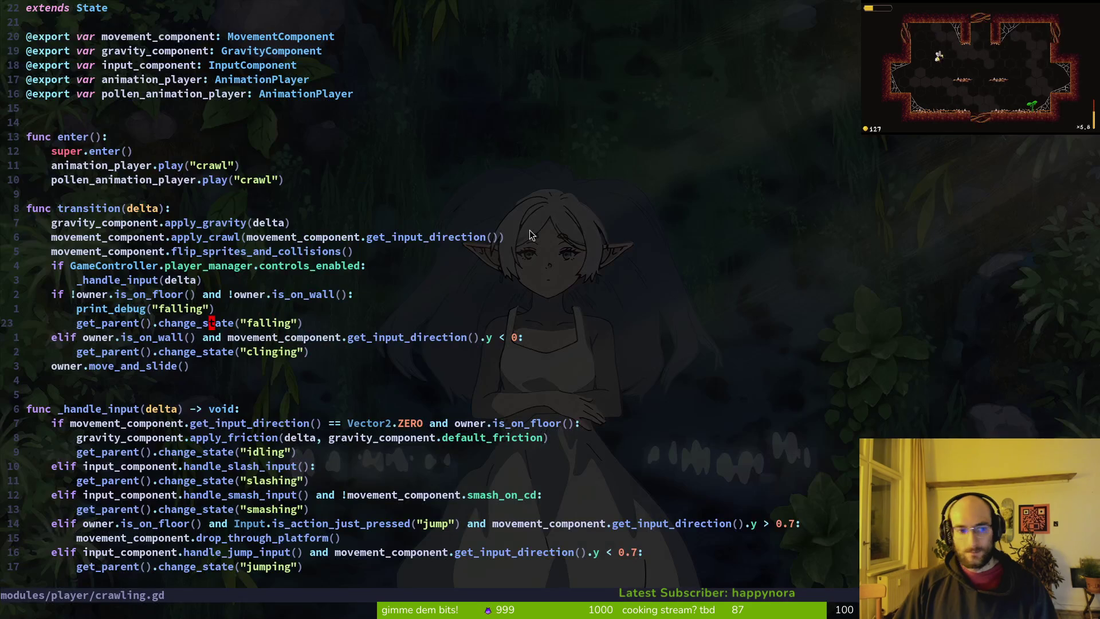
key(space)
key(f)
key(f)
text(smash)
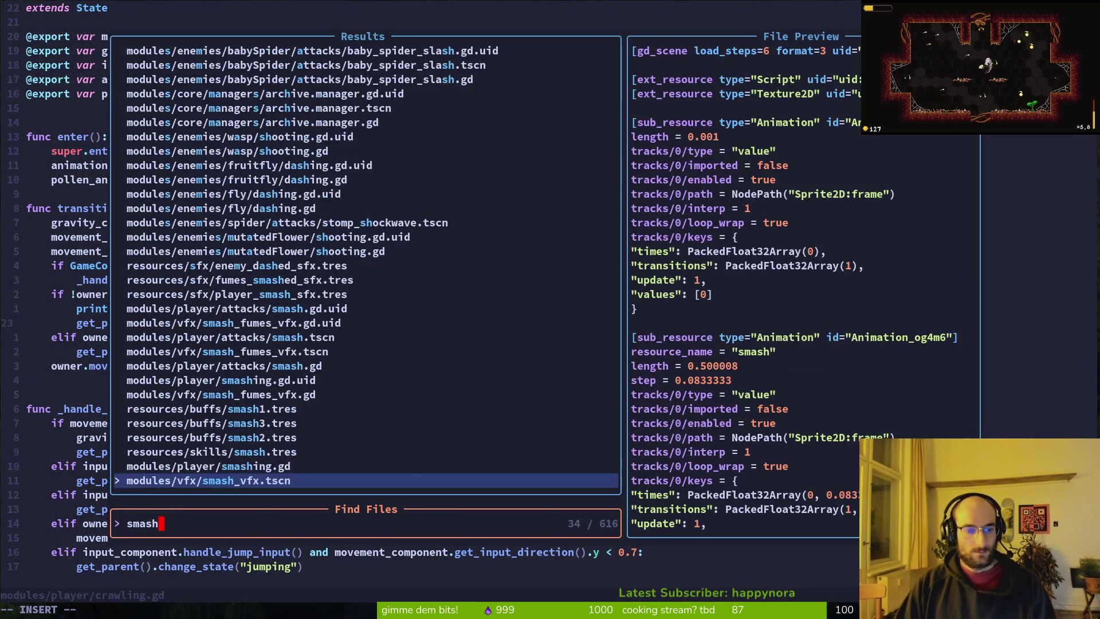
key(Up)
key(Return)
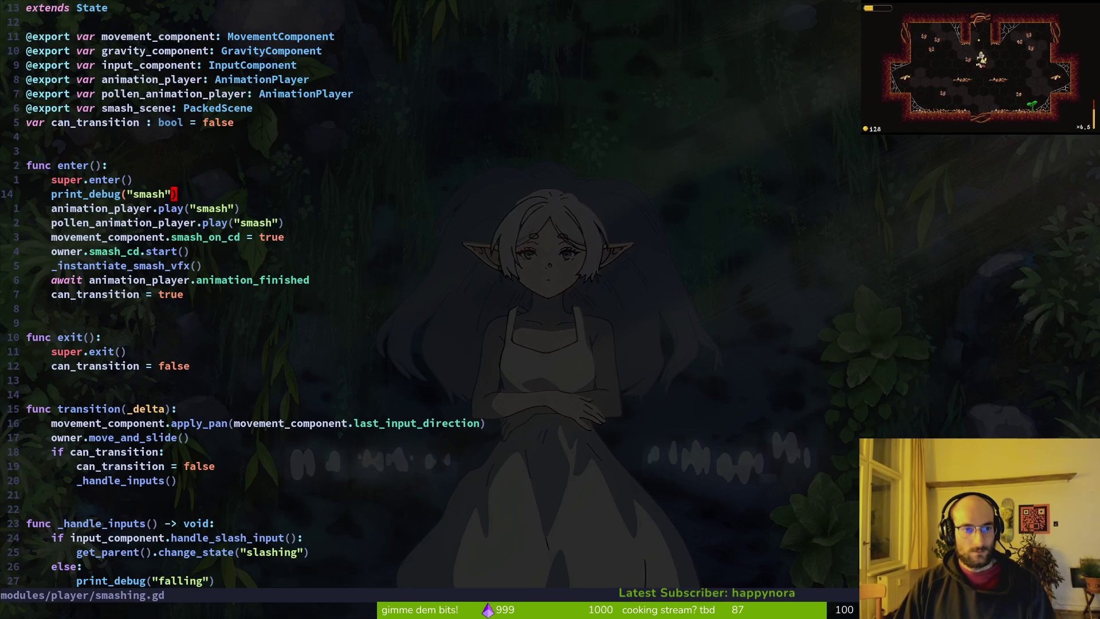
- Change the else-branch print_debug in _handle_inputs to 'fallingfromsmash' and save with :w
key(2)
key(0)
key(j)
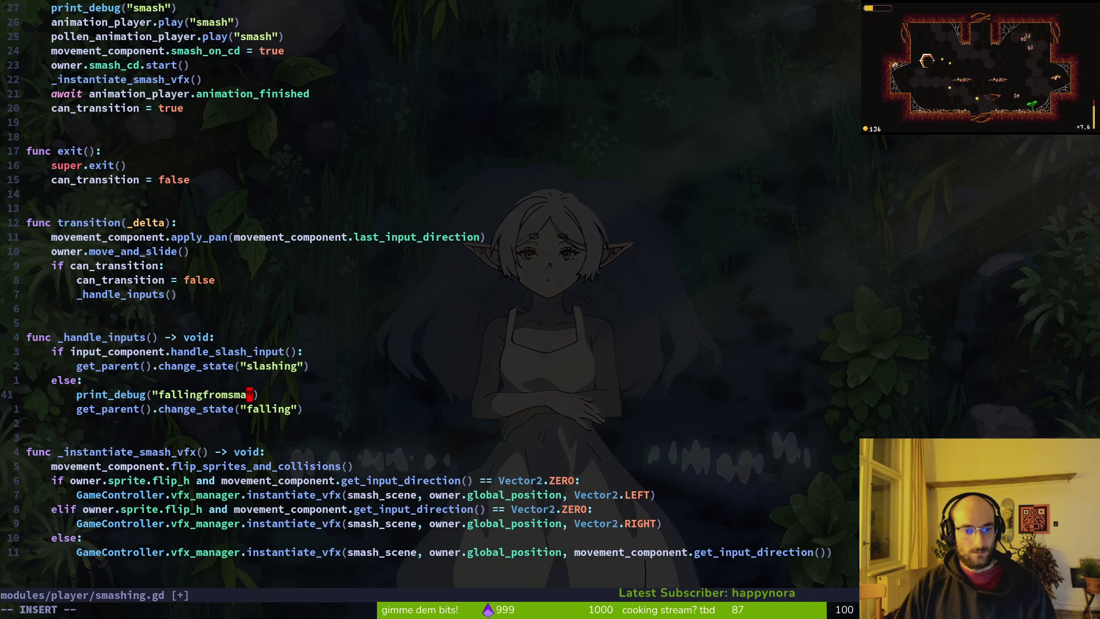
text(:w)
key(Return)
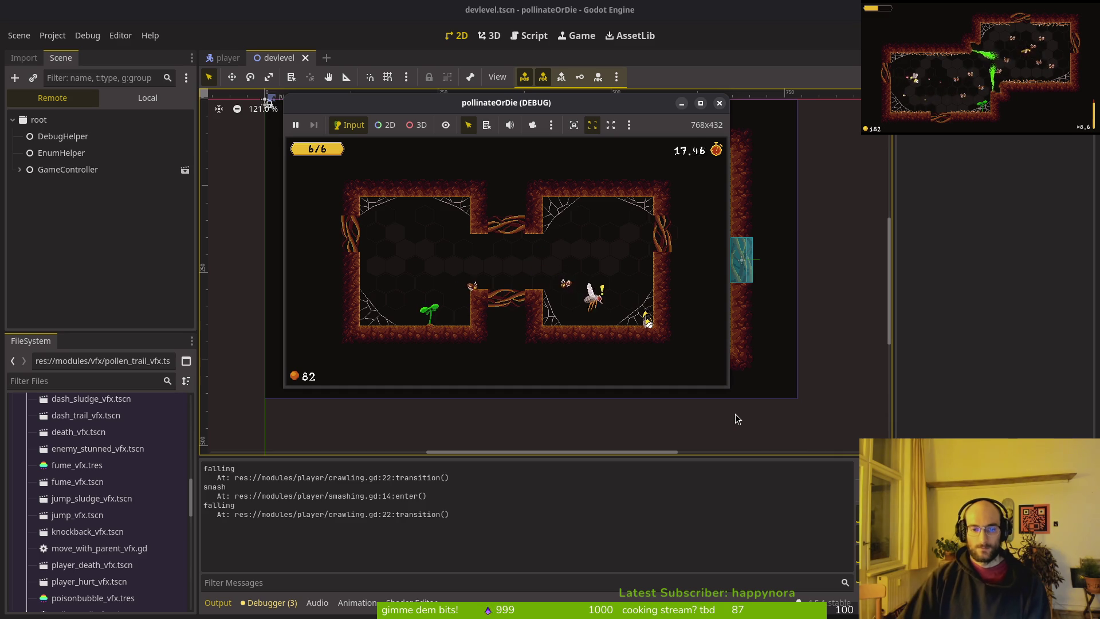
- Pause the game from the debug toolbar and return to smashing.gd in Neovim
click(295, 125)
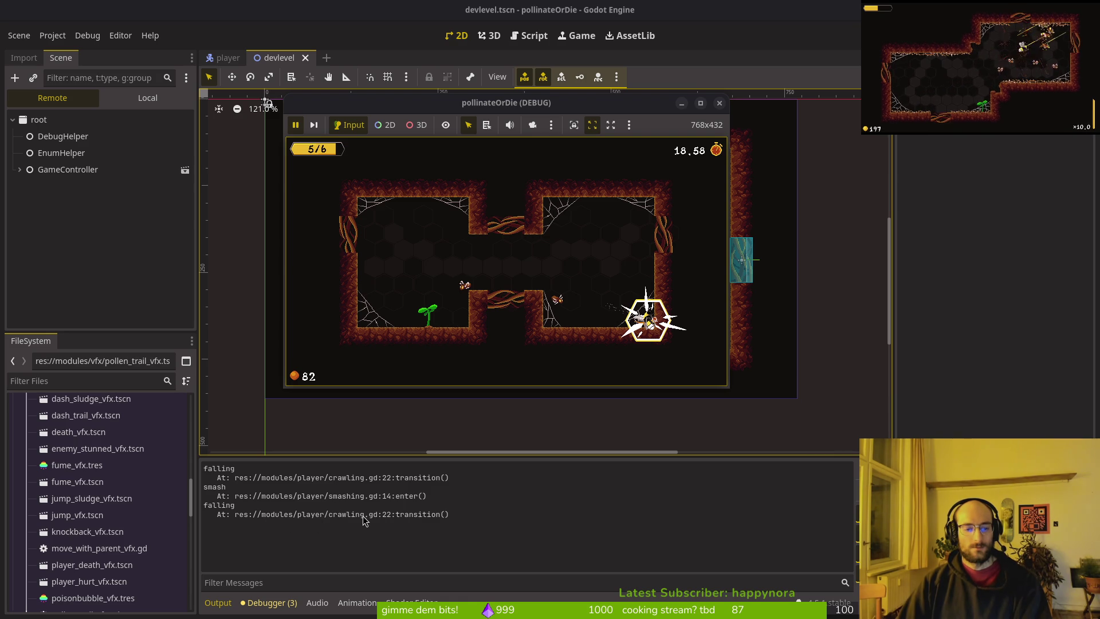
key(alt+Tab)
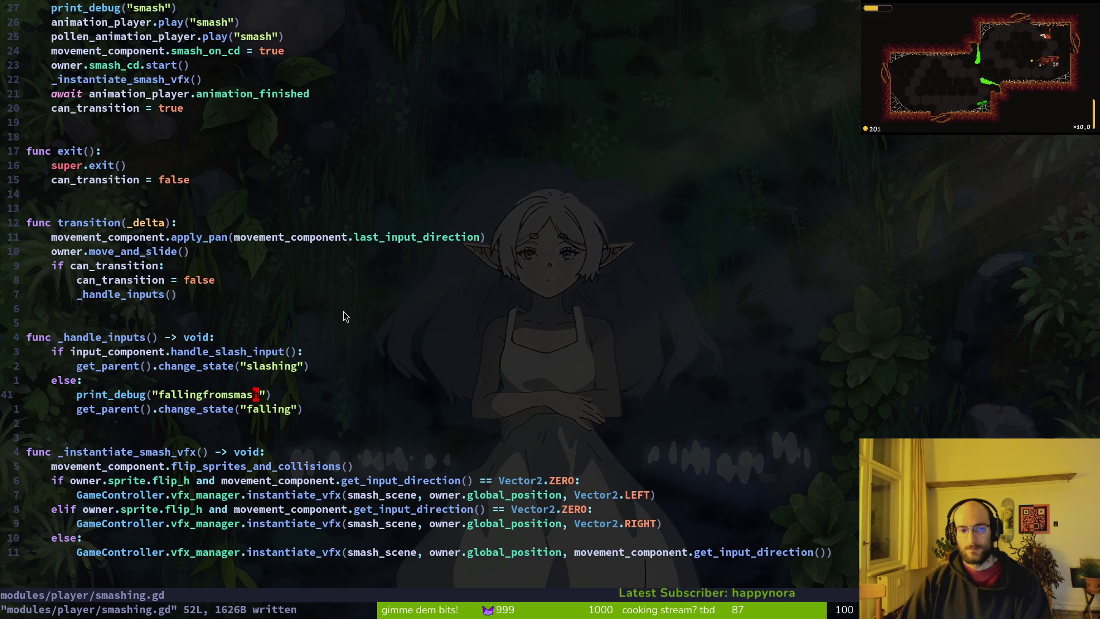
- Open crawling.gd and compare its transitions against Godot's output log
key(alt+Tab)
key(alt+Tab)
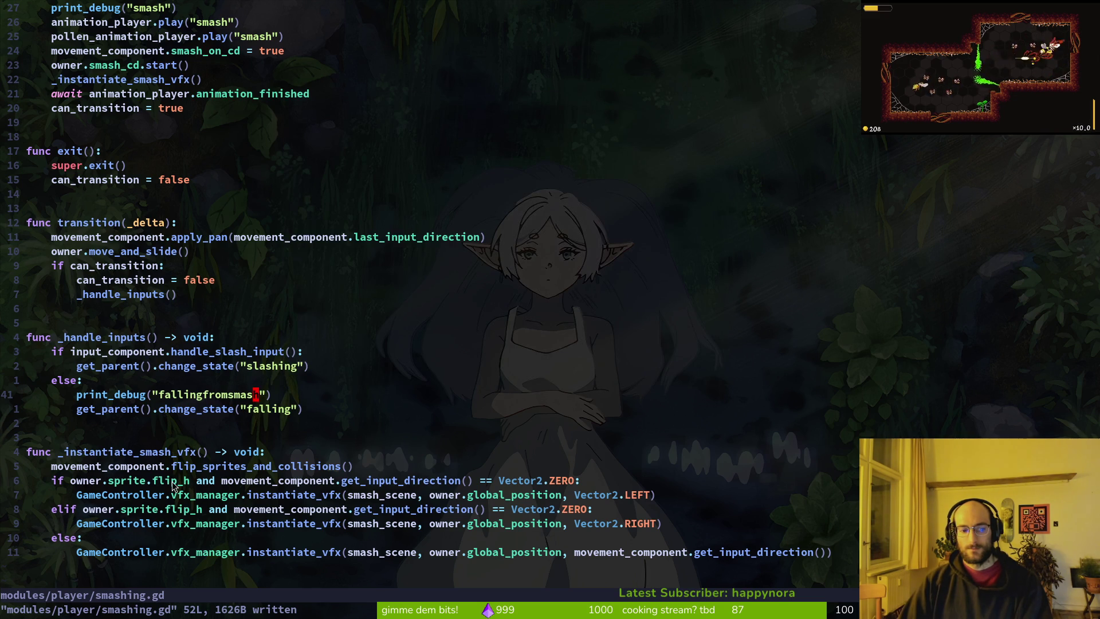
key(alt+Tab)
key(alt+Tab)
key(ctrl+6)
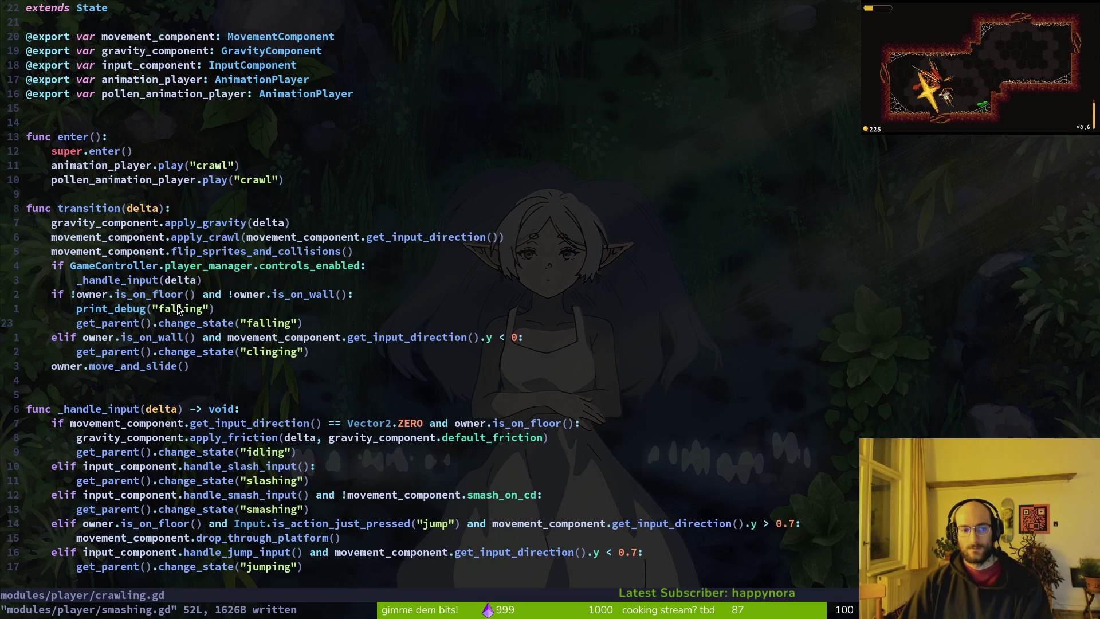
key(alt+Tab)
key(alt+Tab)
key(alt+Tab)
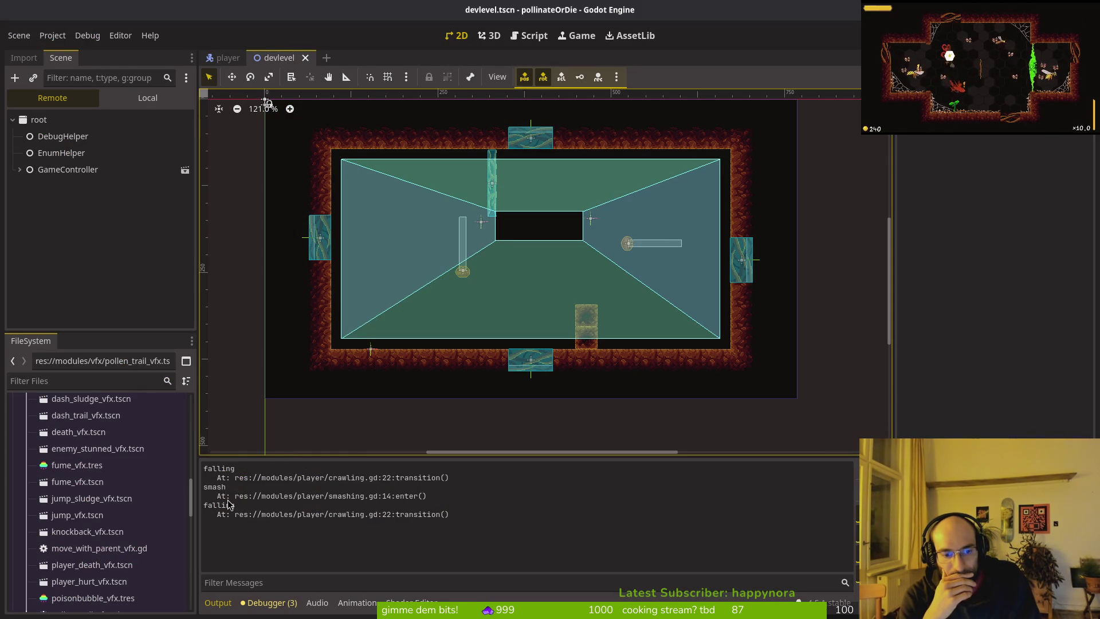
key(alt+Tab)
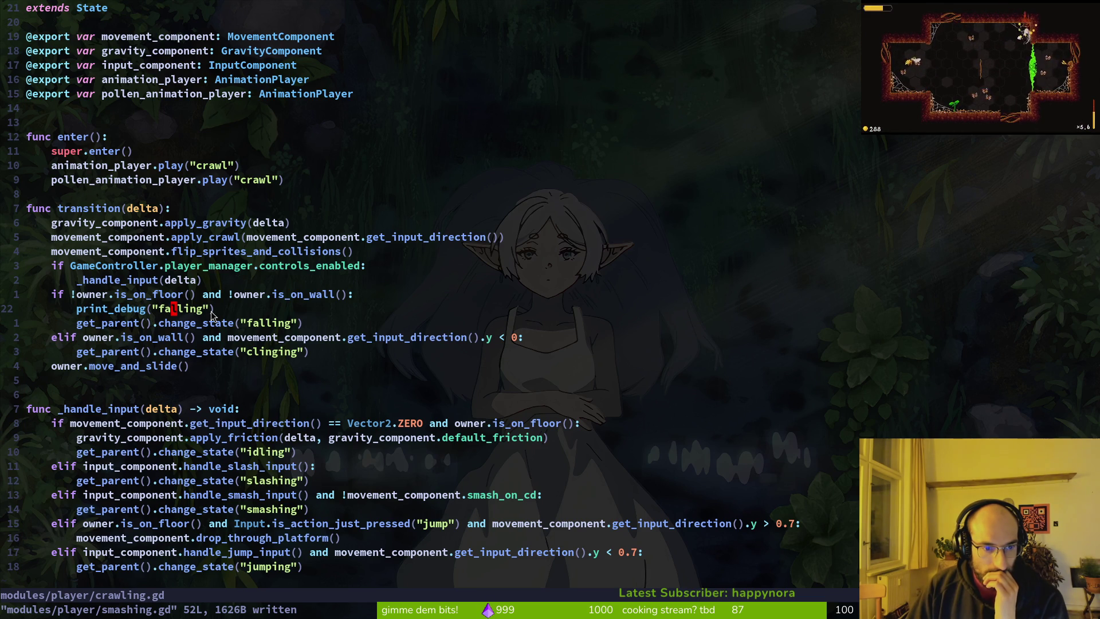
key(alt+Tab)
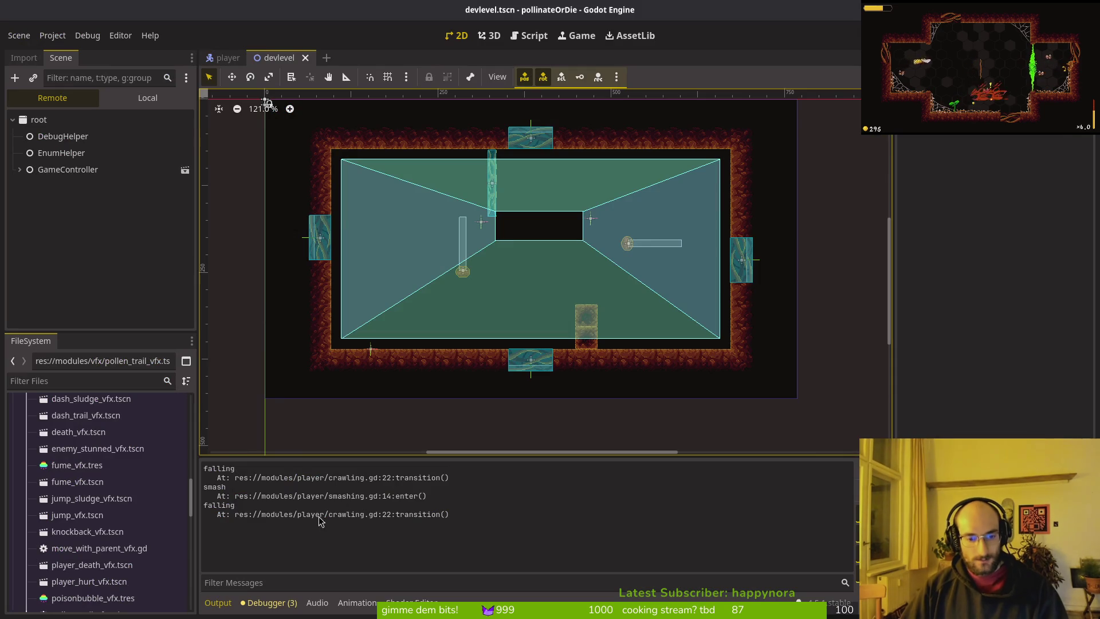
key(alt+Tab)
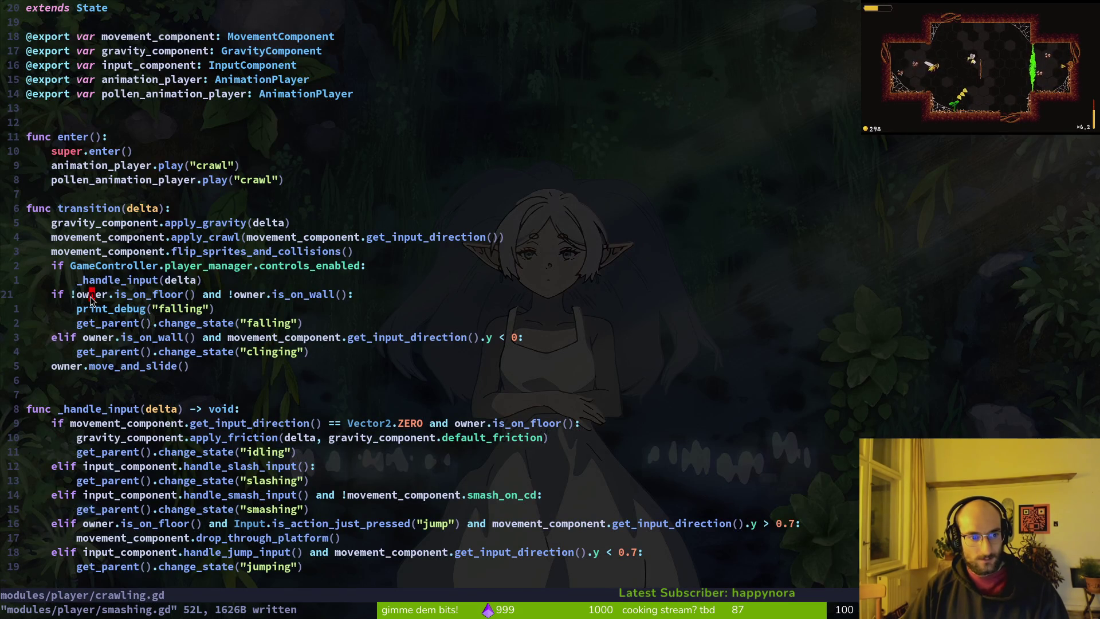
- Move crawling.gd's three-line falling check above the controls-enabled check and save
key(shift+v)
key(j)
key(j)
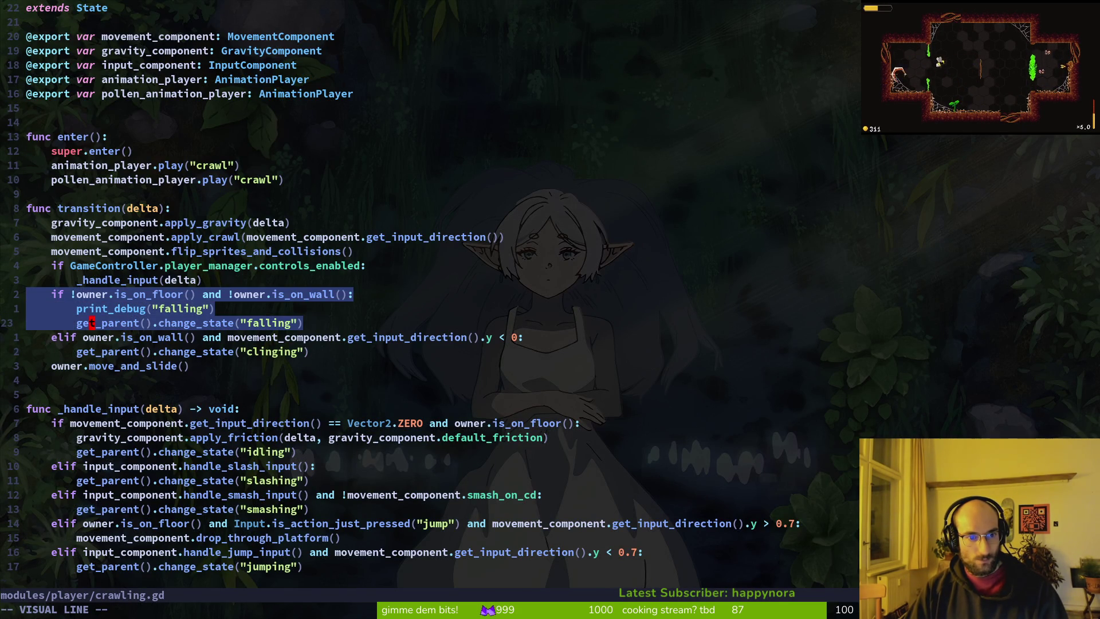
key(K)
key(K)
key(Escape)
text(:w)
key(Return)
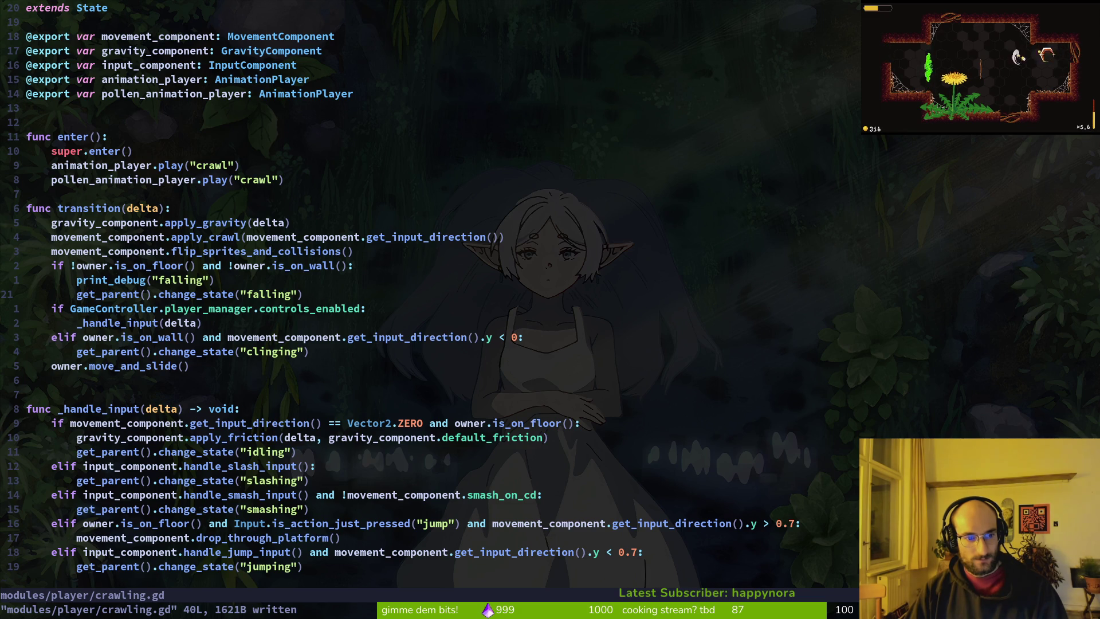
- Move the is_on_wall clinging check up after the falling check, save, and relaunch the game
key(j)
key(j)
key(shift+v)
key(K)
key(Escape)
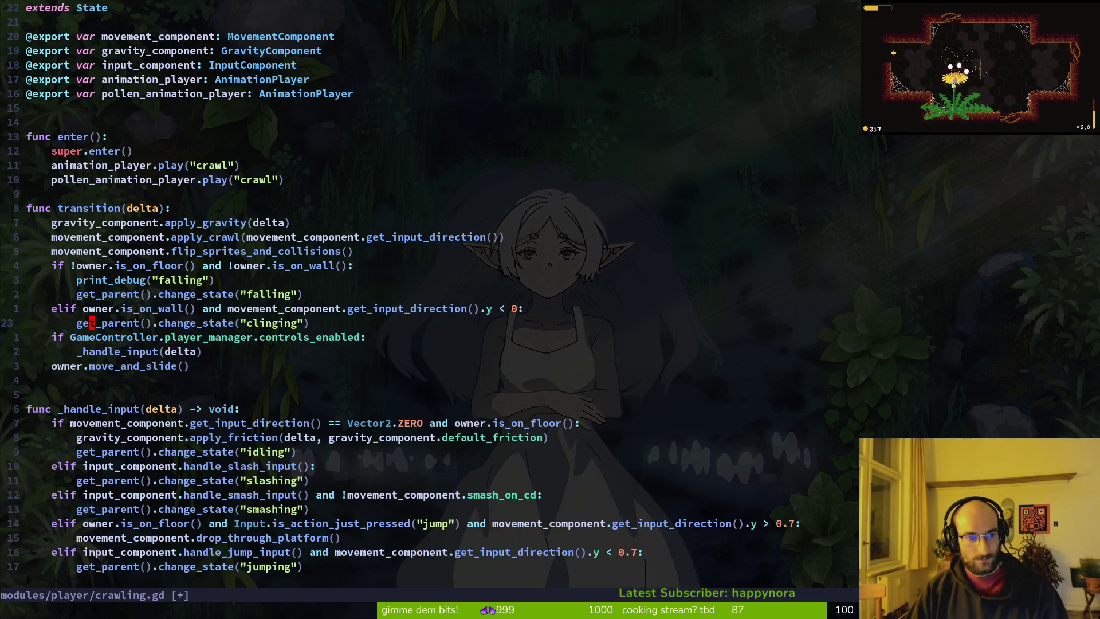
text(:w)
key(Return)
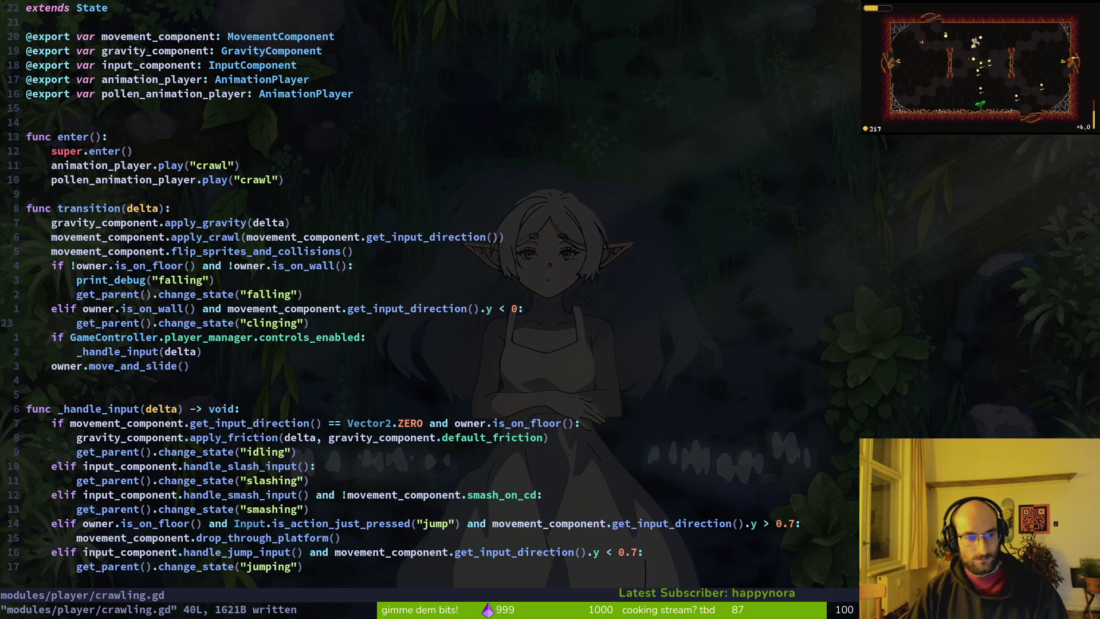
key(alt+Tab)
key(F5)
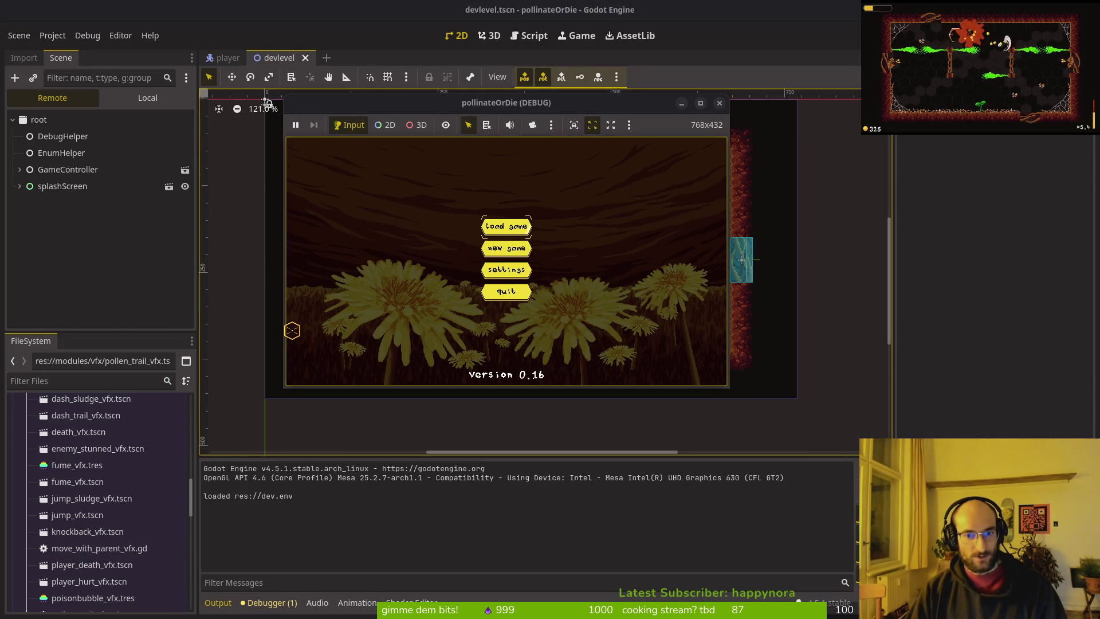
- Load the saved game, fly into the level portal, and test falling and smashing
key(Return)
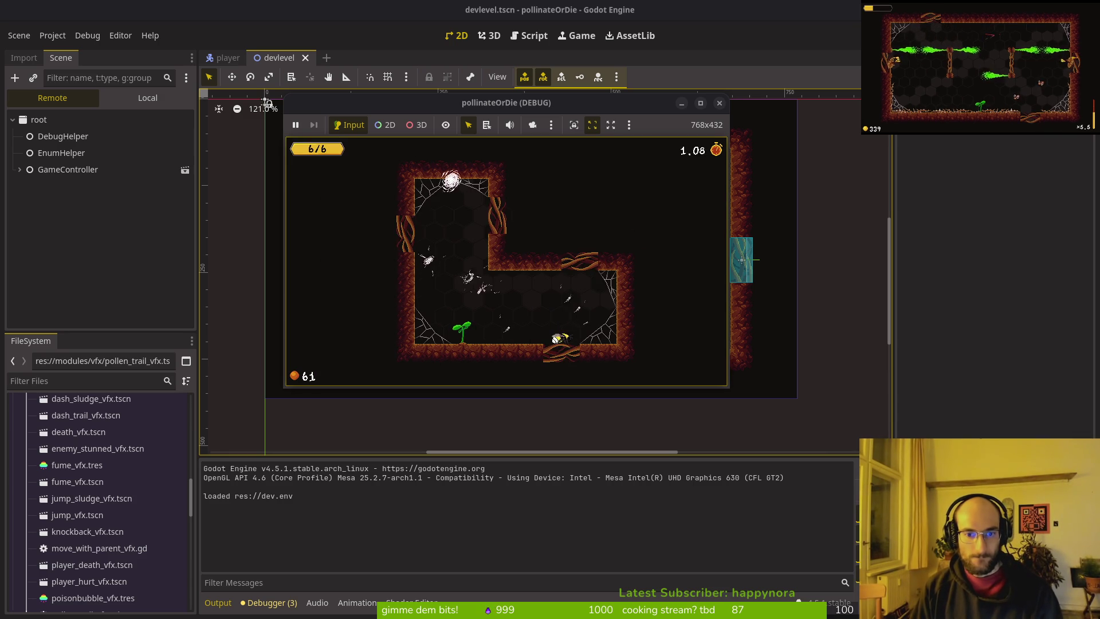
key(space)
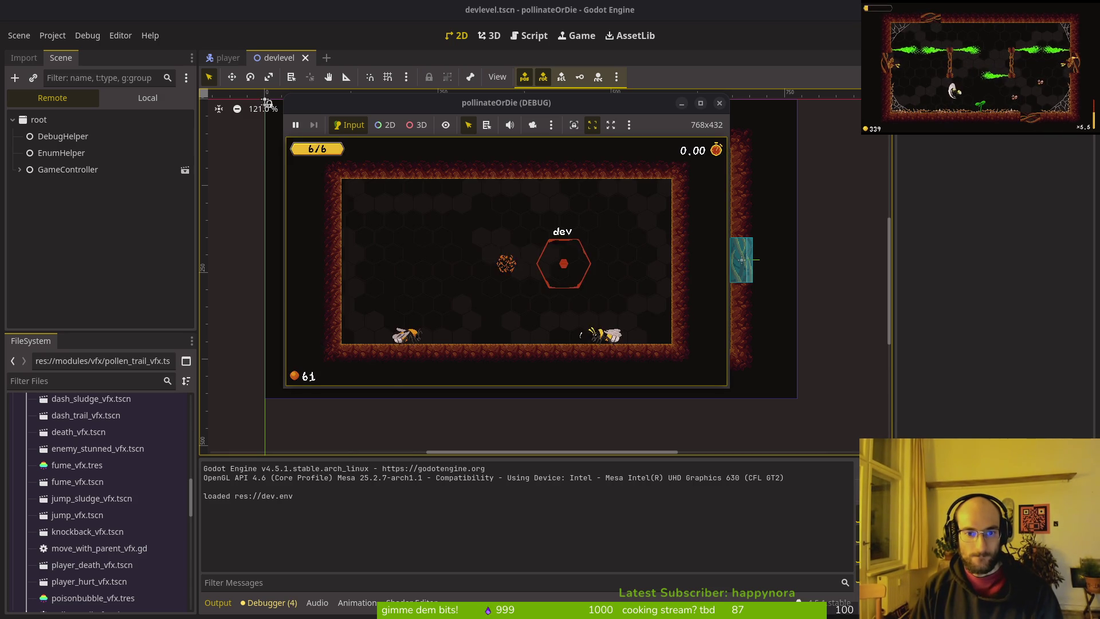
key(Right)
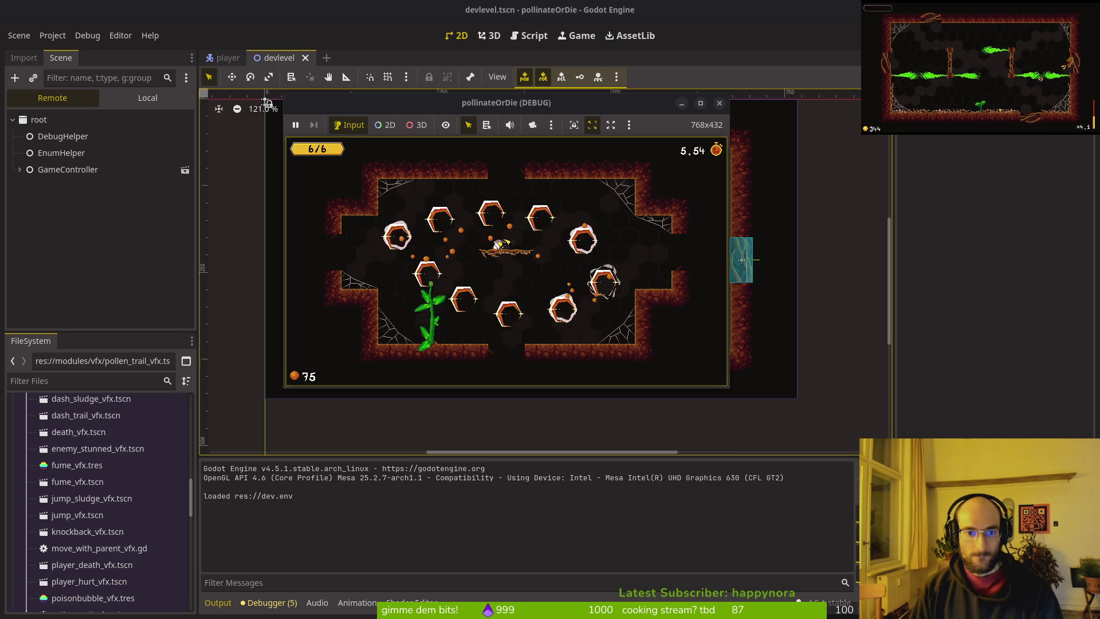
key(Right)
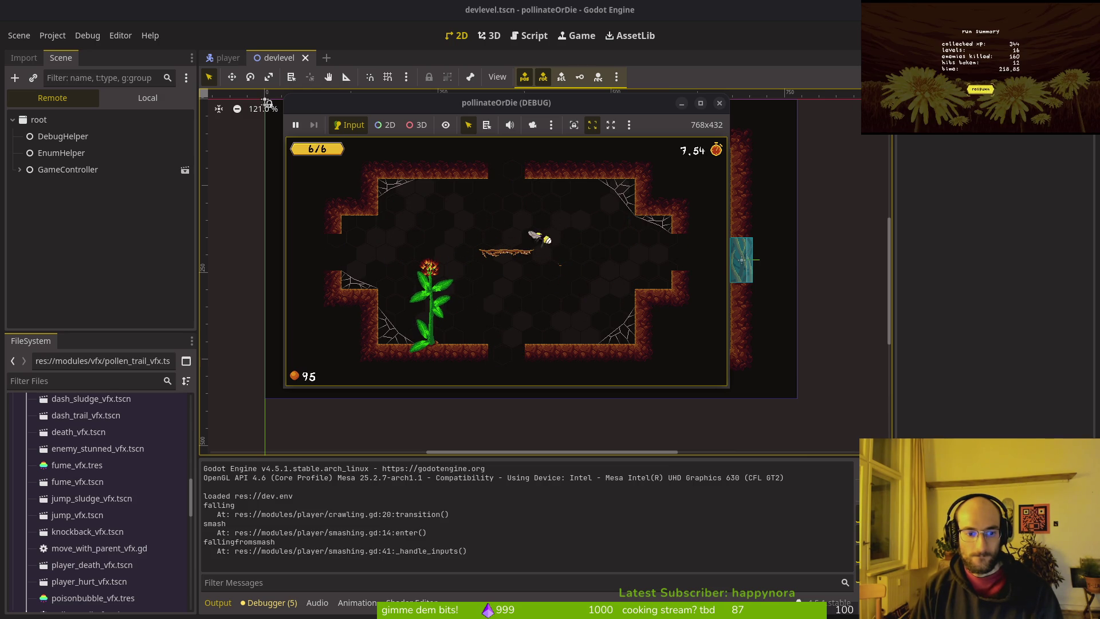
key(Right)
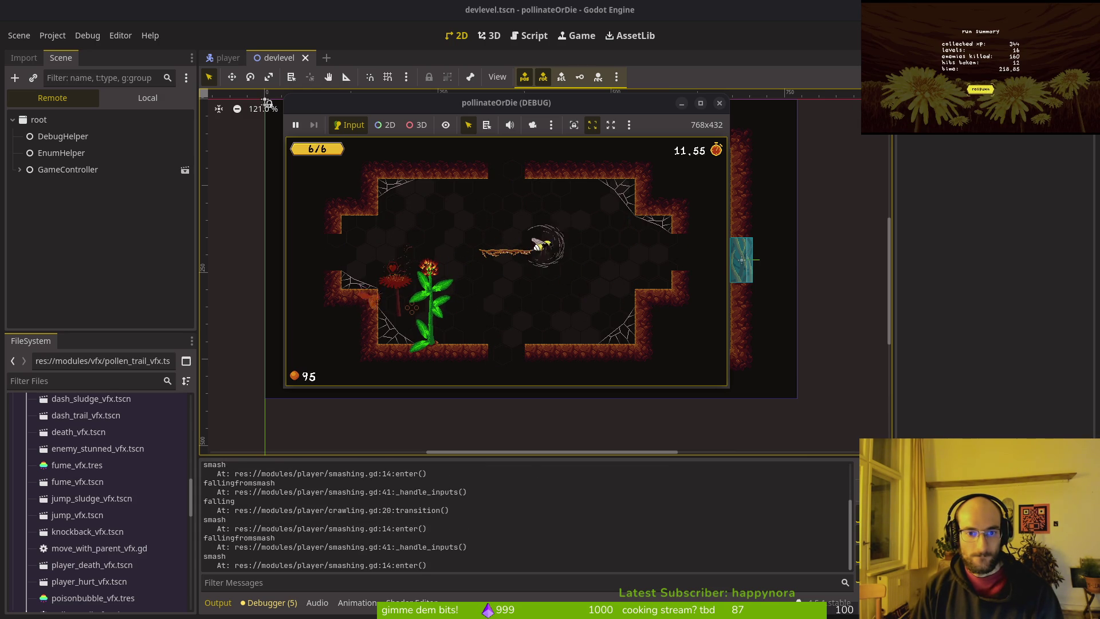
key(Down)
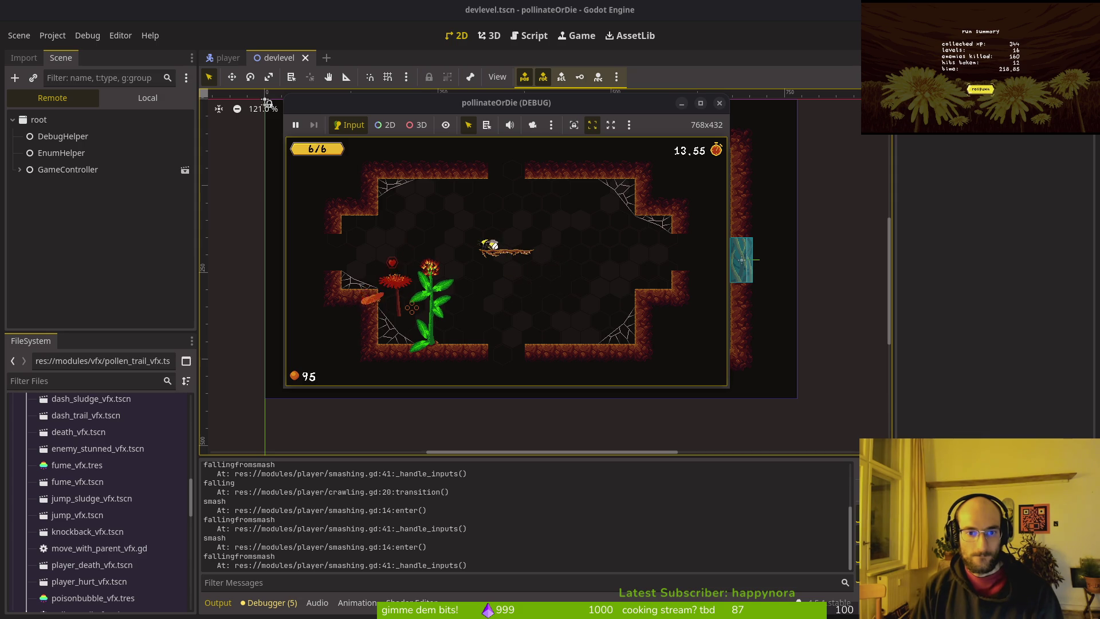
key(Down)
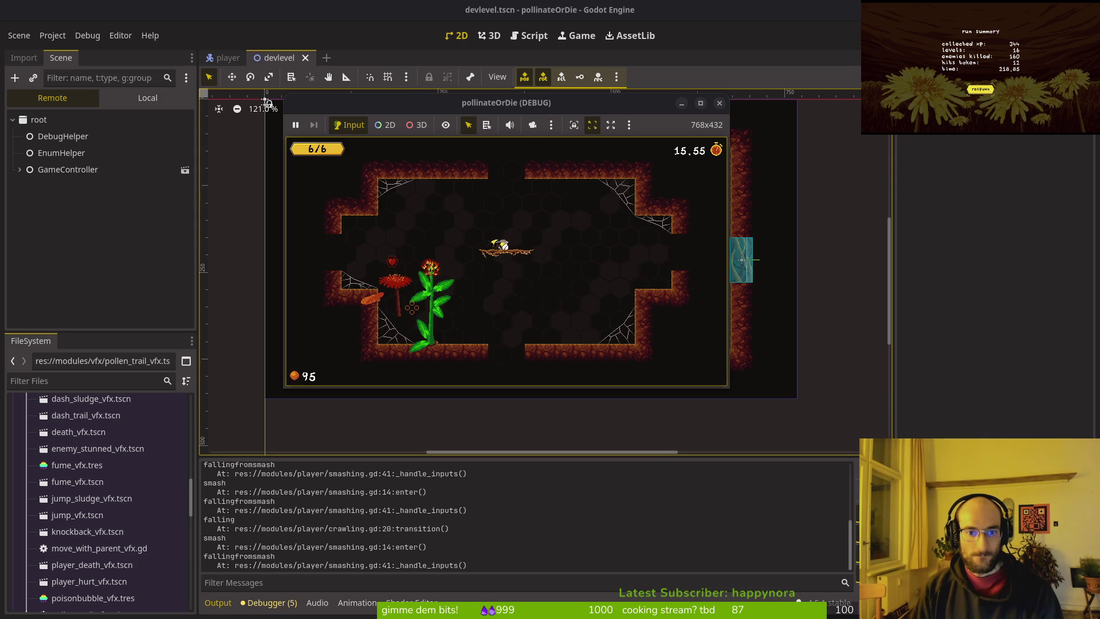
- Relaunch the game with a fresh log and make the bee smash twice
key(F8)
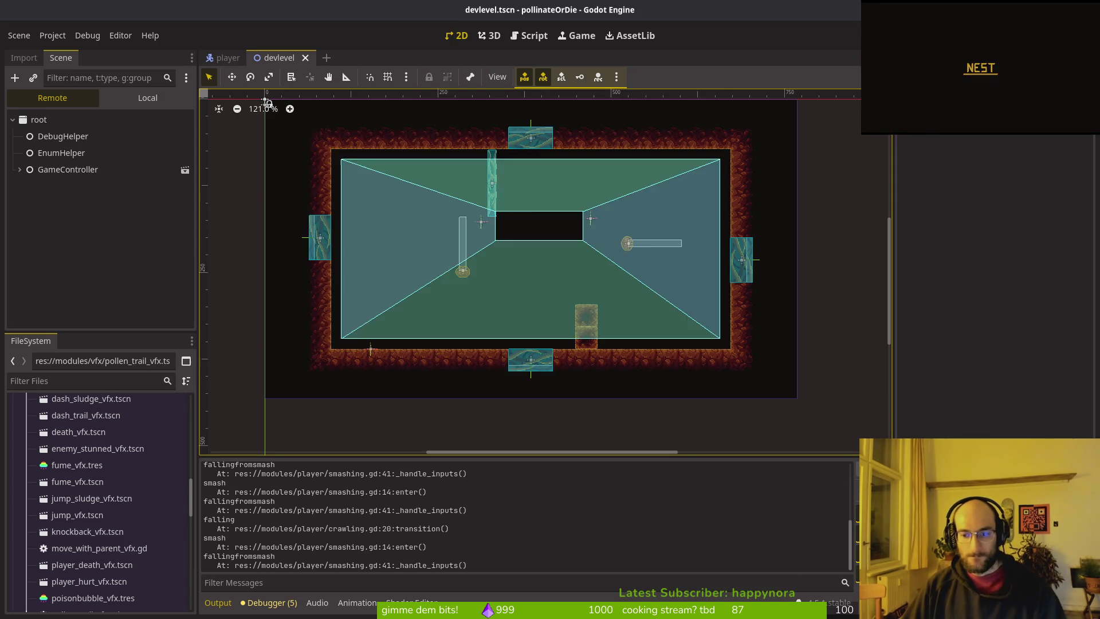
key(F5)
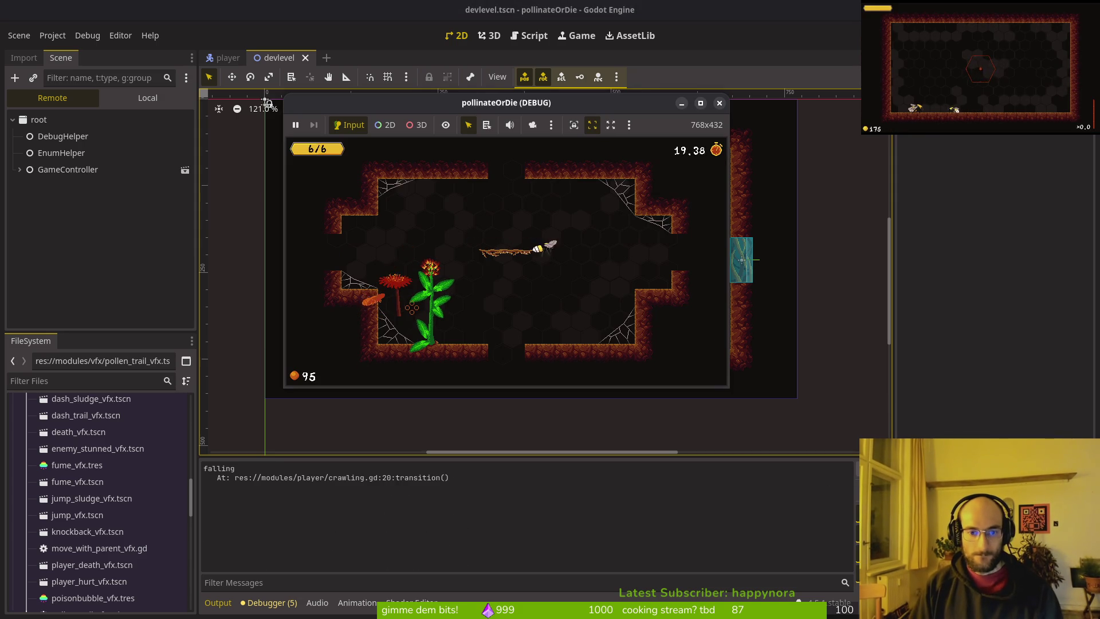
key(Down)
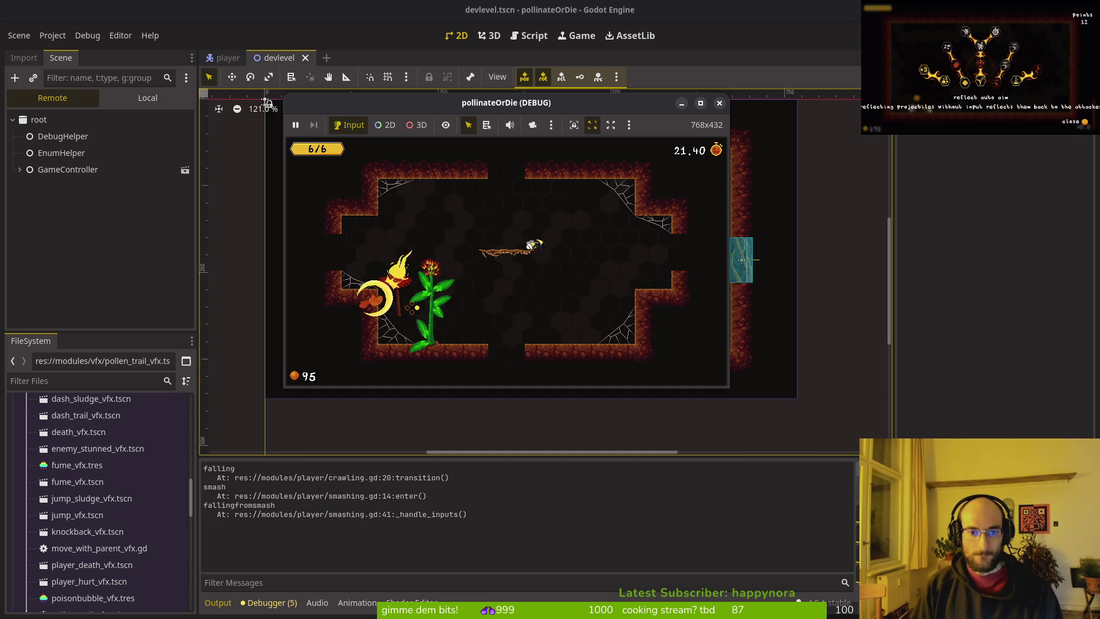
key(Down)
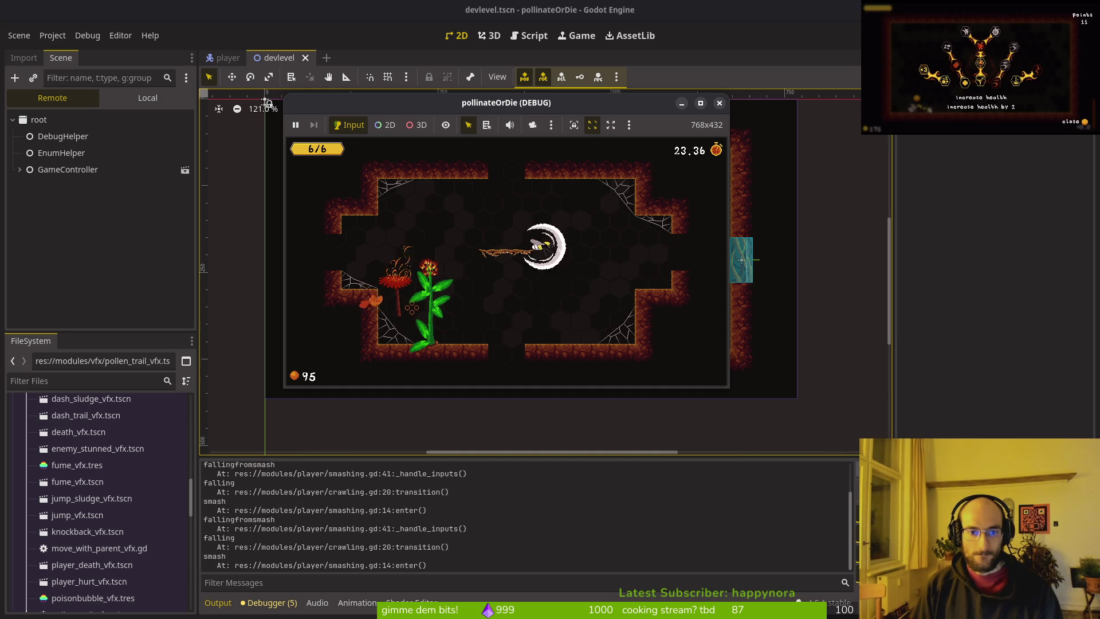
- Turn on state labels in the in-game Debugging settings and resume play
key(Escape)
key(Down)
key(Return)
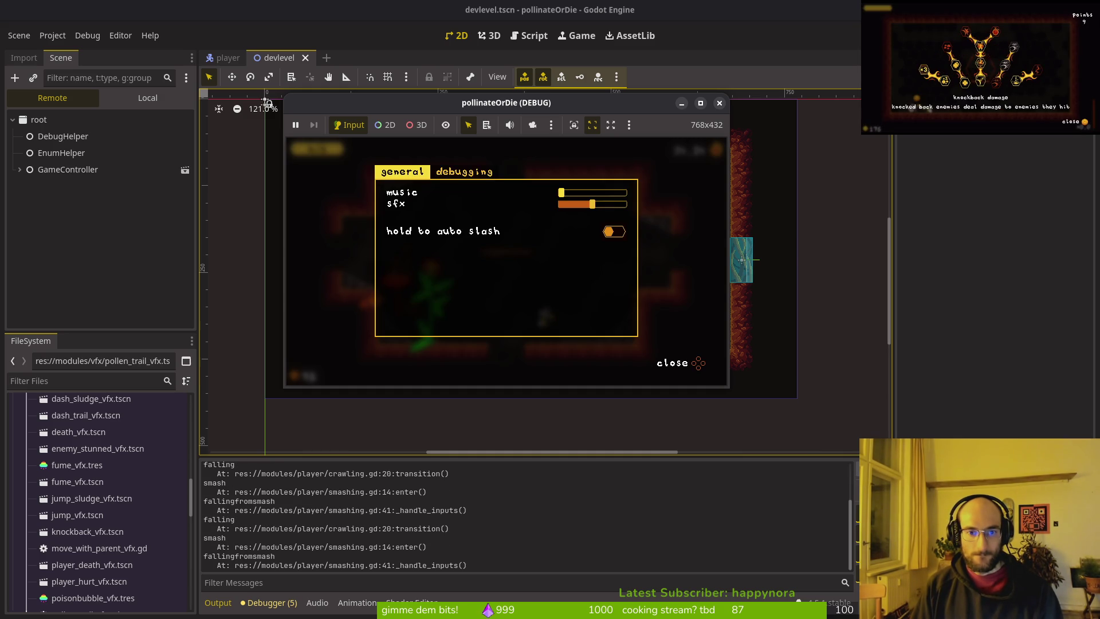
key(Right)
key(Return)
key(Escape)
key(Escape)
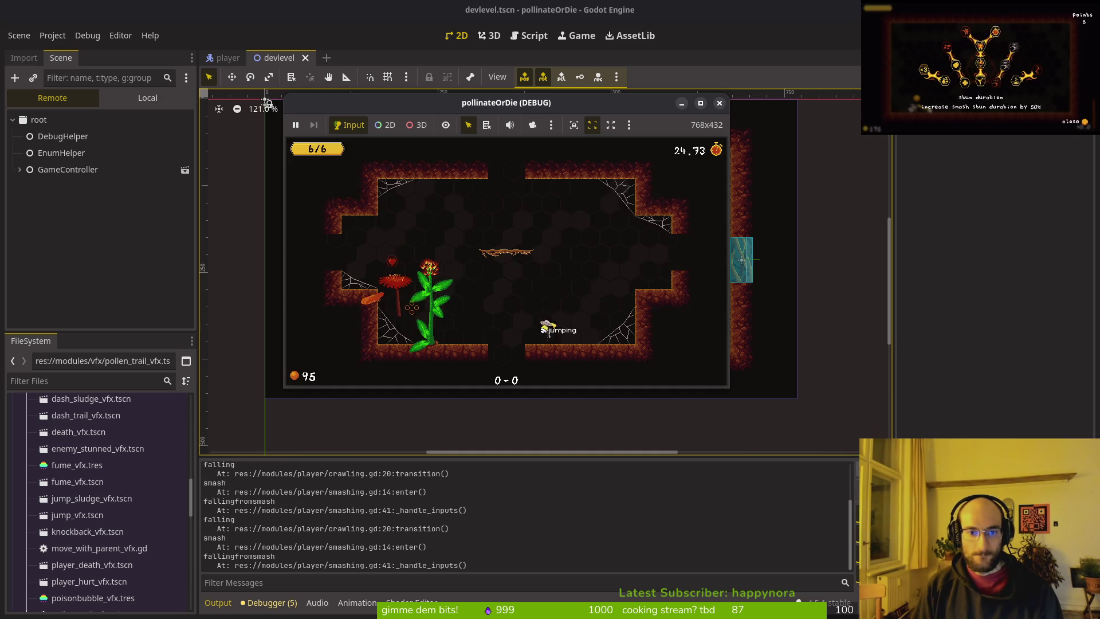
- Perform a slash attack, then recheck the Debugging options and resume
key(x)
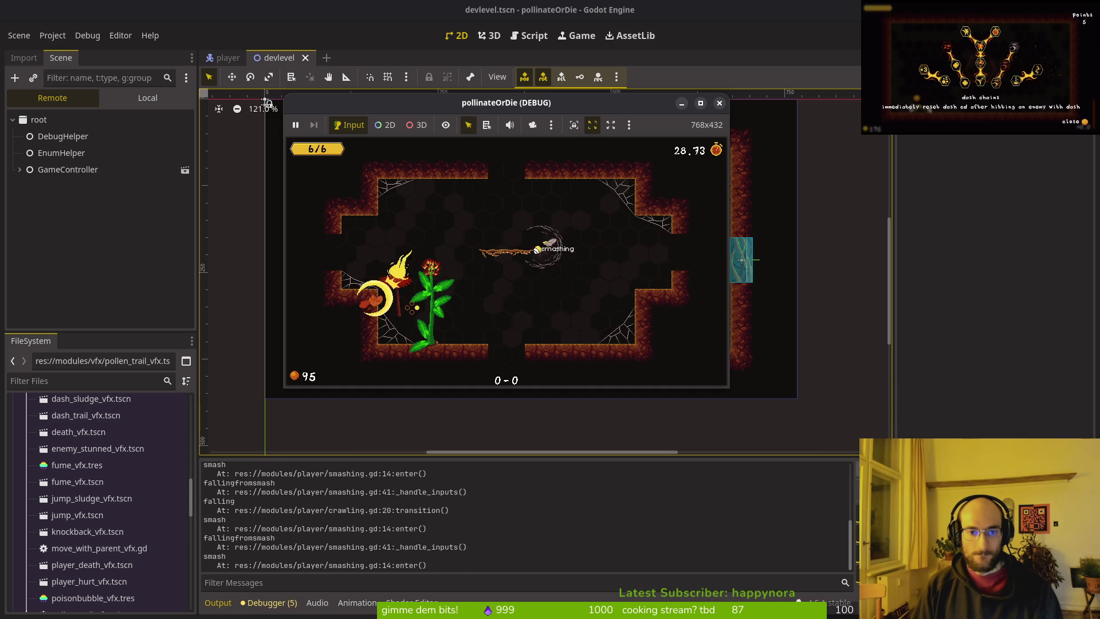
key(Escape)
key(Return)
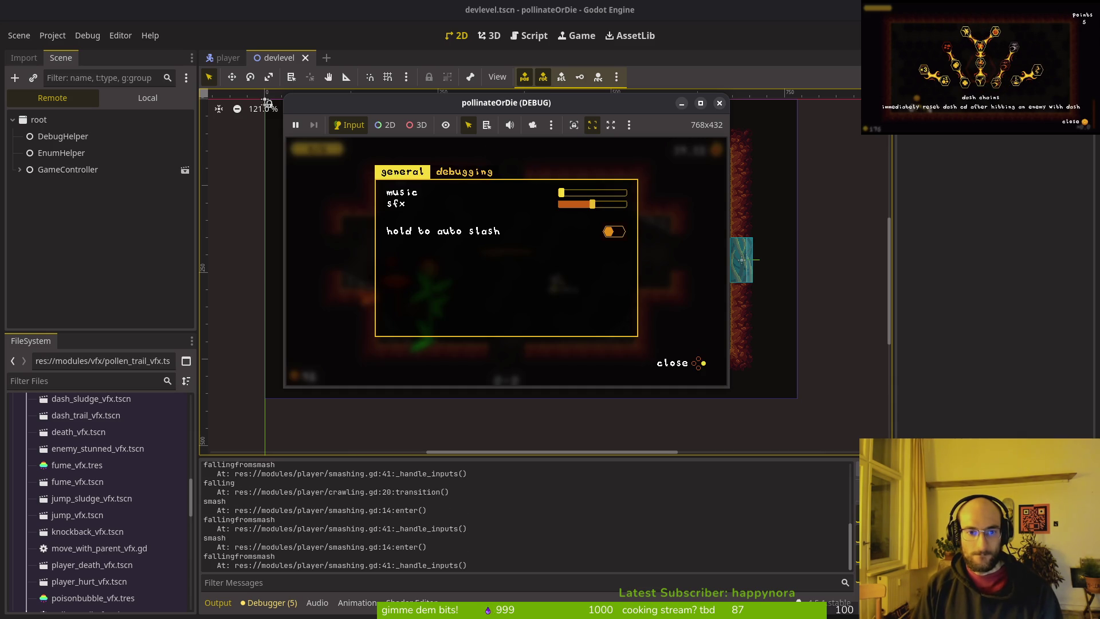
key(Right)
key(Escape)
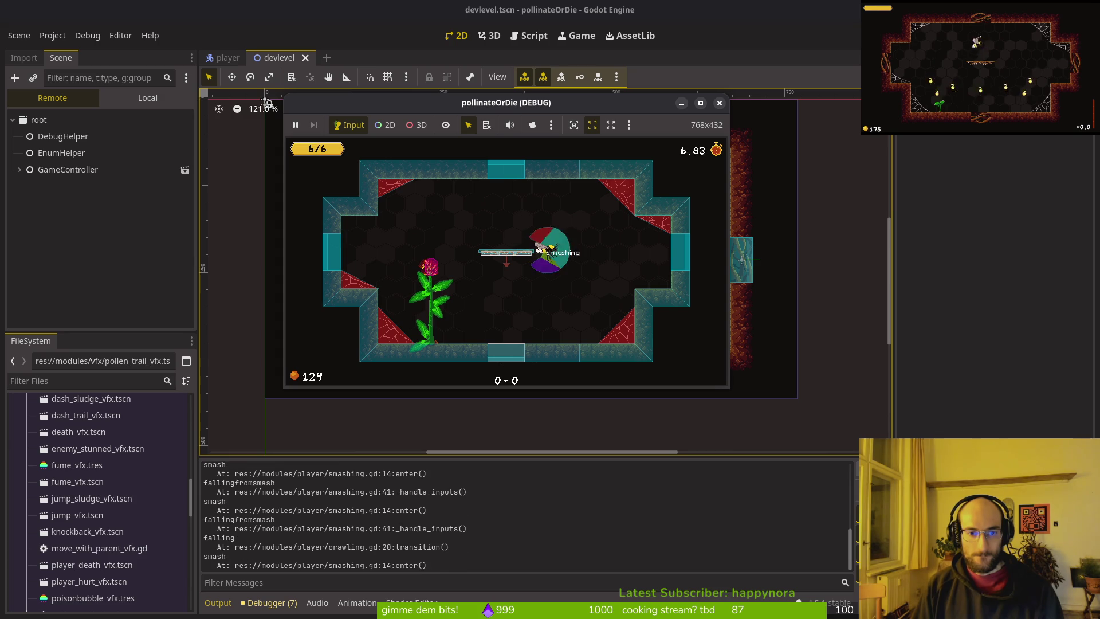
- Test double-jumps, smashes and slashes on and off the platform
key(space)
key(space)
key(Down)
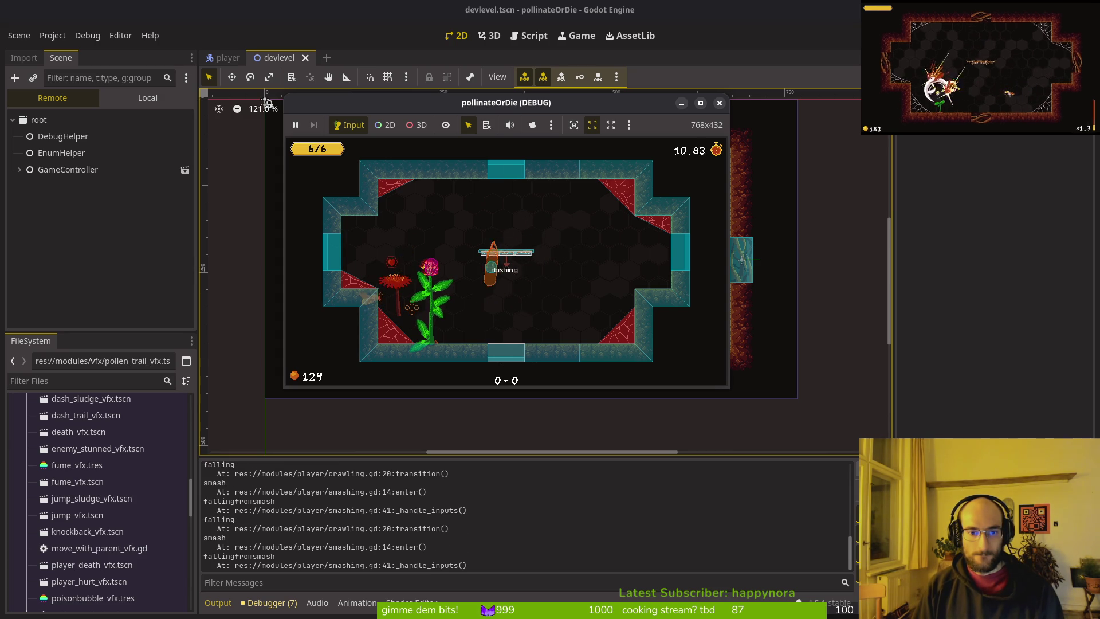
key(space)
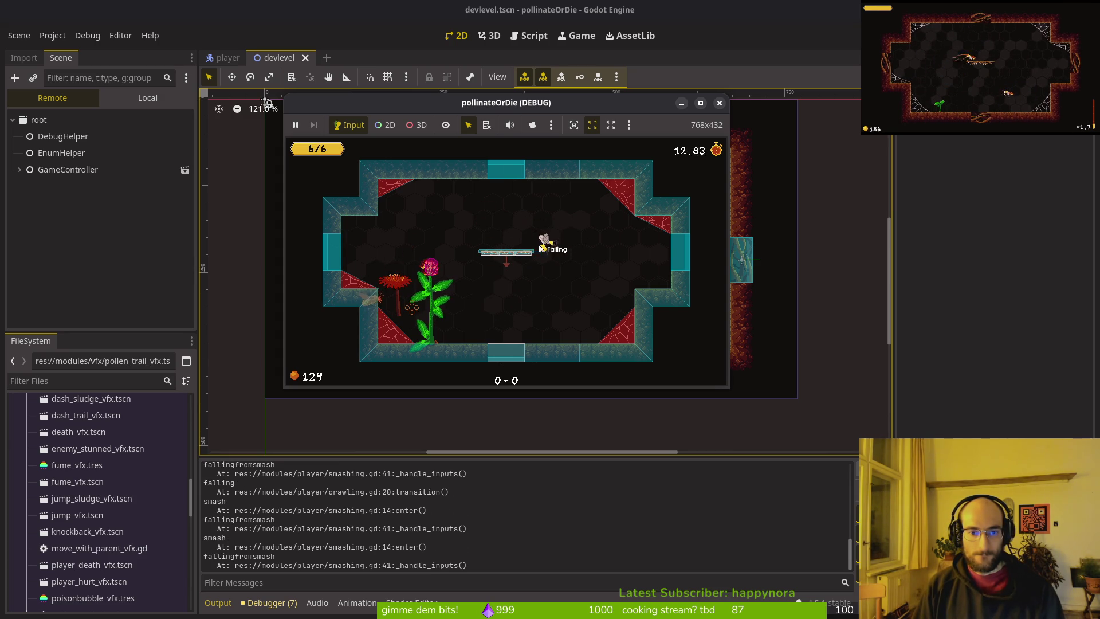
key(space)
key(Down)
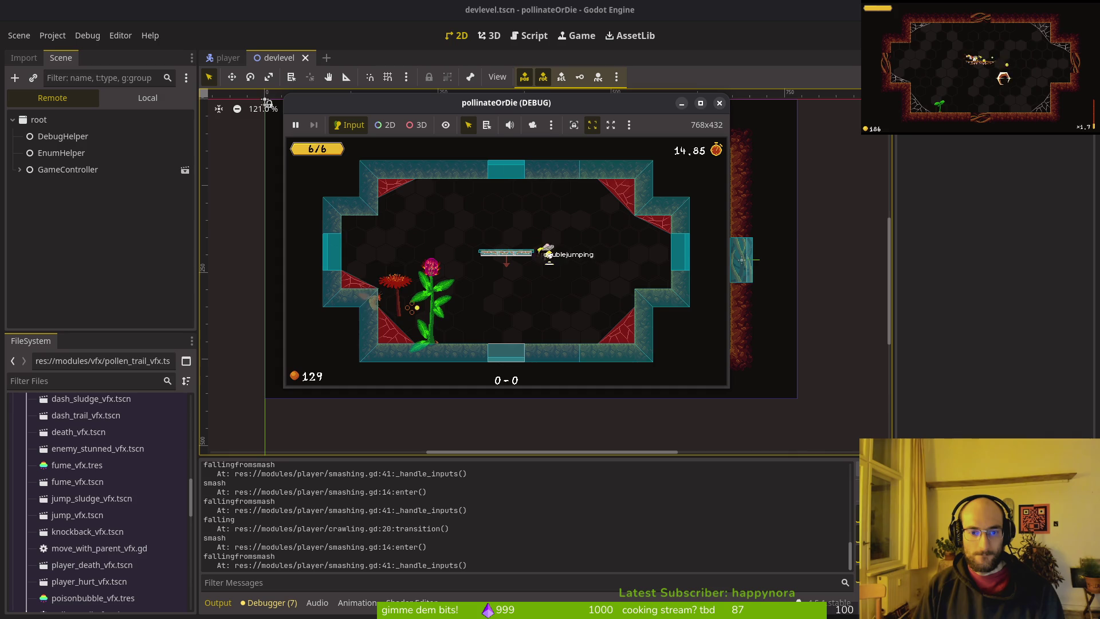
key(Down)
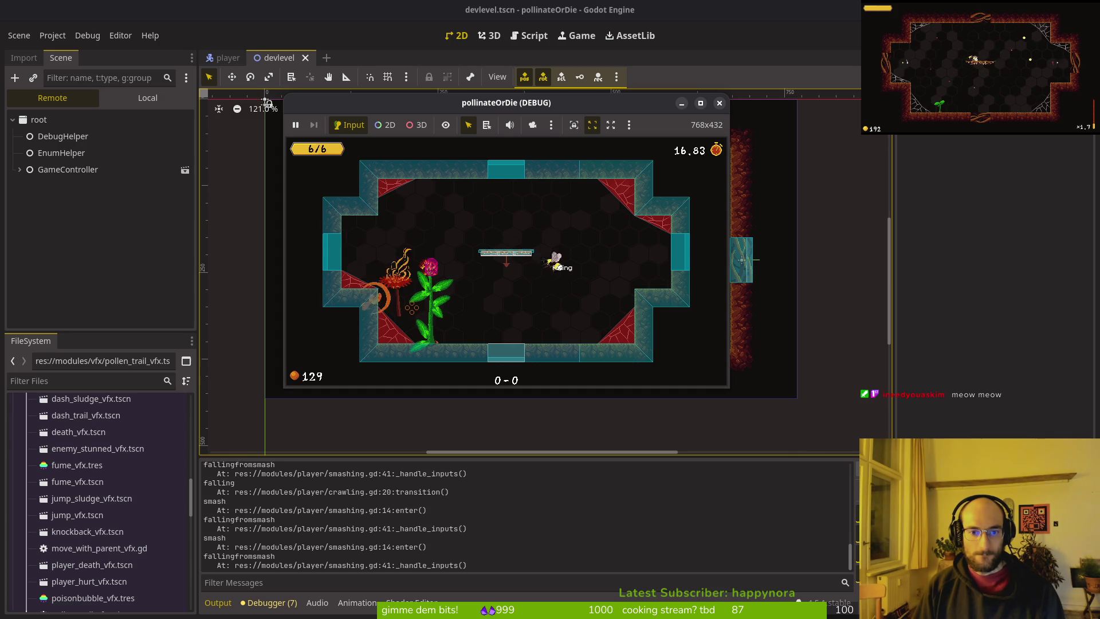
key(Down)
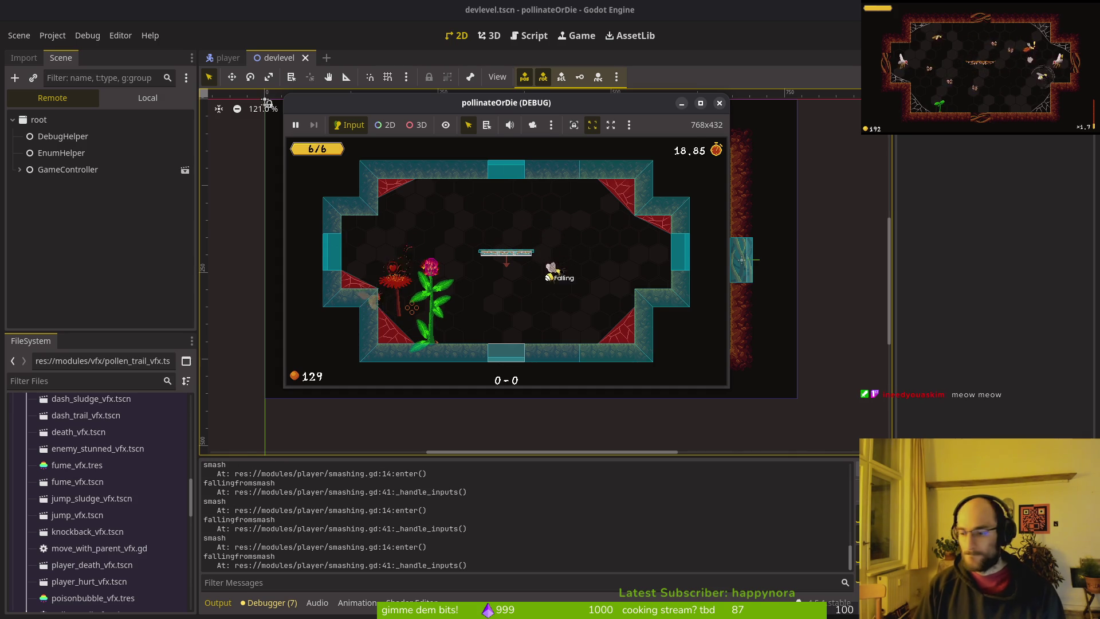
- Bring the game window back to front, then smash, double-jump and fly toward the ceiling
click(267, 103)
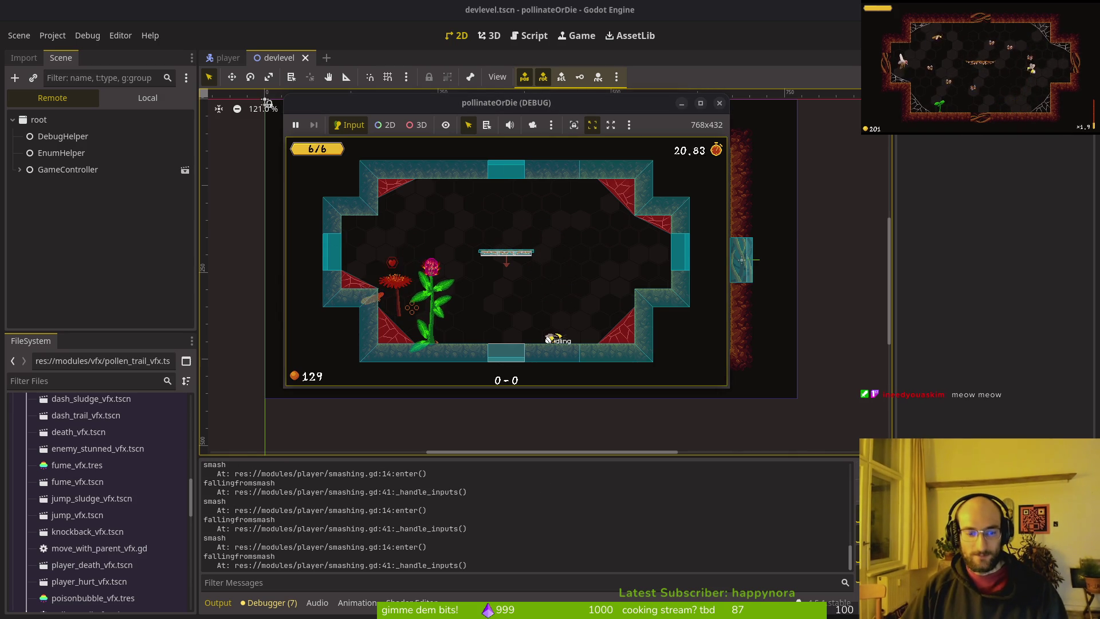
click(267, 103)
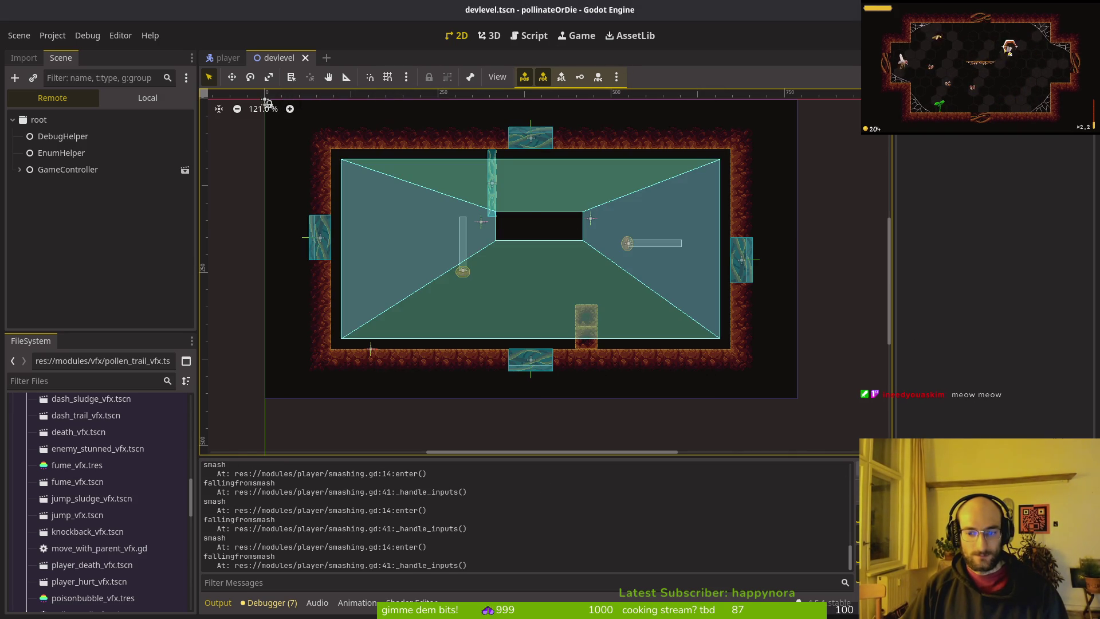
key(alt+Tab)
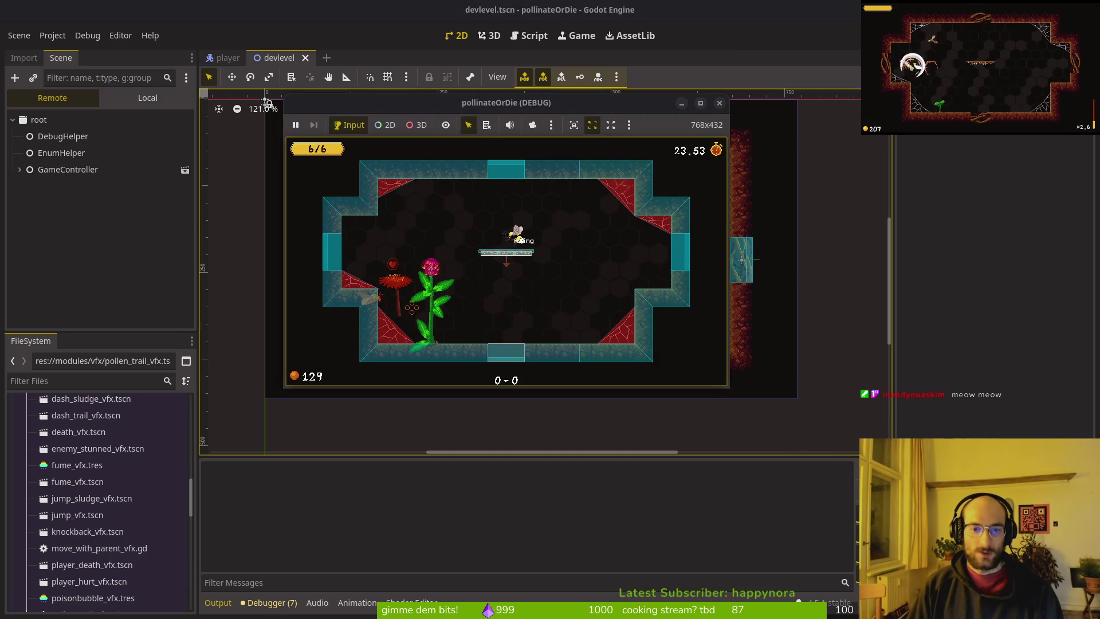
key(x)
key(space)
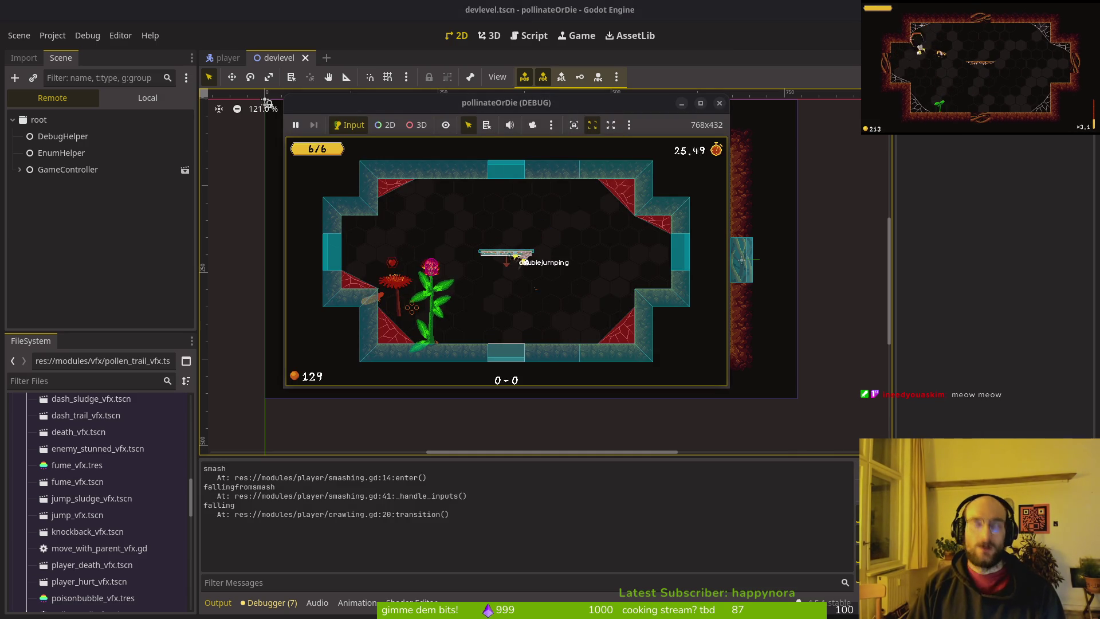
key(space)
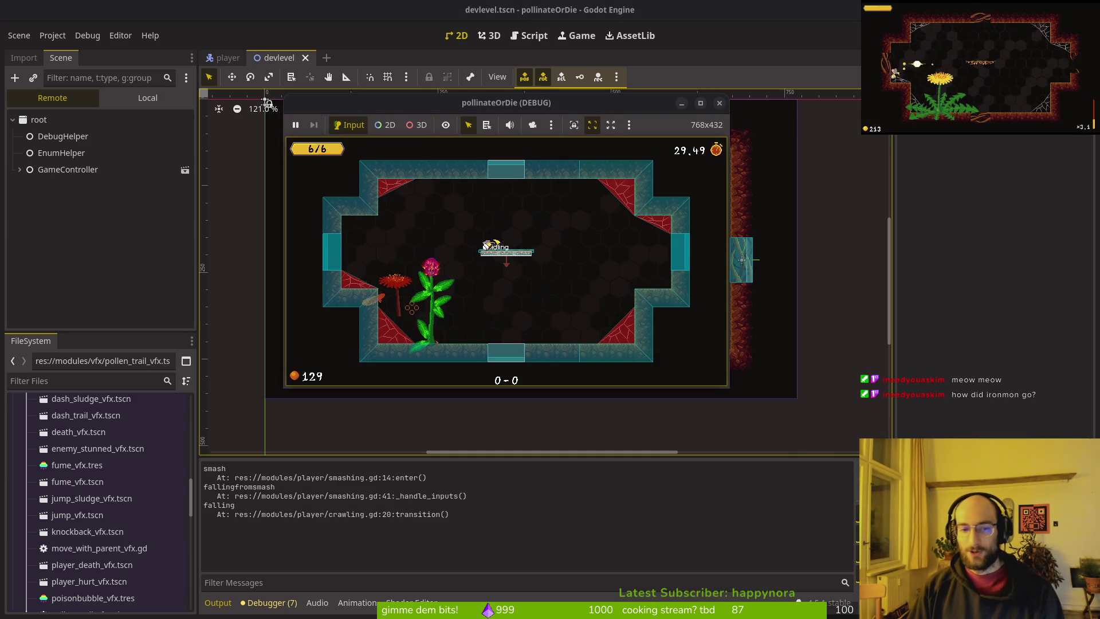
- Repeat smashes from the platform into double jumps and falls, watching the state label
key(alt+Tab)
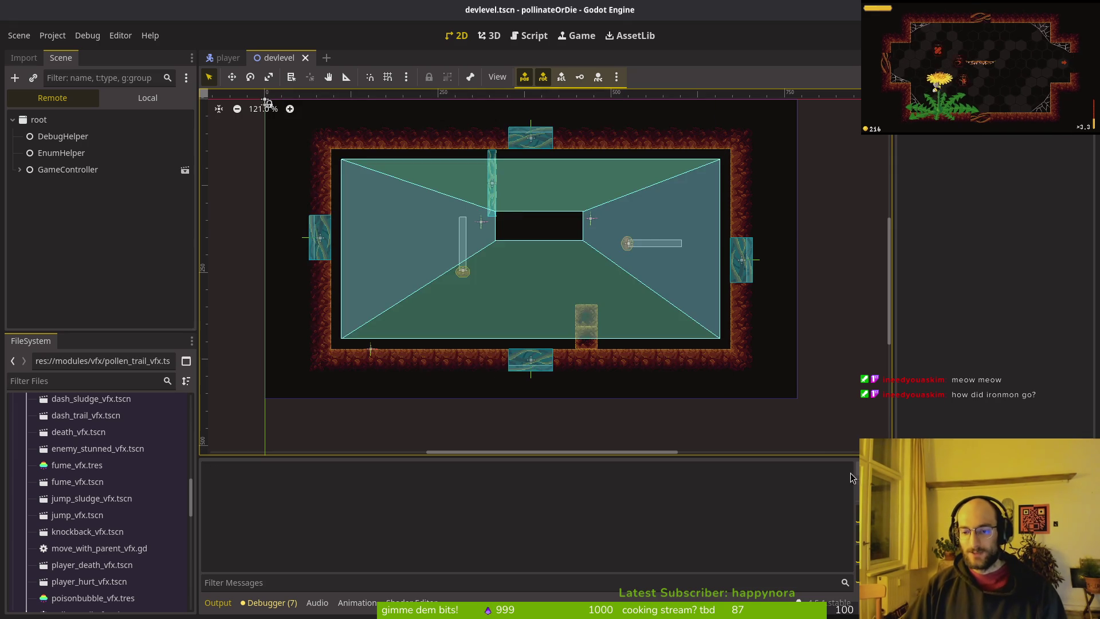
key(alt+Tab)
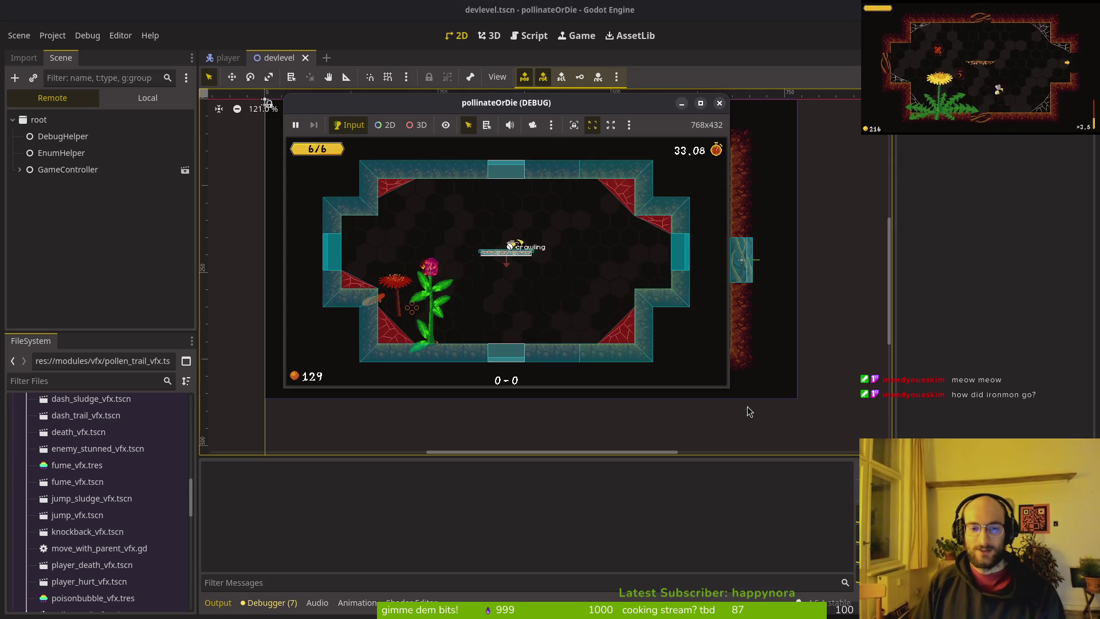
key(x)
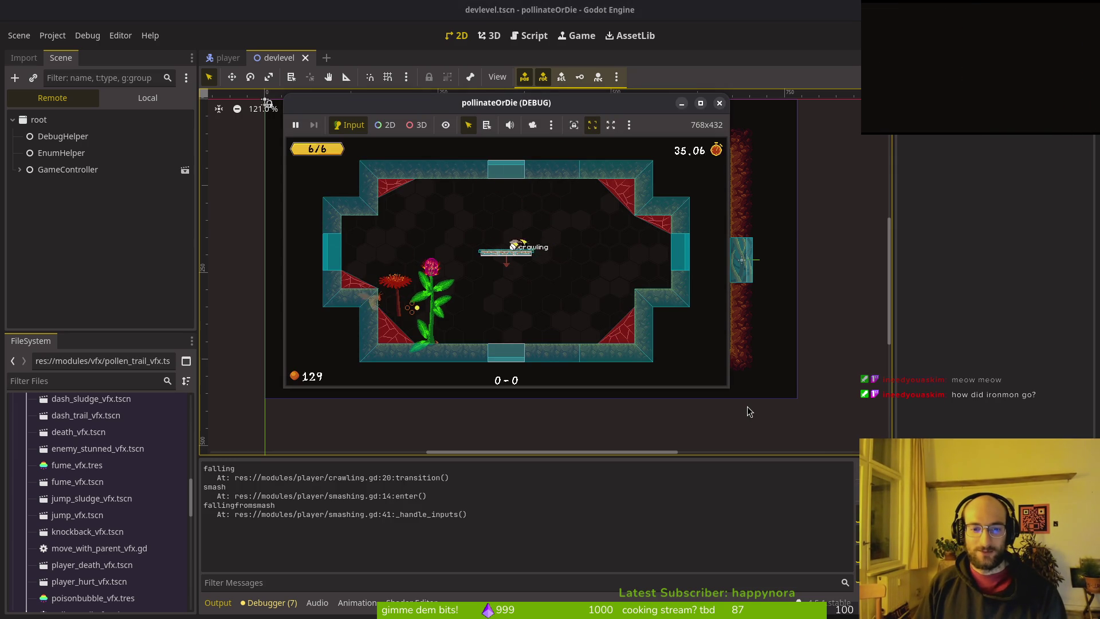
key(x)
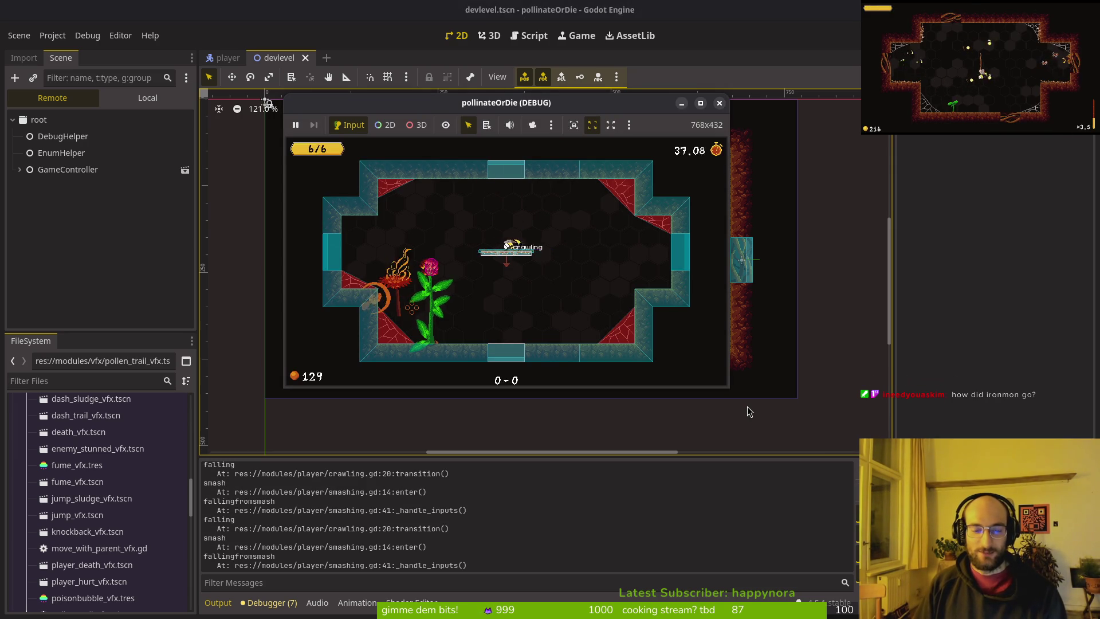
key(x)
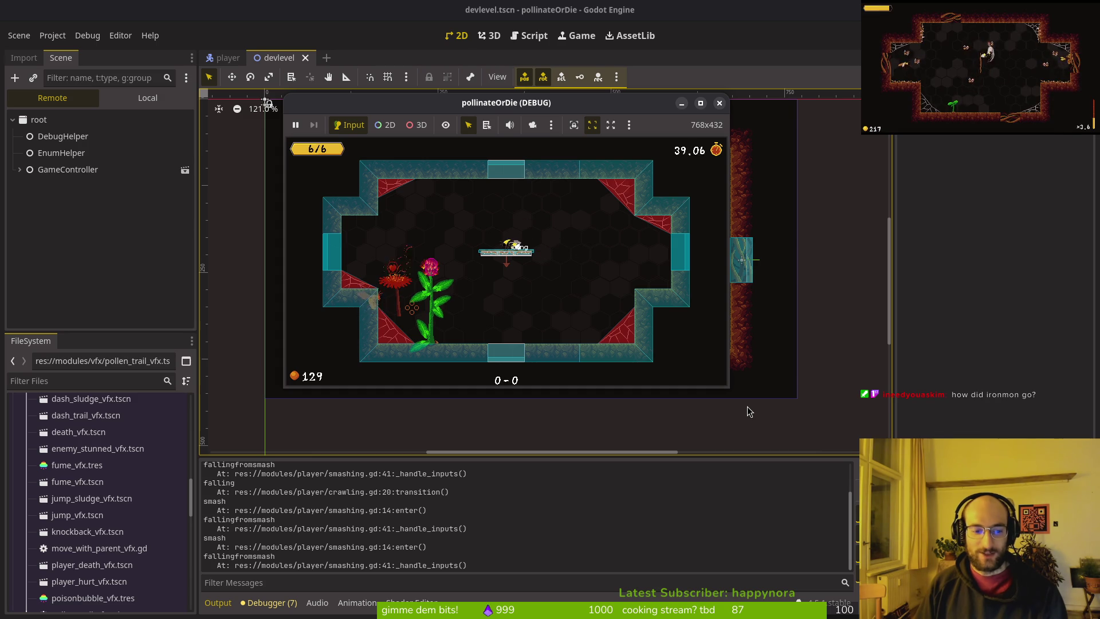
key(x)
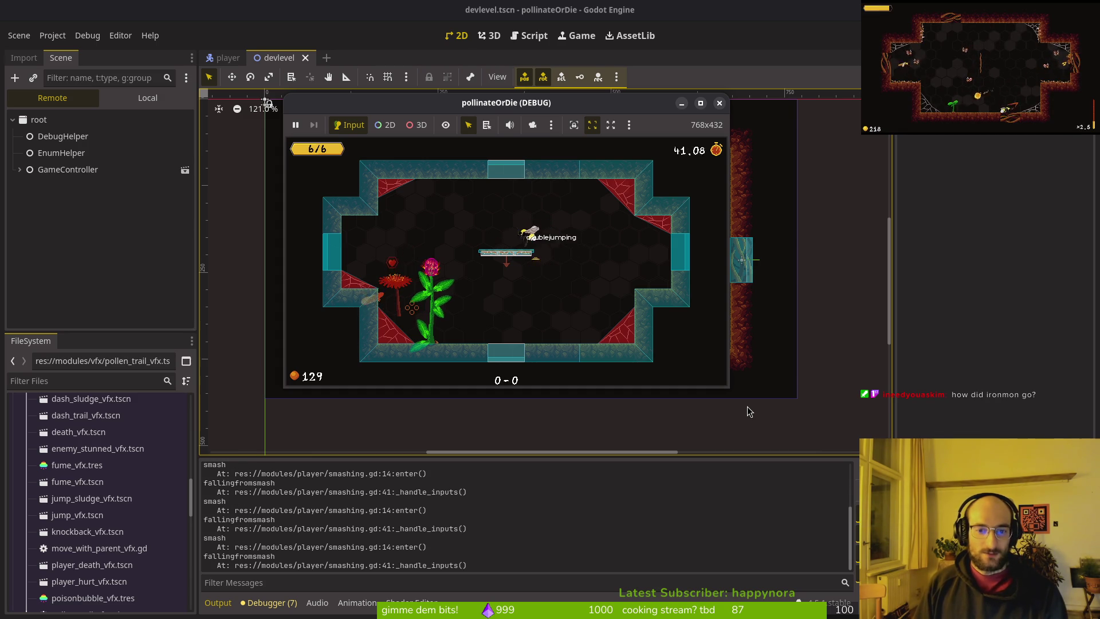
key(x)
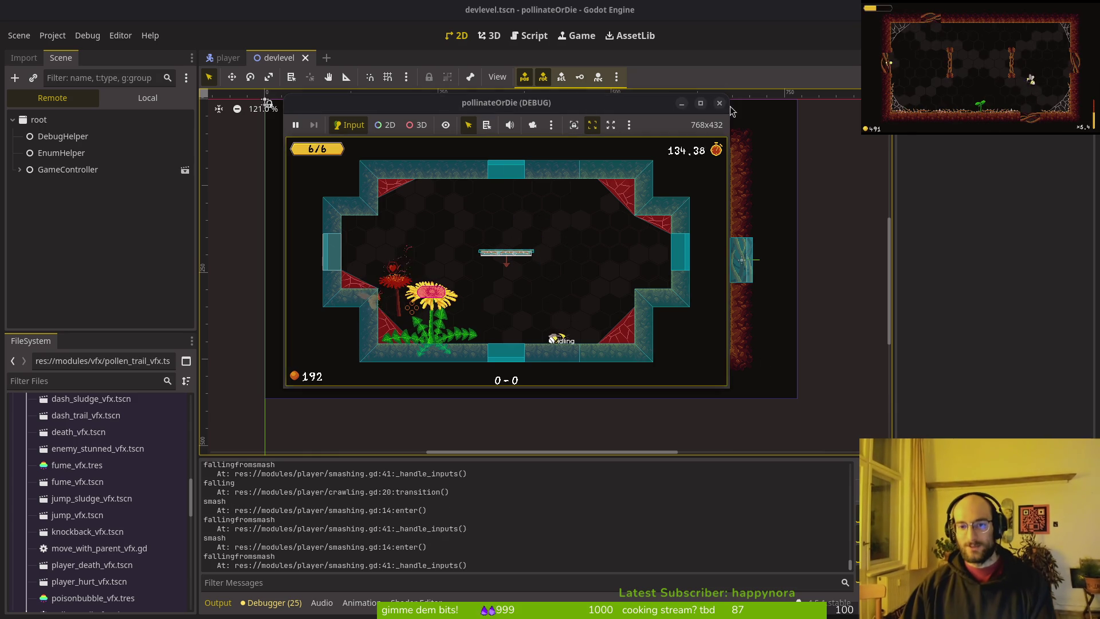
- Stop the running pollinateOrDie debug game with F8
key(F8)
- Delete the print_debug("falling") line from crawling.gd and save the script
key(alt+Tab)
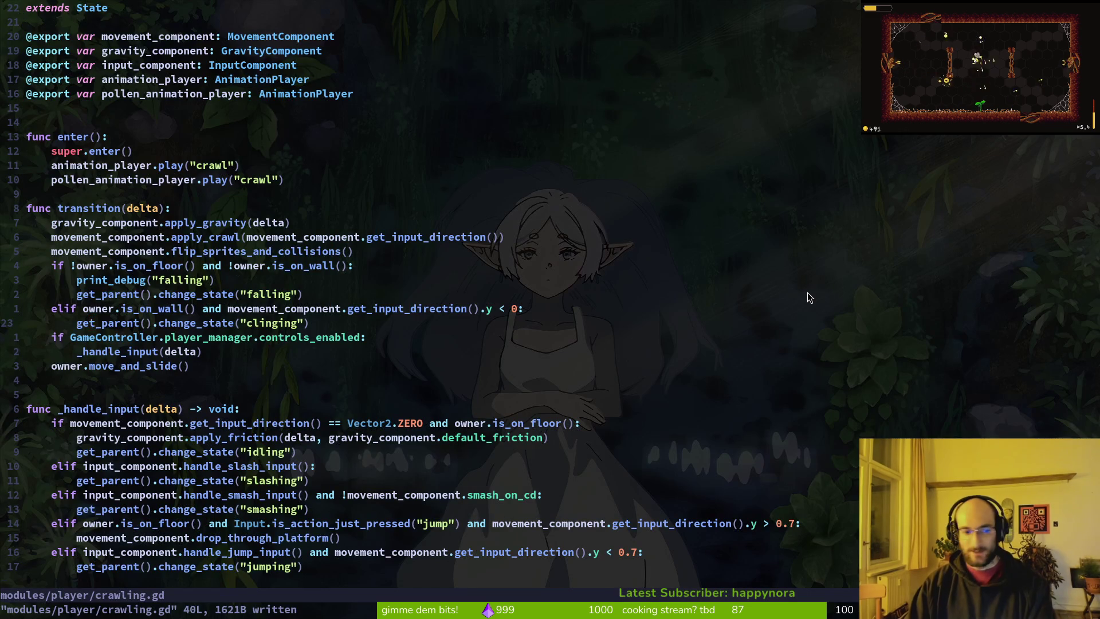
key(k)
key(k)
key(d)
key(d)
text(:w)
key(Return)
- Move the falling and wall-clinging checks under the controls_enabled check, indent them, and save
key(j)
key(j)
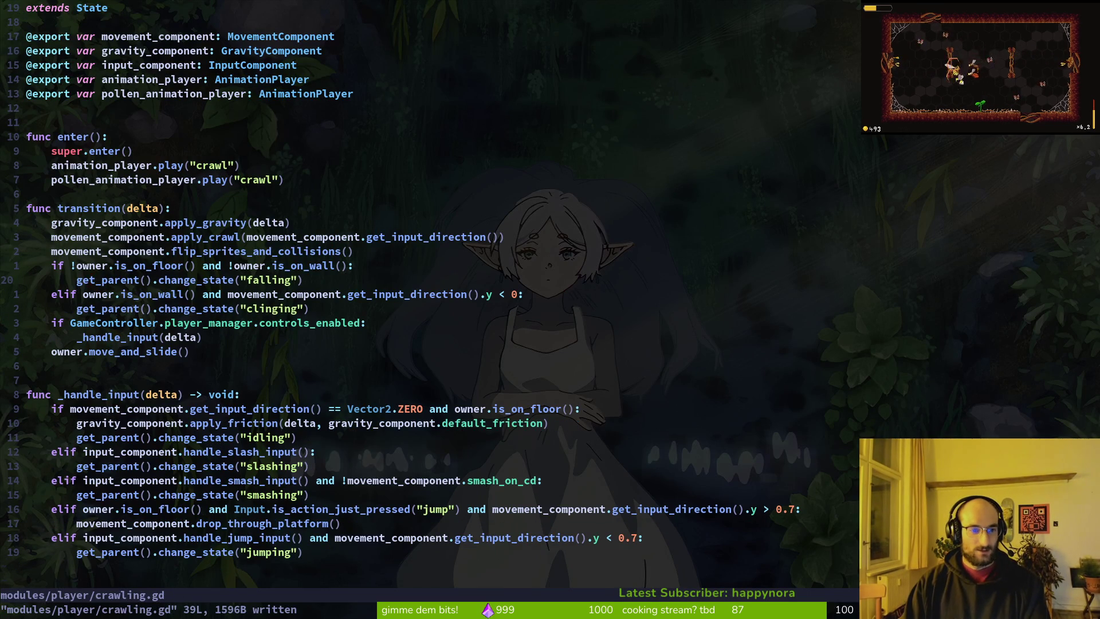
key(j)
key(k)
key(k)
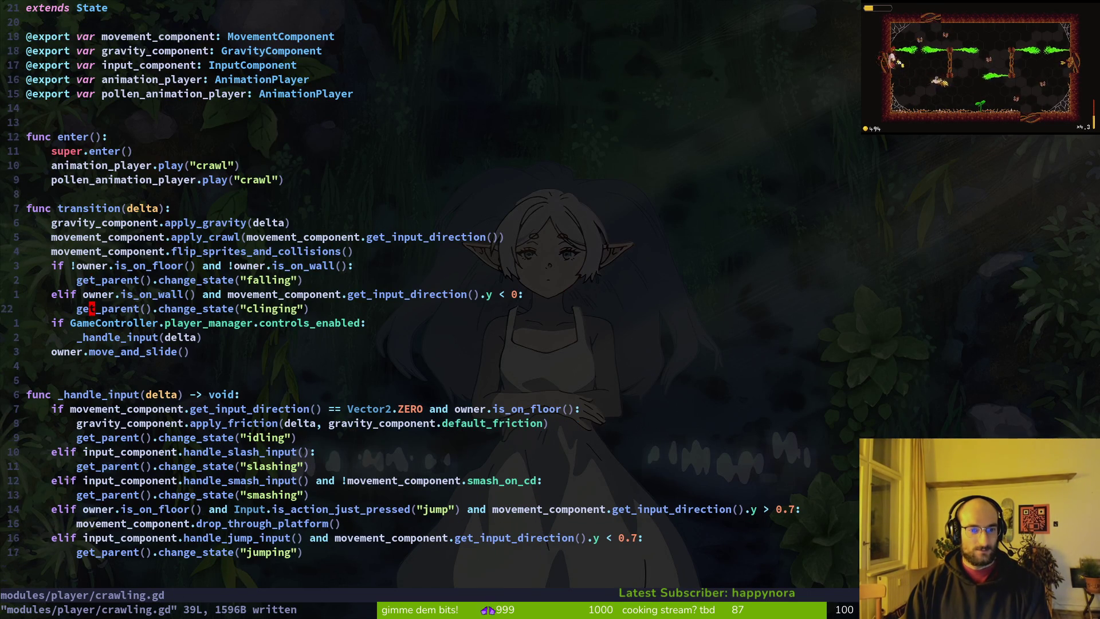
key(j)
key(j)
key(j)
key(k)
key(k)
key(k)
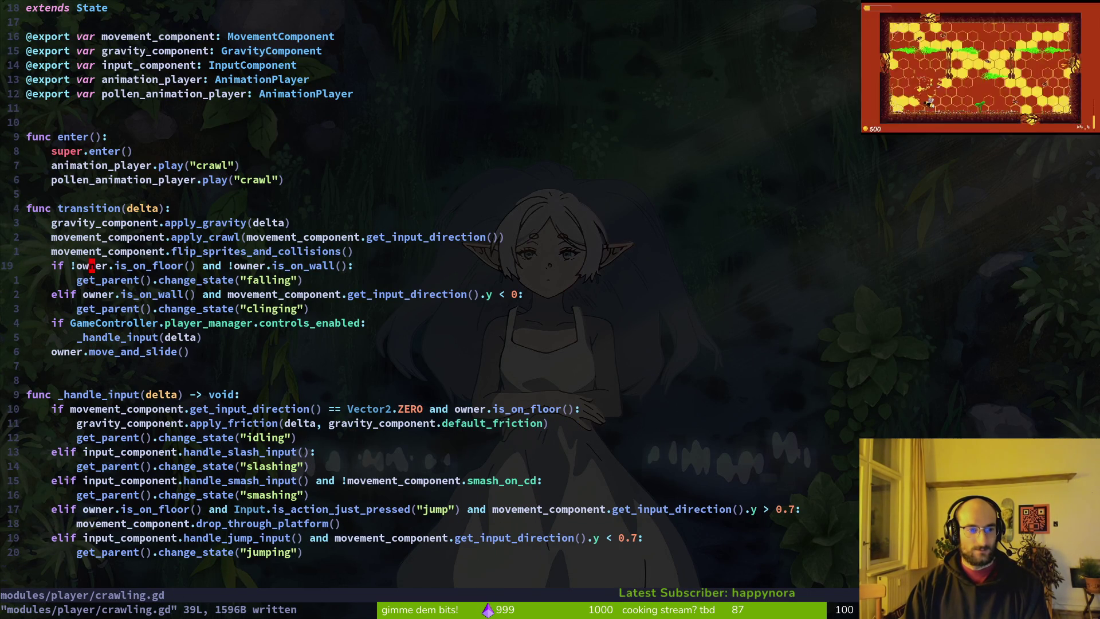
key(V)
key(j)
key(j)
key(j)
key(J)
key(greater)
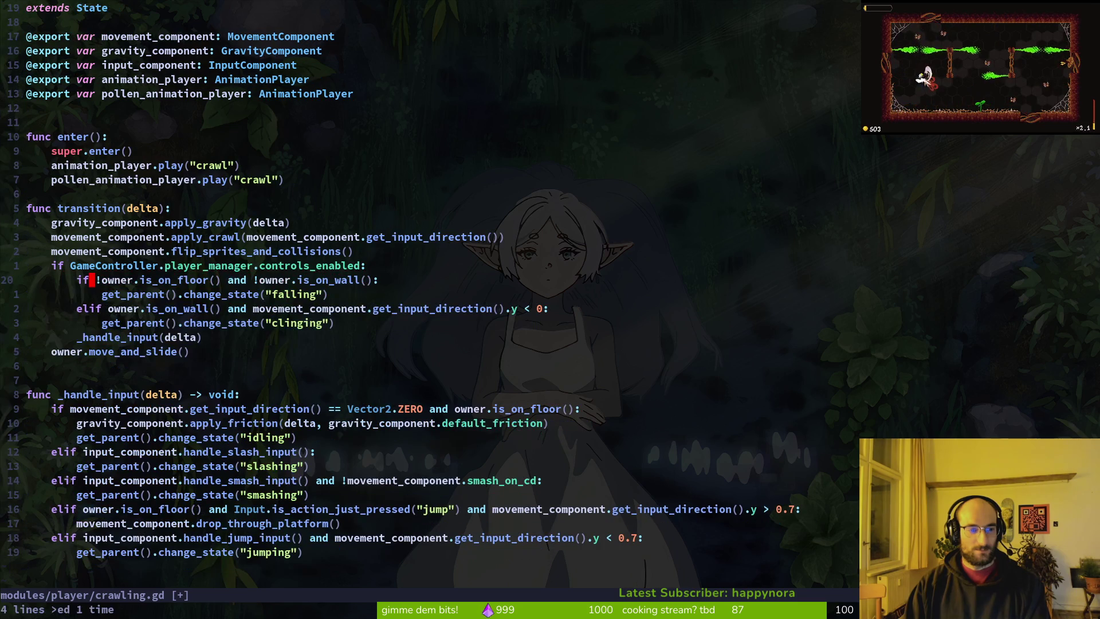
text(:w)
key(Return)
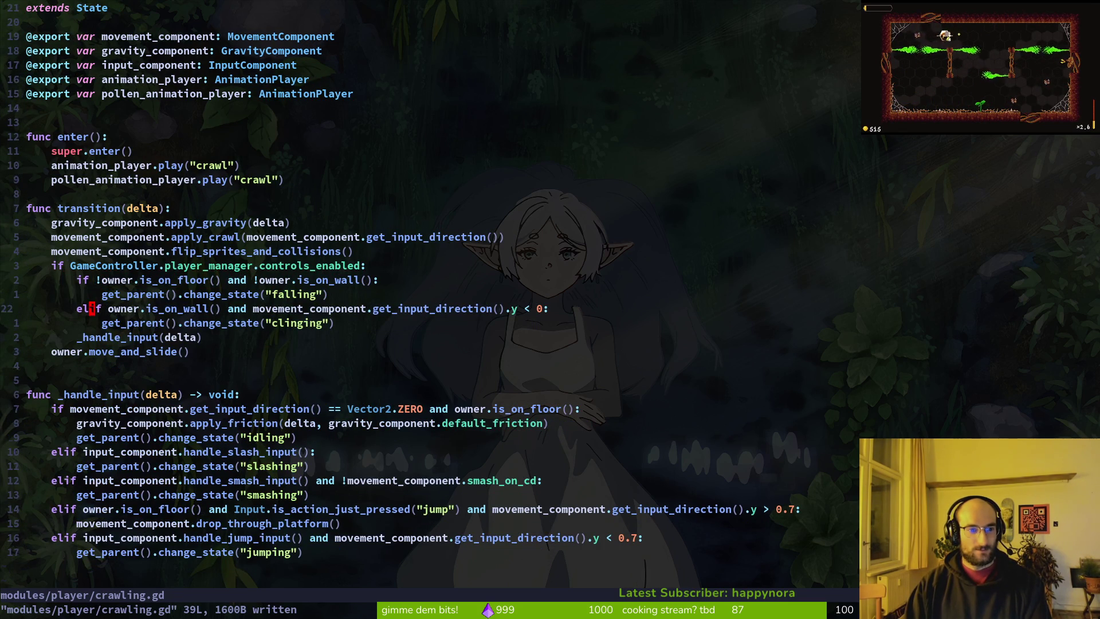
- Grep the whole project for 'print' and preview the 20 matches
key(j)
key(k)
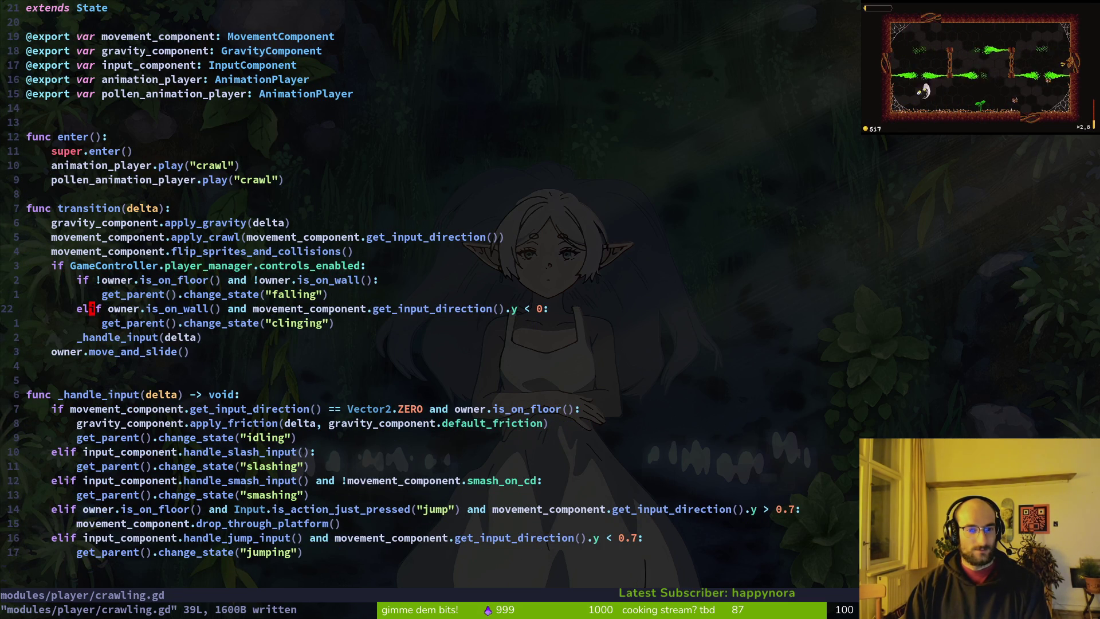
key(shift+v)
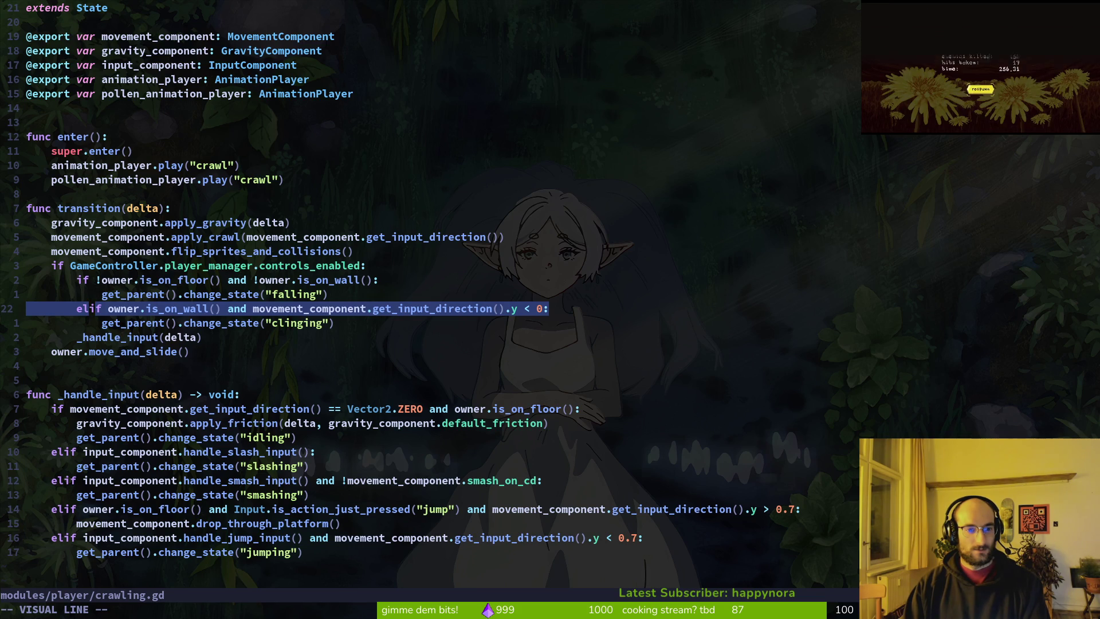
key(Escape)
key(k)
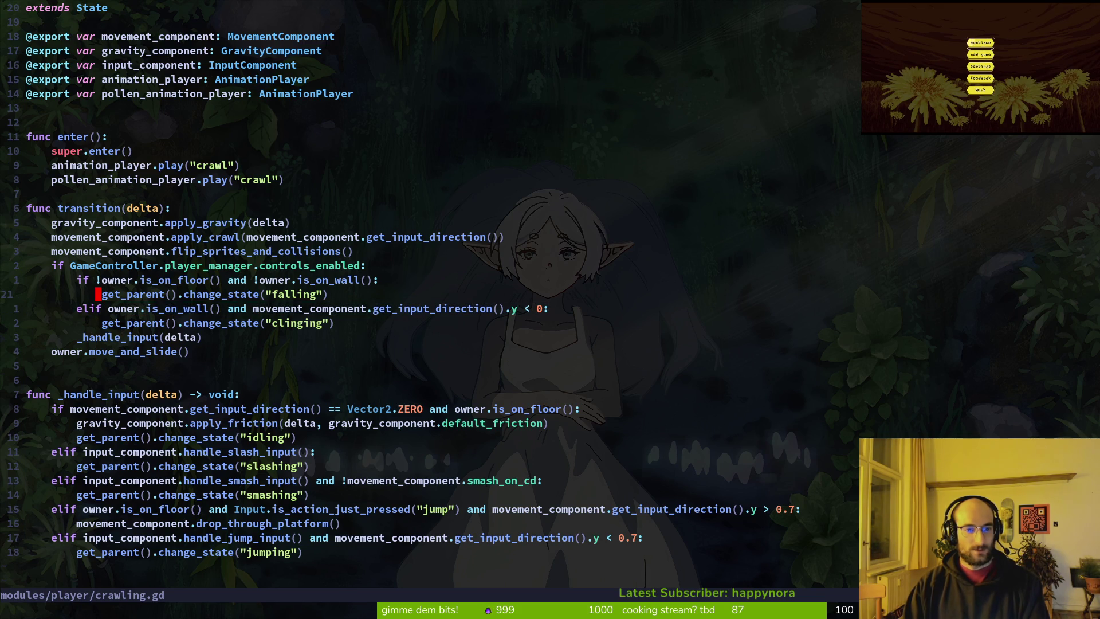
key(k)
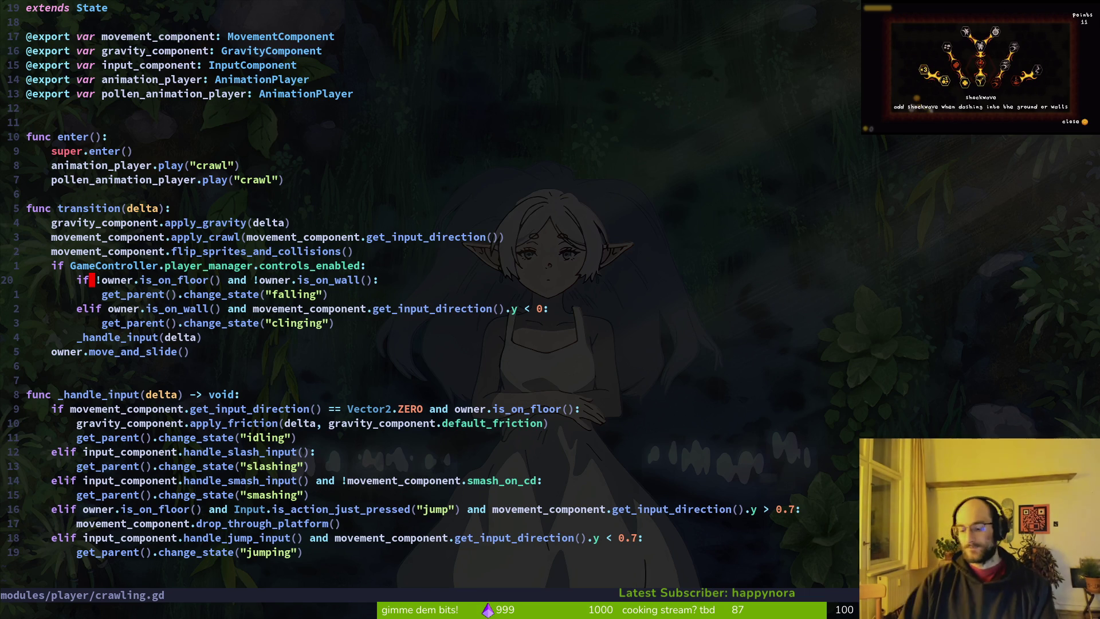
key(space)
text(psprint)
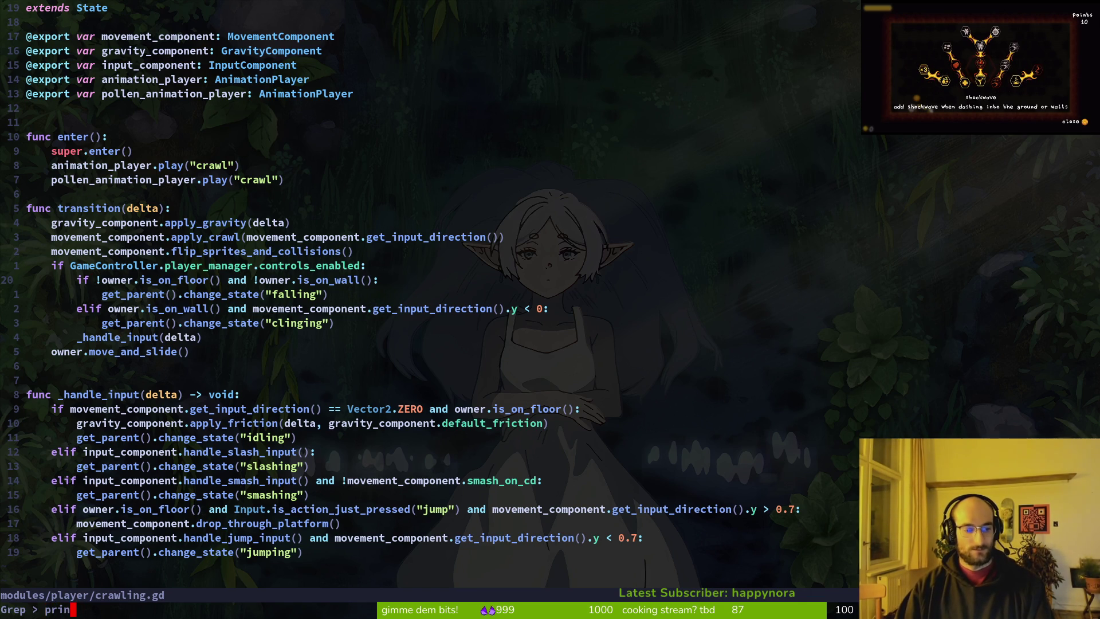
key(Return)
key(Down)
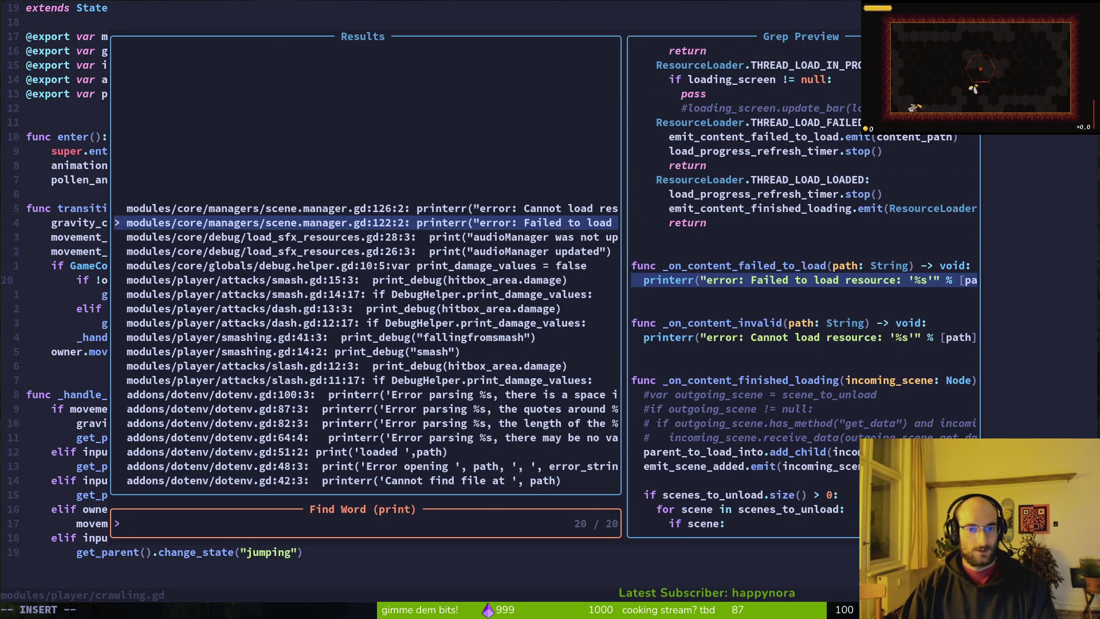
- Remove the fallingfromsmash debug print from smashing.gd and save
key(Down)
key(Down)
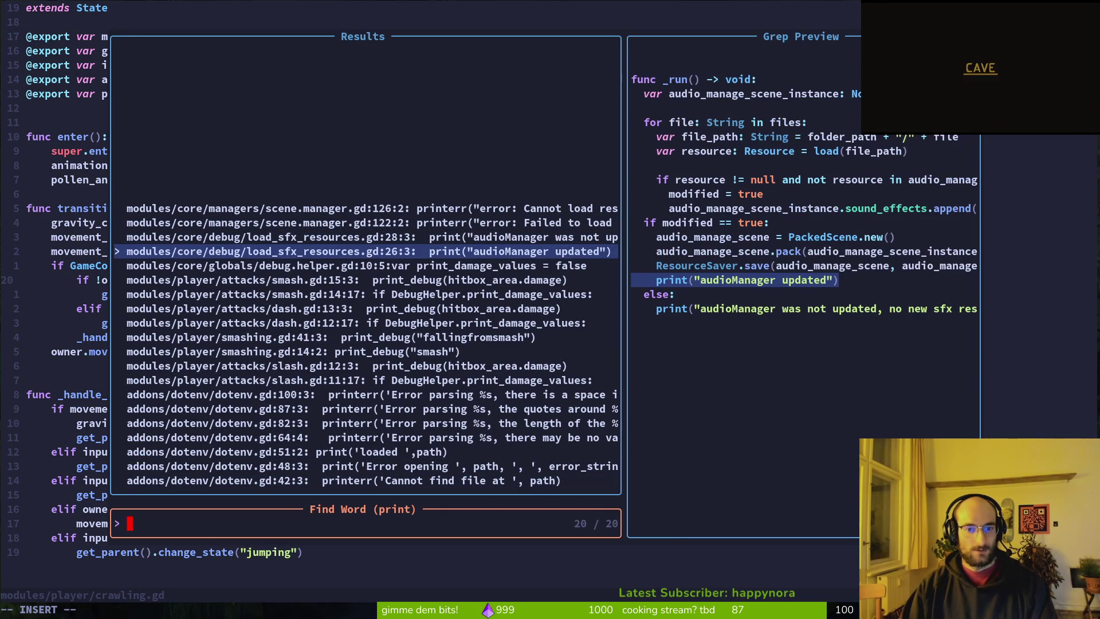
key(Down)
key(Down)
key(Down)
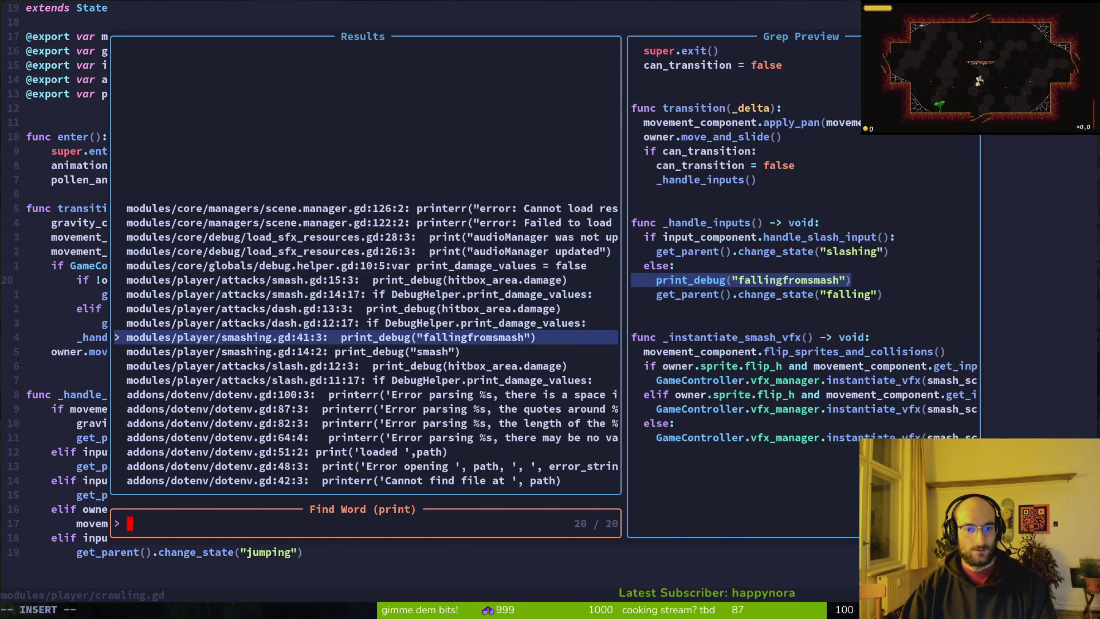
key(Return)
key(d)
key(d)
key(ctrl+s)
- Re-run the 'print' search, review the damage-value matches, and open dash.gd at its print_damage_values check
key(space)
text(pspr)
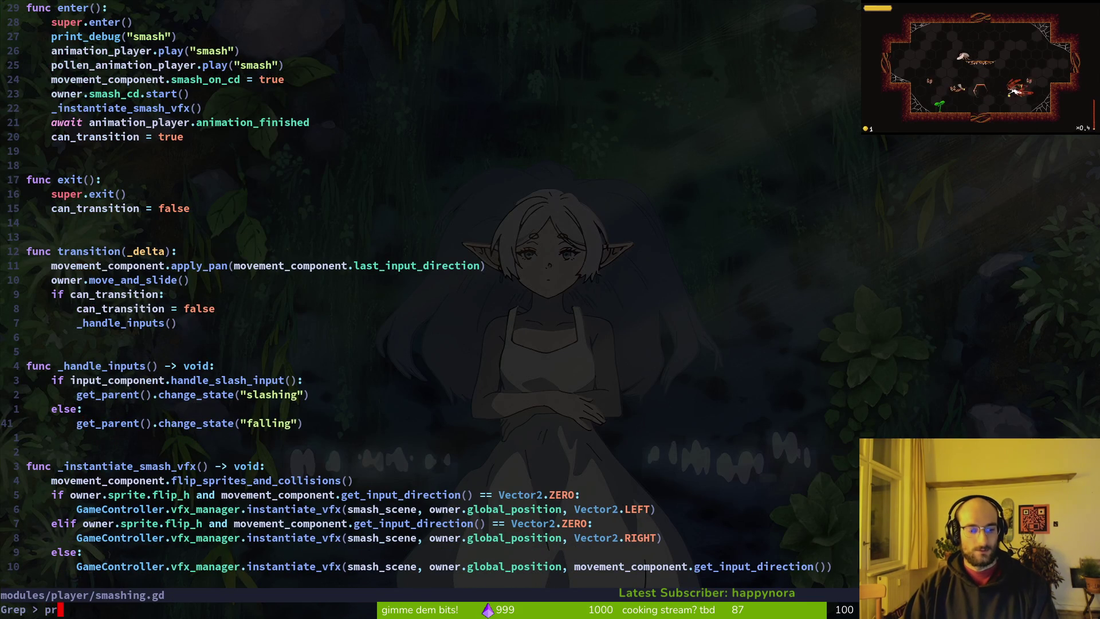
text(int)
key(Return)
key(Down)
key(Down)
key(Down)
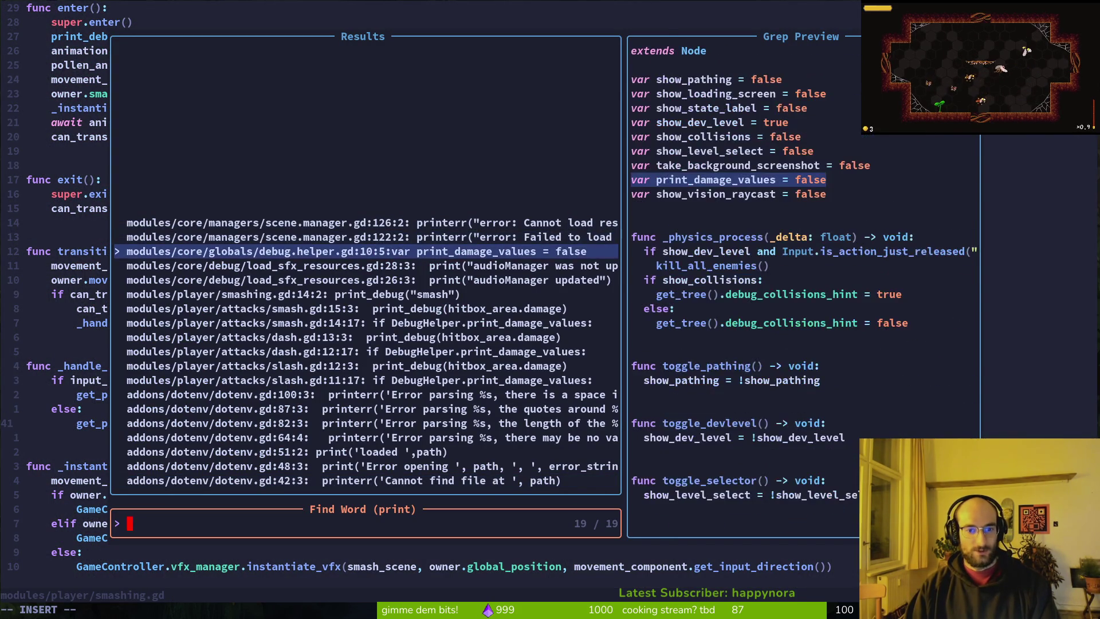
key(Down)
key(Down)
key(Down)
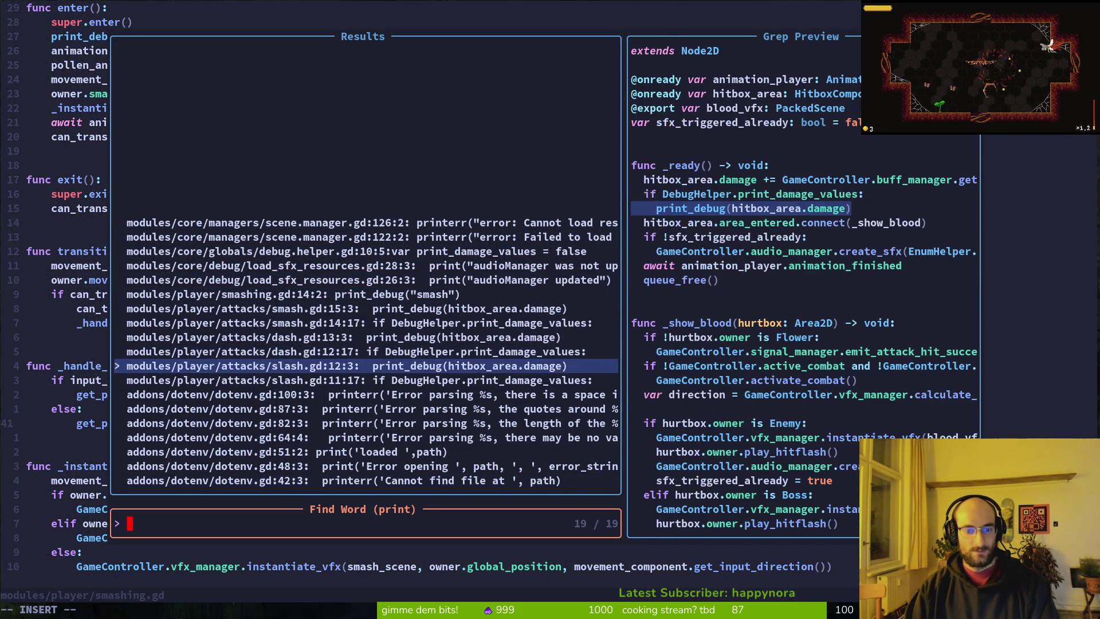
key(Down)
key(Up)
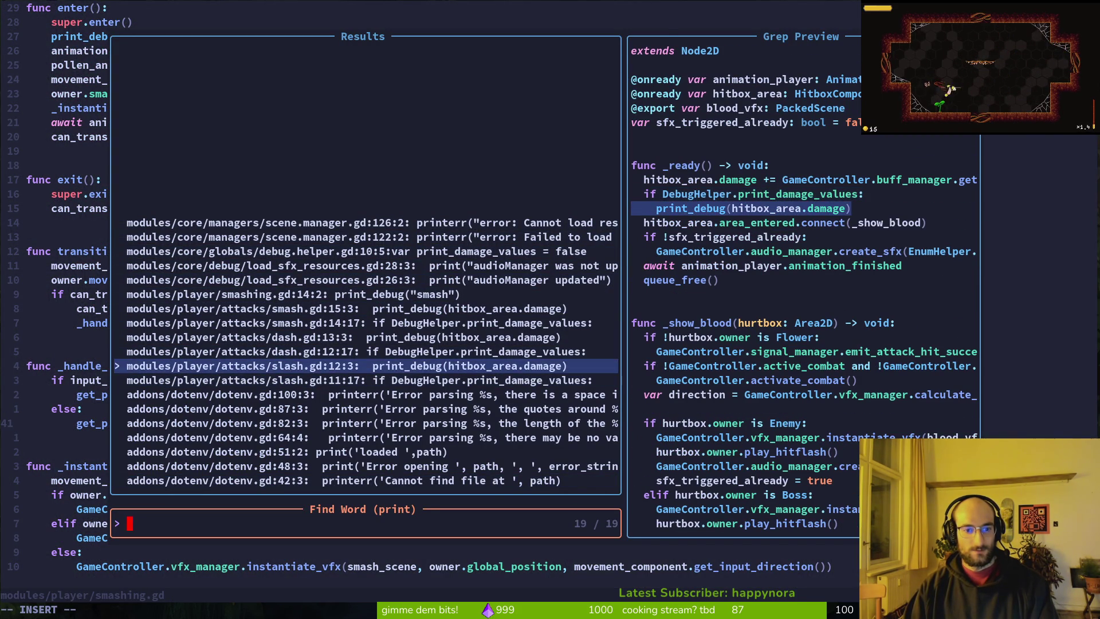
key(Up)
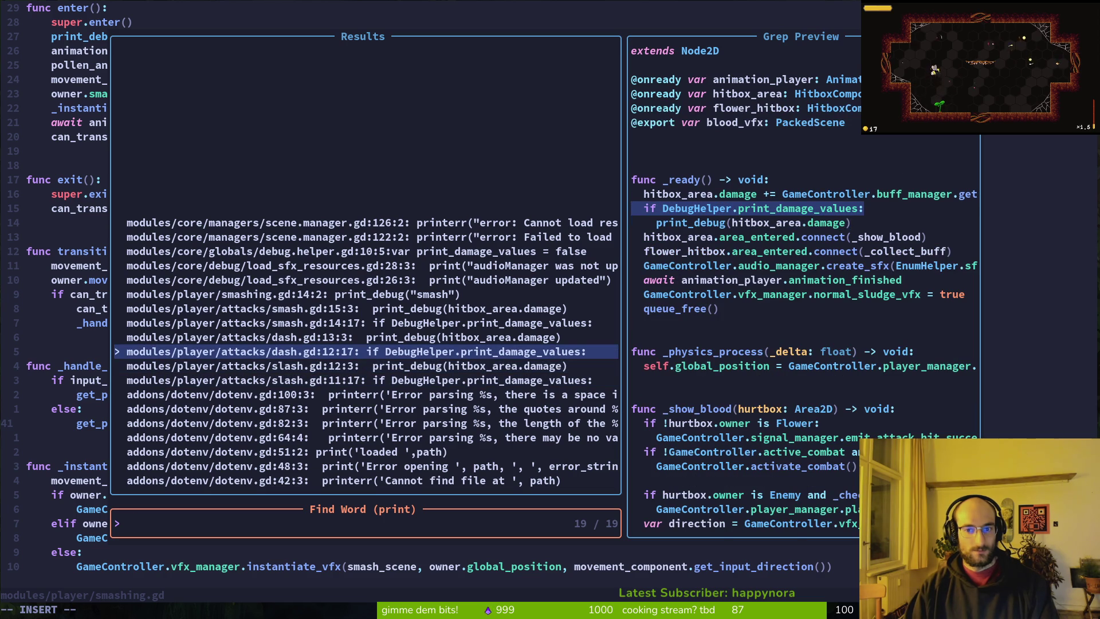
key(Up)
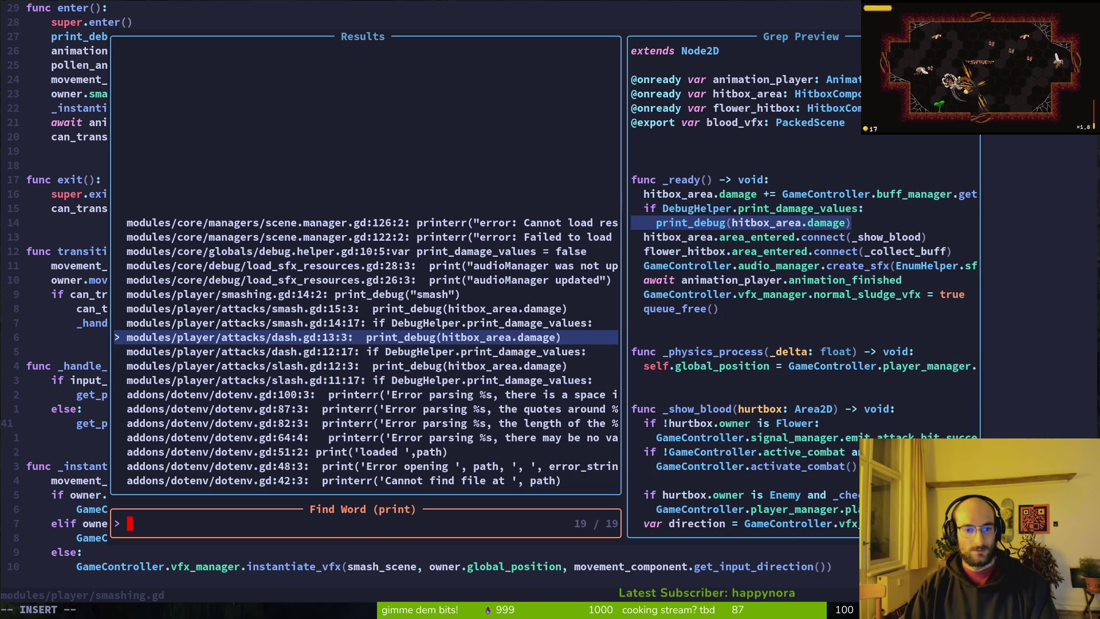
key(Down)
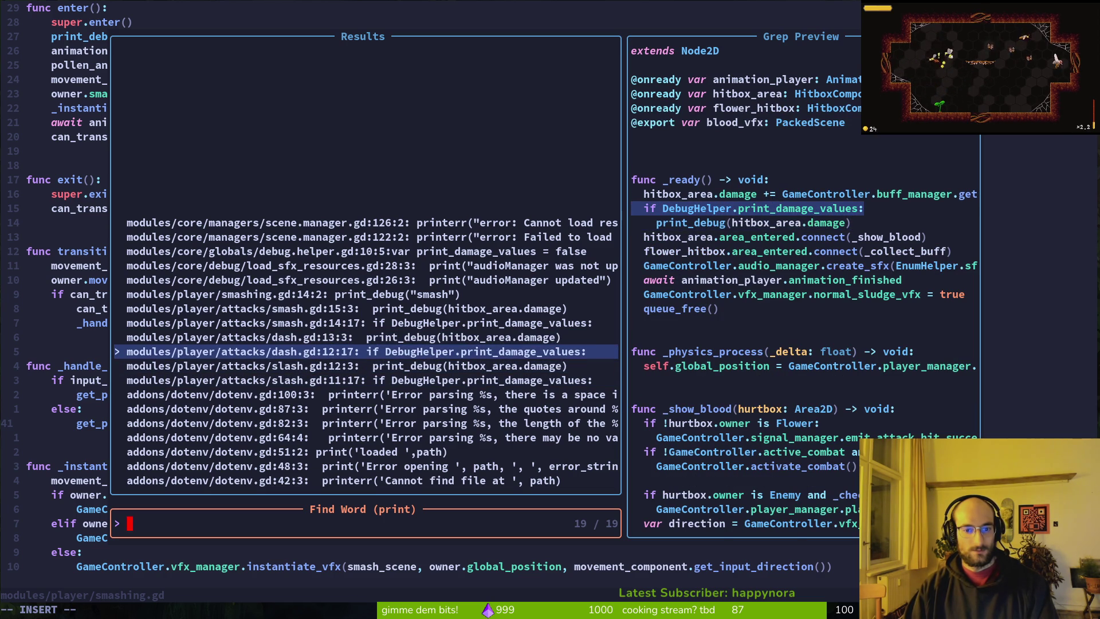
key(Return)
- Rename print_damage_values to log_damage_values in debug.helper.gd and save
key(ctrl+p)
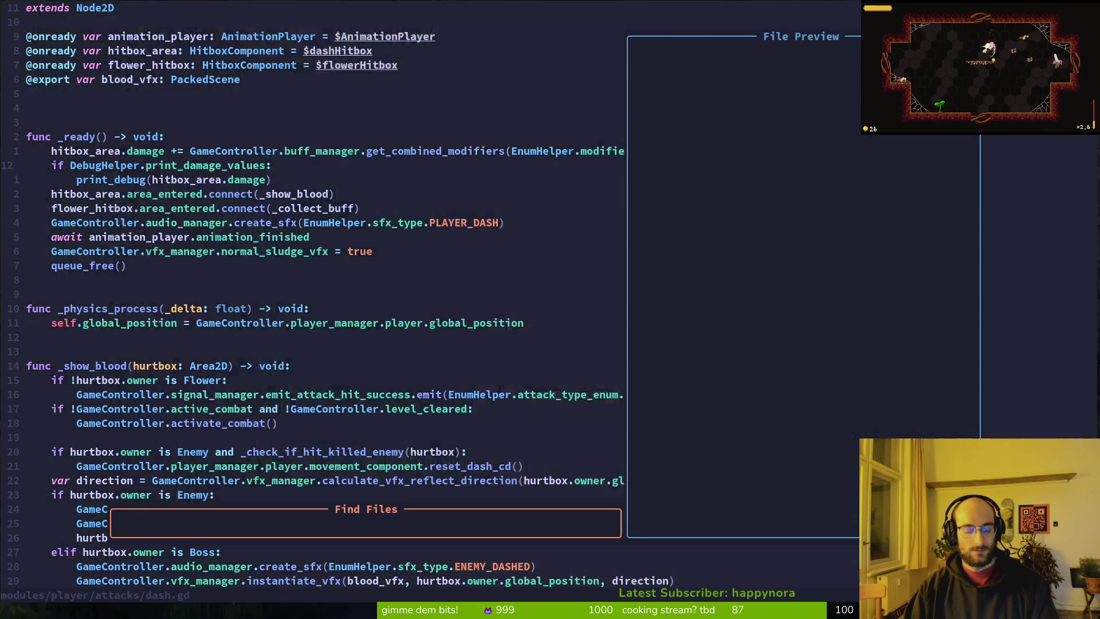
text(deb)
key(Return)
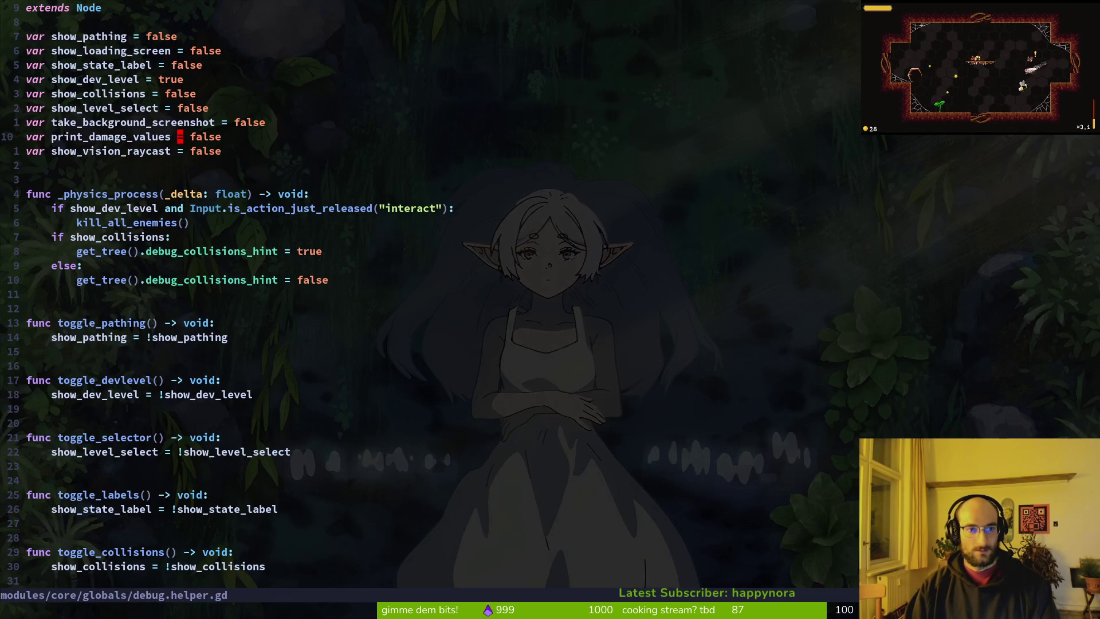
text(bciwlog_dma)
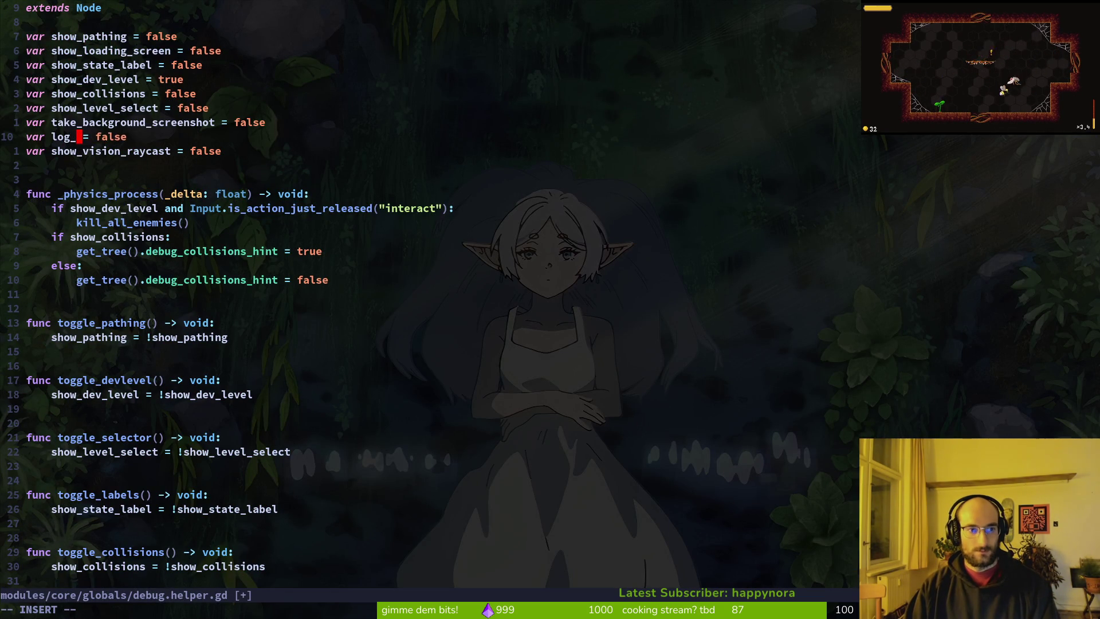
key(BackSpace)
key(BackSpace)
text(d)
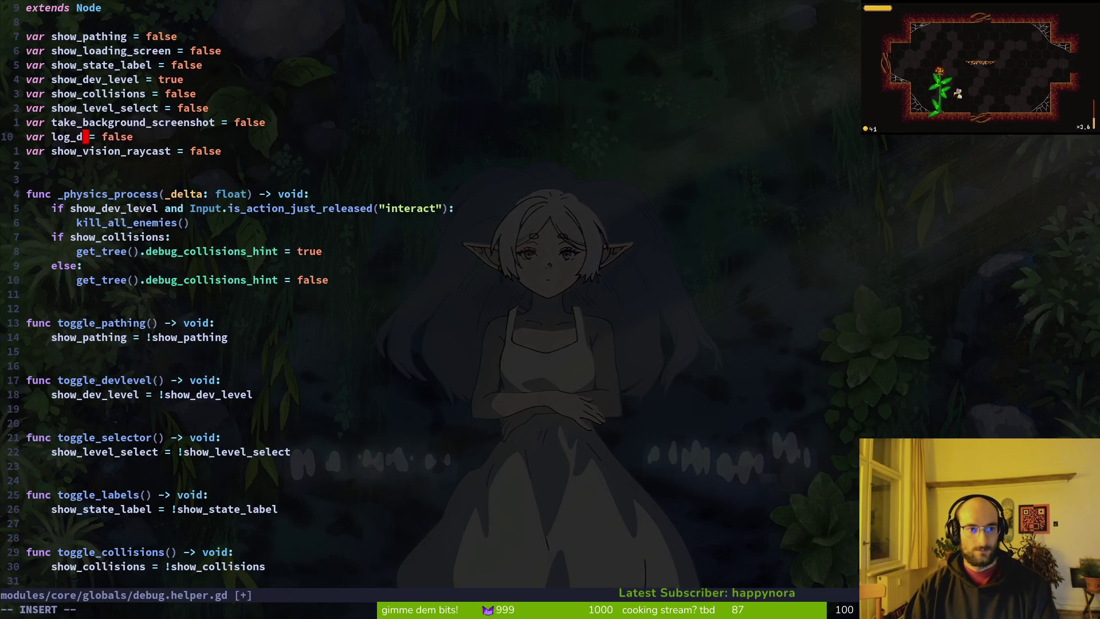
text(amage_value)
key(Escape)
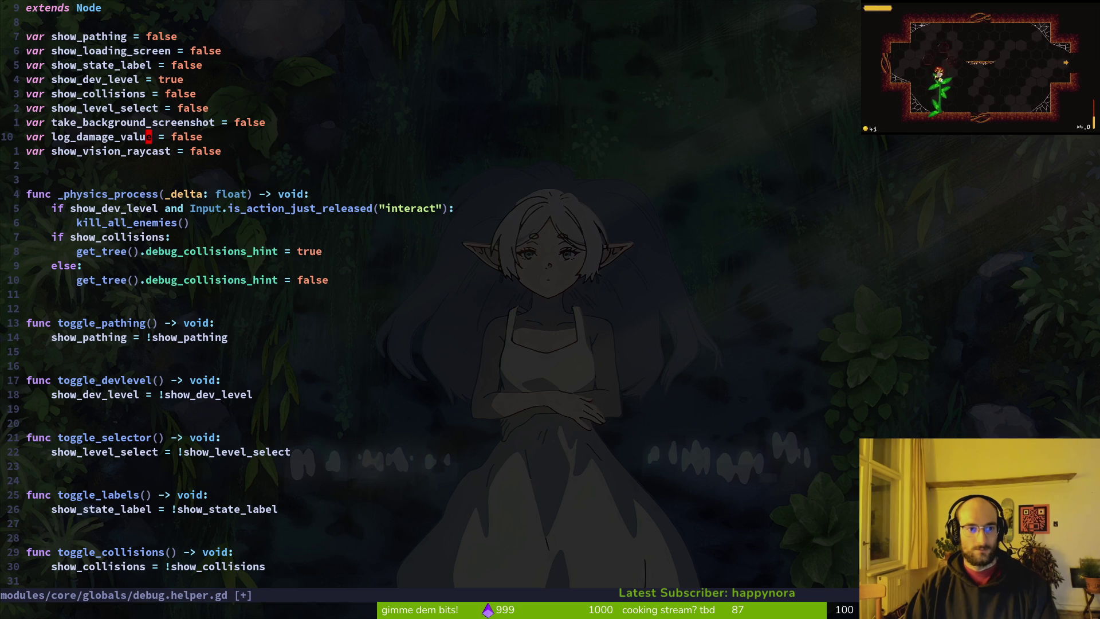
text(als)
key(Escape)
text(b:w)
key(Return)
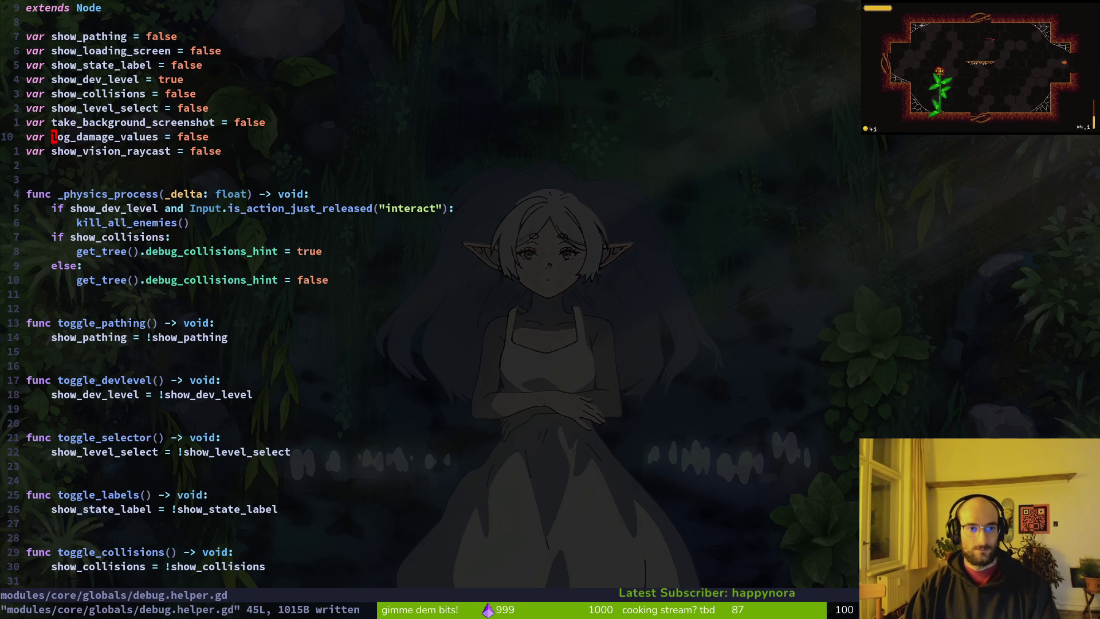
- Update the DebugHelper check in attacks/slash.gd to log_damage_values and save
key(space)
key(f)
key(f)
text(slash)
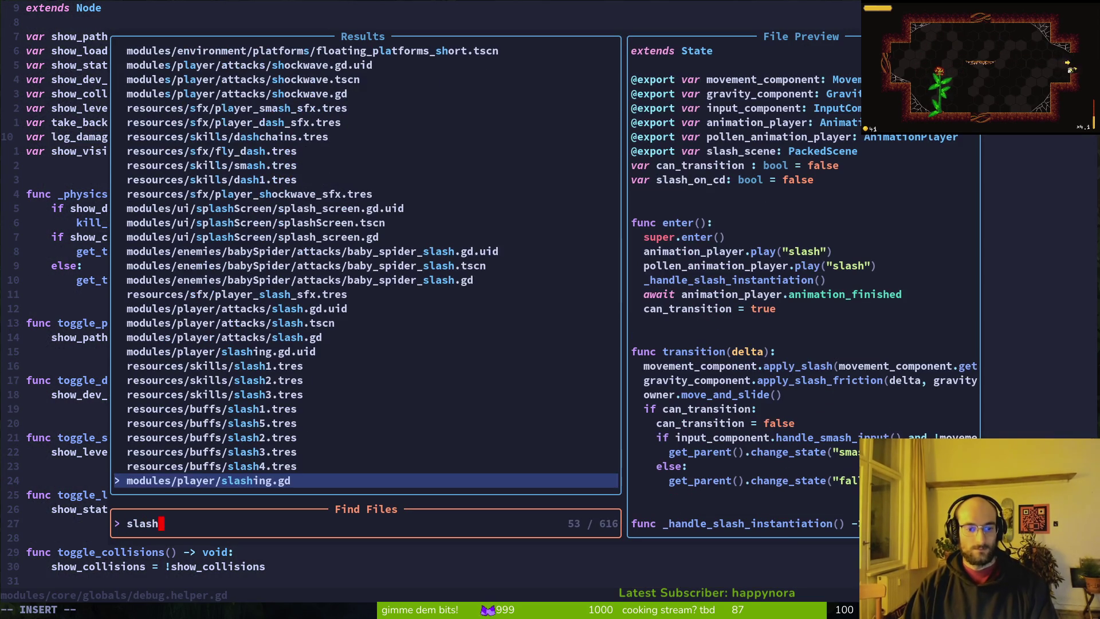
text(gd)
key(Up)
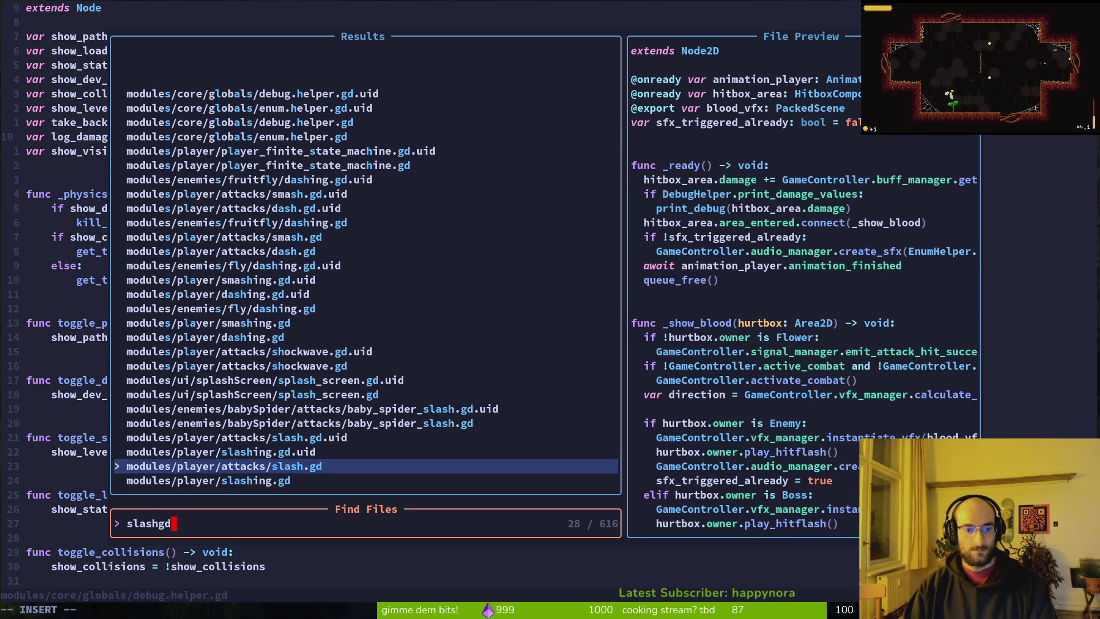
key(Return)
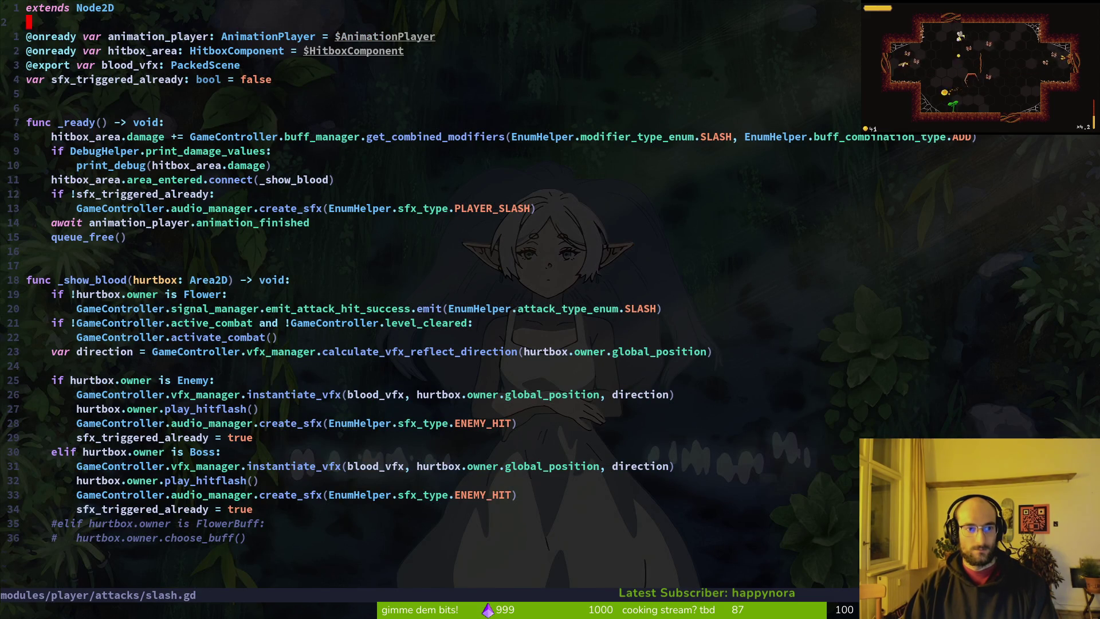
key(j)
key(j)
key(j)
key(w)
key(w)
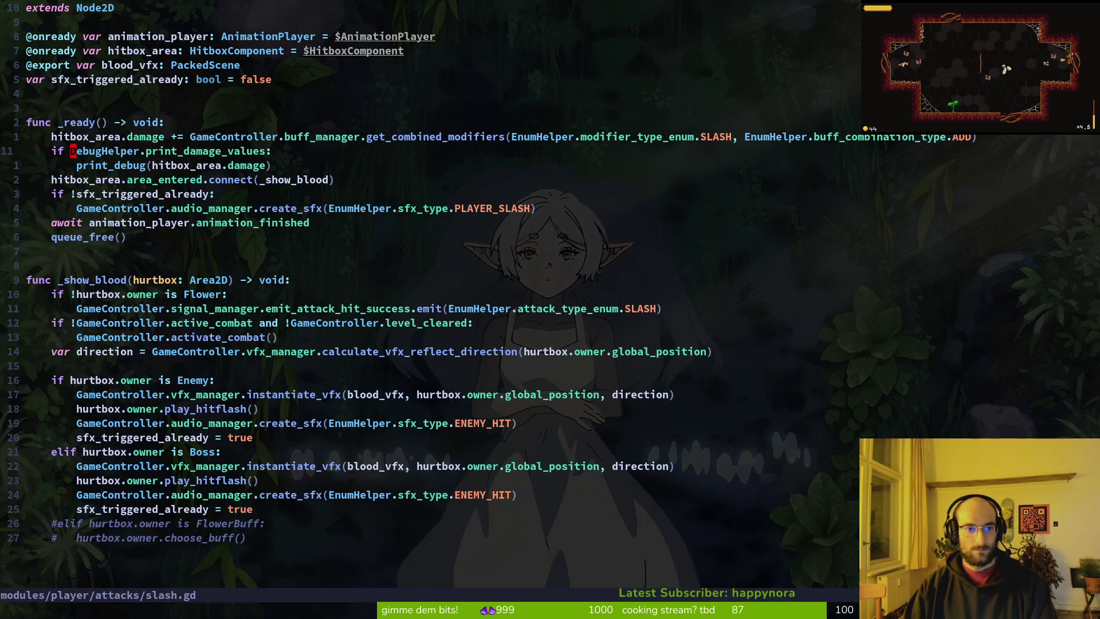
key(ctrl+s)
- Update the DebugHelper check in attacks/smash.gd to log_damage_values and save
key(space)
key(f)
key(f)
text(s)
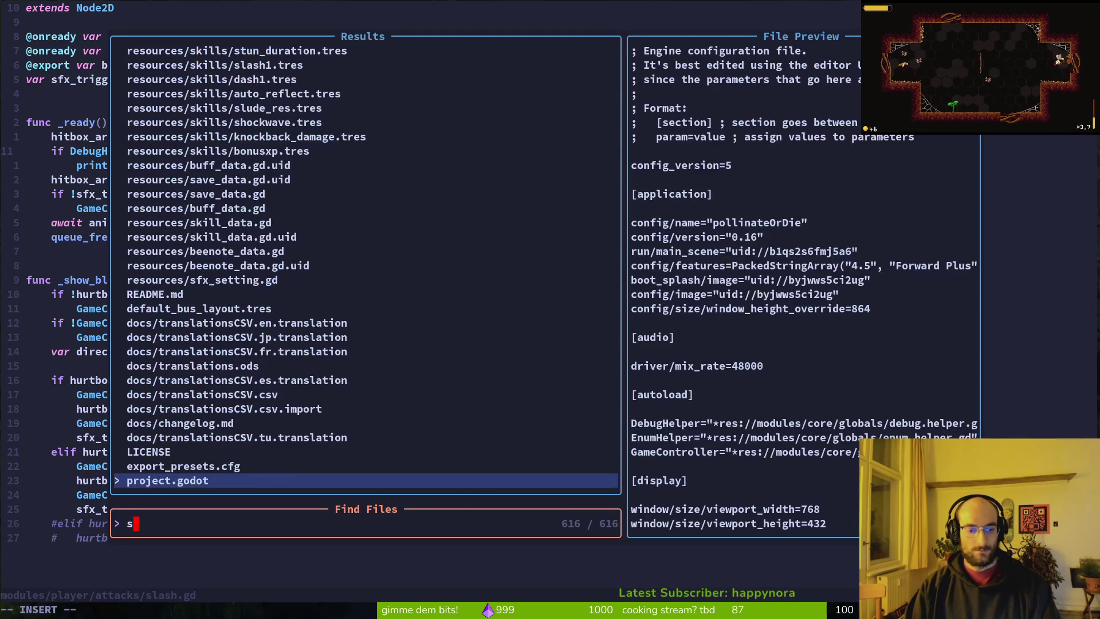
text(mashgd)
key(Up)
key(Return)
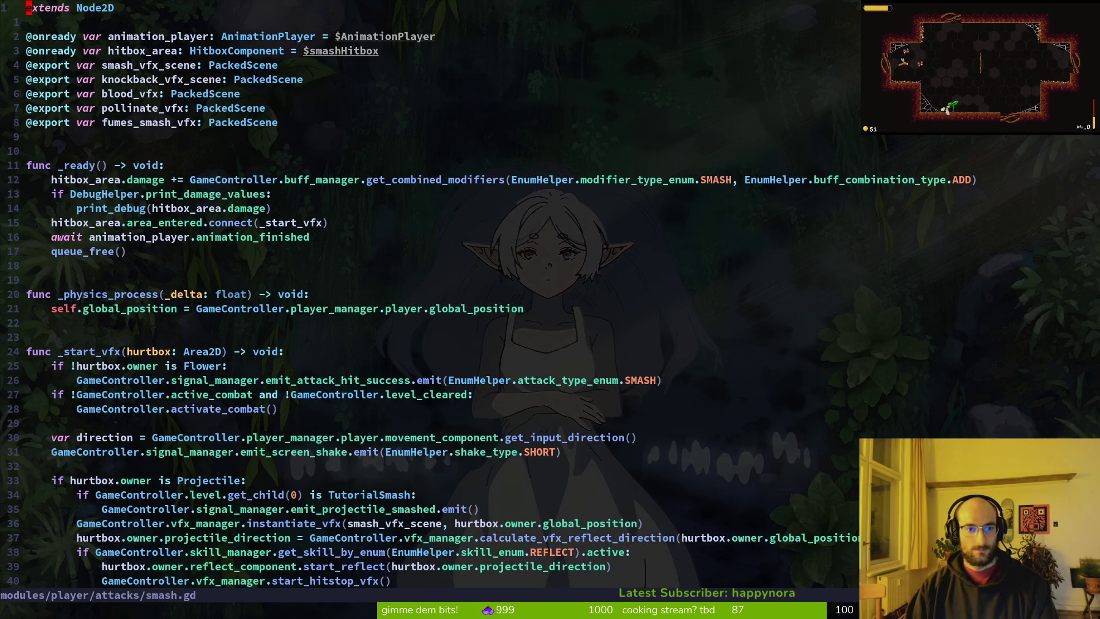
click(72, 193)
key(Escape)
text(log)
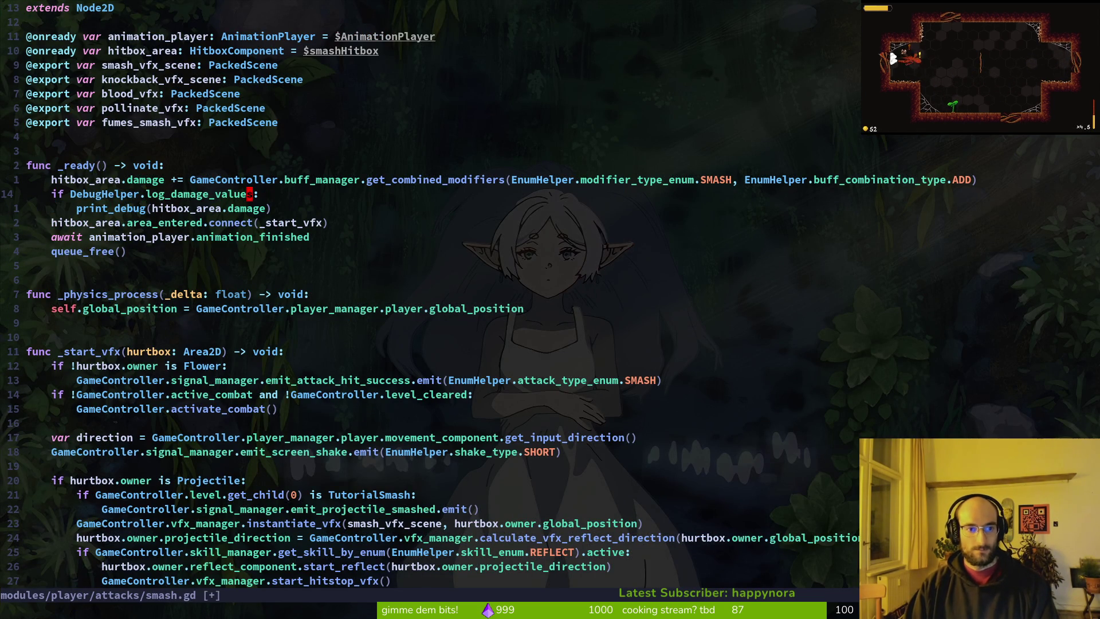
key(ctrl+s)
- Change dash.gd's damage check to DebugHelper.log_damage_values
key(space)
key(f)
key(f)
text(dash)
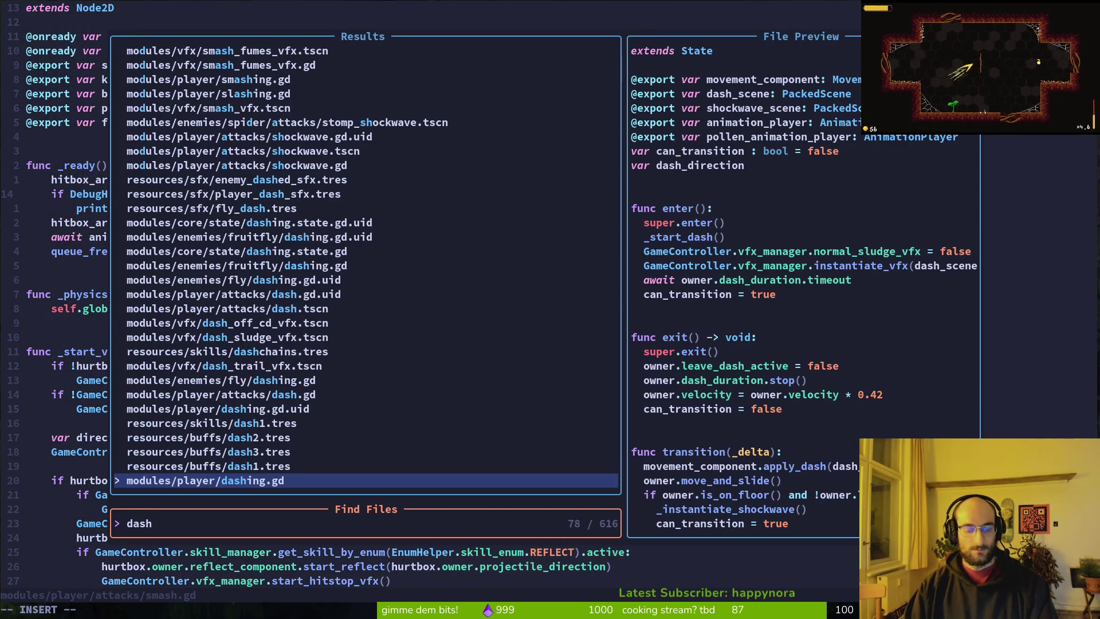
text(%#)
key(BackSpace)
key(Up)
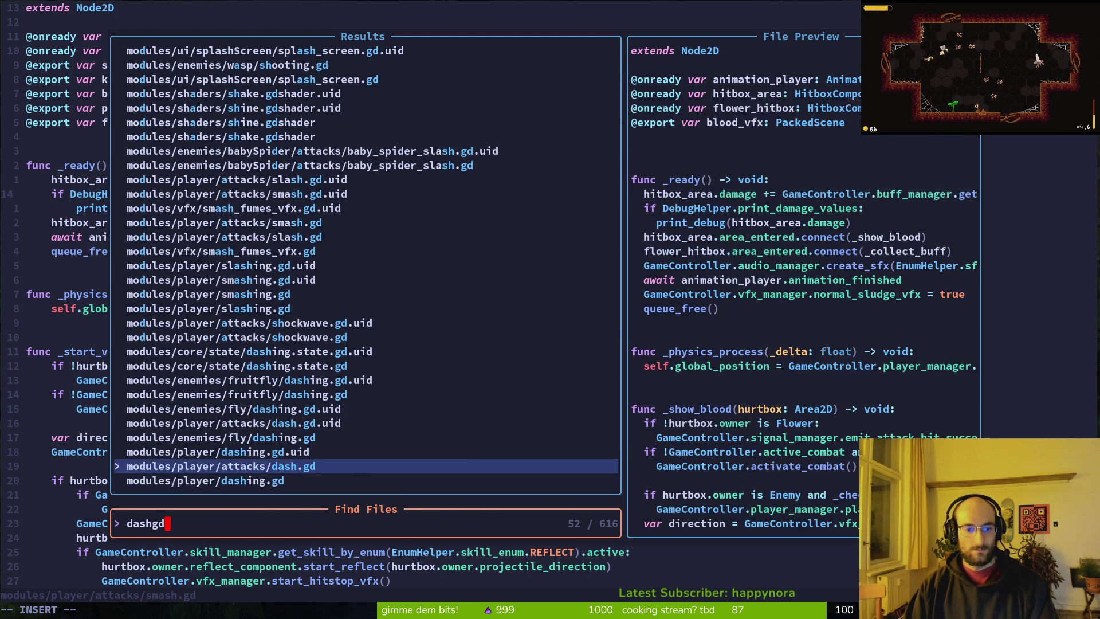
key(Return)
key(w)
key(w)
text(ct_log)
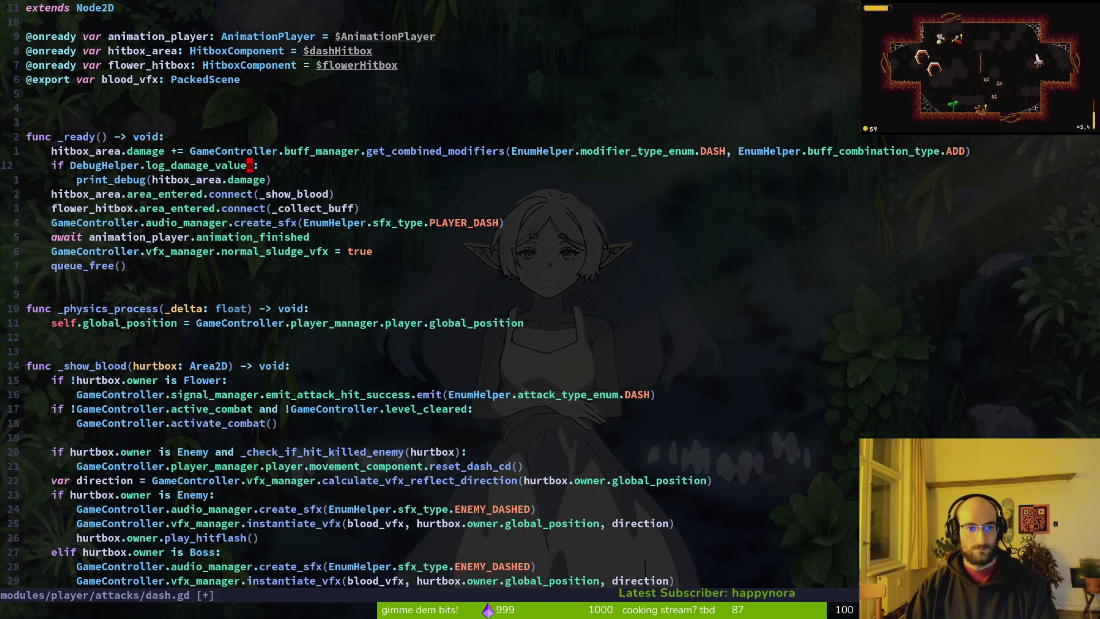
key(Escape)
- Grep the project again for remaining print calls, now 15 matches
text(e)
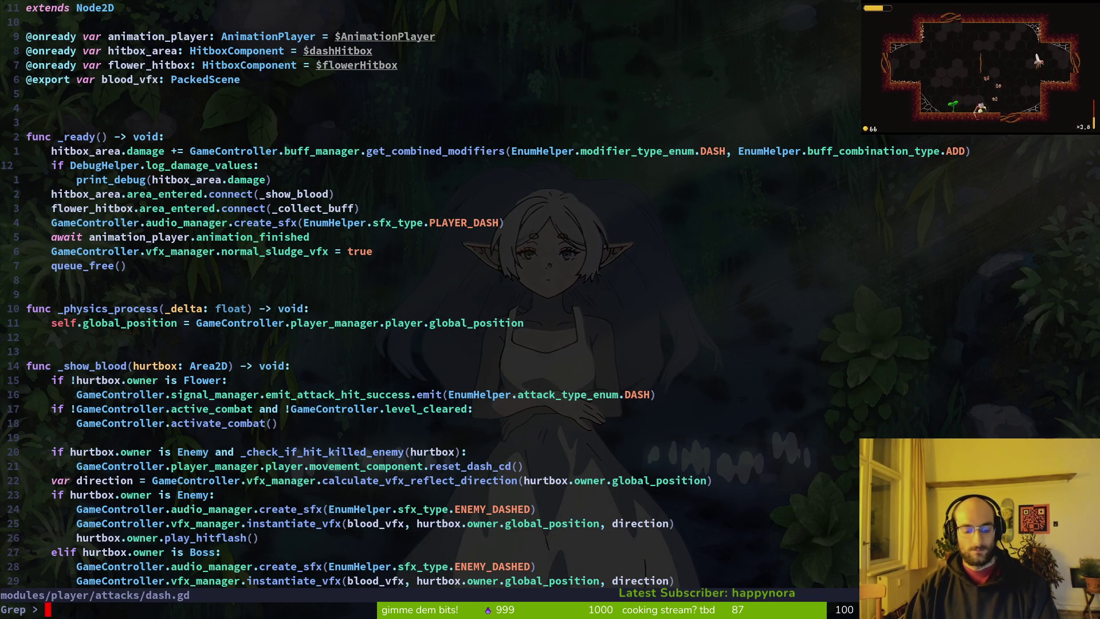
text(print)
key(Return)
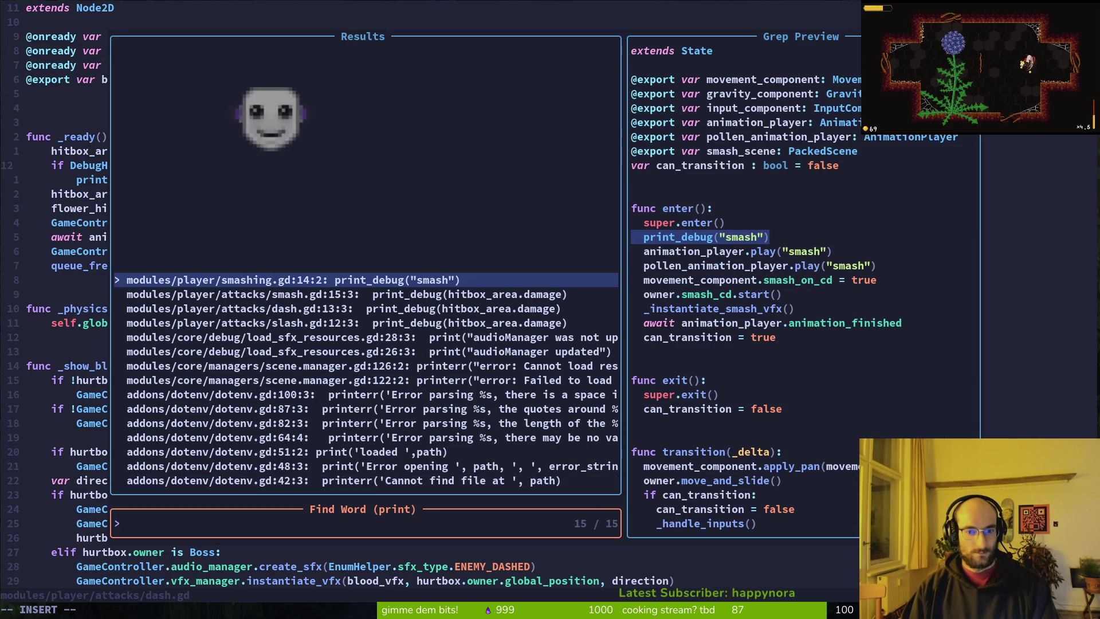
key(Down)
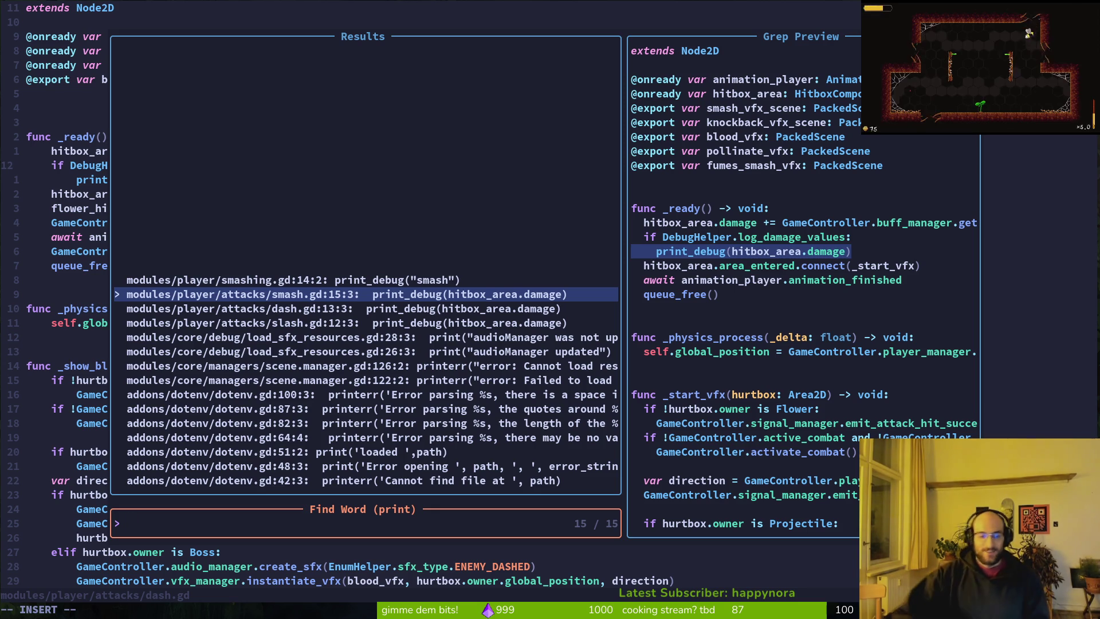
- Close the print search and save the edited dash.gd
text(jj)
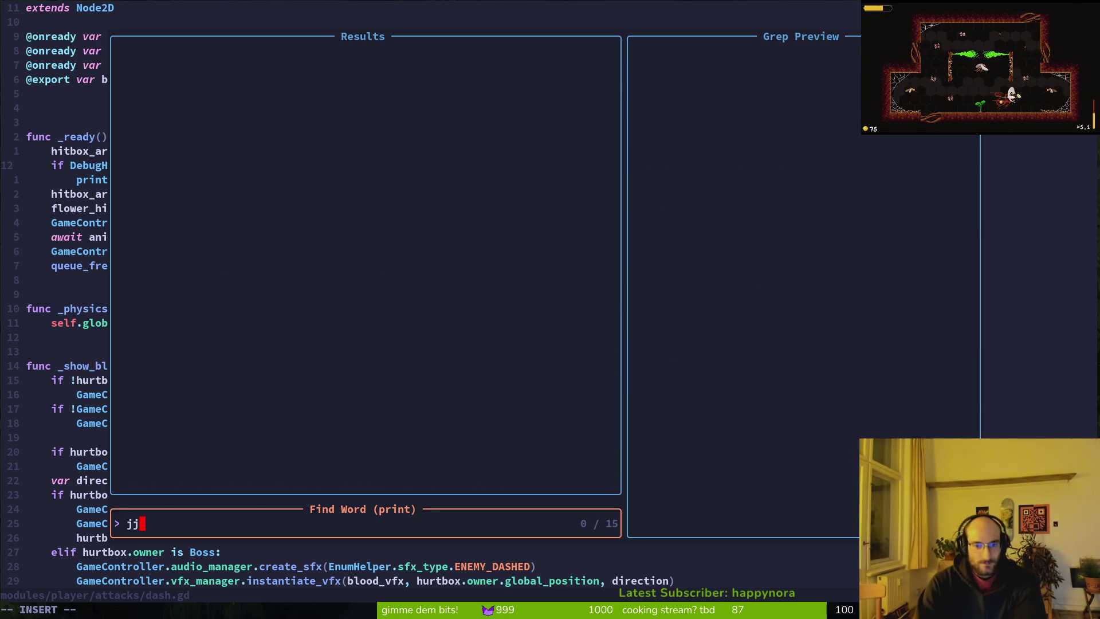
key(Escape)
text(:w)
key(Return)
- In tig status, review and stage vfx.manager.tscn, devlevel.tscn, slash.gd and smash.gd
key(space)
key(g)
key(s)
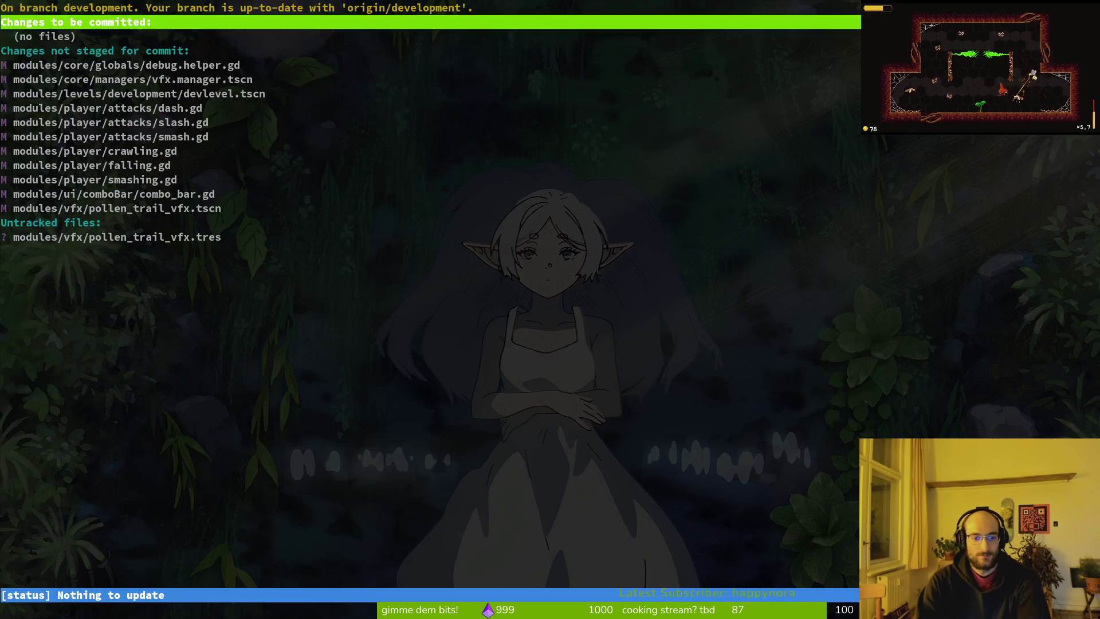
key(j)
key(Return)
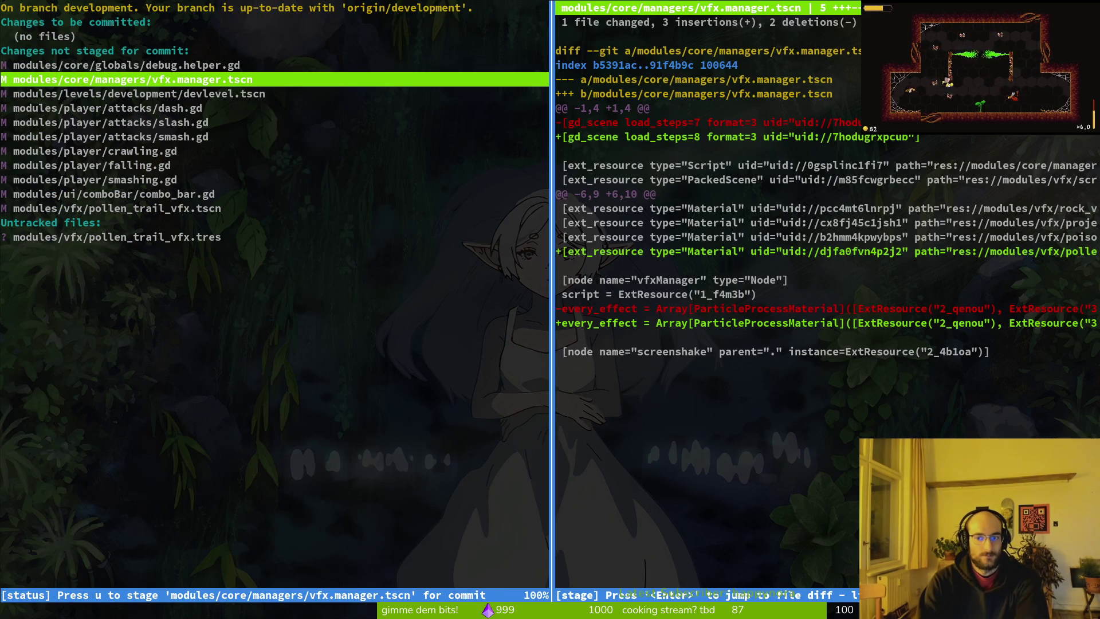
key(u)
key(u)
key(j)
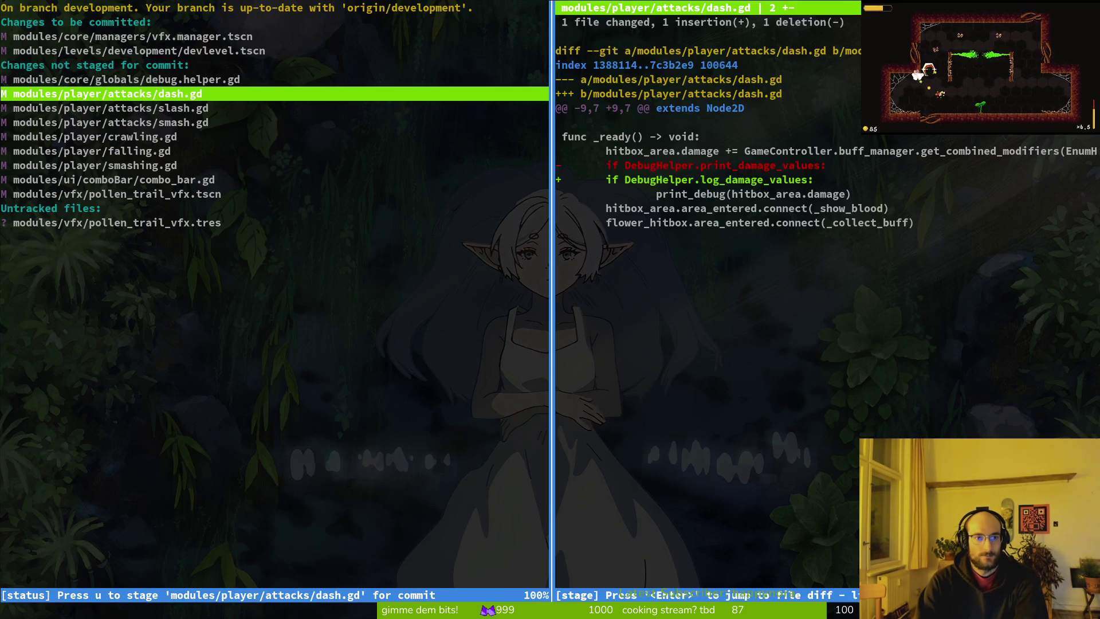
- Stage the remaining scripts and new pollen_trail_vfx.tres, leaving debug.helper.gd out, and start the commit
key(u)
key(q)
key(j)
key(u)
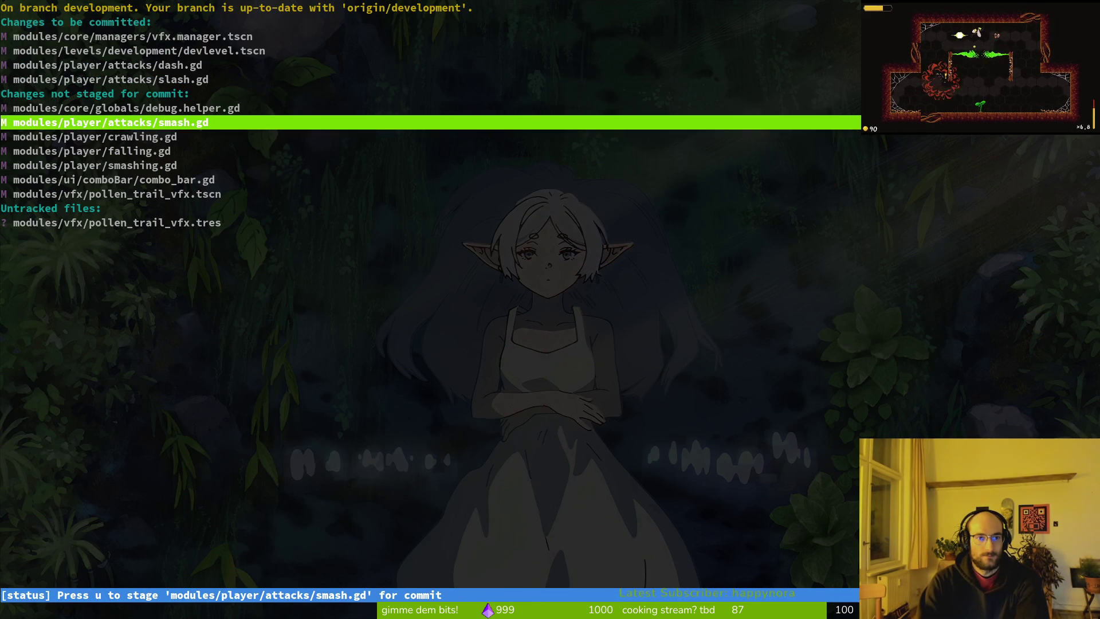
key(u)
key(u)
key(u)
key(u)
key(Return)
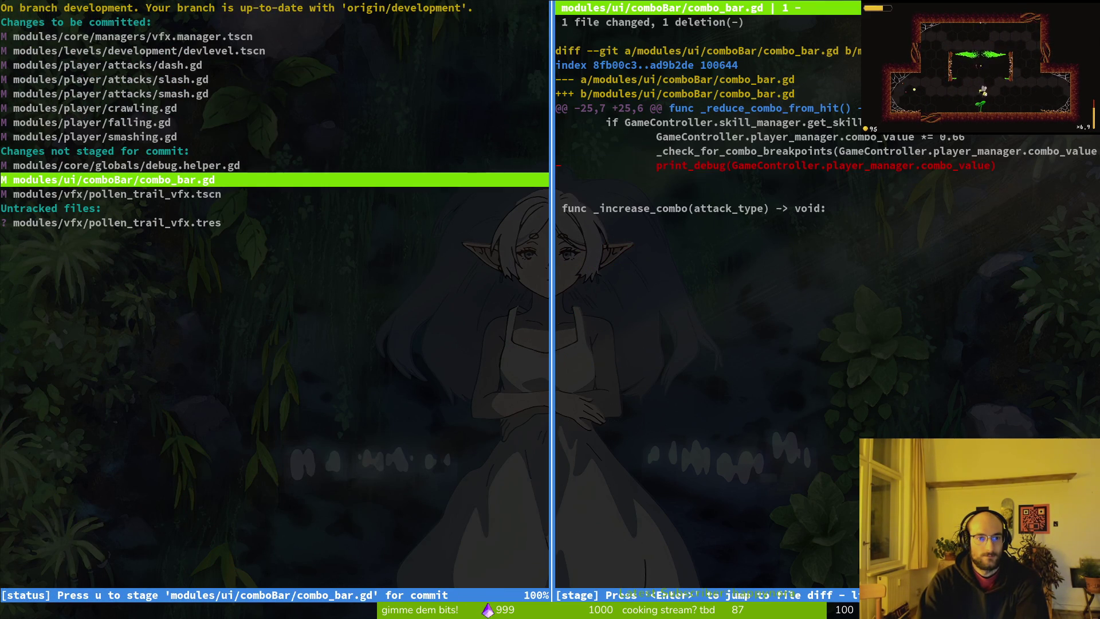
key(u)
key(Return)
key(u)
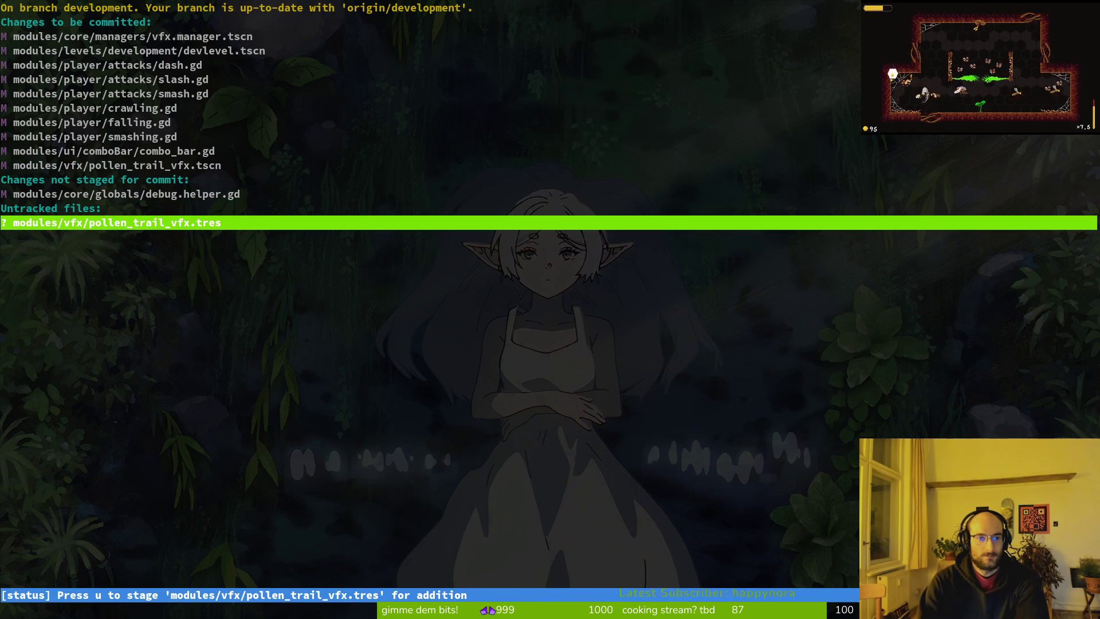
key(Return)
key(u)
key(Return)
key(q)
key(q)
text(git commit -m "tried)
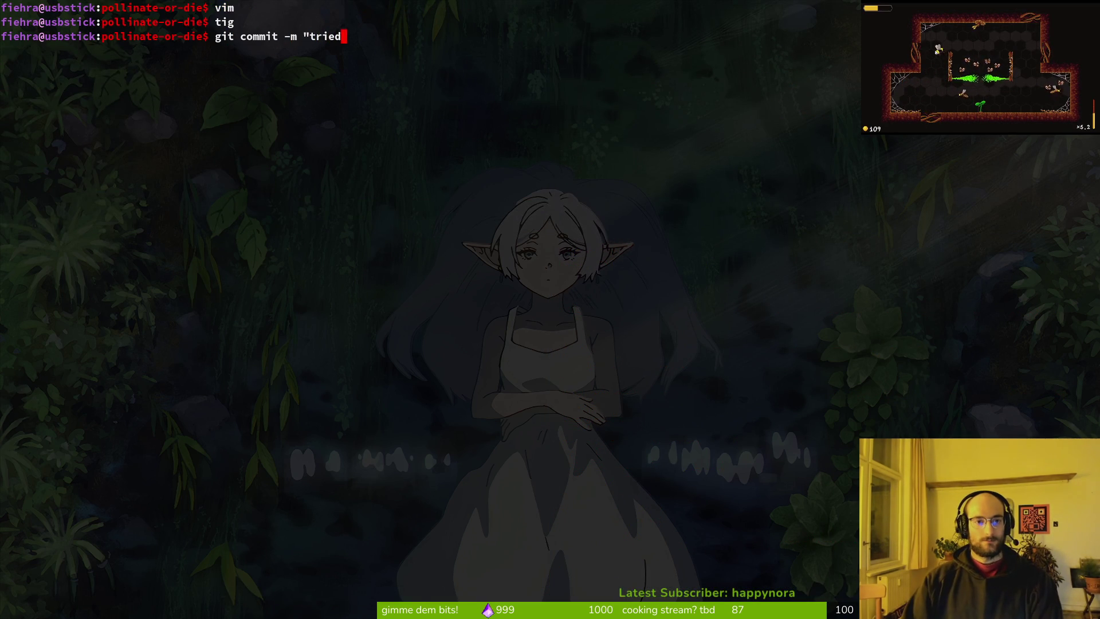
text( to fix e)
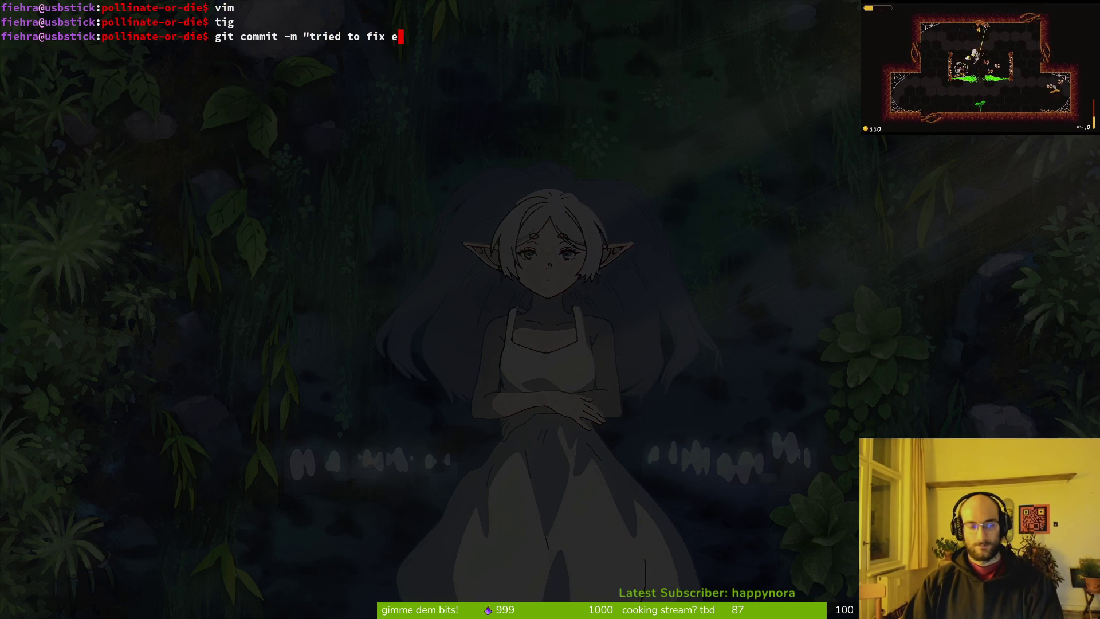
text(arly)
- Open a second terminal showing tig's git status beside the commit prompt
key(BackSpace)
key(BackSpace)
key(BackSpace)
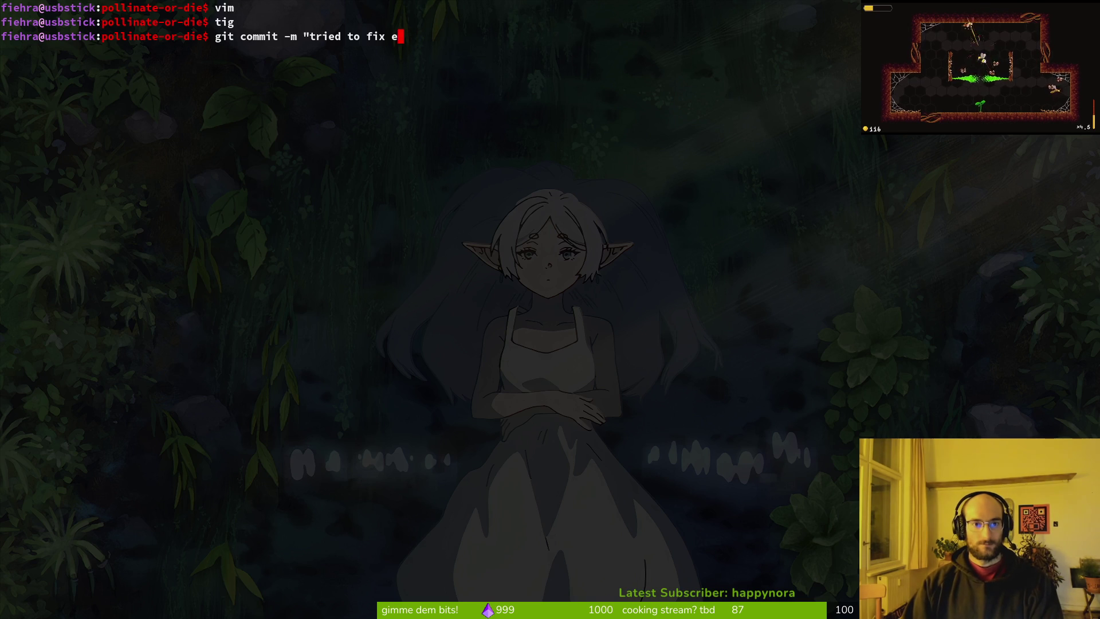
key(super+Return)
text(tig)
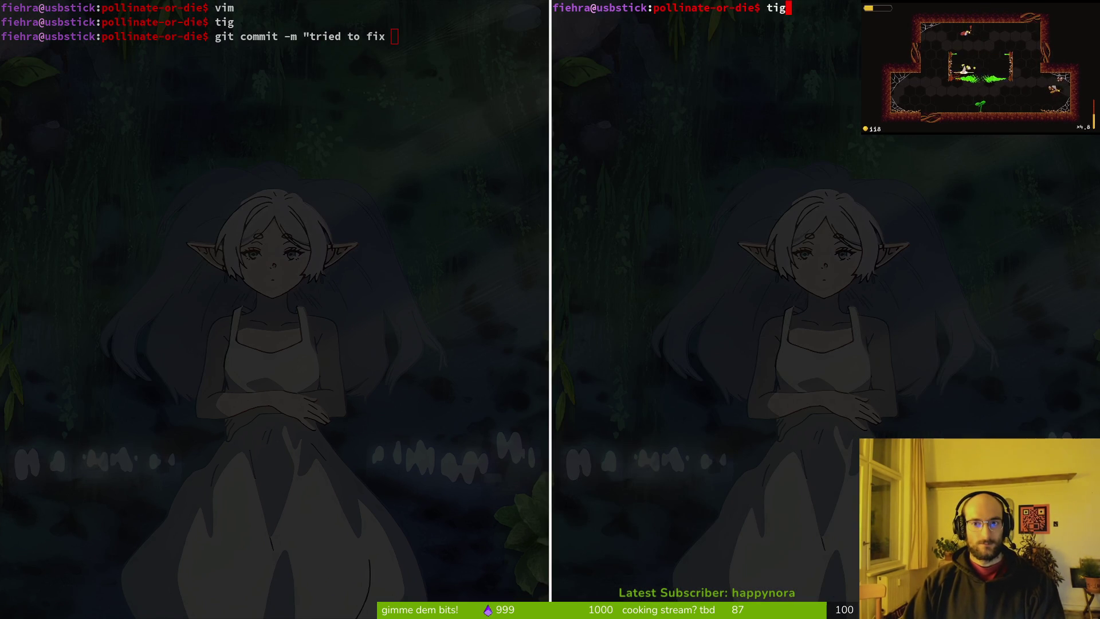
text(s)
key(Return)
text(tig)
key(Return)
key(s)
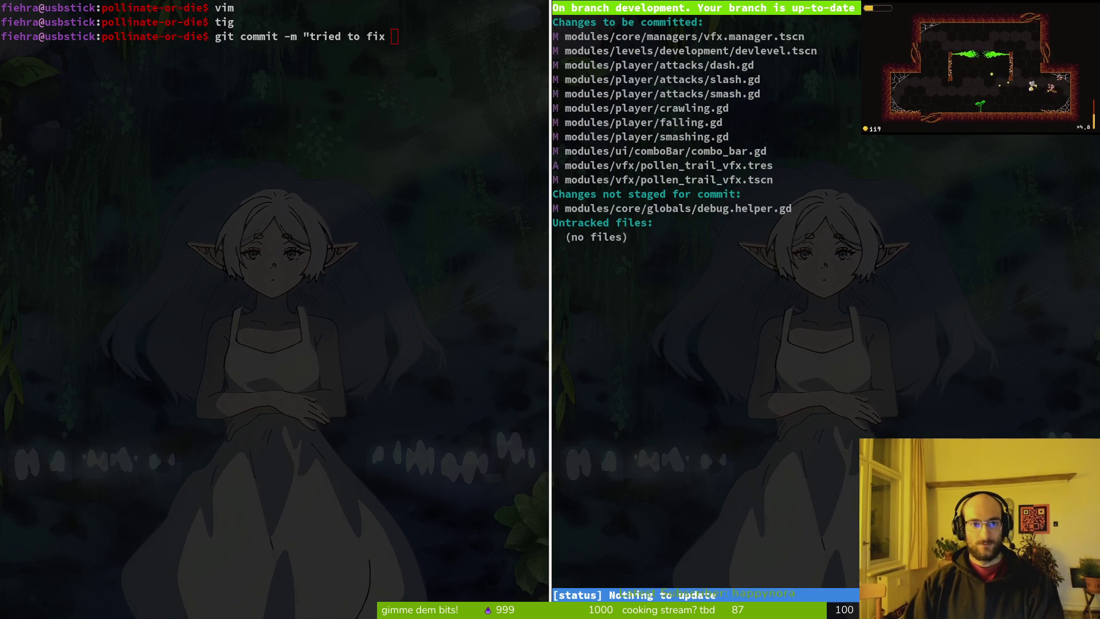
- Commit with the message 'tried to fix smash panning bug and prebaked pollen trail vfx'
click(447, 36)
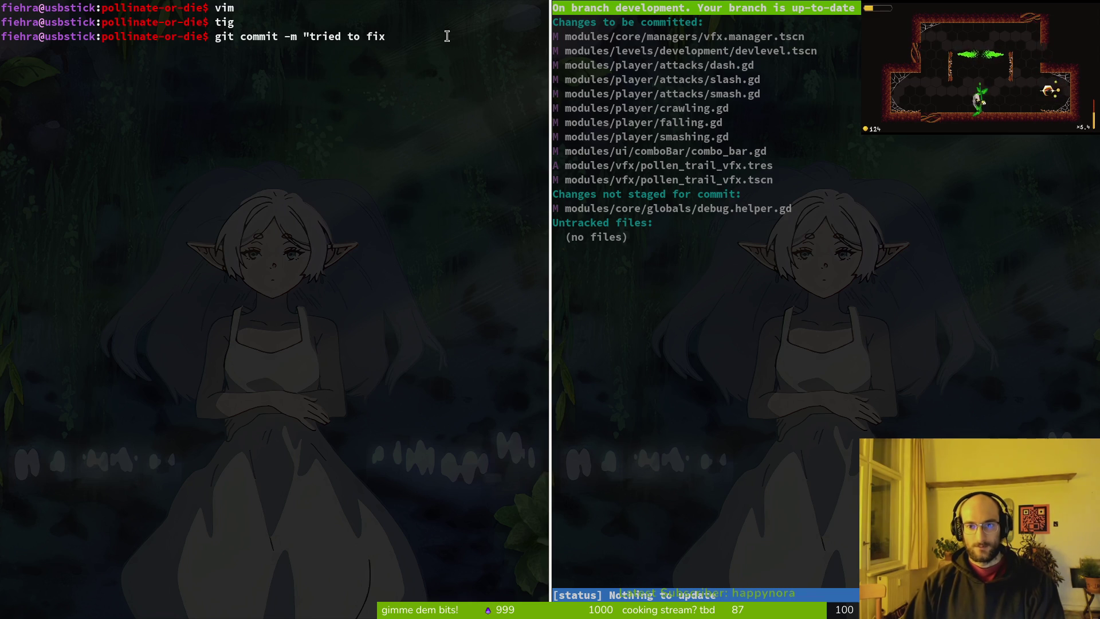
text(smash panning bug.)
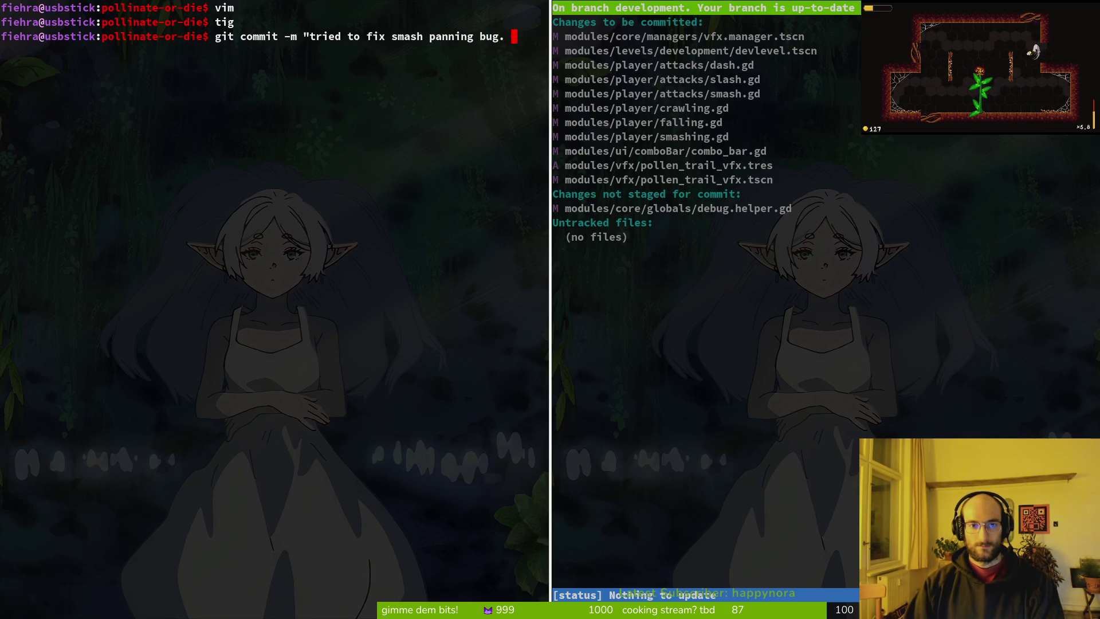
key(BackSpace)
text(and fixed)
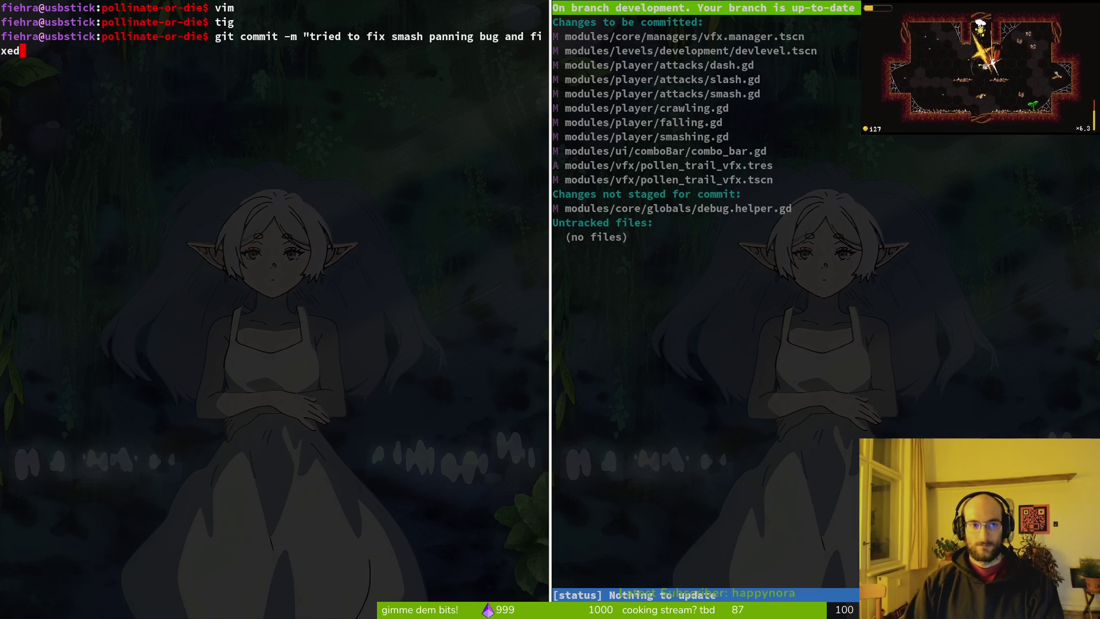
text(some)
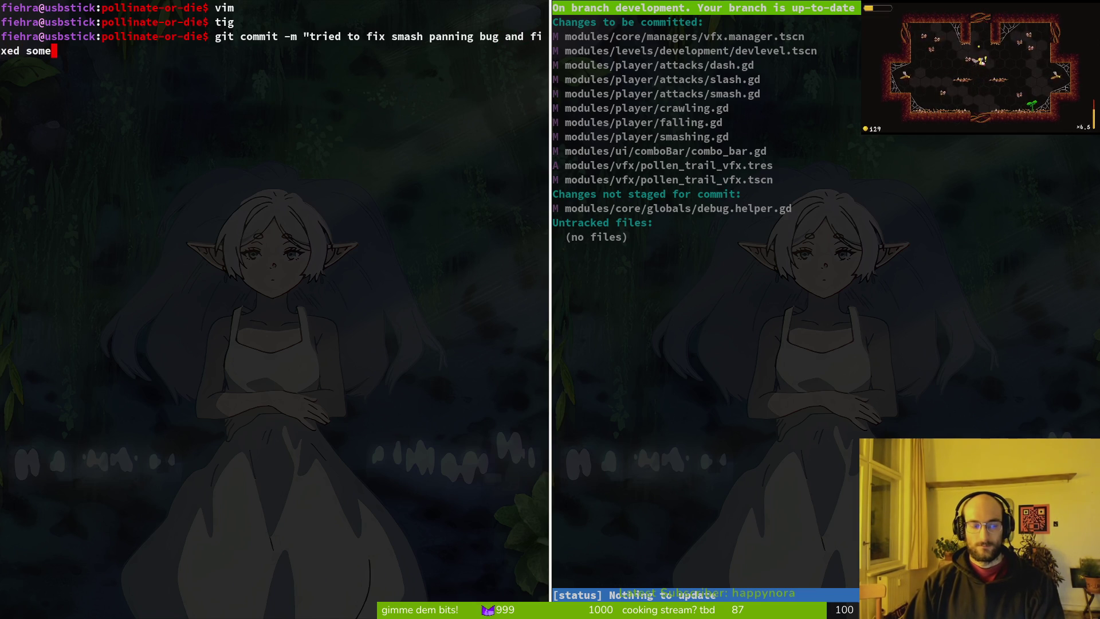
key(BackSpace)
key(BackSpace)
key(BackSpace)
text(pr)
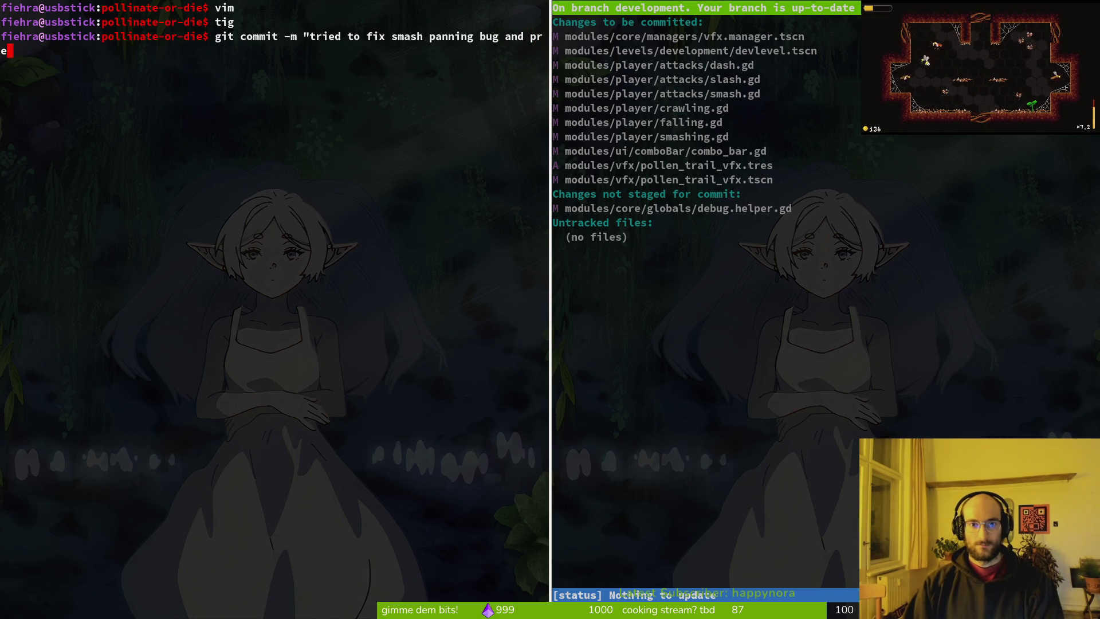
text(baked pollen trail vfx)
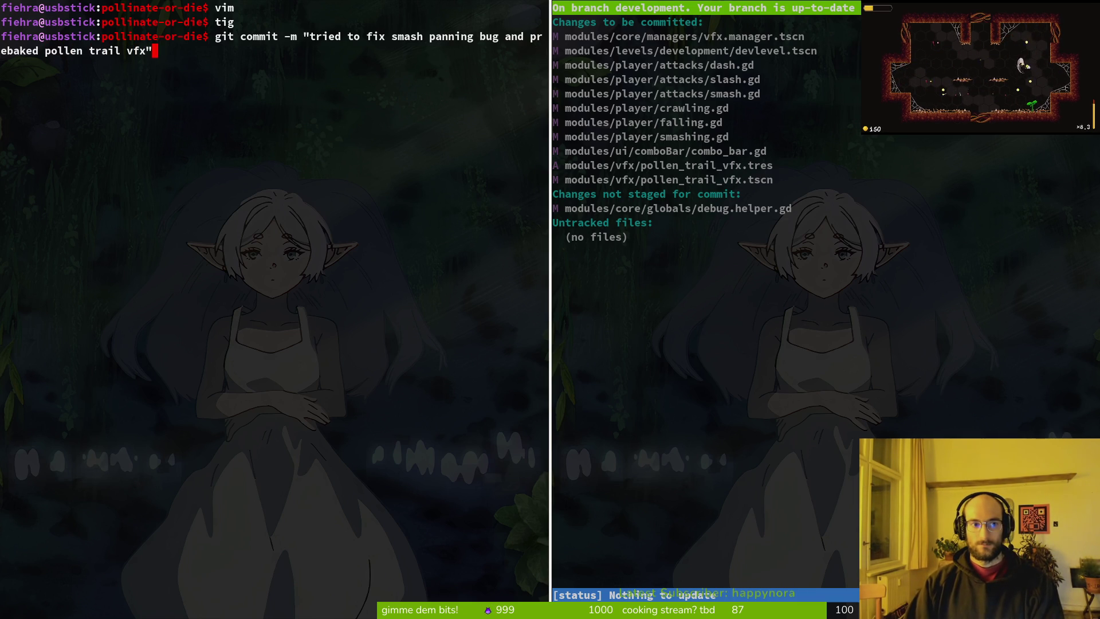
key(Return)
- Push the commit to development and close the extra terminal and tig
text(git push)
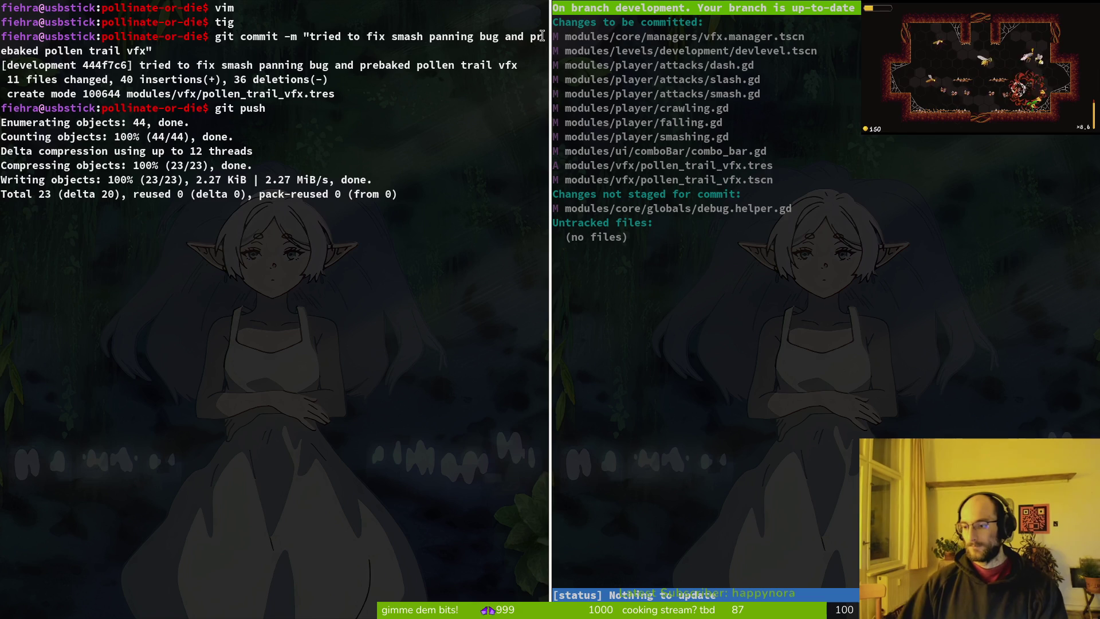
key(ctrl+d)
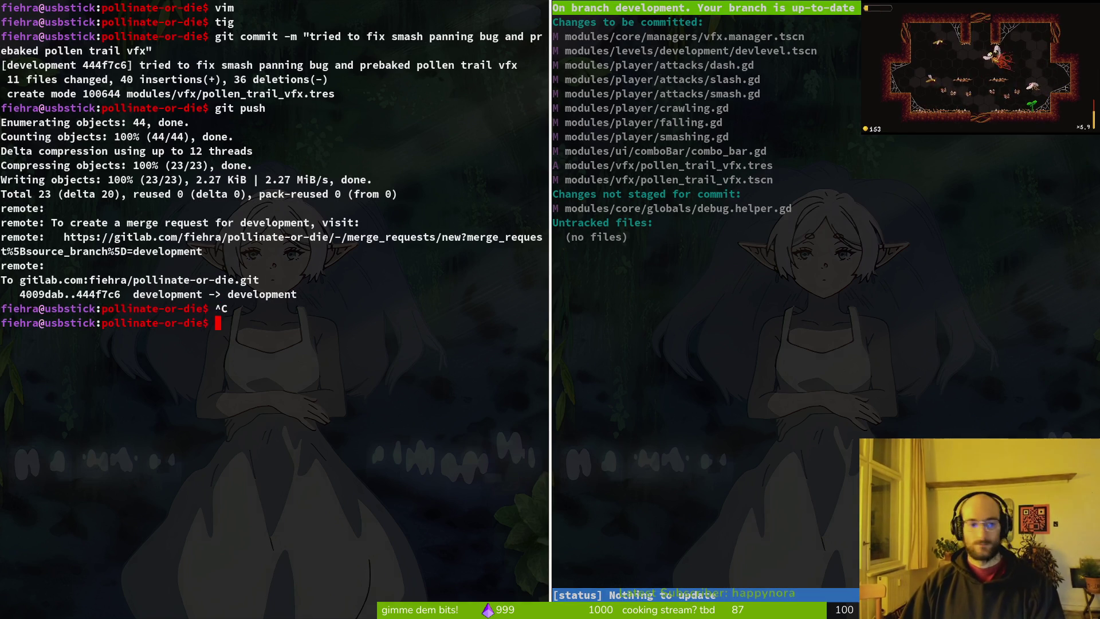
key(q)
key(ctrl+c)
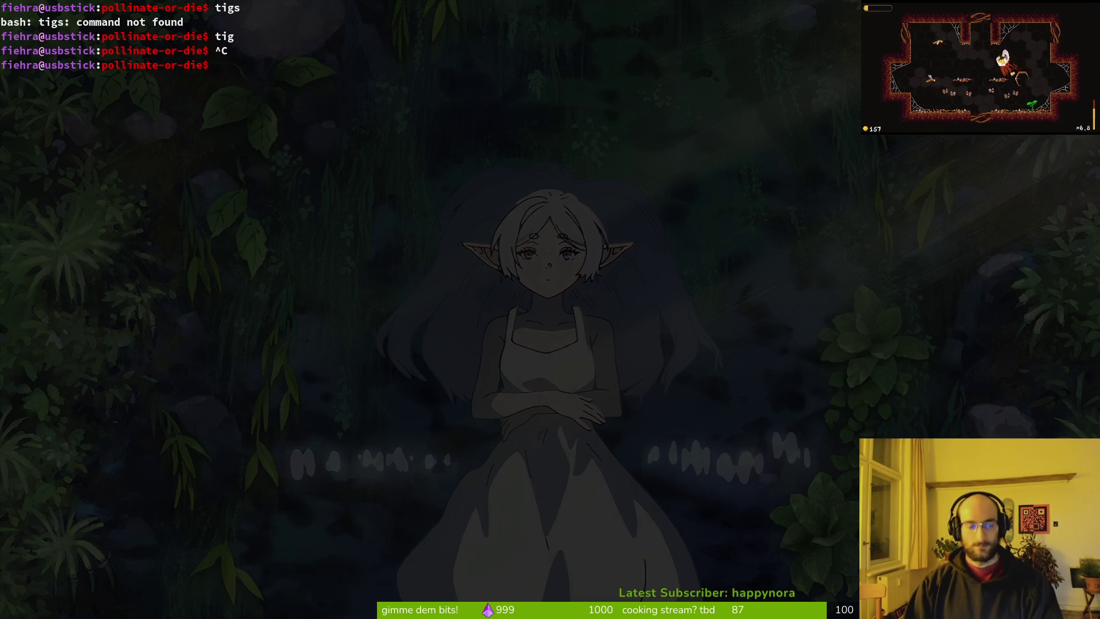
- Check GitLab's issue list, close the issue #590 panel, and return to Godot's devlevel scene
key(ctrl+d)
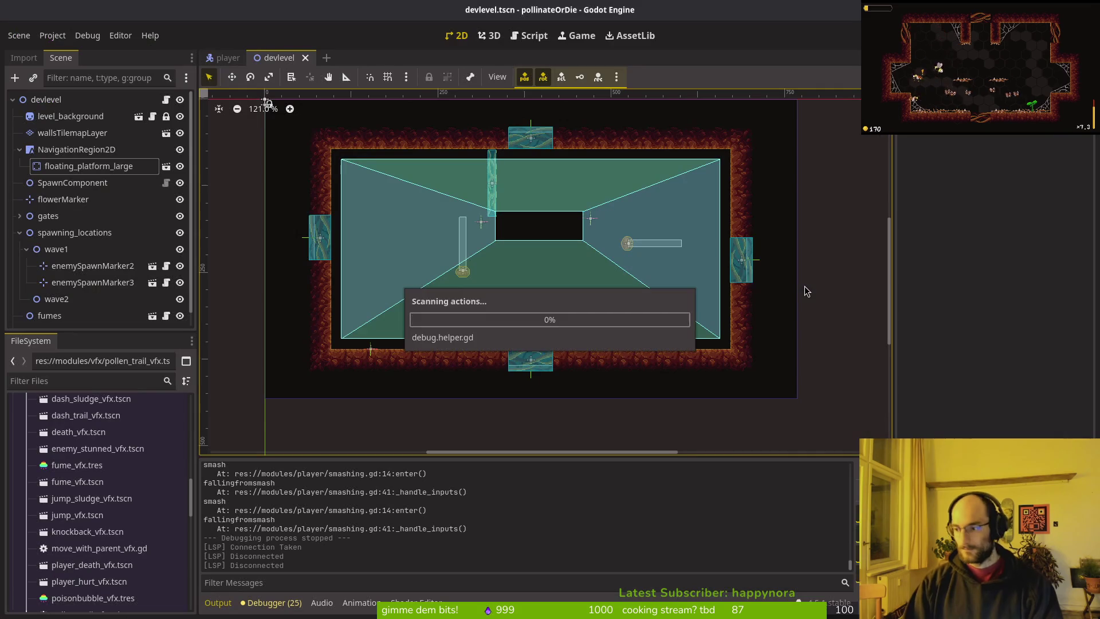
key(alt+Tab)
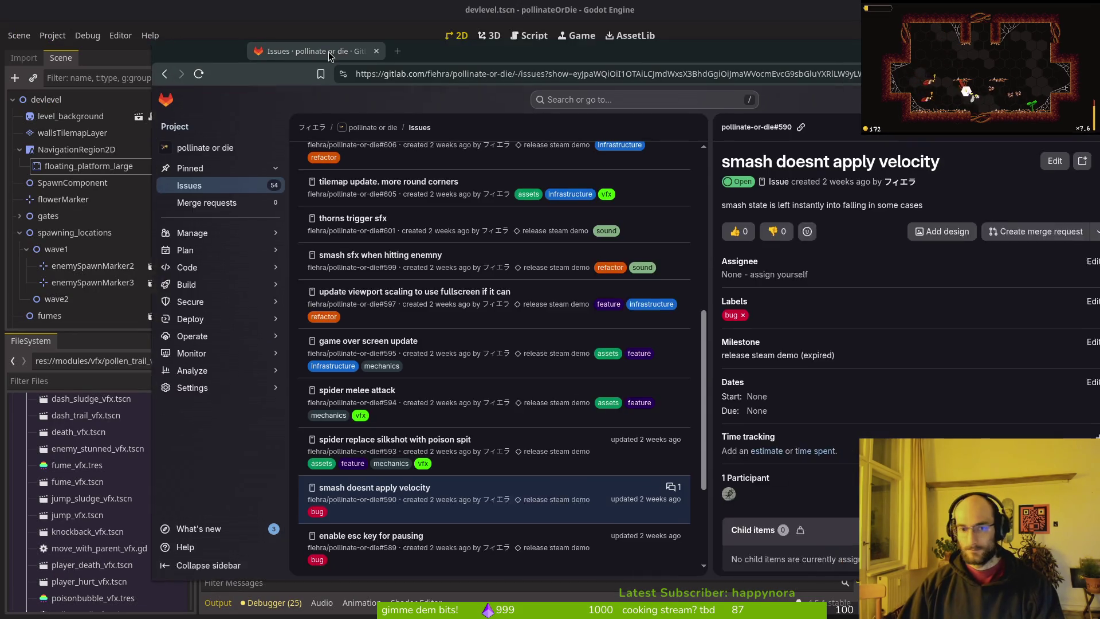
scroll(723, 260, down, 5)
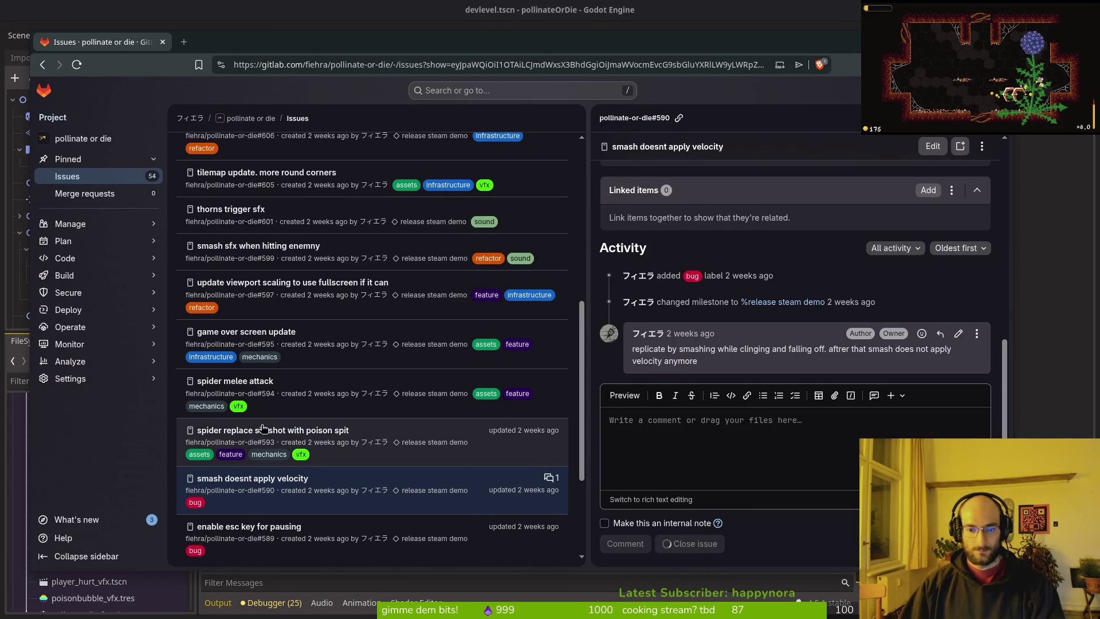
key(Escape)
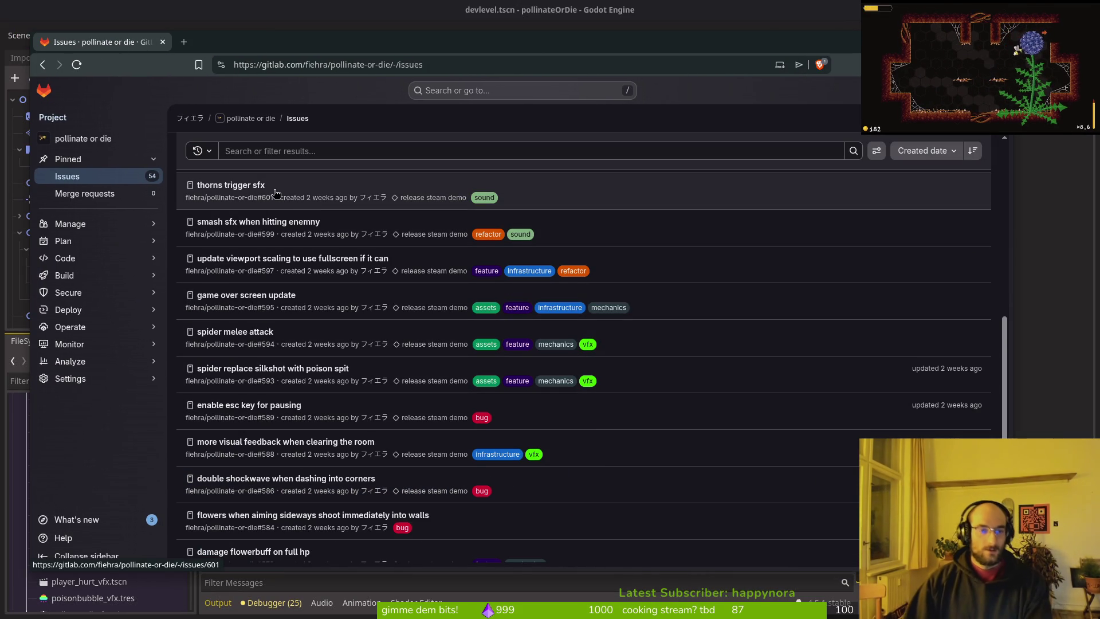
click(23, 121)
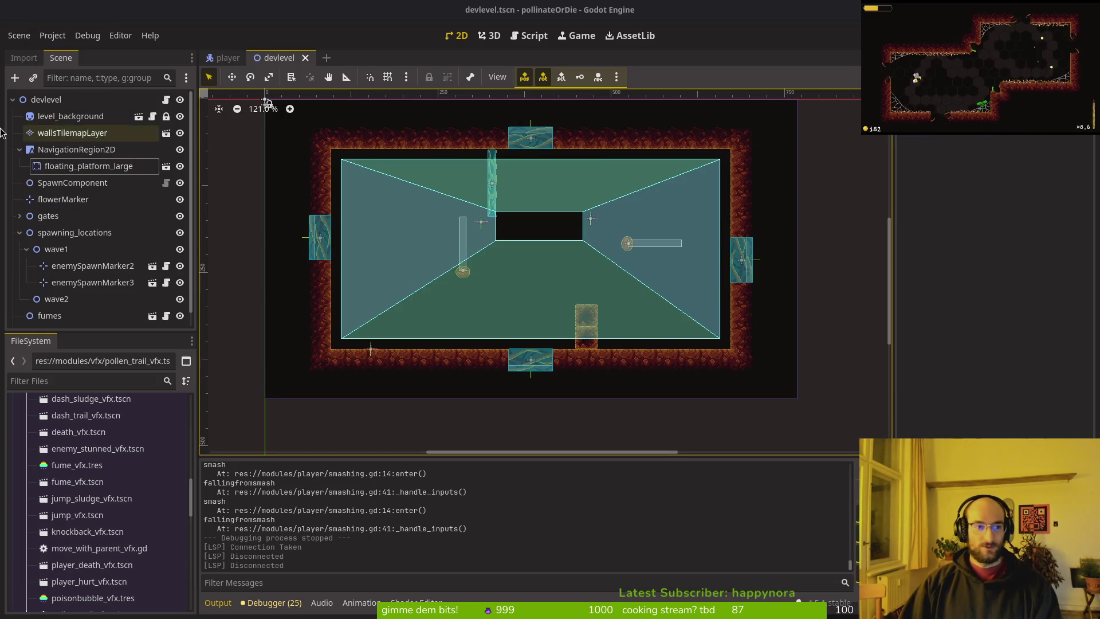
- Collapse NavigationRegion2D, wave1 and spawning_locations in the Scene dock, then close devlevel.tscn
key(Down)
key(Left)
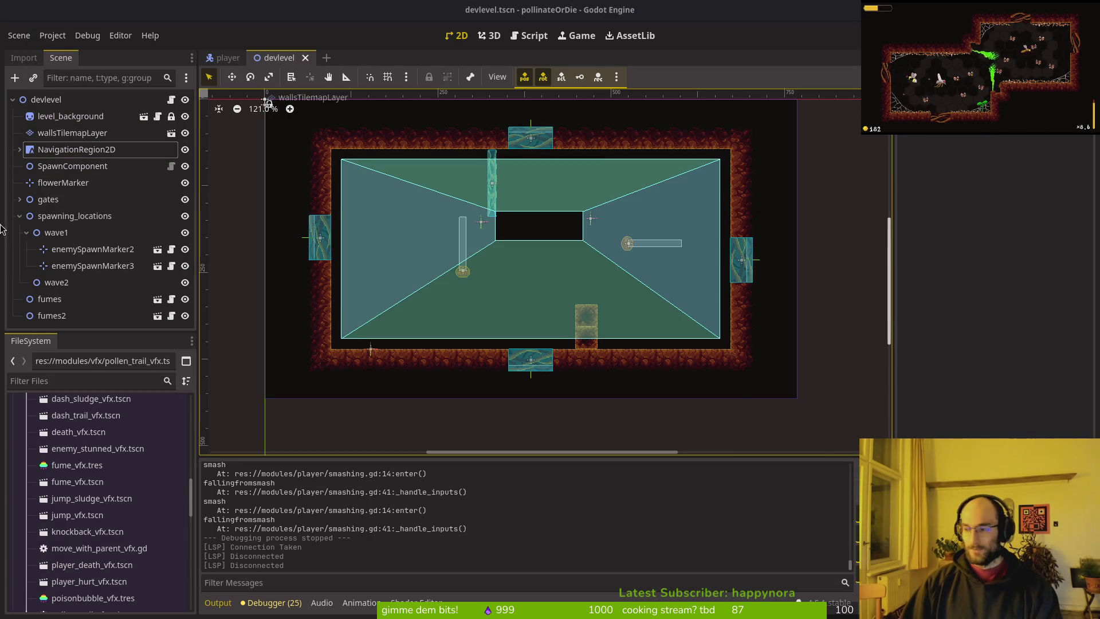
click(19, 215)
click(20, 215)
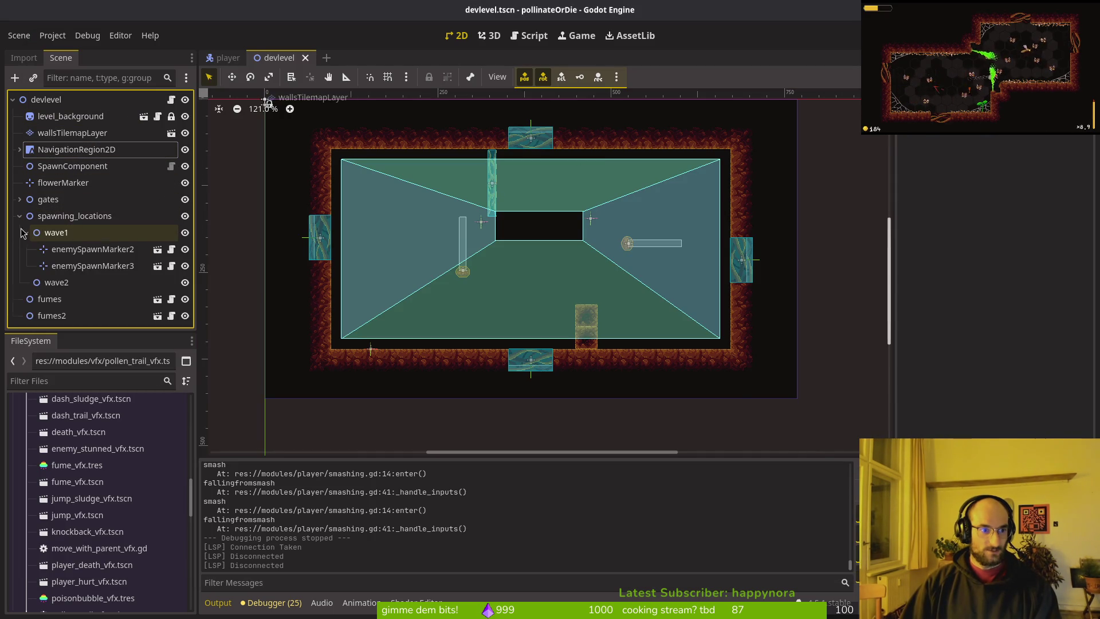
click(27, 232)
click(19, 216)
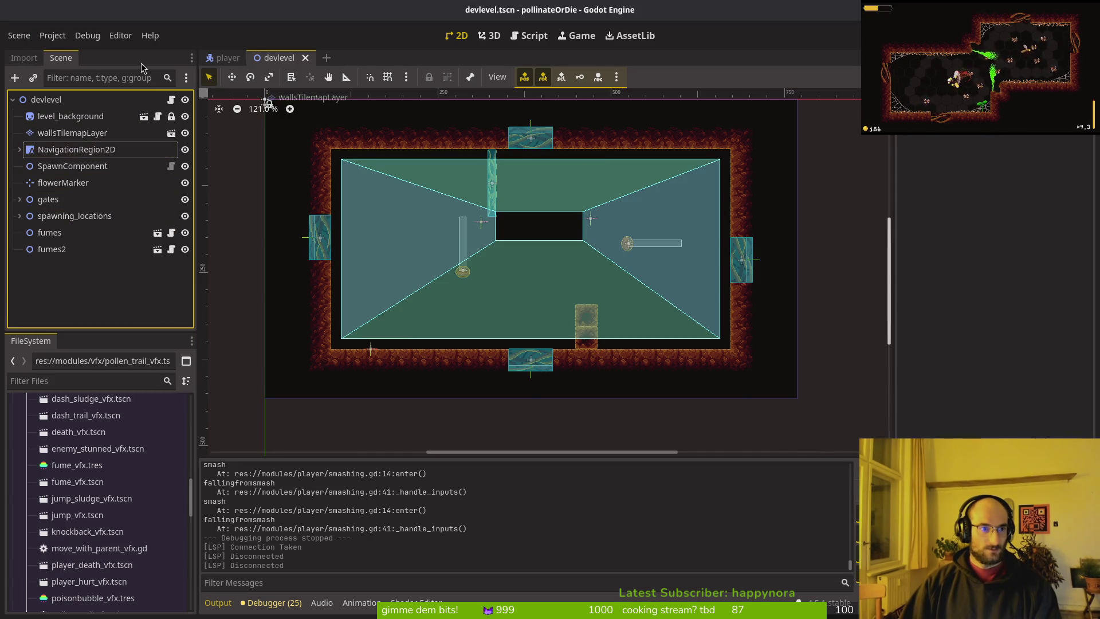
key(ctrl+shift+w)
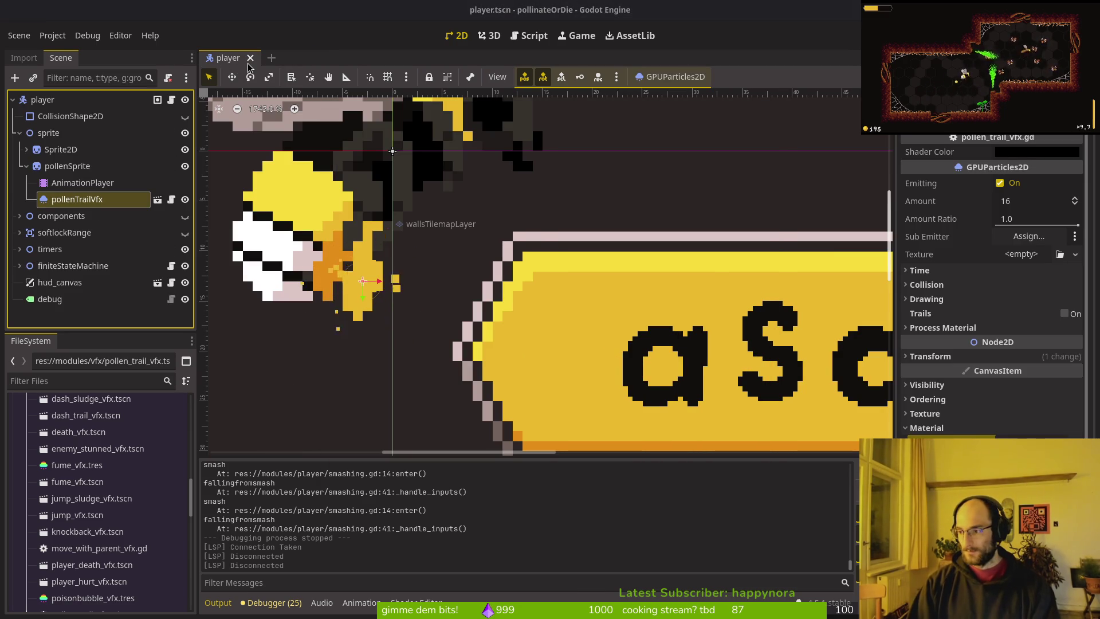
key(alt+Tab)
- Launch nvim on the project, find spider.gd through Telescope, and write the file
text(nvim .)
key(Return)
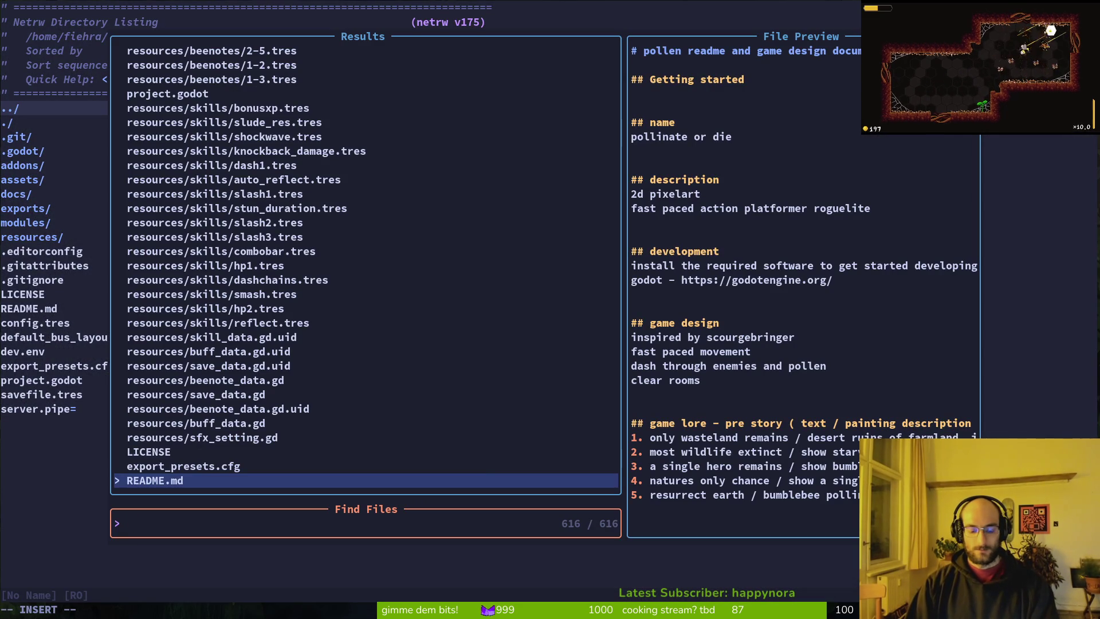
text(s)
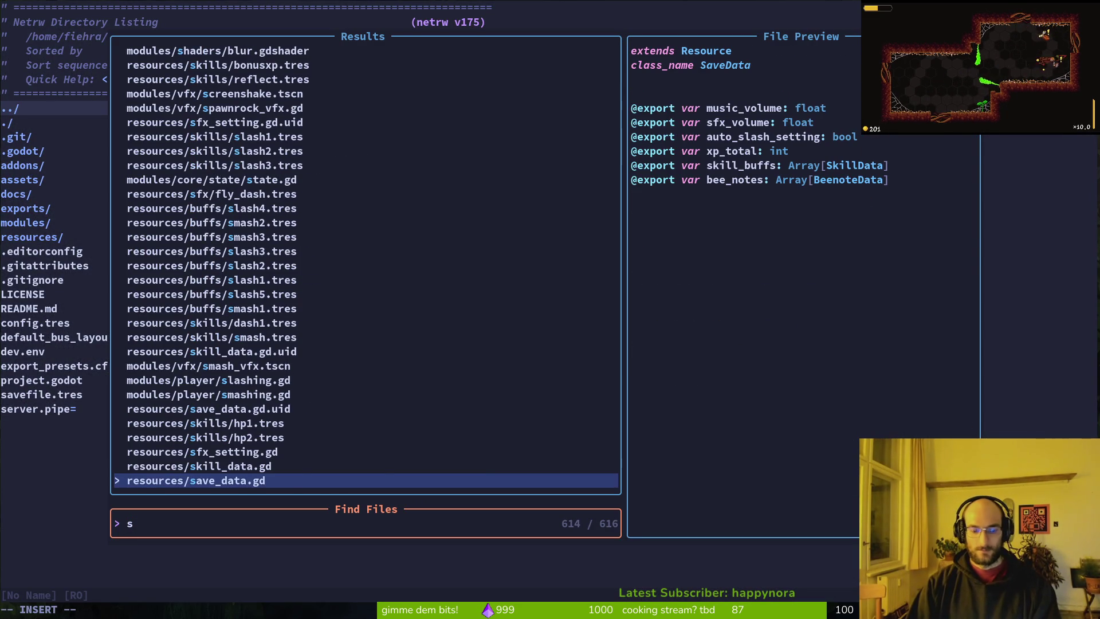
text(pider)
key(Return)
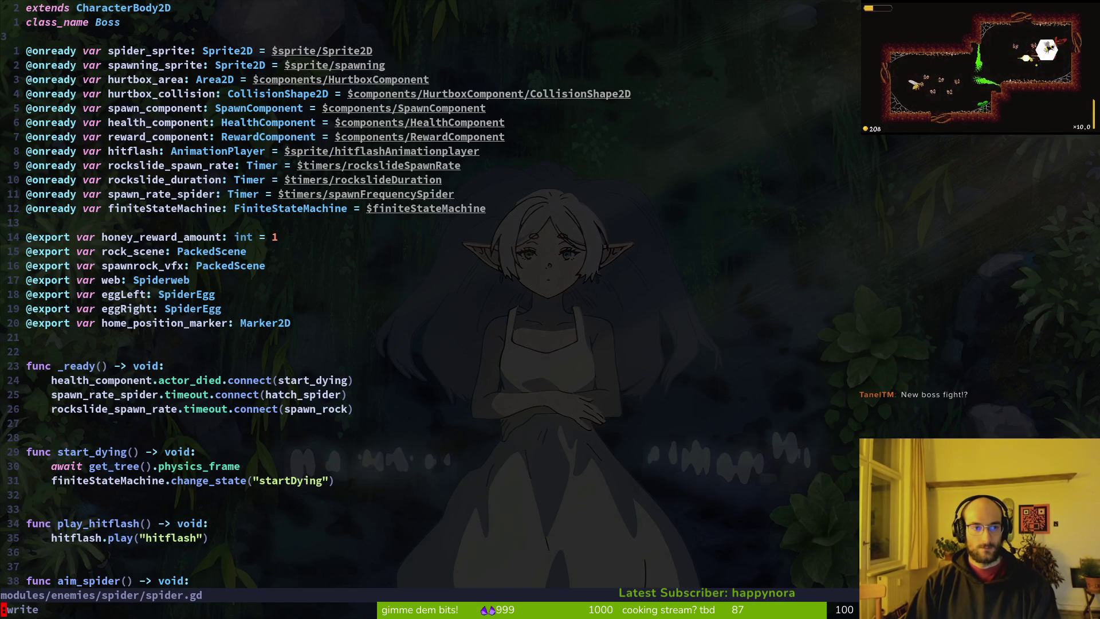
key(Return)
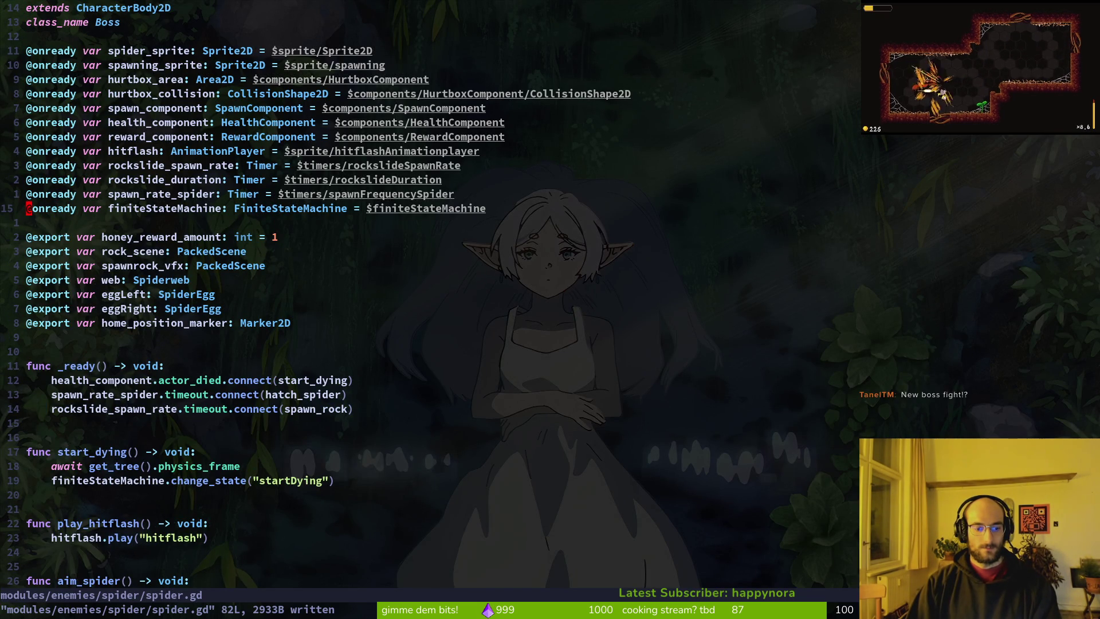
- Dismiss the Neovim file finder and return to Godot
key(space)
key(f)
key(f)
key(Escape)
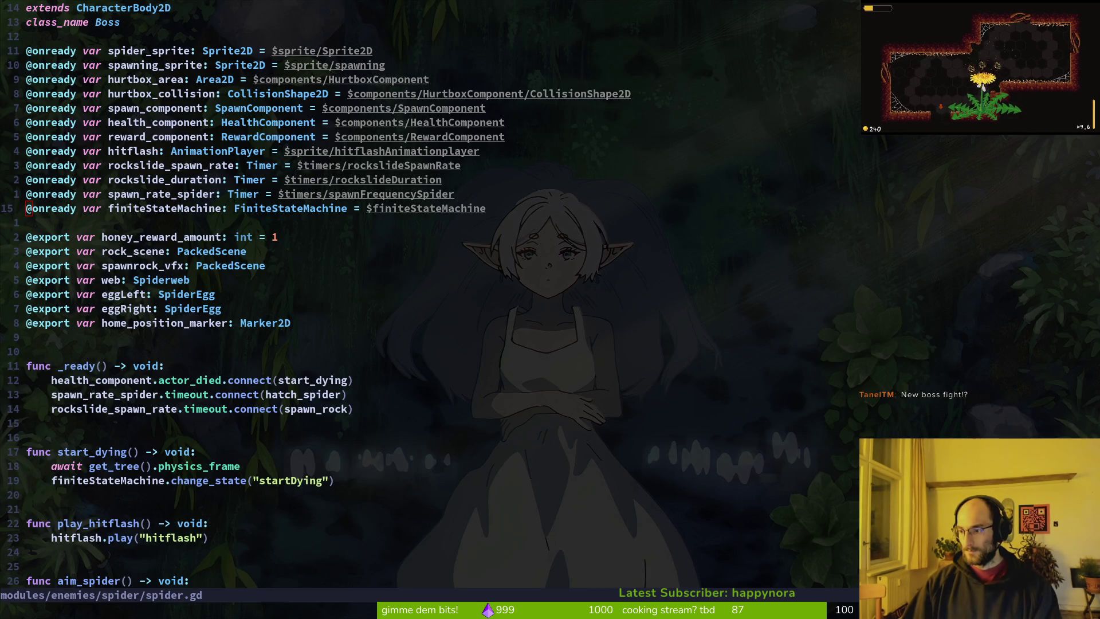
key(alt+Tab)
- Quick-open spider.tscn and locate it in the FileSystem dock, collapsing the spider folder
key(alt+shift+o)
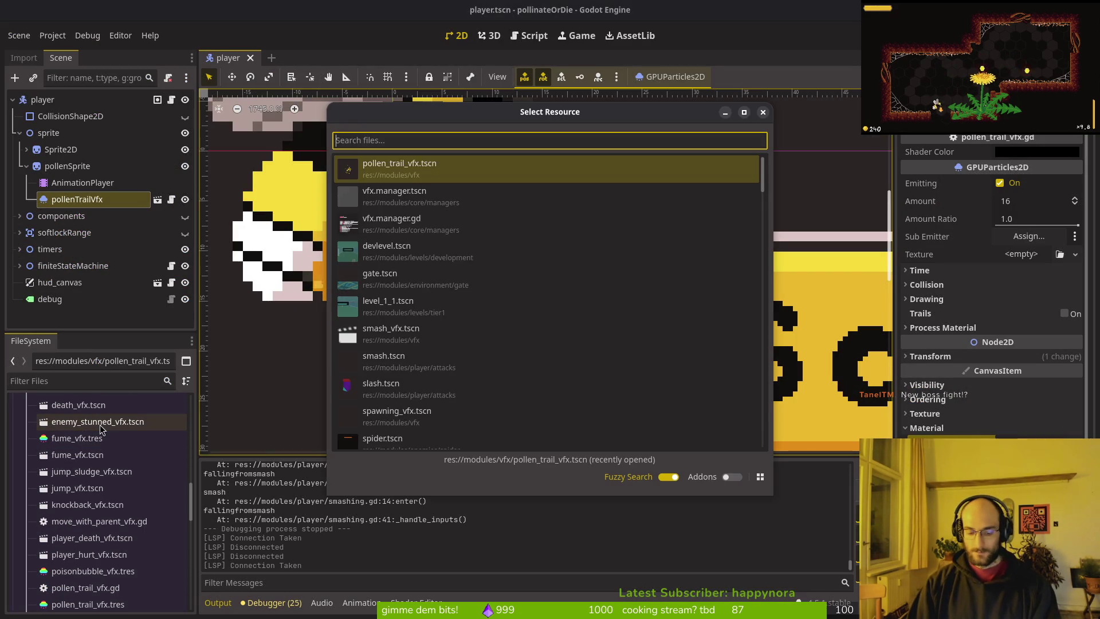
text(spider)
key(Return)
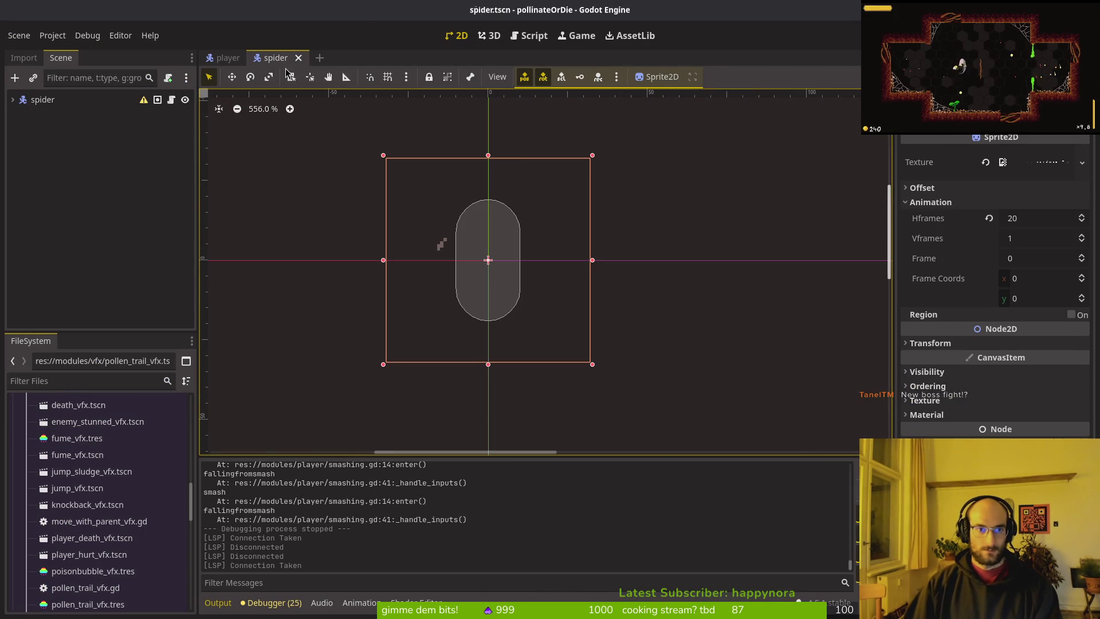
right_click(285, 65)
click(344, 143)
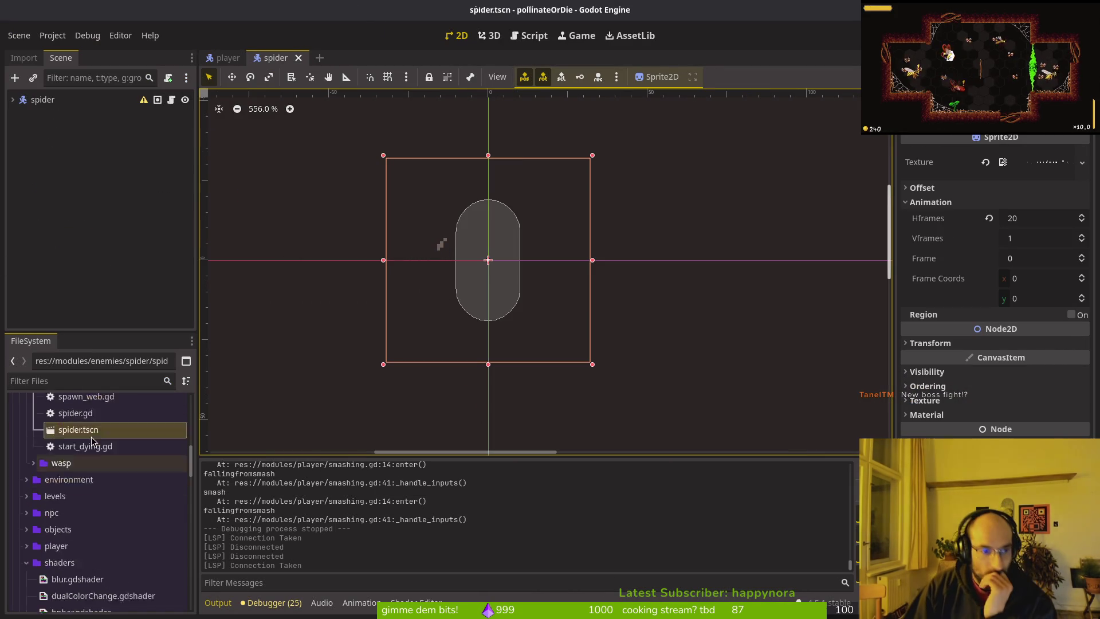
scroll(92, 441, up, 5)
click(33, 515)
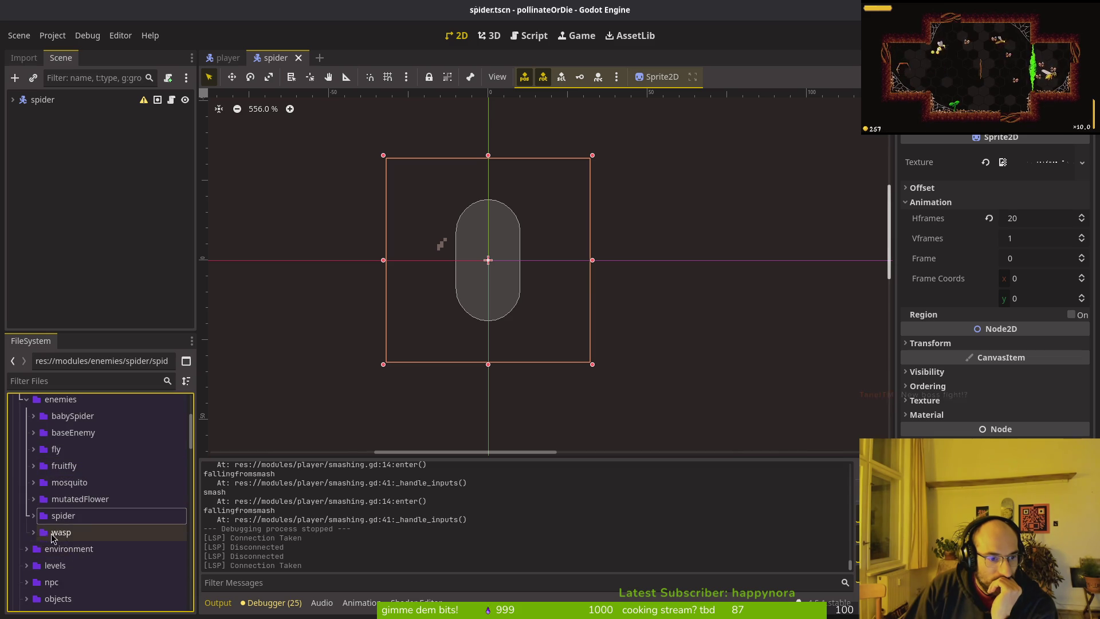
- Move enemy.gd and enemy.tscn from baseEnemy into enemies, then delete the empty baseEnemy folder
click(33, 433)
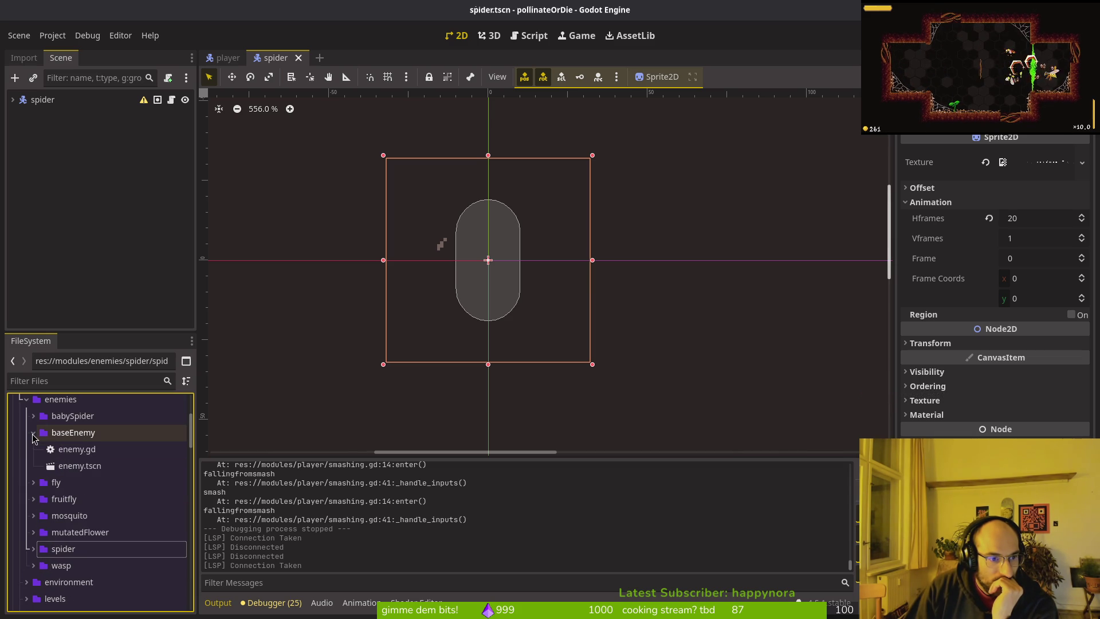
click(81, 454)
click(81, 469)
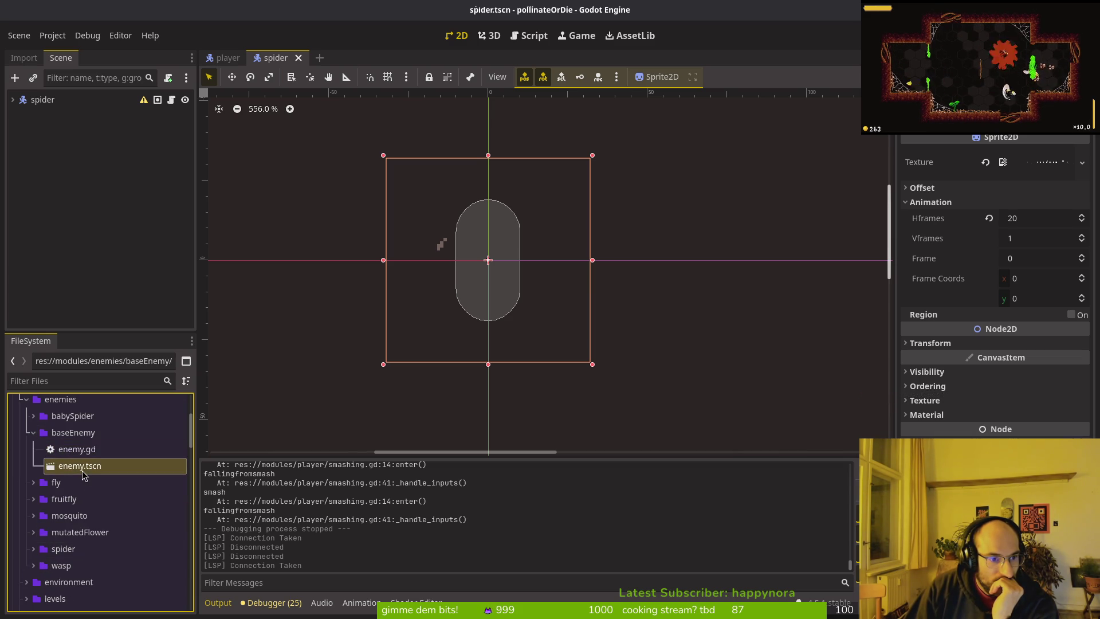
click(74, 451)
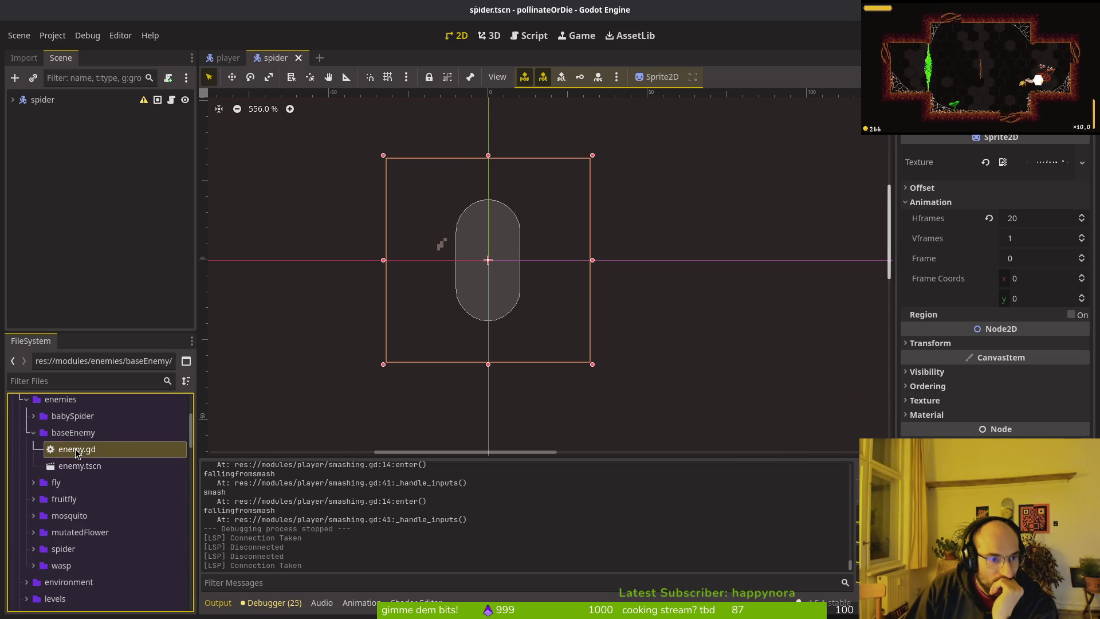
click(78, 464)
click(77, 453)
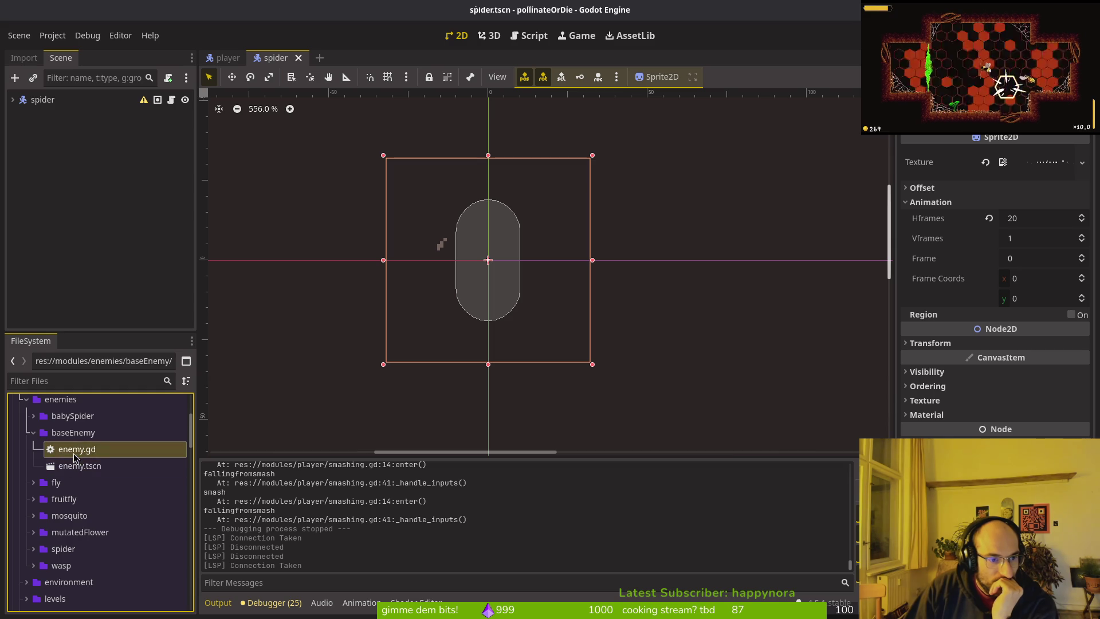
shift+click(78, 466)
drag(86, 453, 88, 450)
click(78, 473)
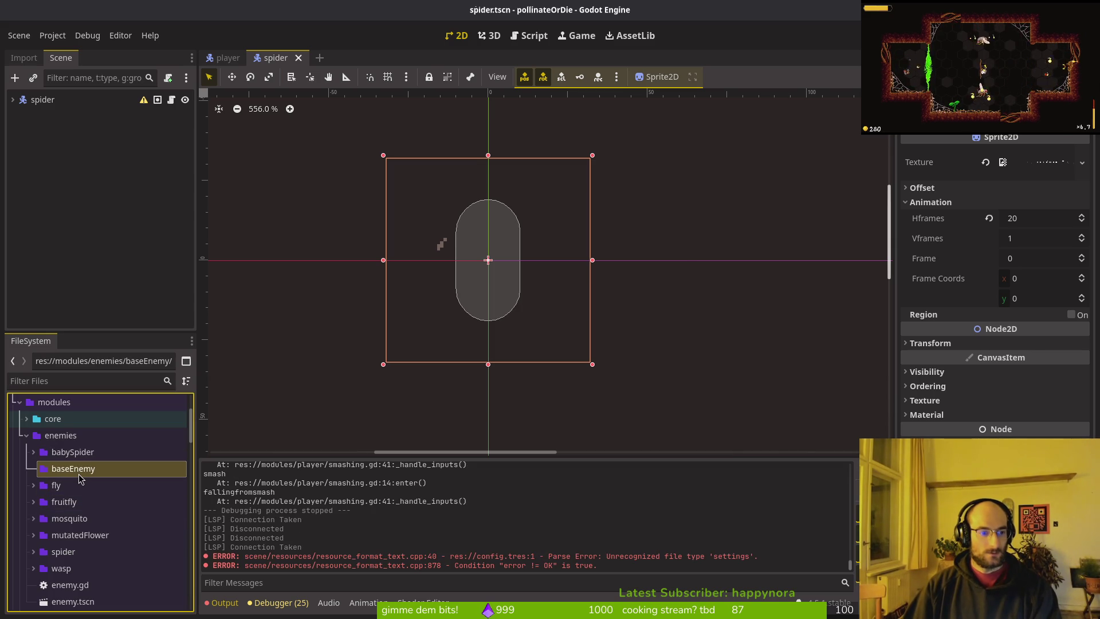
key(Delete)
key(Return)
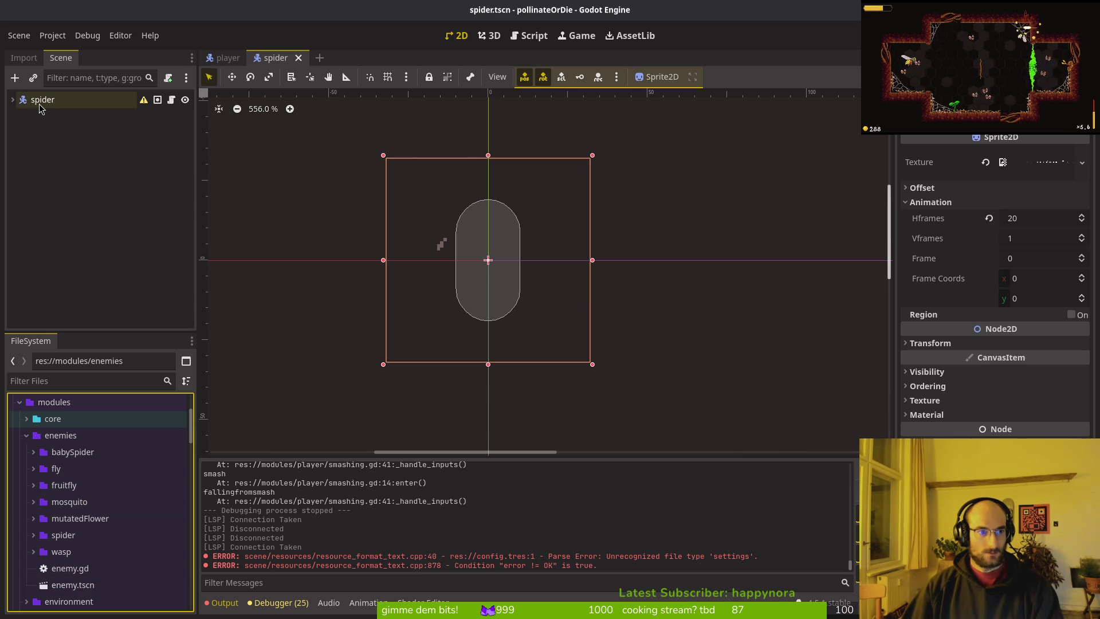
- Expand the spider scene's nodes, toggling Sprite2D visibility and inspecting components and timers
click(16, 102)
click(13, 100)
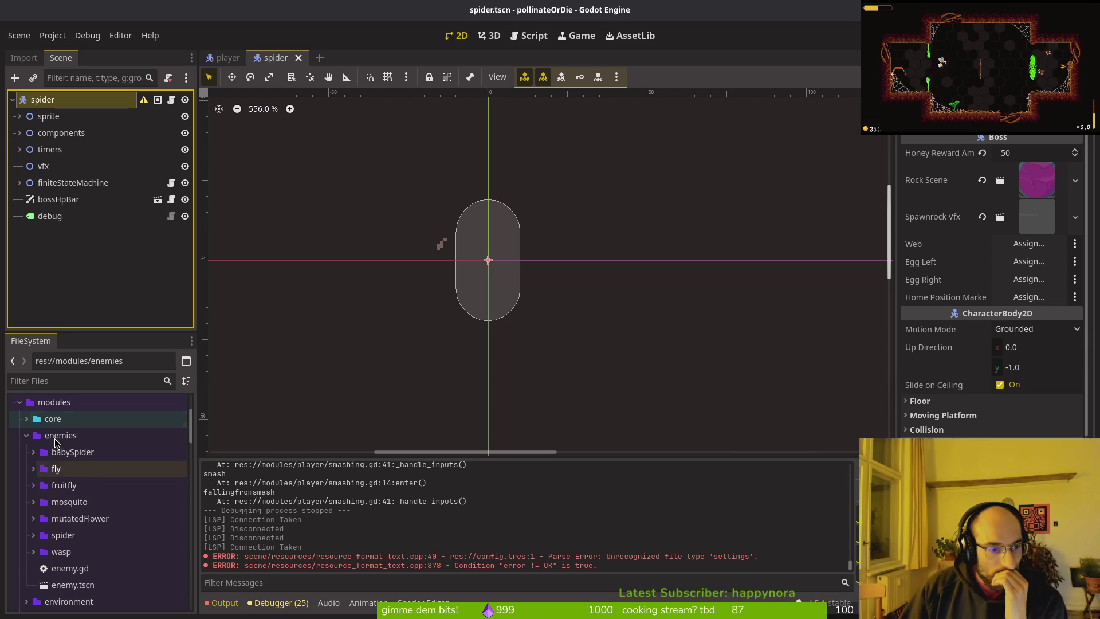
click(20, 117)
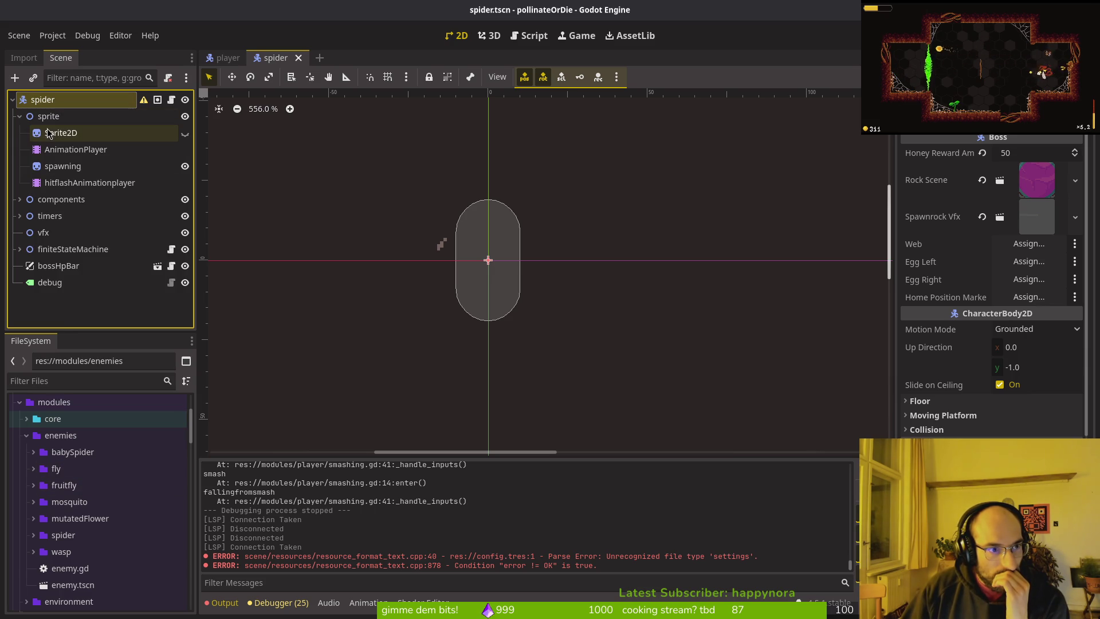
click(185, 133)
click(185, 133)
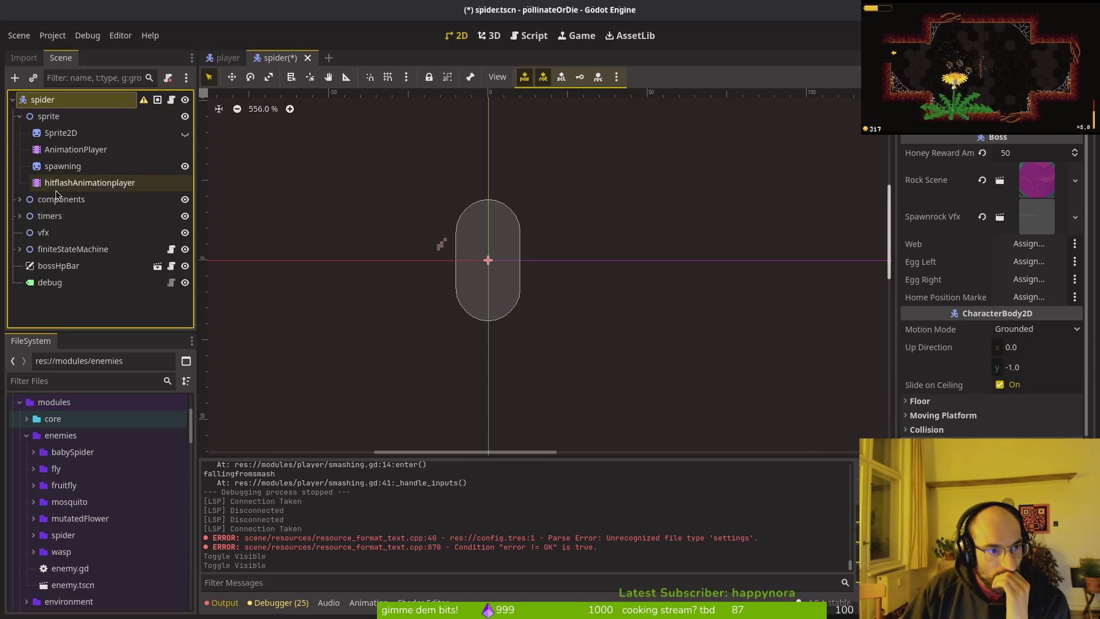
click(20, 200)
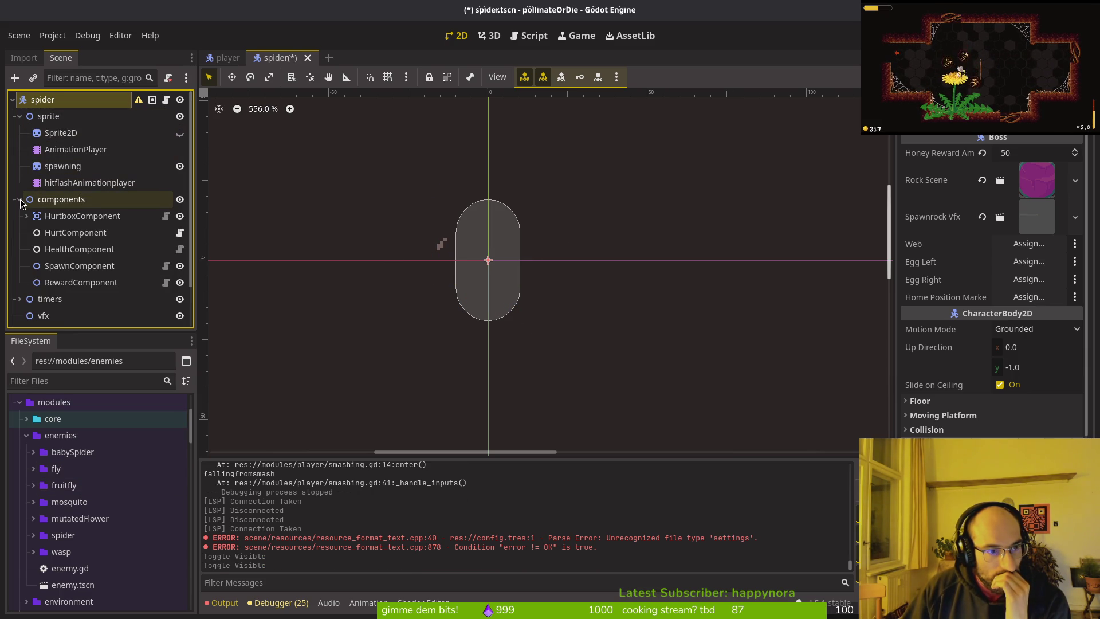
click(20, 200)
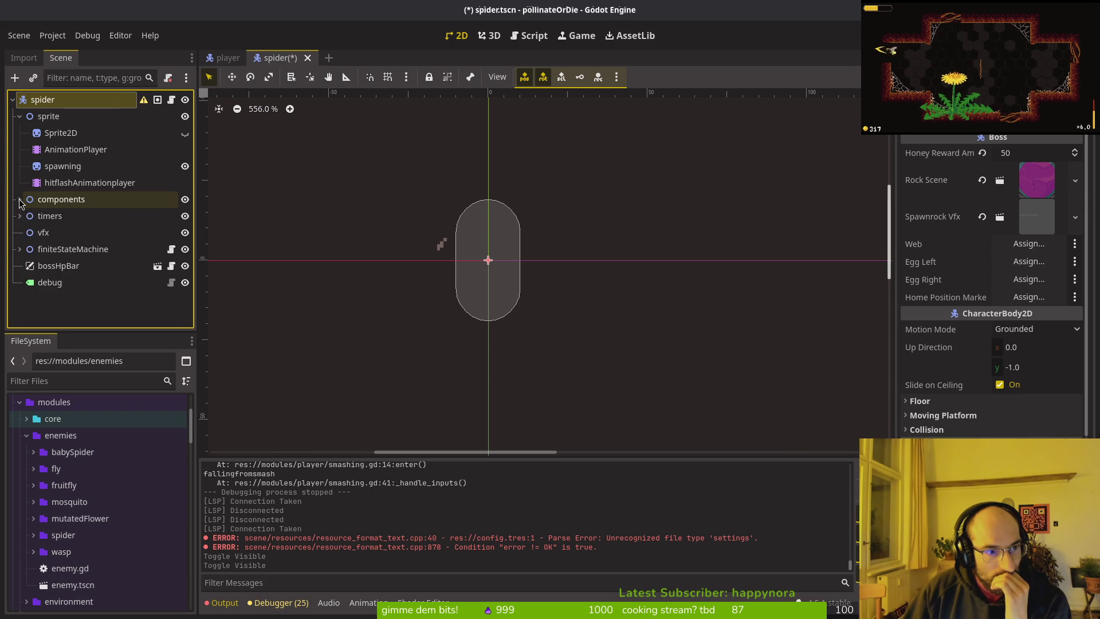
click(20, 216)
scroll(96, 275, down, 1)
scroll(97, 275, up, 1)
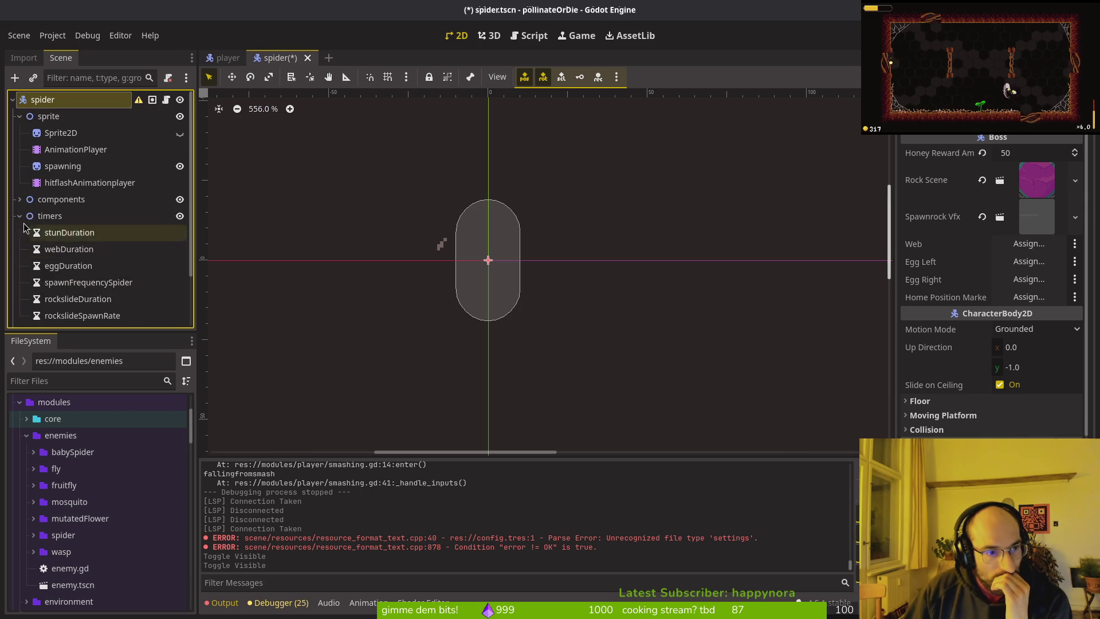
click(20, 215)
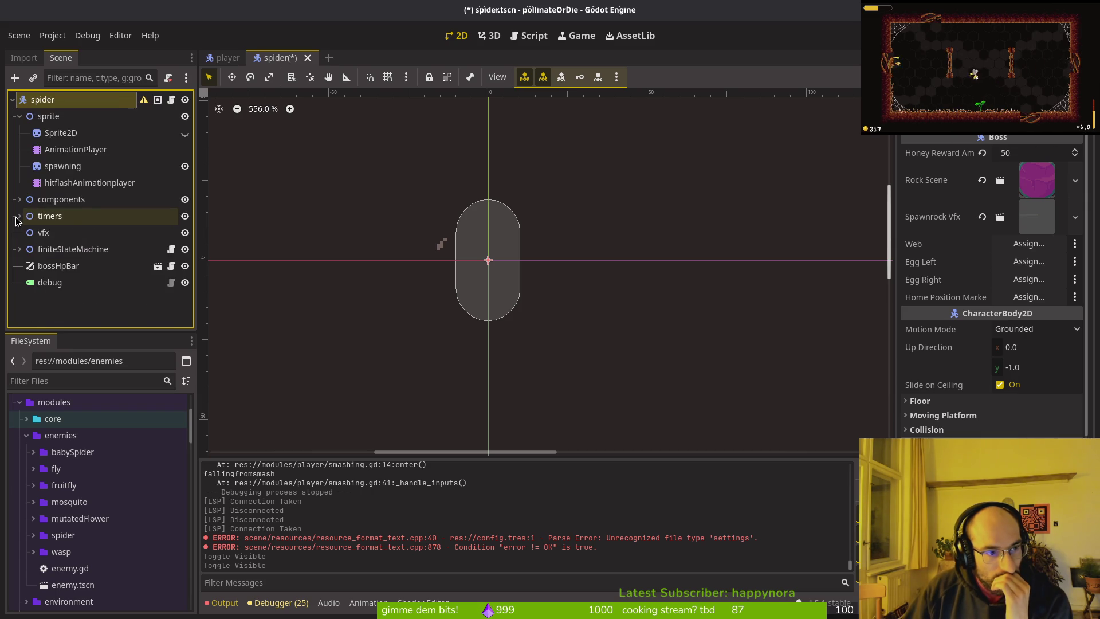
- Create a new scene with a 2D root and change its type to CharacterBody2D
click(19, 35)
click(29, 52)
click(99, 119)
right_click(86, 98)
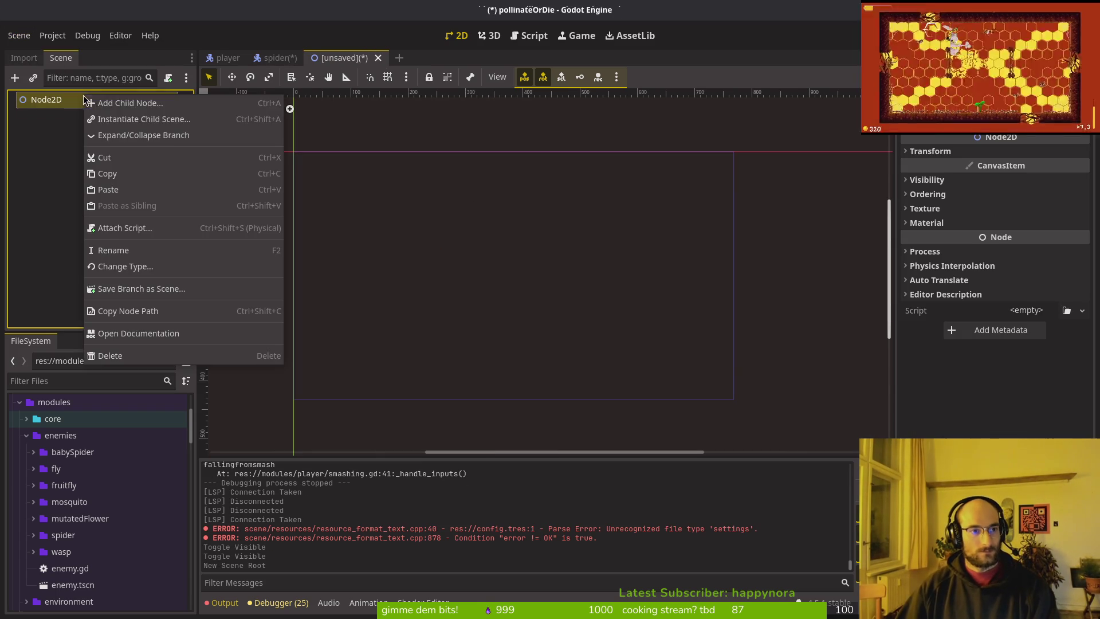
click(147, 270)
text(character)
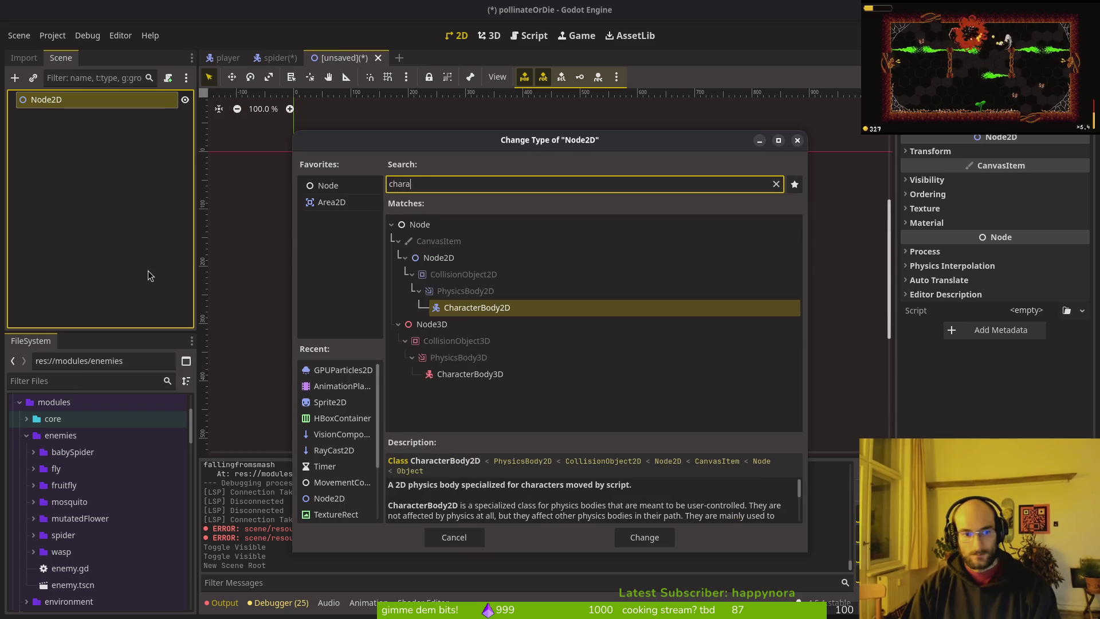
key(Return)
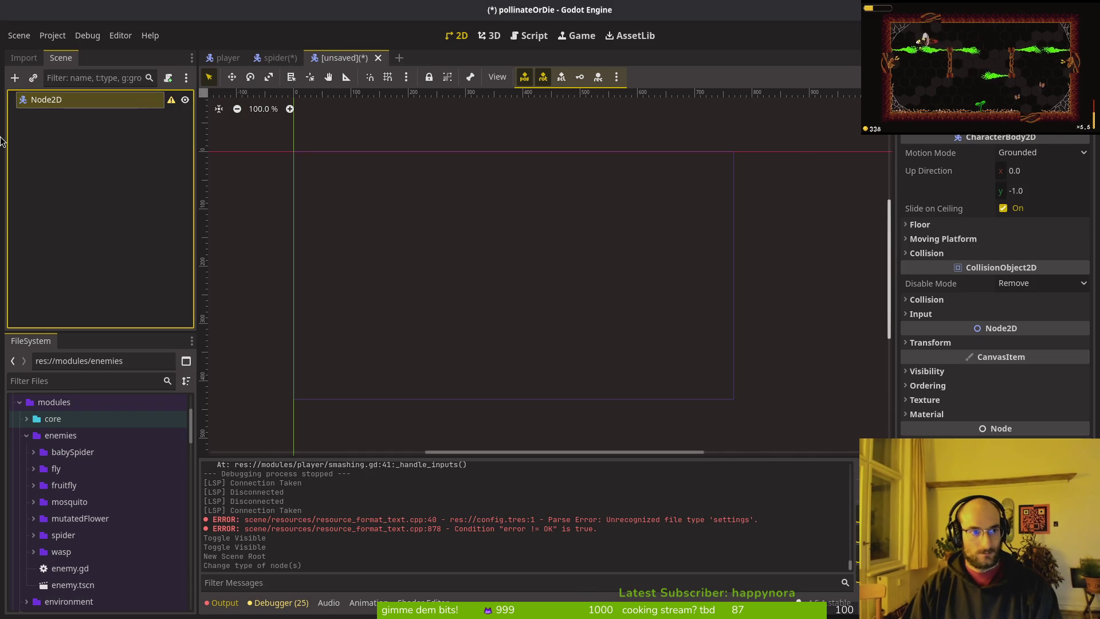
- Rename the root to boss and save it as res://modules/enemies/boss.tscn
key(F2)
text(boss)
key(Return)
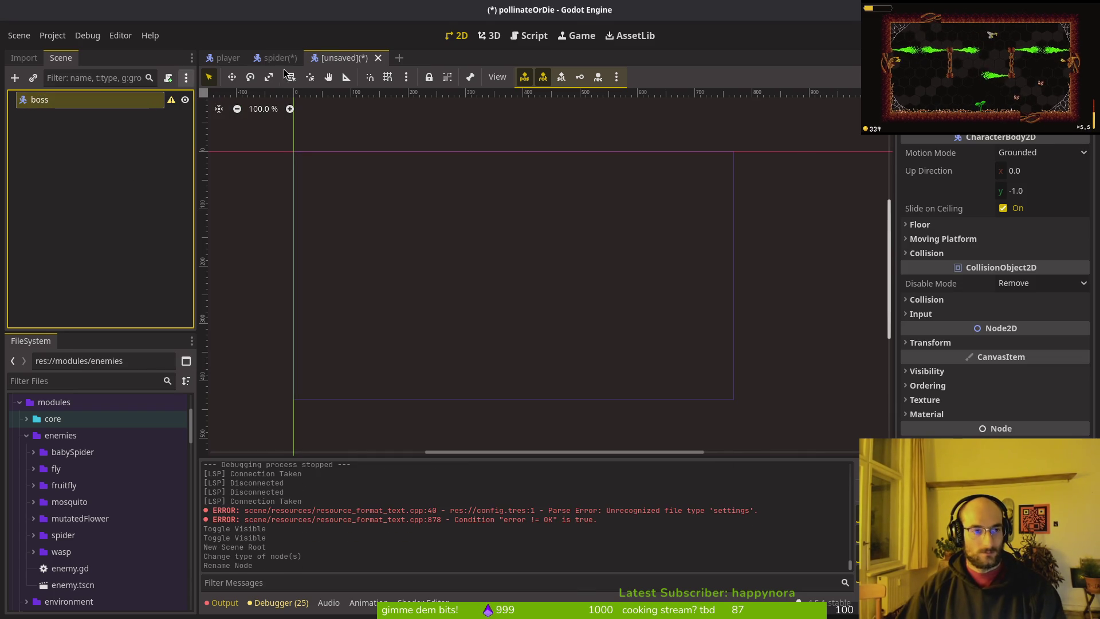
key(ctrl+s)
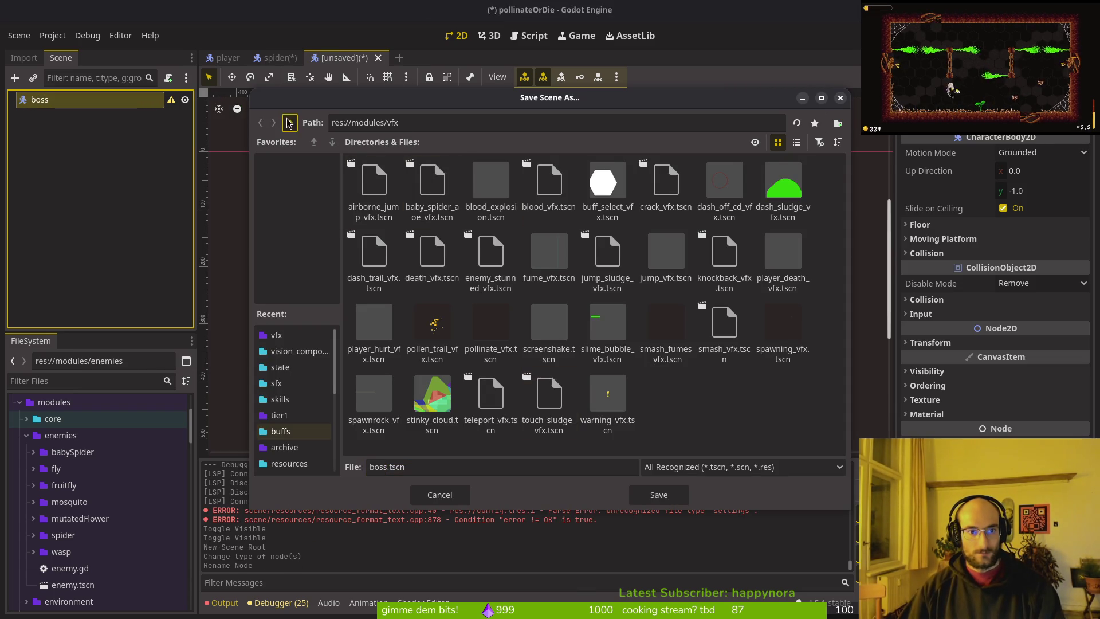
click(290, 123)
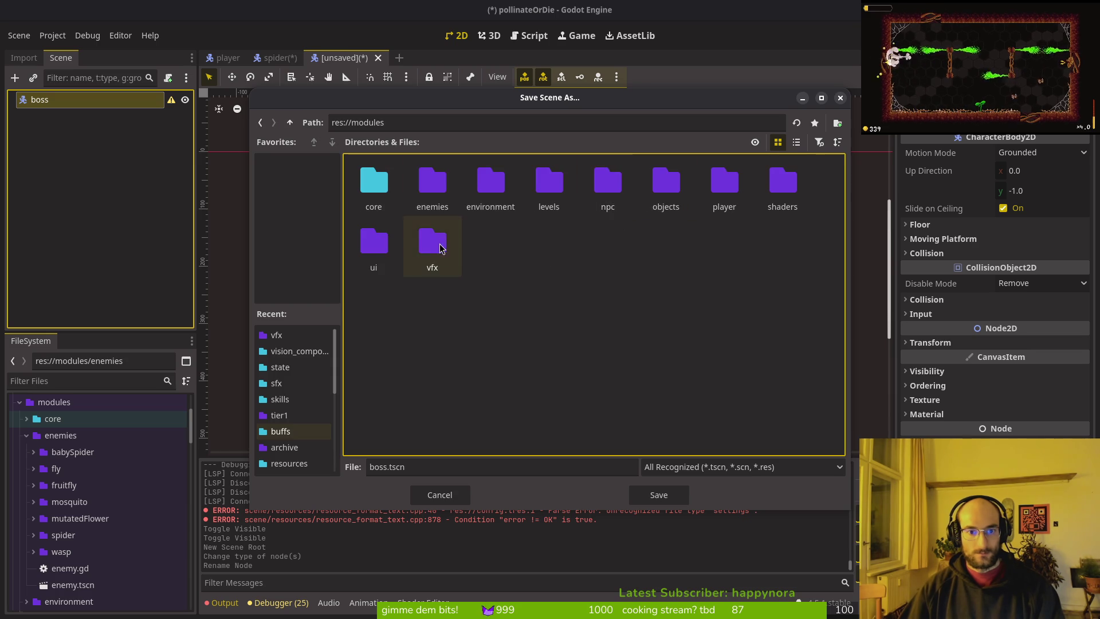
double_click(432, 182)
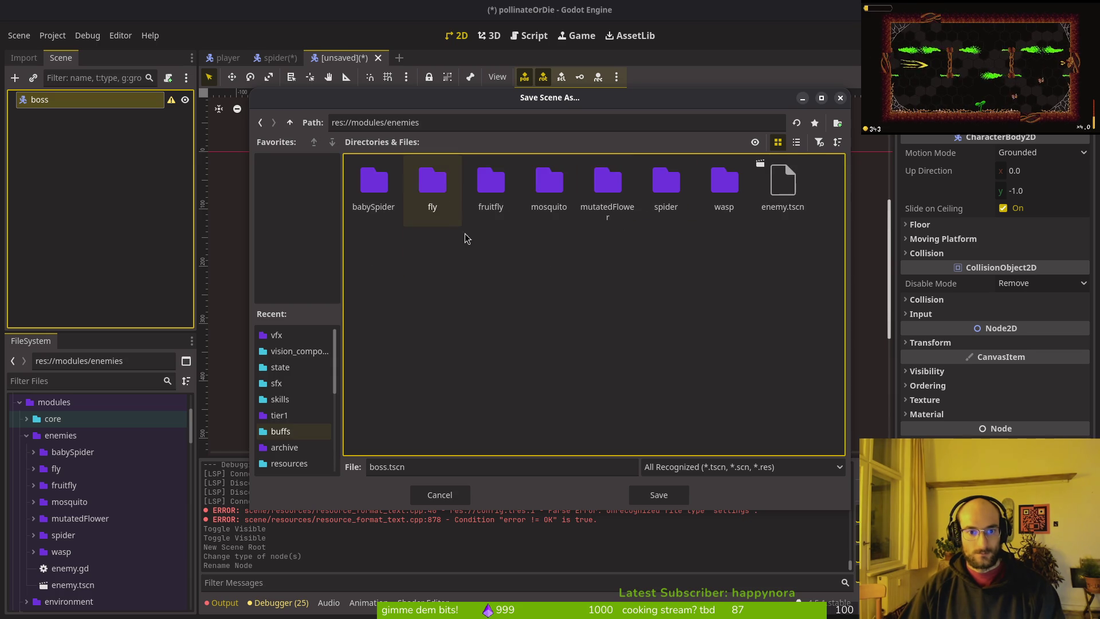
click(659, 496)
- Add a Node2D child named sprite under boss
click(279, 58)
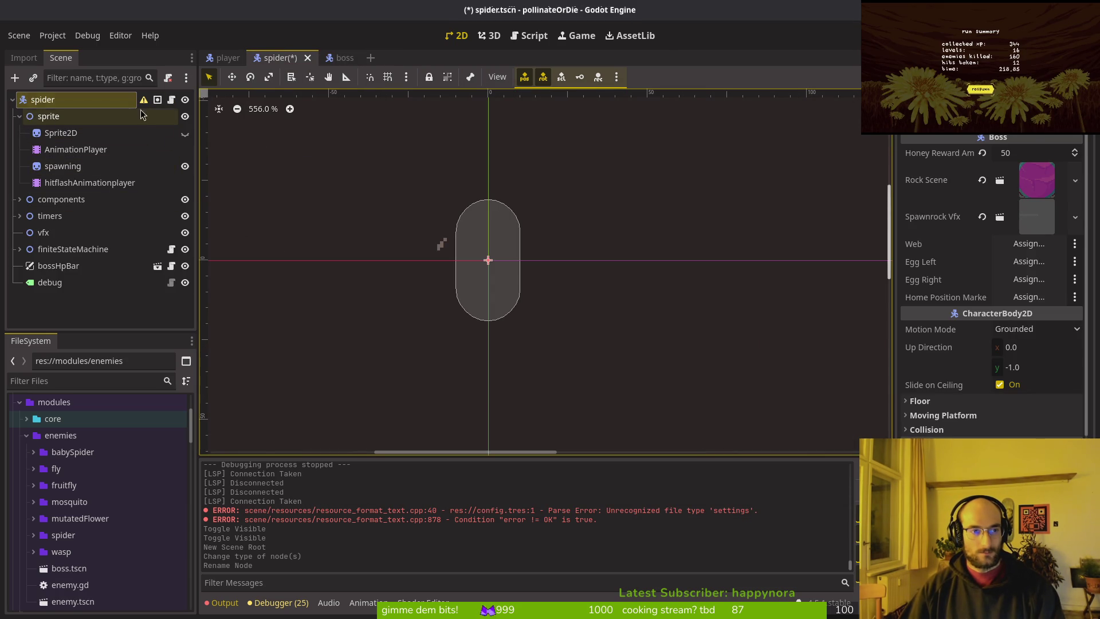
click(336, 58)
key(ctrl+a)
text(node)
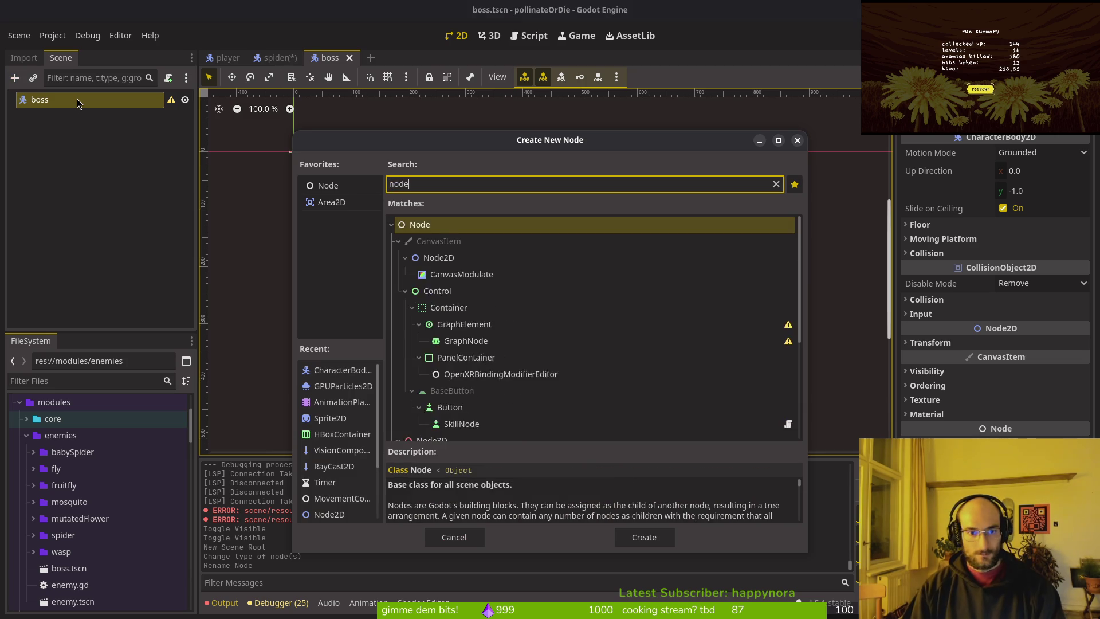
text(2d)
key(Return)
double_click(88, 111)
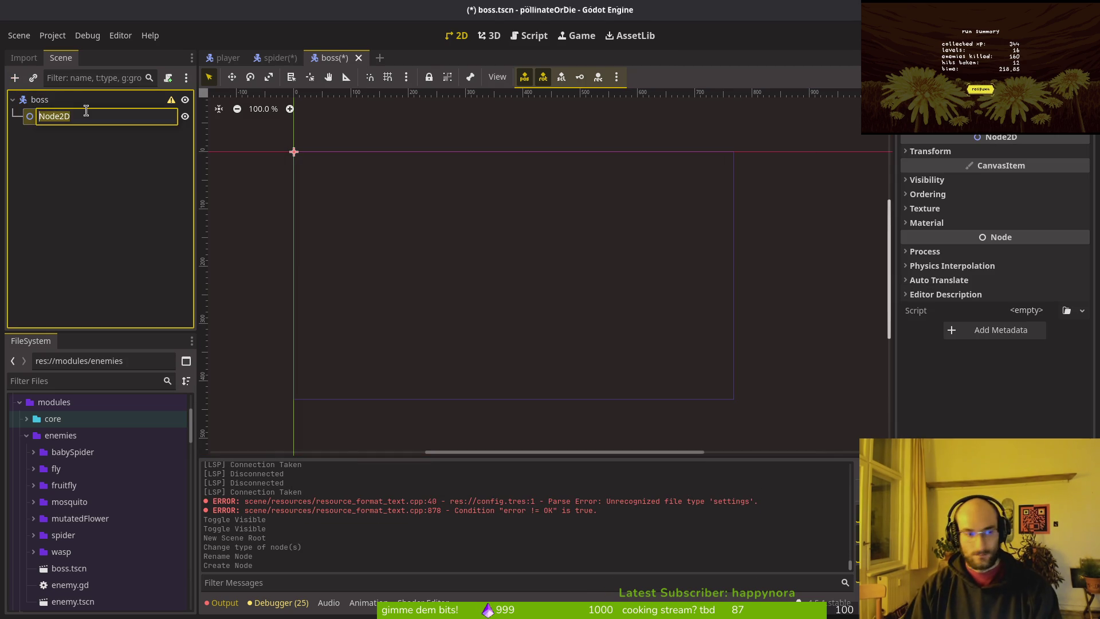
text(sprite)
key(Return)
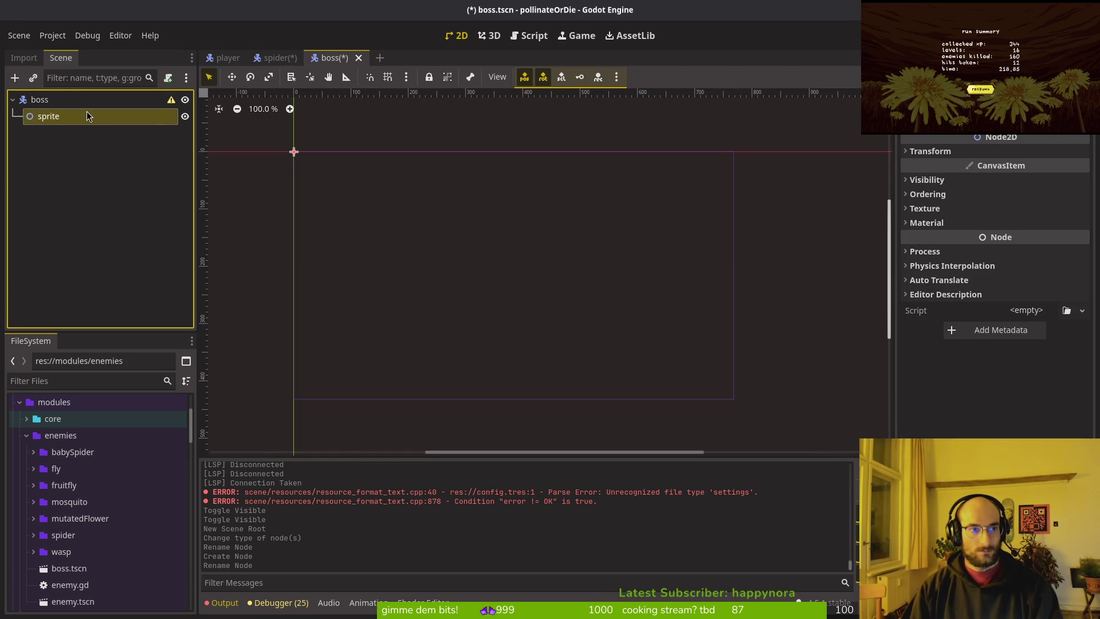
- Add two more Node2D children under boss
click(39, 99)
key(ctrl+a)
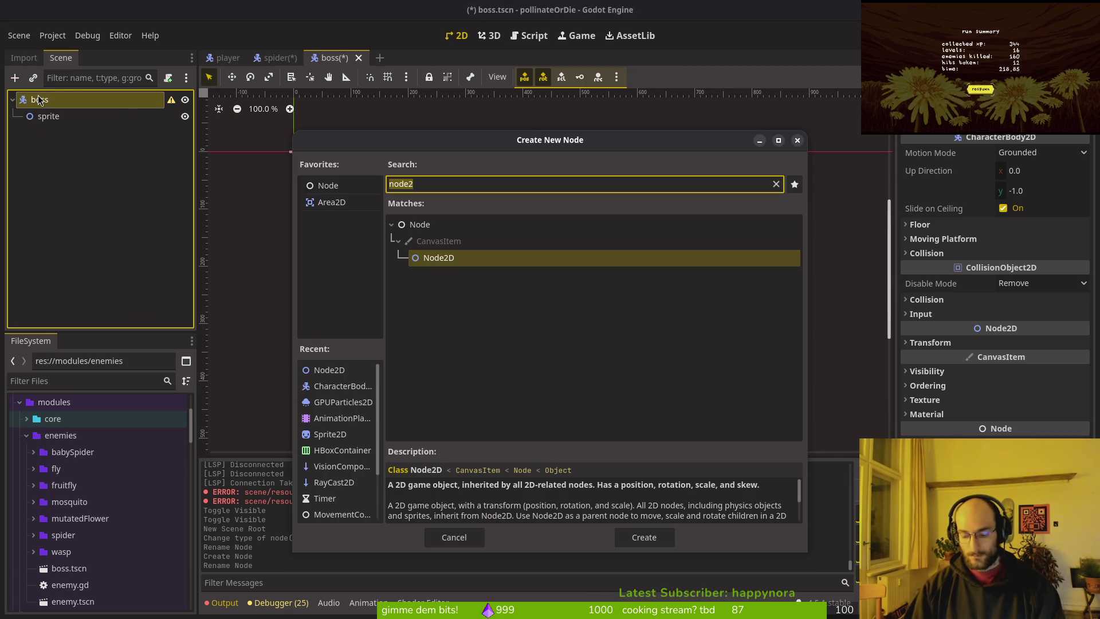
text(no)
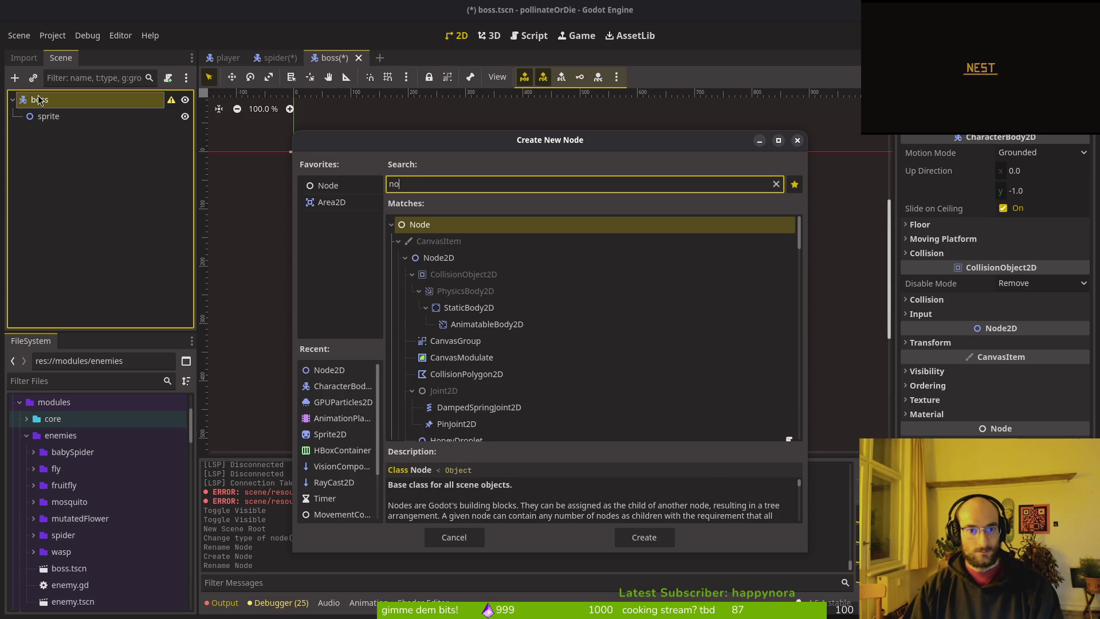
text(de2d)
key(Return)
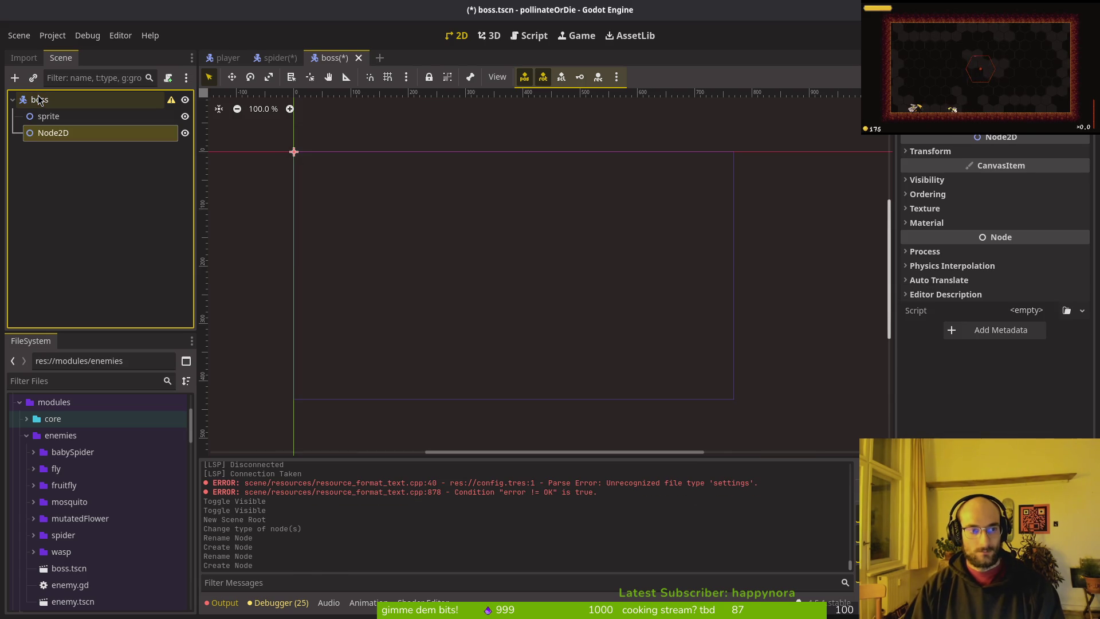
click(39, 99)
key(ctrl+a)
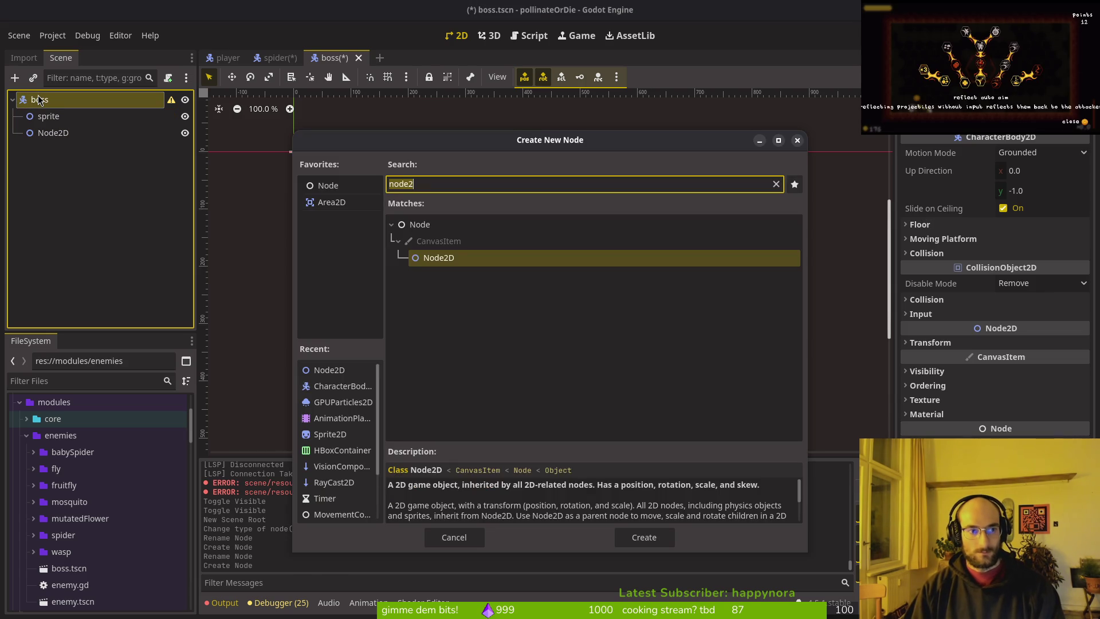
text(node2d)
key(Return)
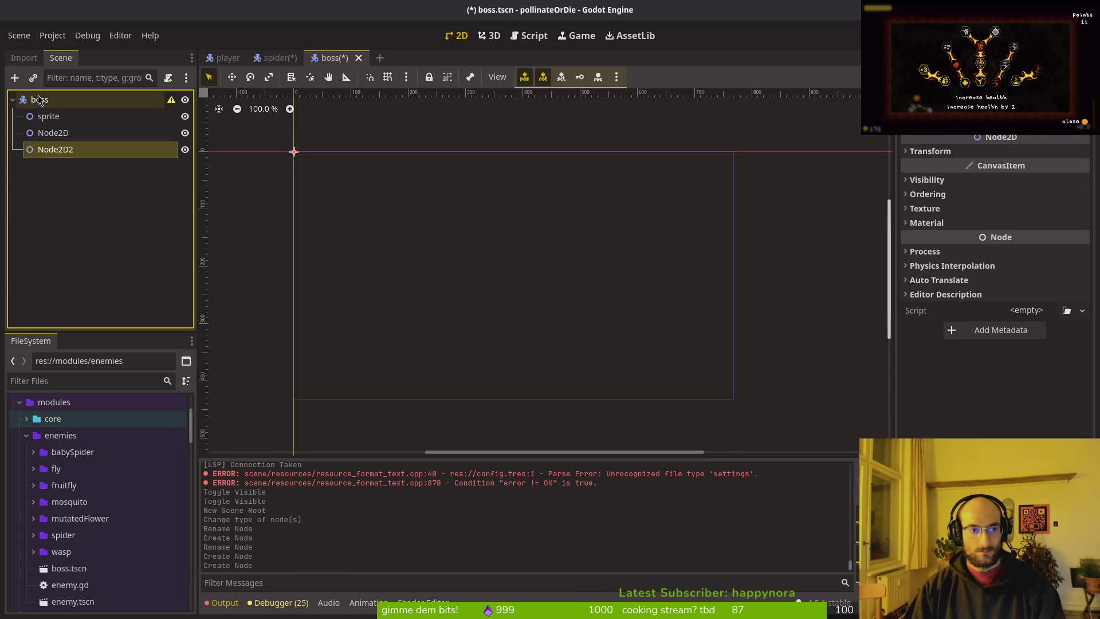
- Rename the two new Node2D children to finiteStateMachine and components
key(F2)
text(finiteState)
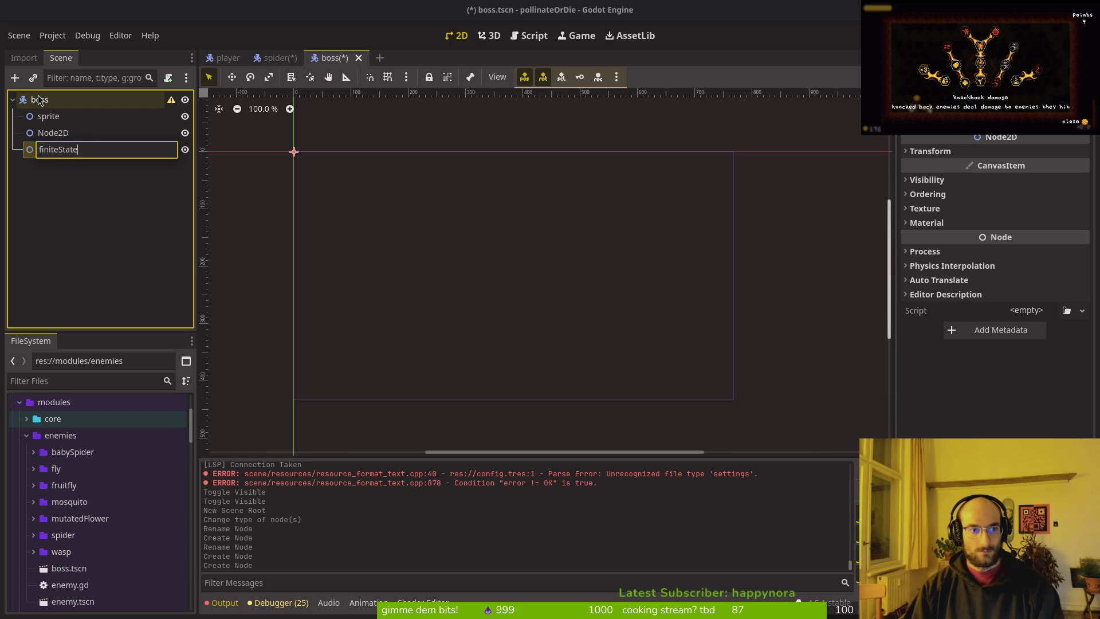
text(Machine)
key(Return)
key(Up)
key(F2)
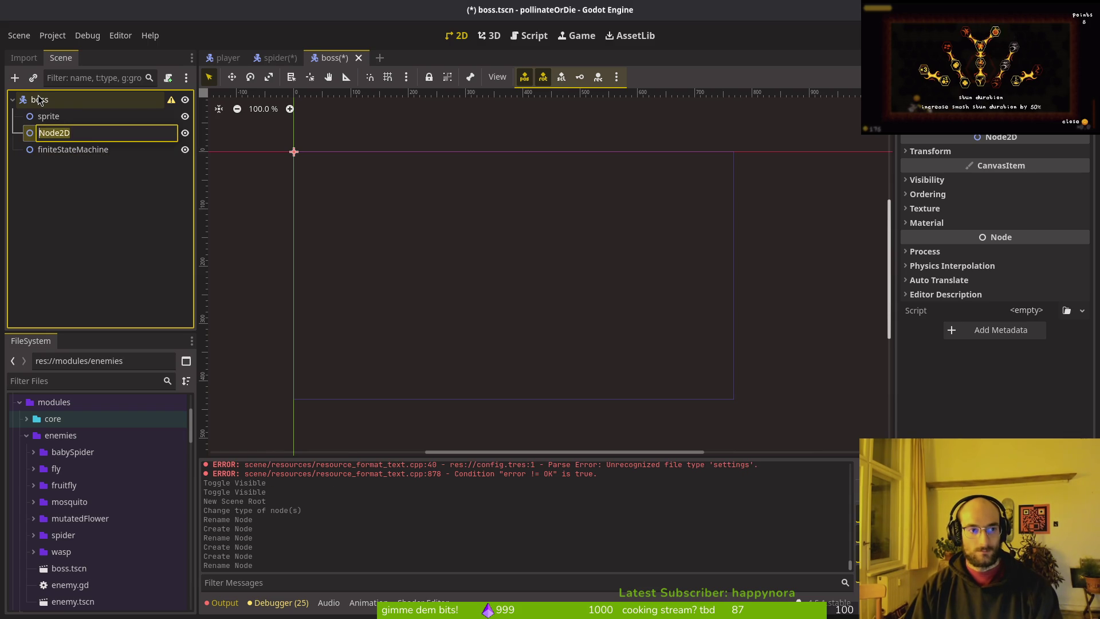
text(components)
key(Return)
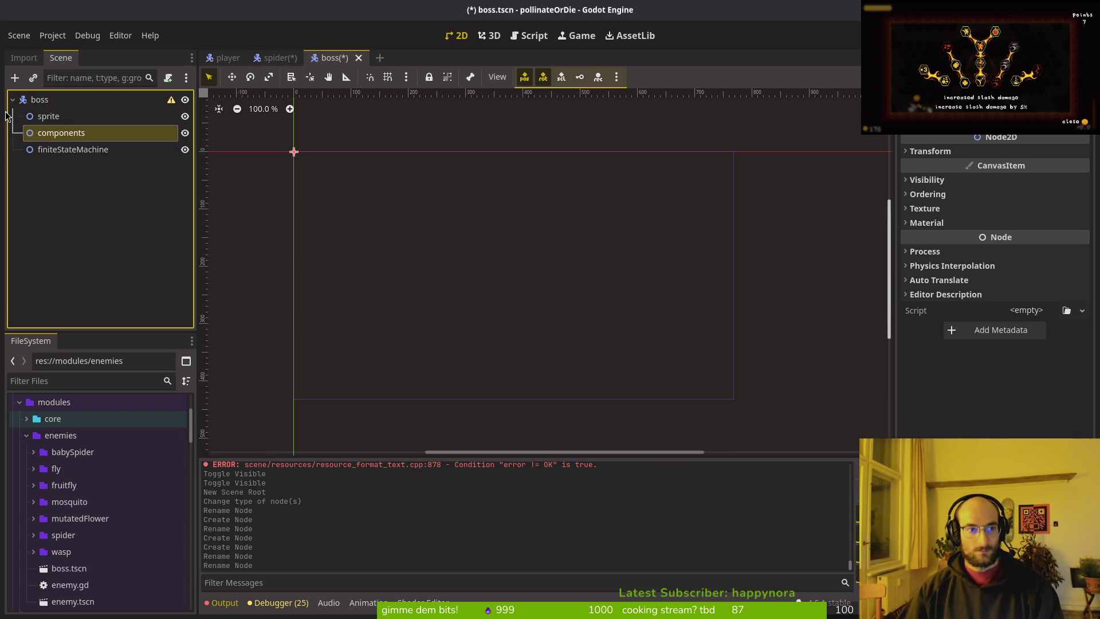
- Add a fourth Node2D child named timers under boss and save the scene
key(Up)
key(Up)
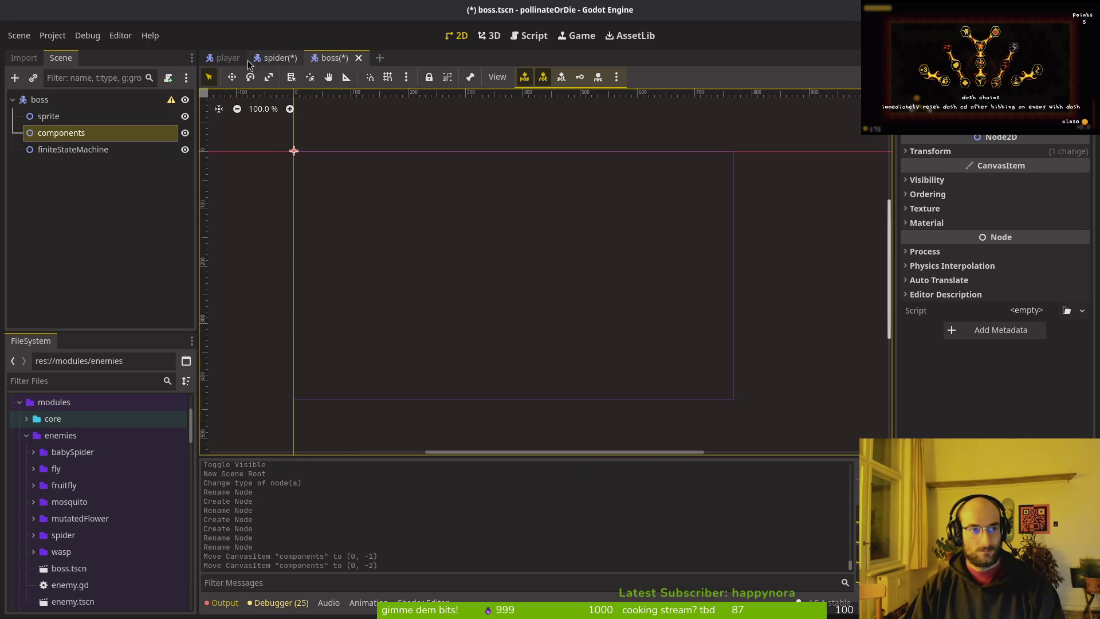
click(137, 100)
key(ctrl+a)
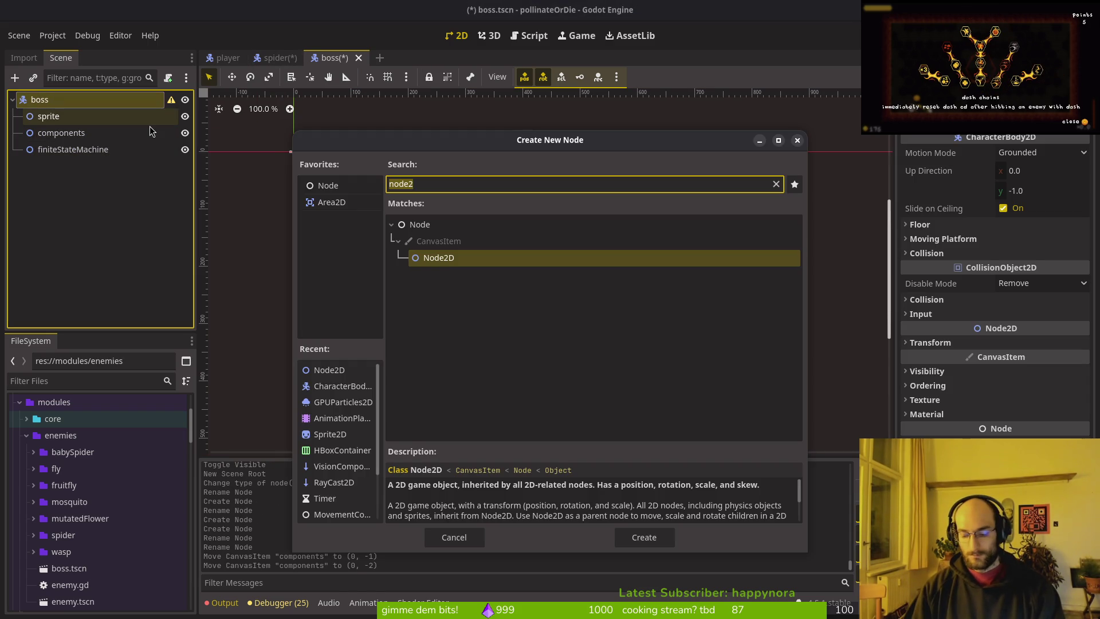
text(node2d)
key(Return)
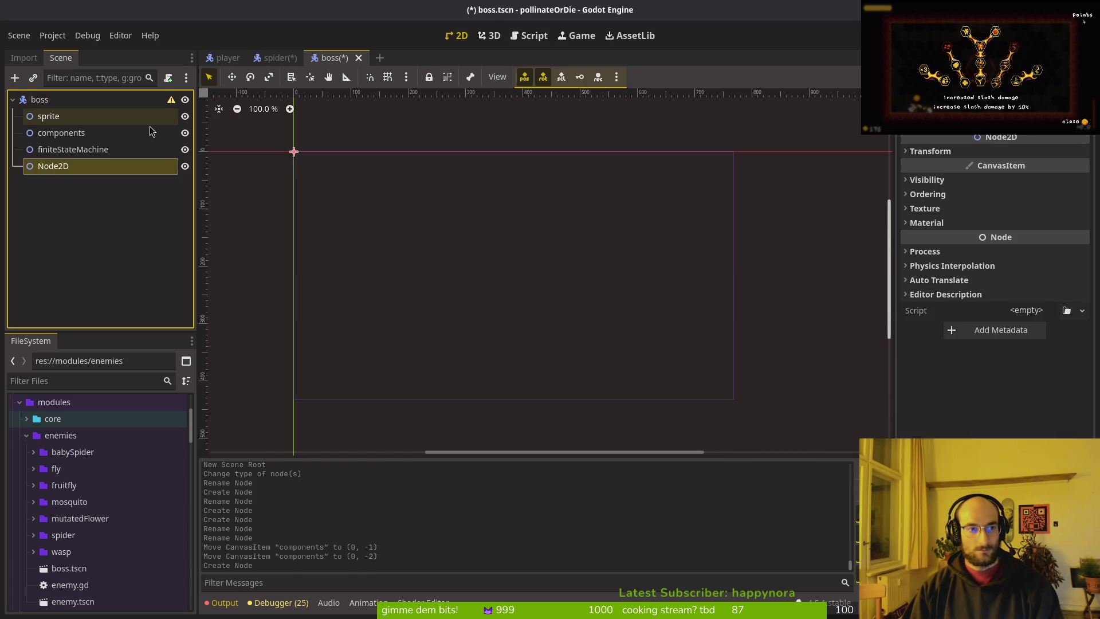
key(F2)
text(timers)
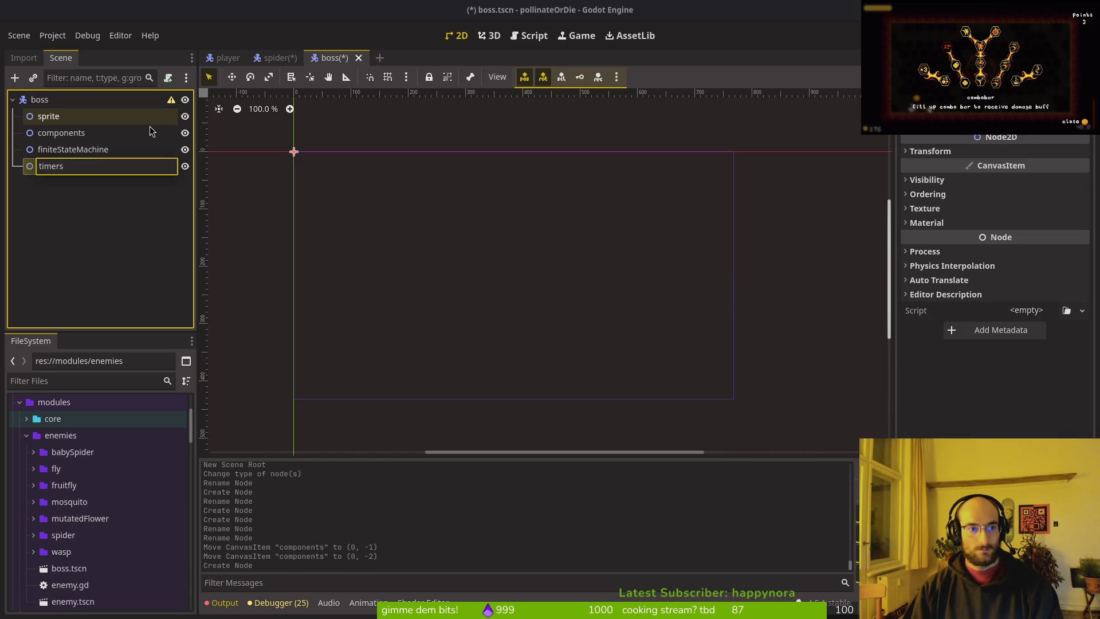
key(Return)
key(ctrl+s)
- Save the spider scene and switch between the spider and boss tabs
click(276, 59)
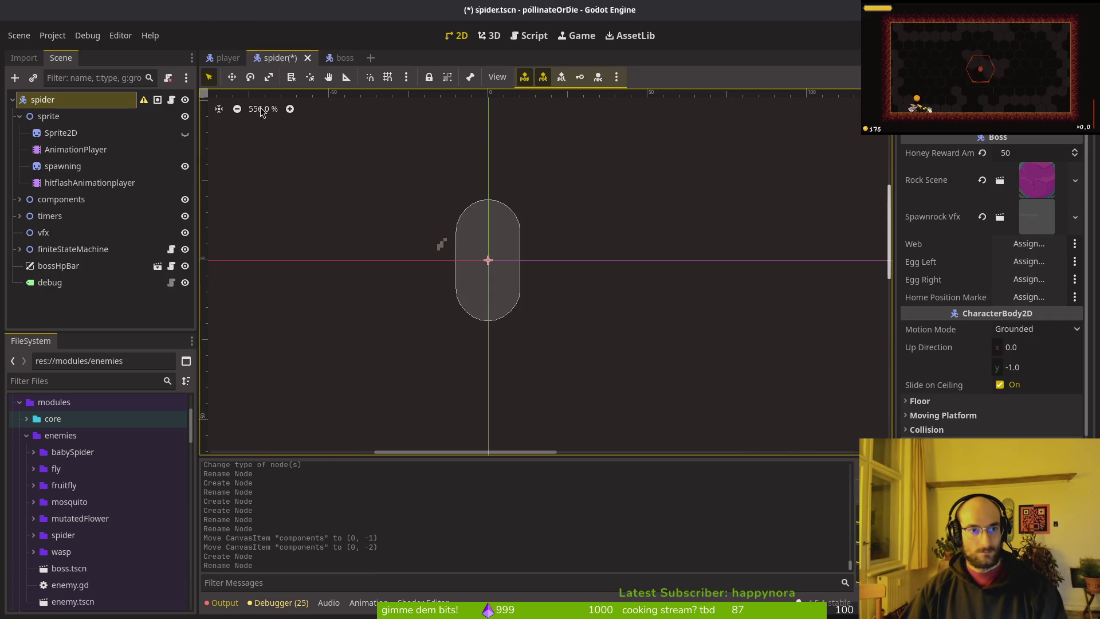
key(ctrl+s)
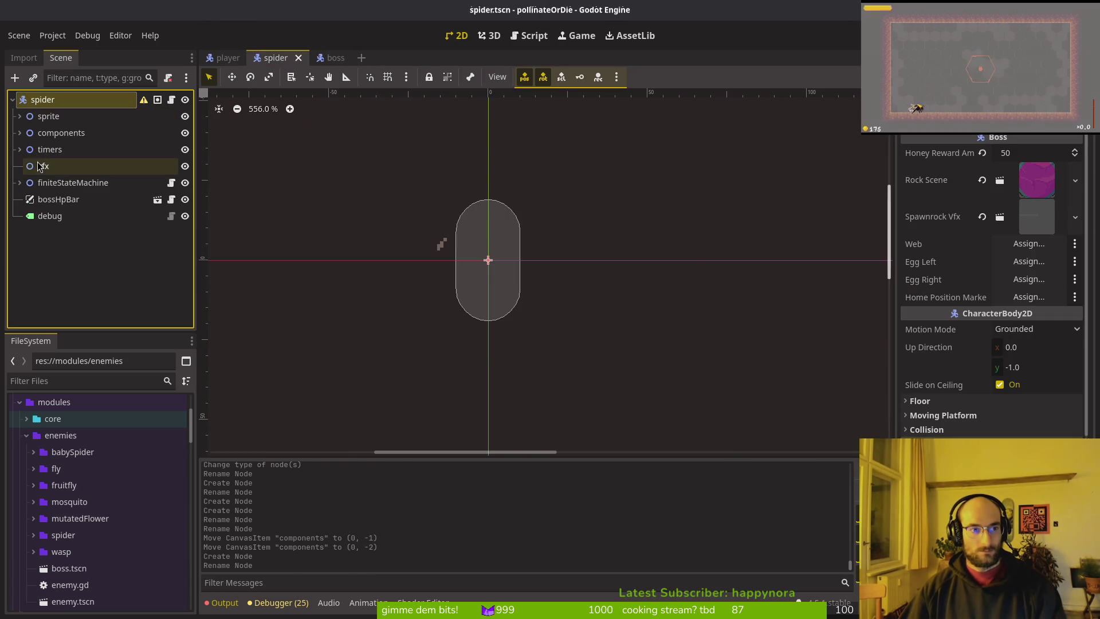
click(334, 58)
click(267, 59)
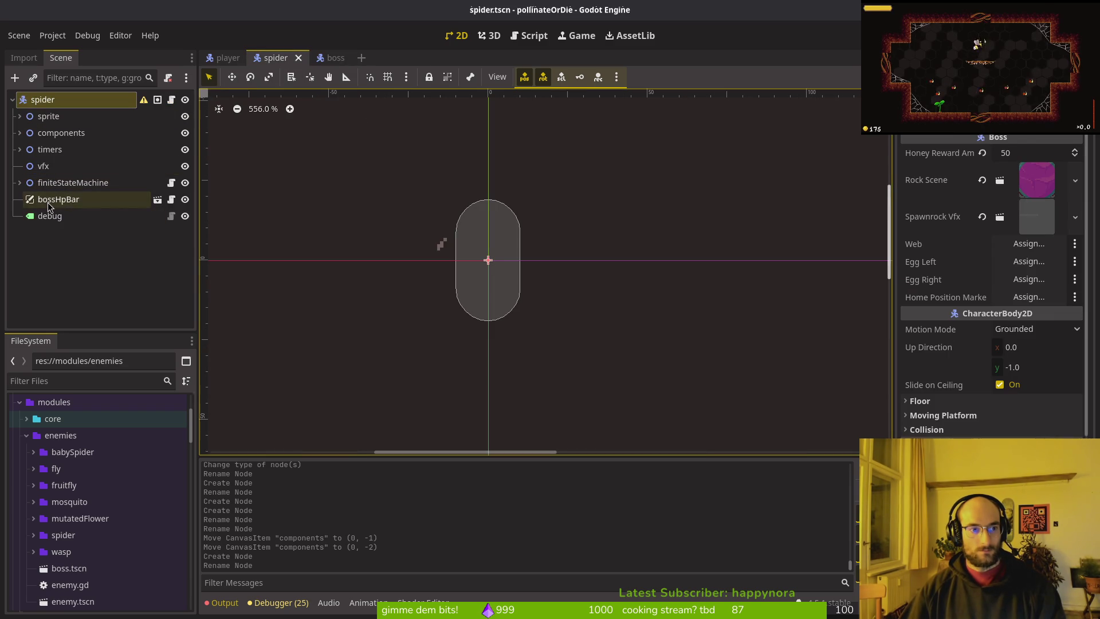
- Copy the bossHpBar and debug nodes from spider, paste them under boss, and save
click(47, 202)
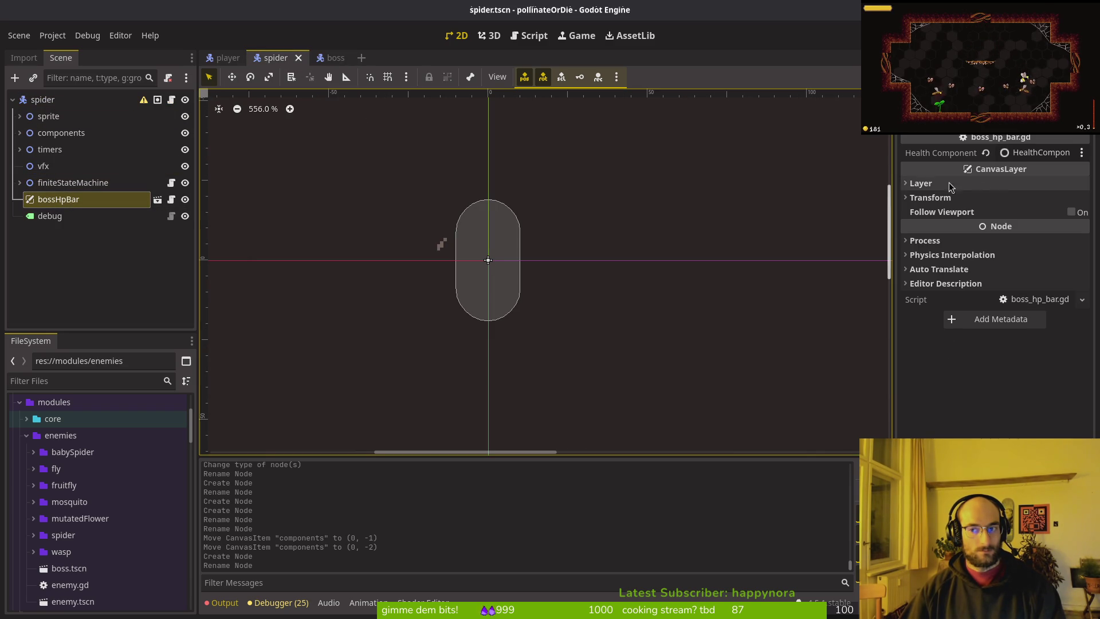
key(ctrl+c)
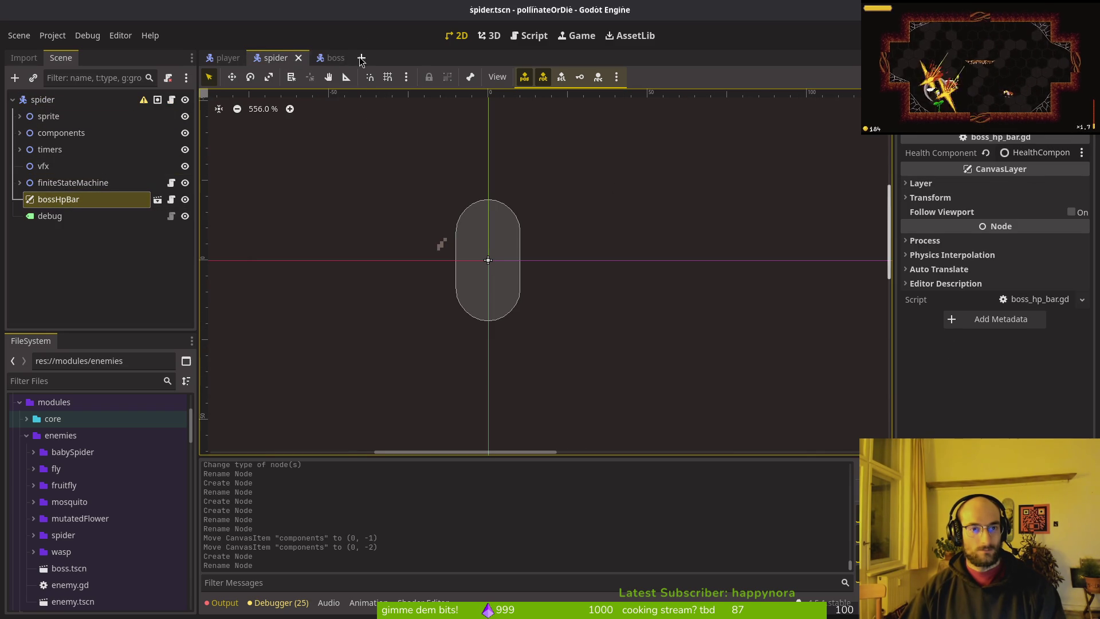
click(335, 57)
click(71, 250)
key(ctrl+v)
click(270, 62)
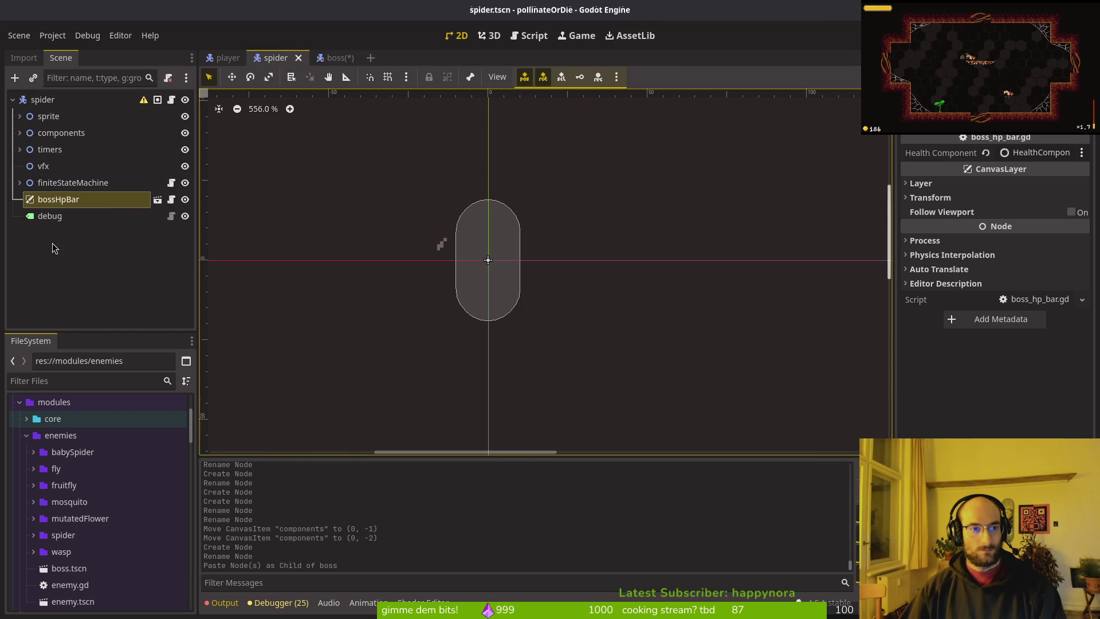
click(46, 213)
key(ctrl+Tab)
click(67, 252)
key(ctrl+v)
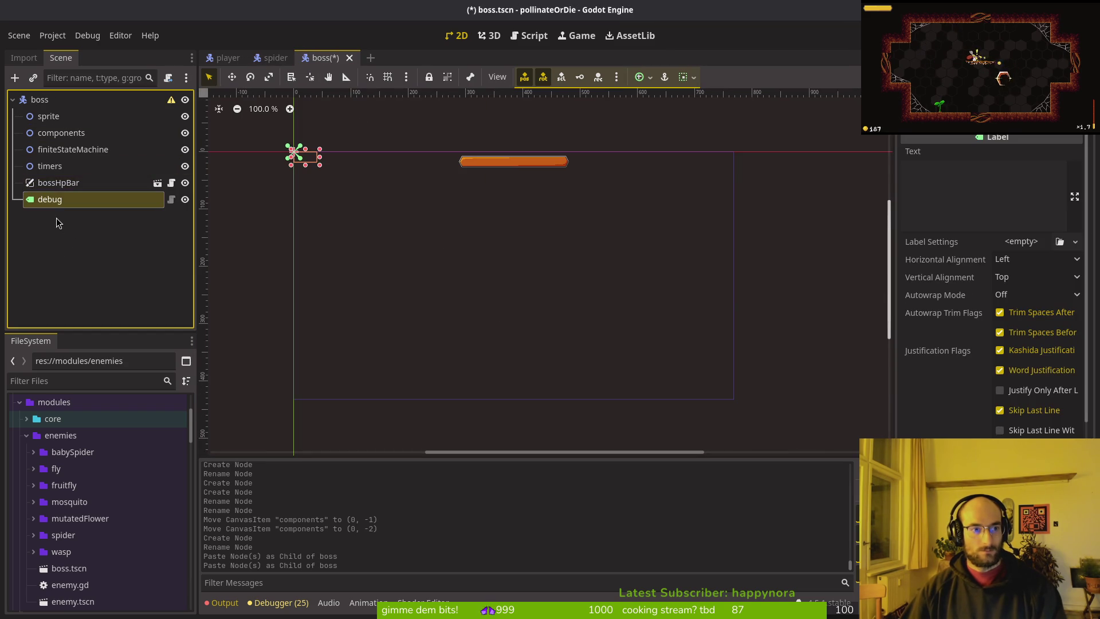
key(ctrl+s)
- Expand the spider's finiteStateMachine to show its seven state nodes
click(279, 57)
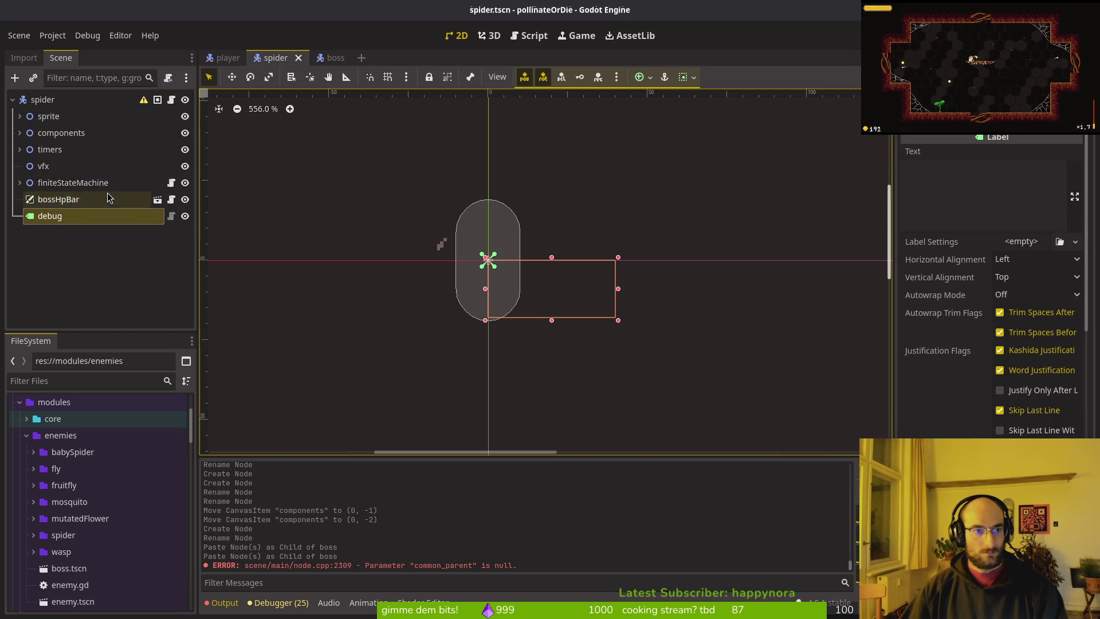
click(23, 183)
click(23, 183)
click(26, 185)
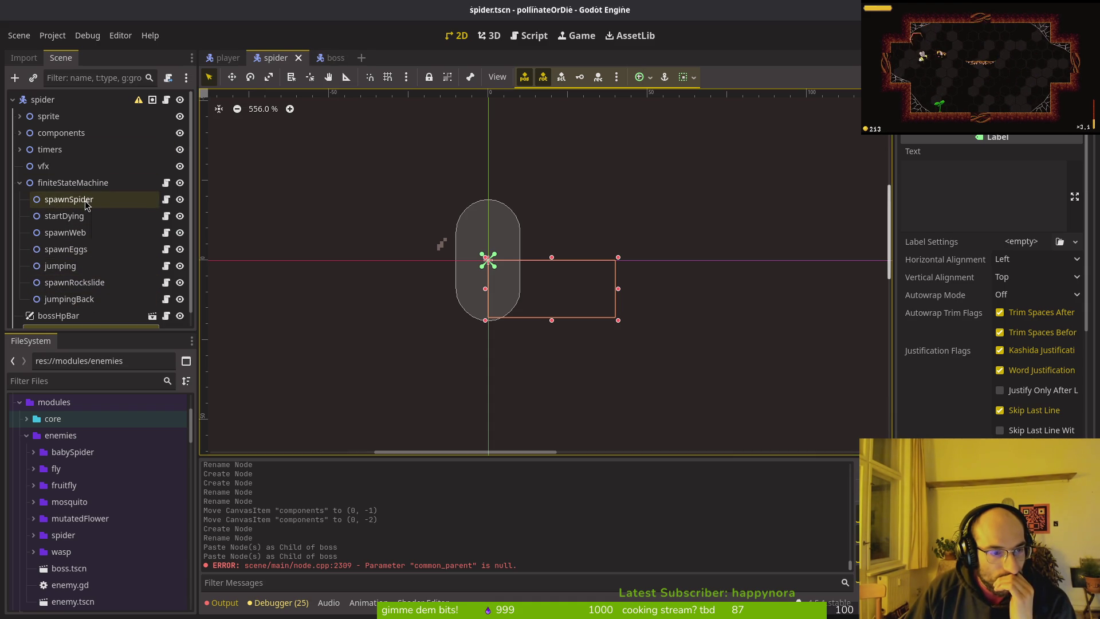
- Check the script on spider's finiteStateMachine, then select boss's finiteStateMachine node
click(19, 184)
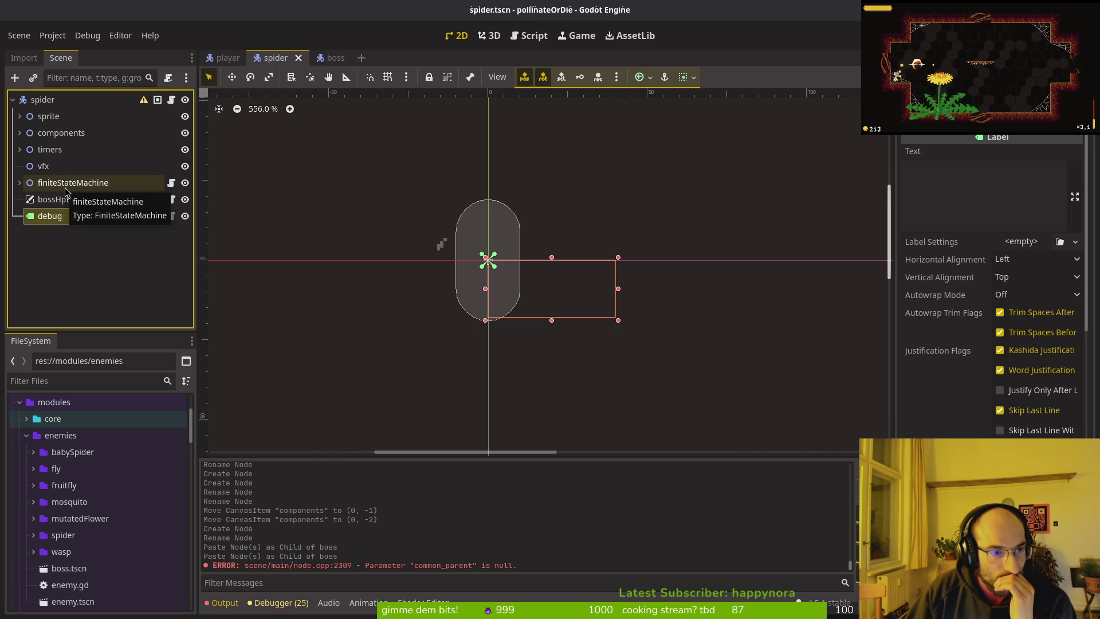
click(75, 185)
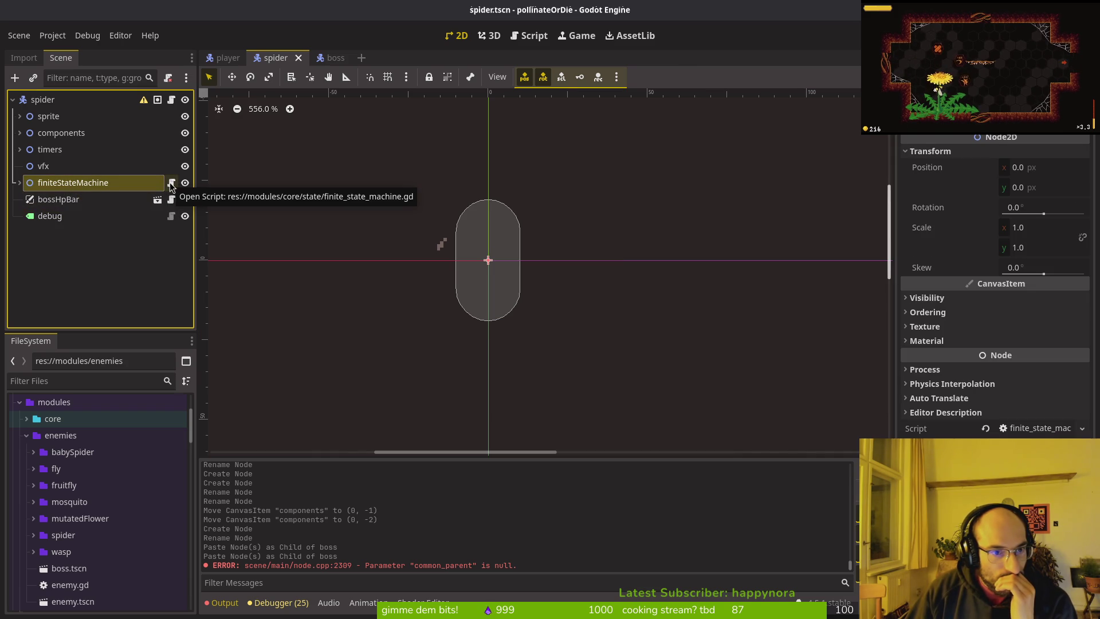
click(321, 58)
click(153, 182)
key(ctrl+Up)
key(ctrl+Up)
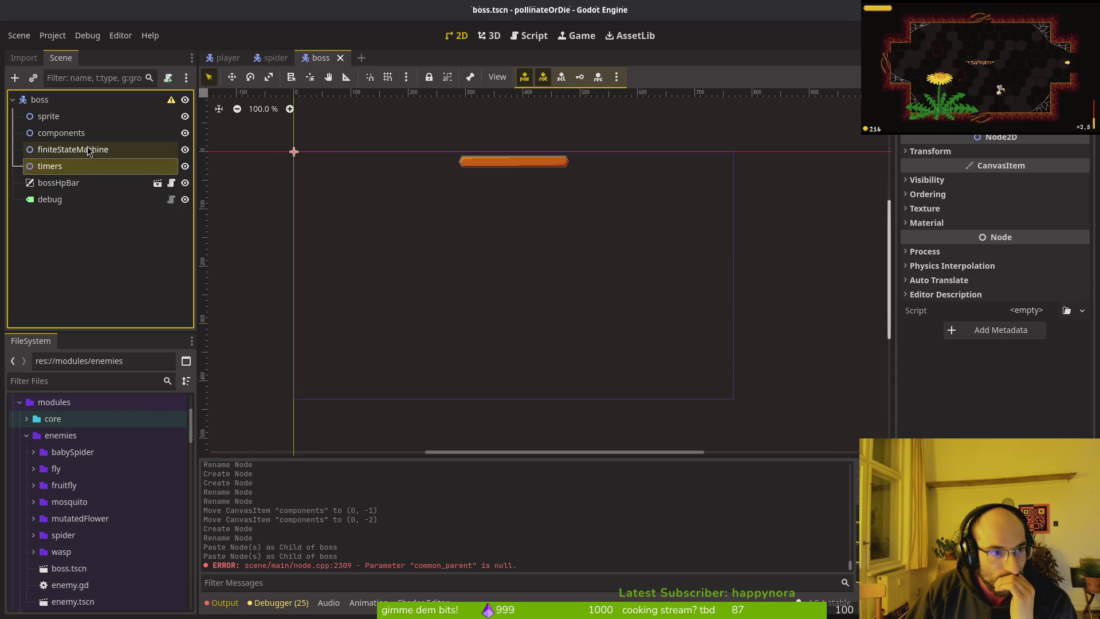
- Attach the existing res://modules/core/state/finite_state_machine.gd script to finiteStateMachine
right_click(151, 147)
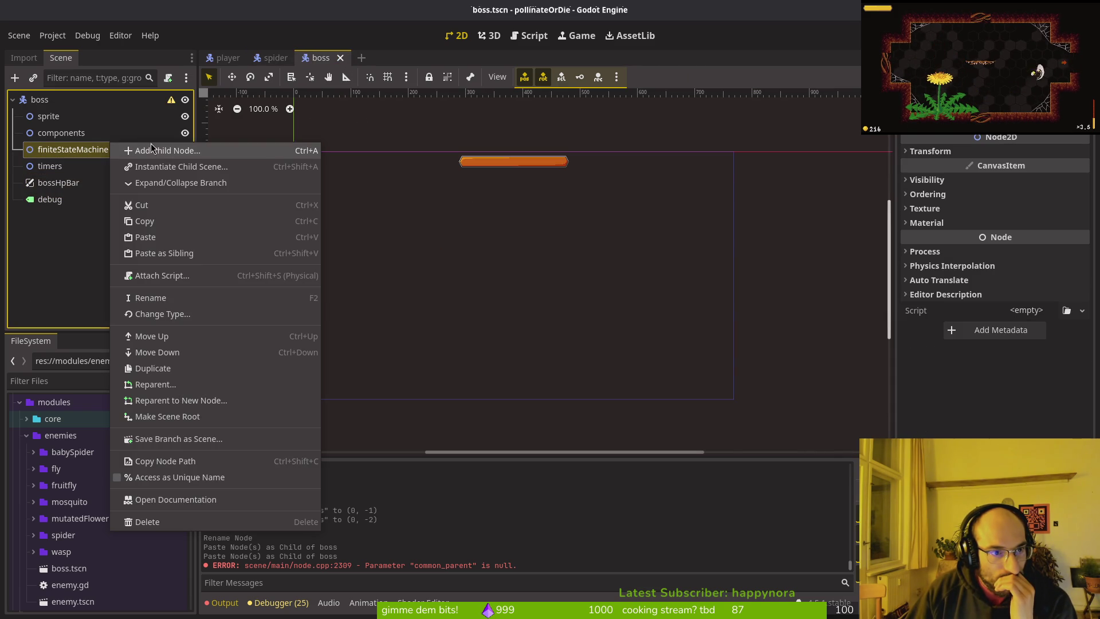
click(172, 275)
click(672, 294)
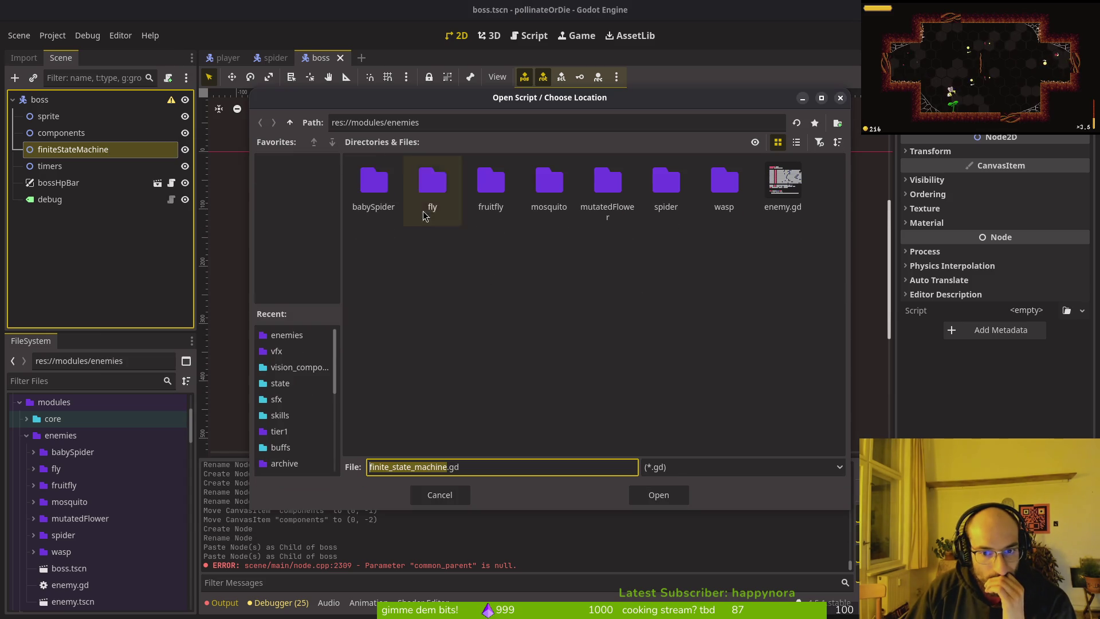
click(290, 122)
double_click(392, 189)
double_click(666, 185)
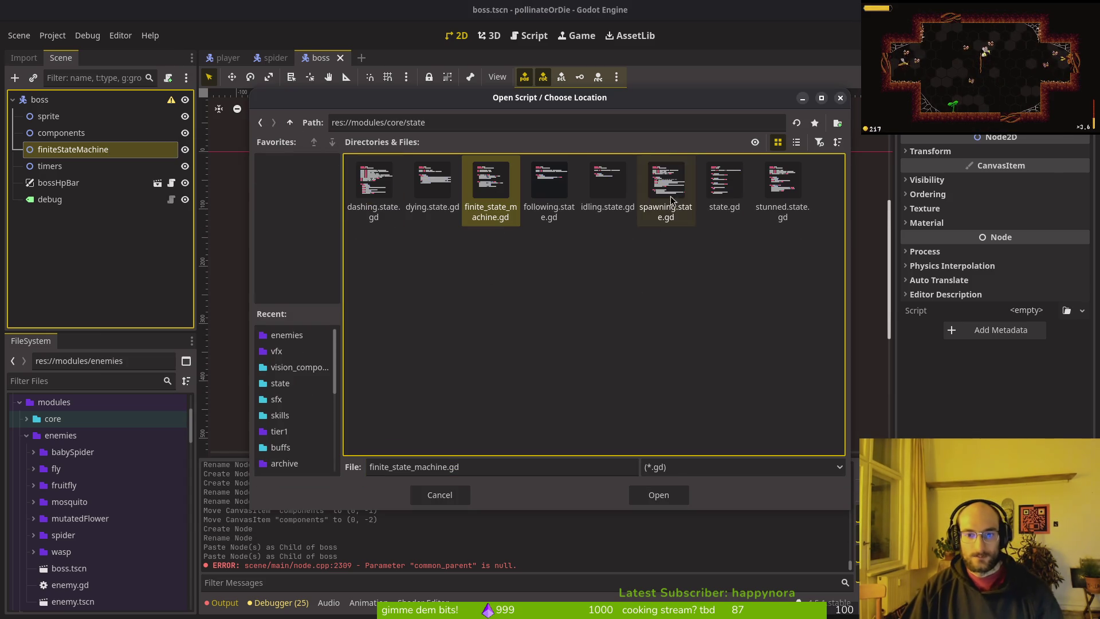
click(659, 494)
click(603, 402)
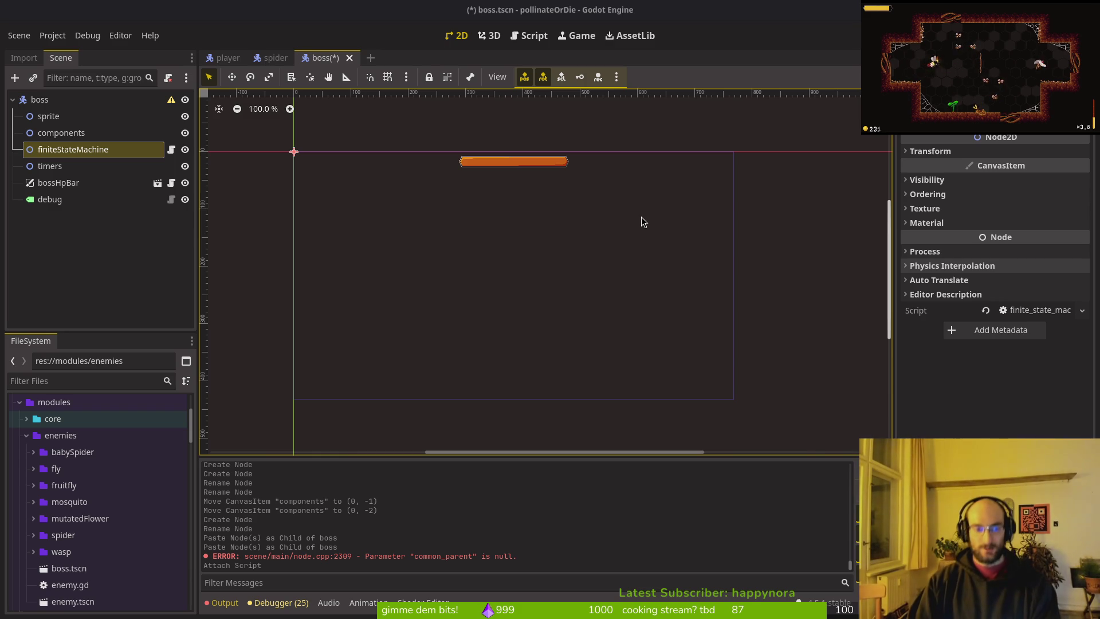
- Quick-open enemy.tscn and collapse its components, areas, timers and finiteStateMachine groups
key(alt+shift+o)
text(enemts)
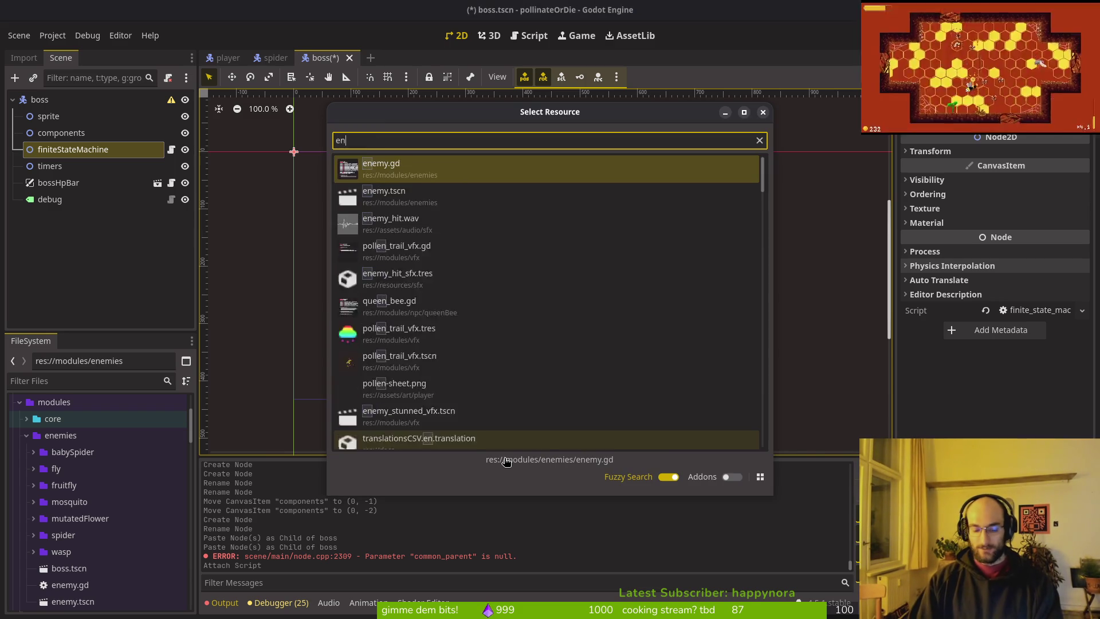
key(Up)
key(Return)
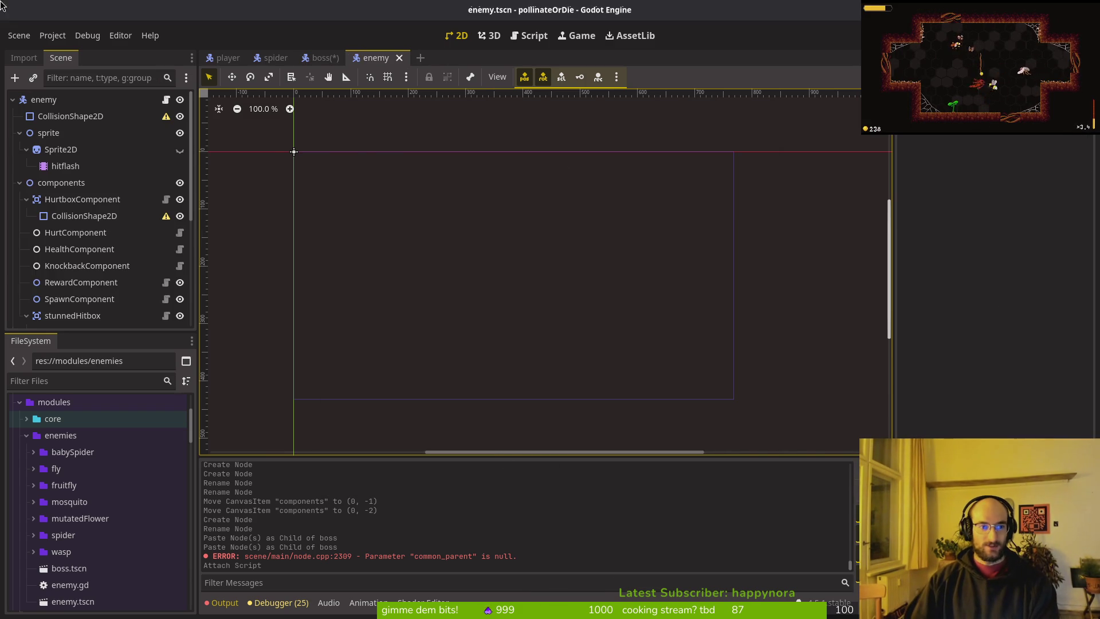
click(19, 182)
click(20, 199)
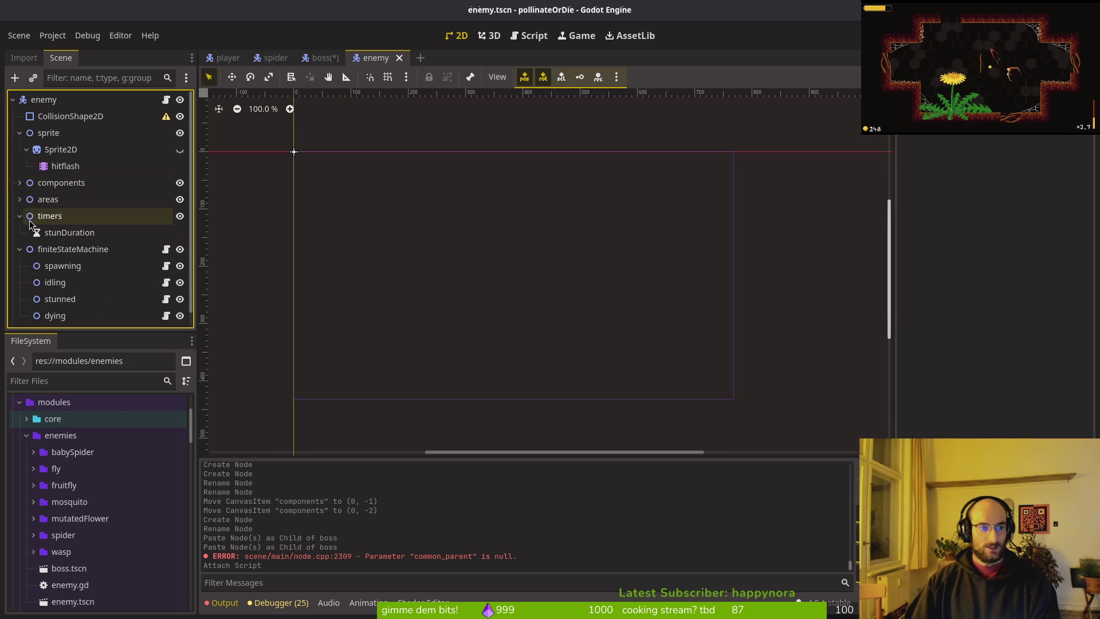
click(19, 215)
click(20, 232)
- Expand the areas group to review aggroRange, then collapse it again
click(20, 199)
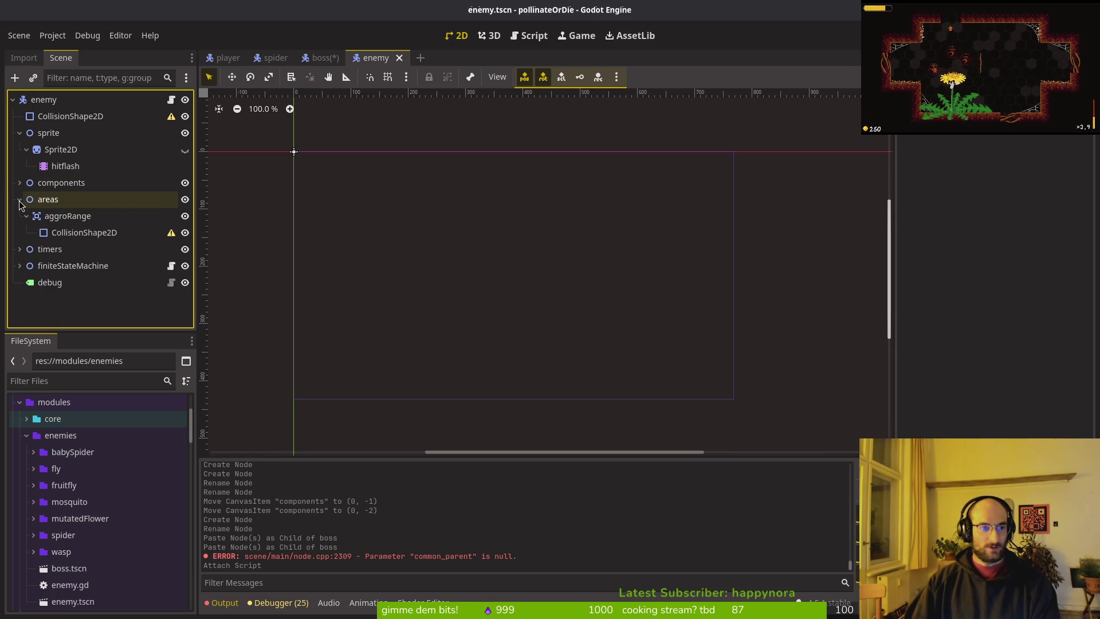
click(19, 200)
click(19, 198)
click(26, 216)
click(20, 199)
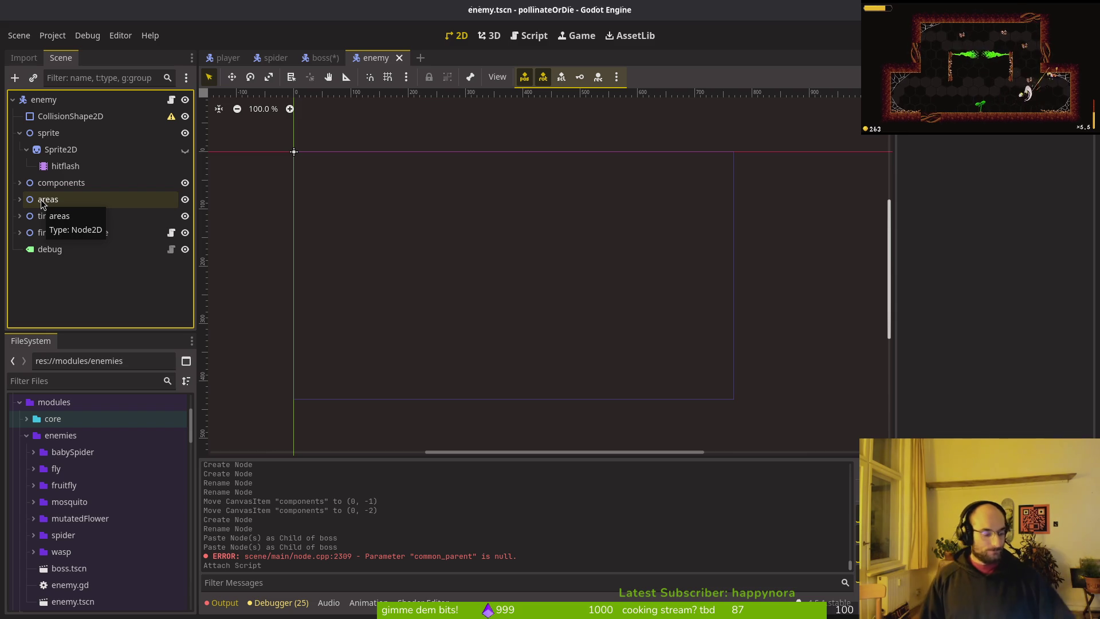
- Write the issue description proposing a base boss scene that all bosses inherit from
key(alt+Tab)
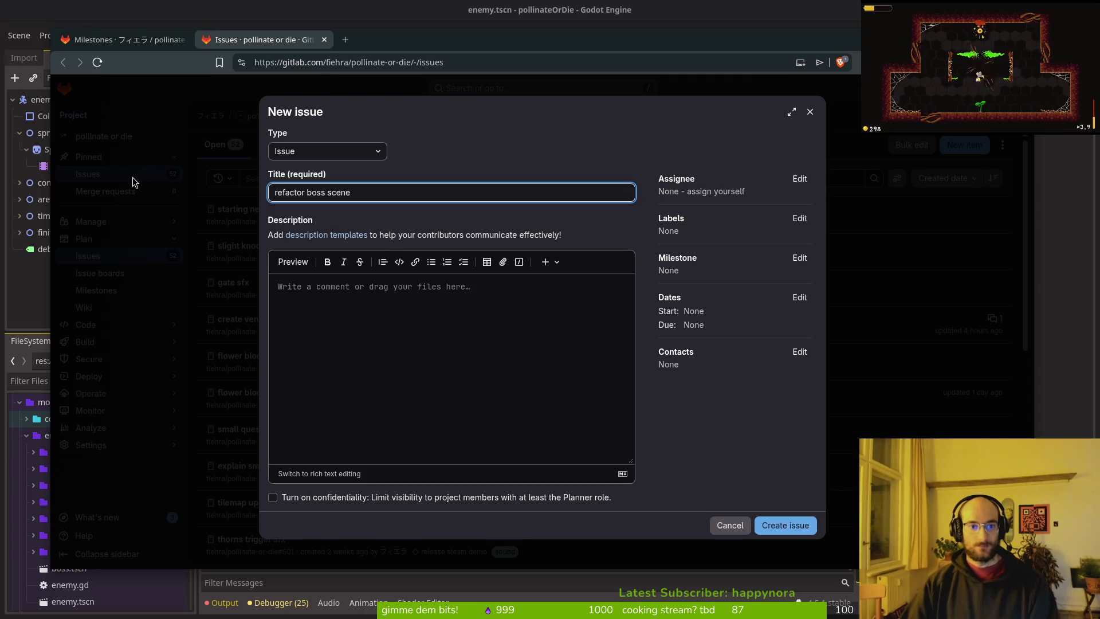
click(458, 337)
text(create base)
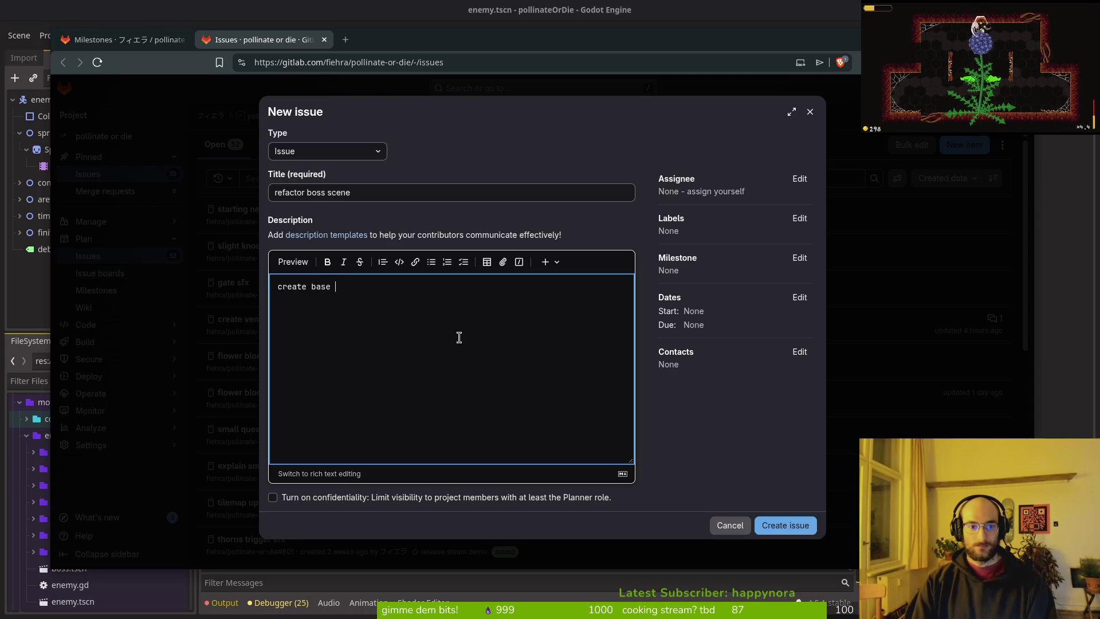
text(ss)
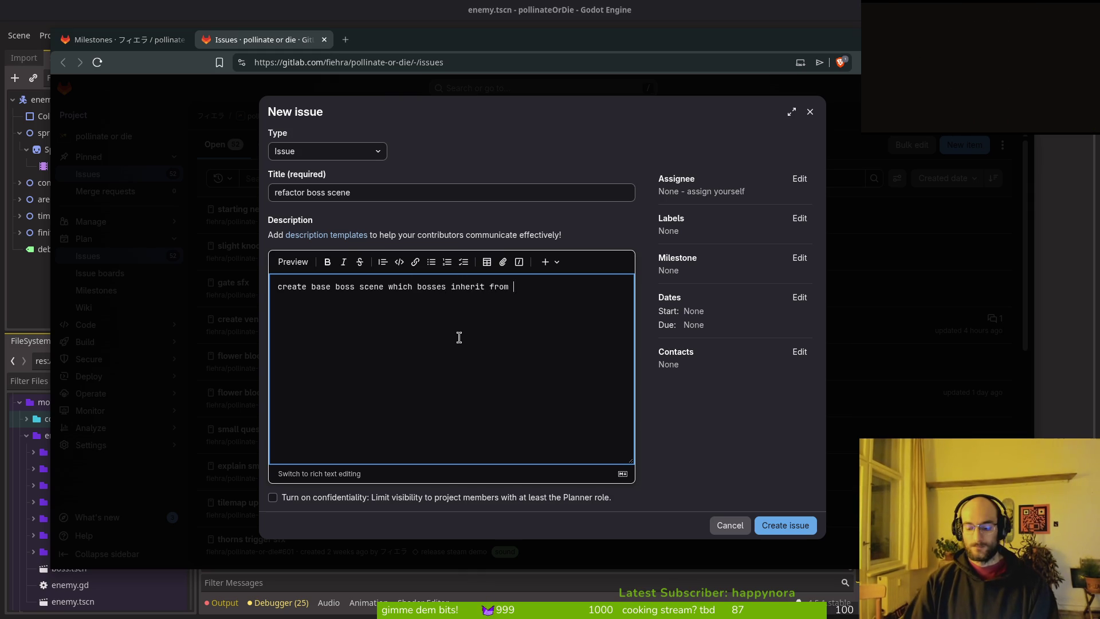
text(liek enemies)
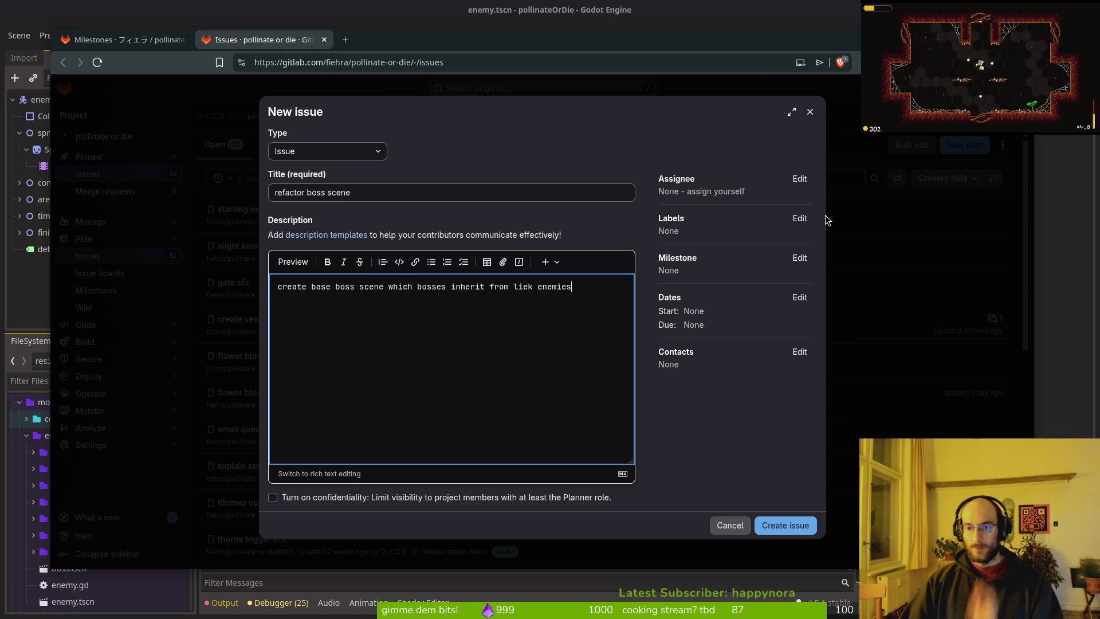
- Label the issue feature, infrastructure and refactor, and create it as issue #646
click(799, 219)
click(700, 325)
click(700, 325)
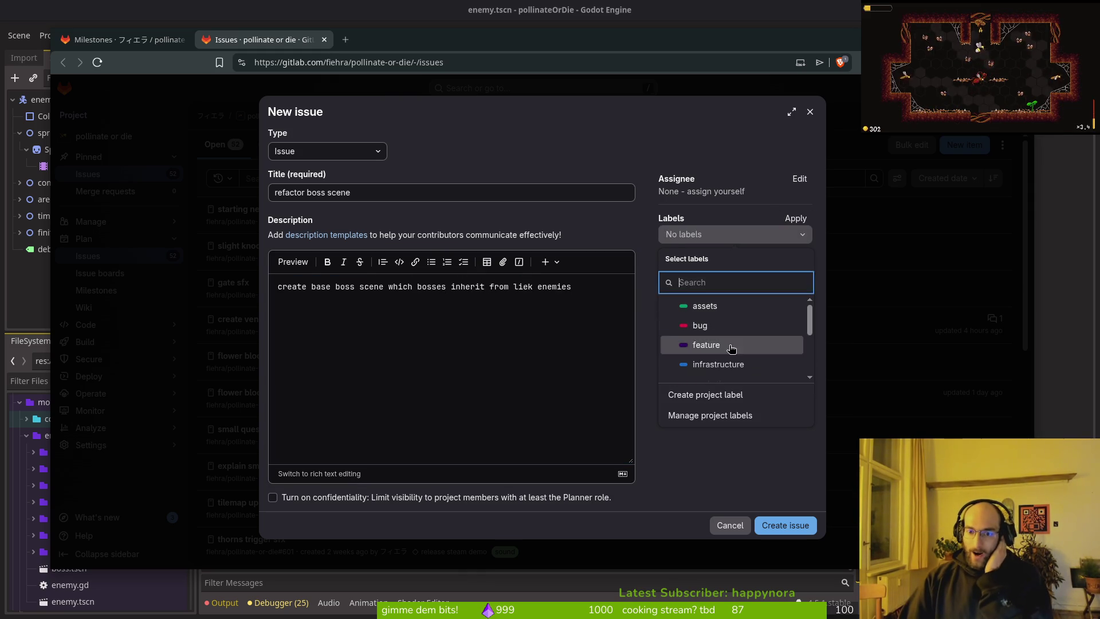
click(706, 345)
click(718, 364)
scroll(725, 361, down, 1)
click(724, 361)
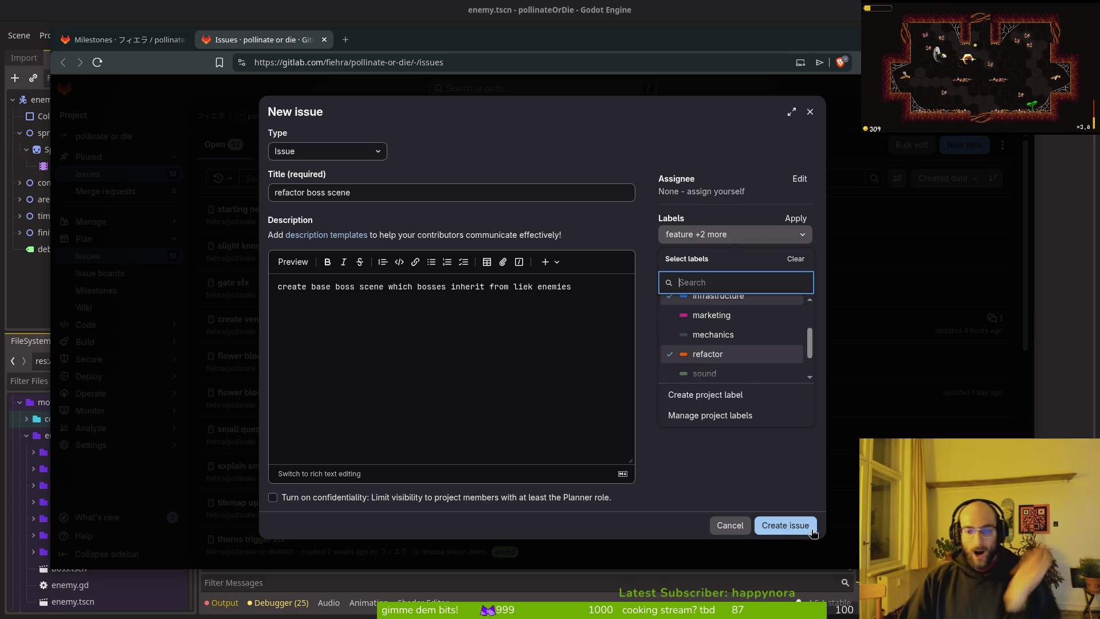
click(786, 526)
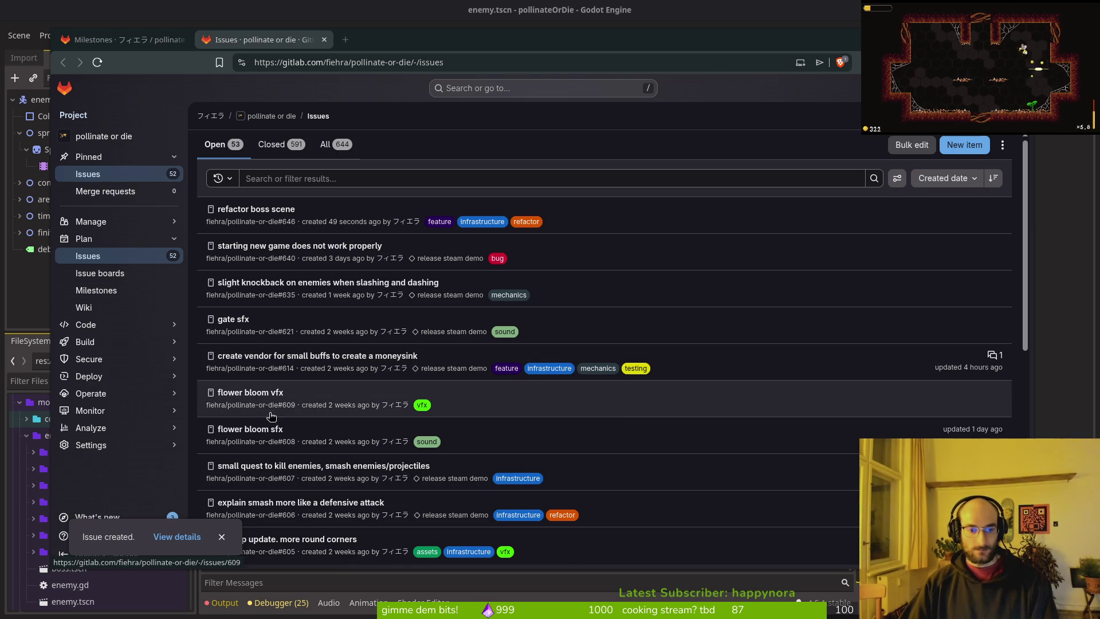
- Reload the Milestones page and scroll to the release steam demo issue board (33 unstarted, 111 completed)
click(120, 40)
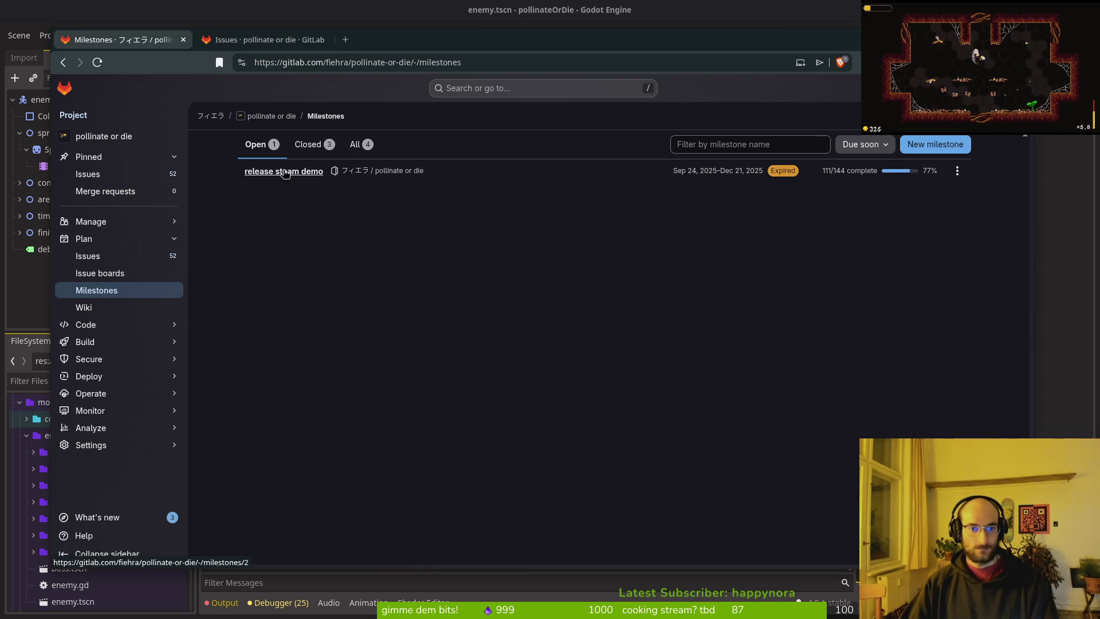
key(F5)
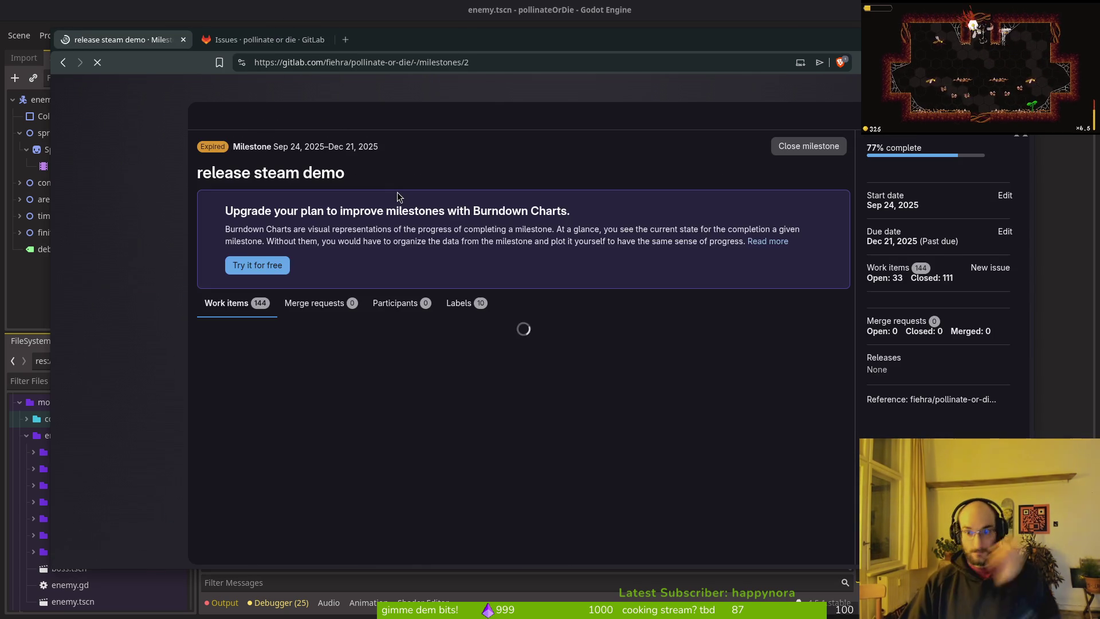
scroll(449, 338, down, 3)
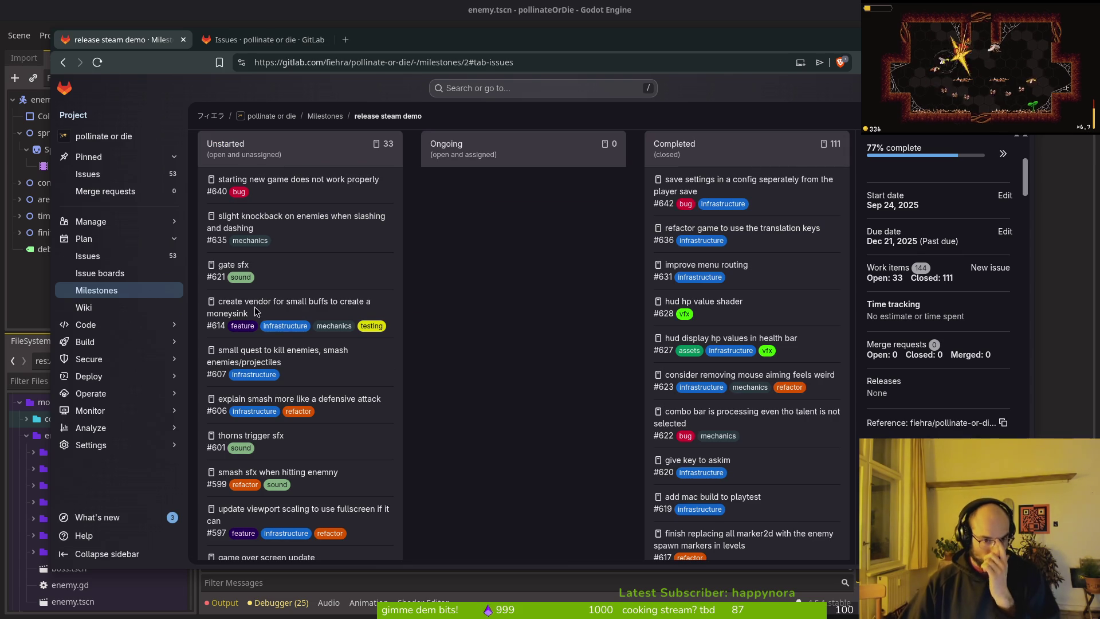
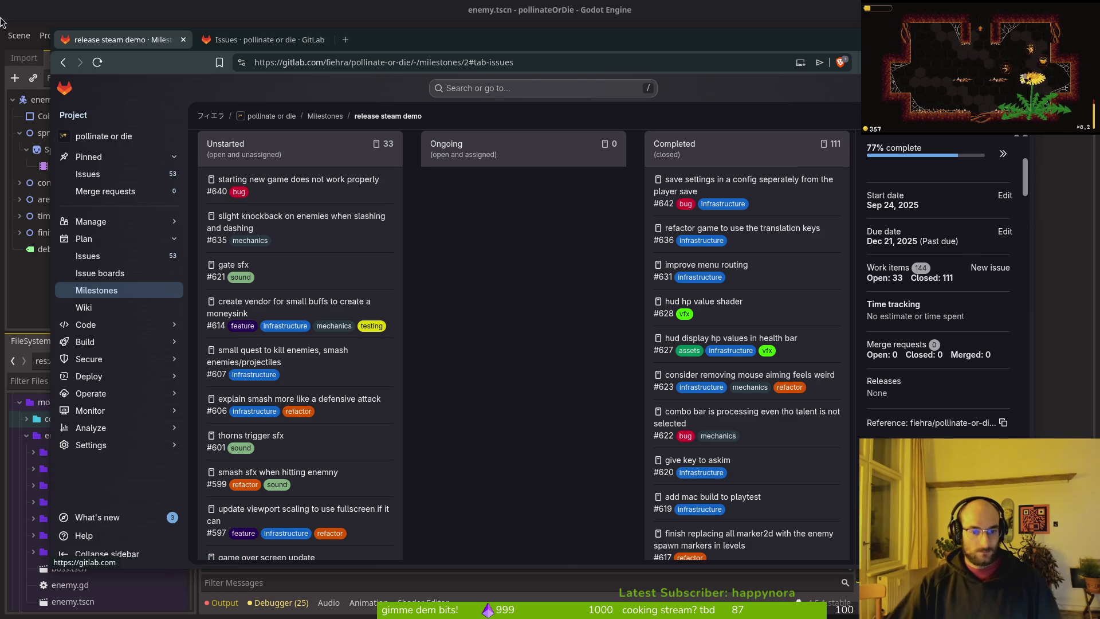
- Open issue #572 'finish steam demo page' in its own tab, then return to the release steam demo milestone
scroll(488, 283, down, 3)
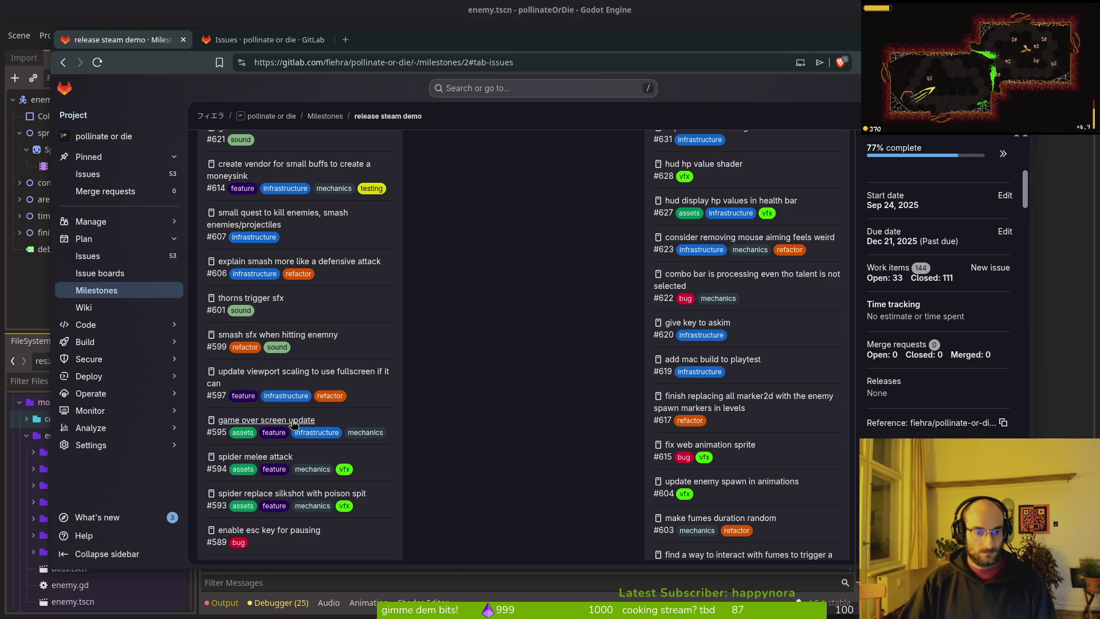
scroll(309, 547, down, 1)
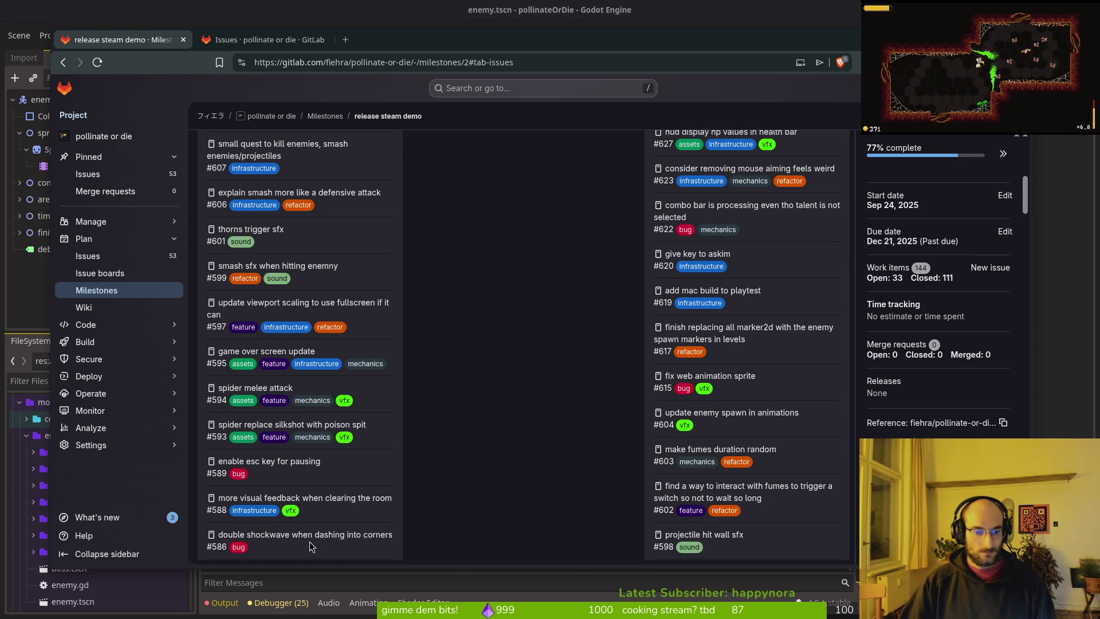
scroll(312, 507, down, 1)
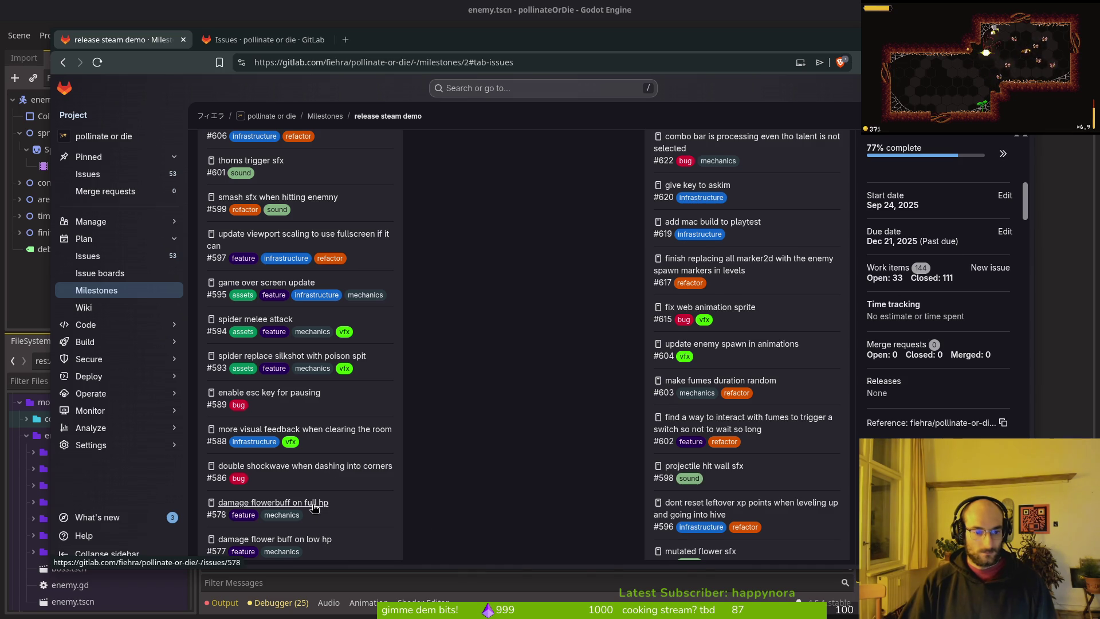
scroll(314, 507, down, 1)
scroll(298, 511, down, 1)
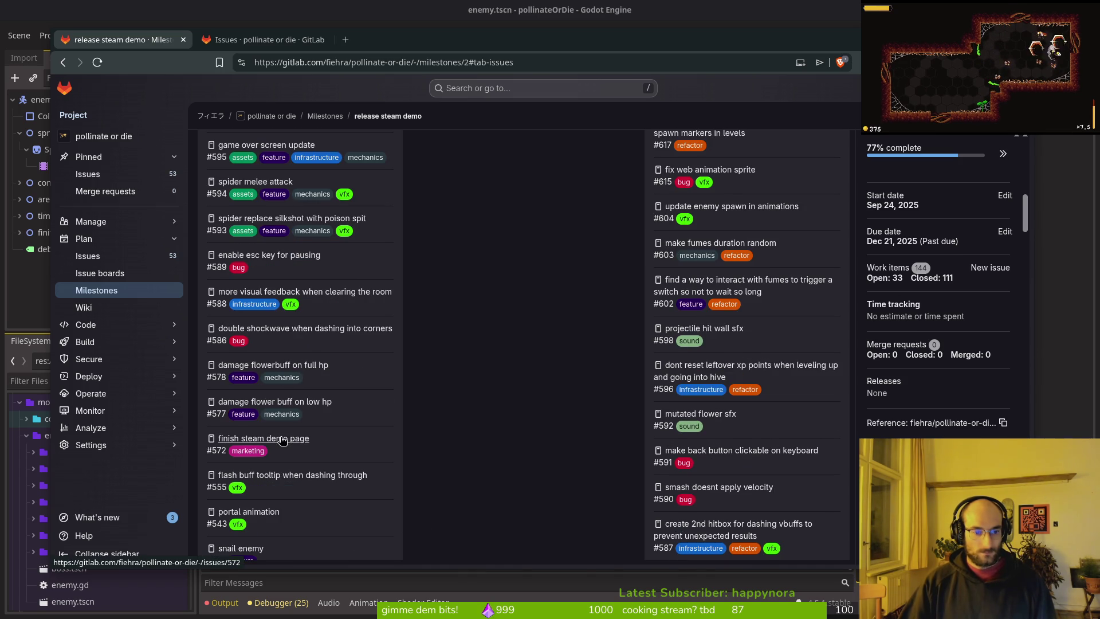
middle_click(282, 440)
key(ctrl+Tab)
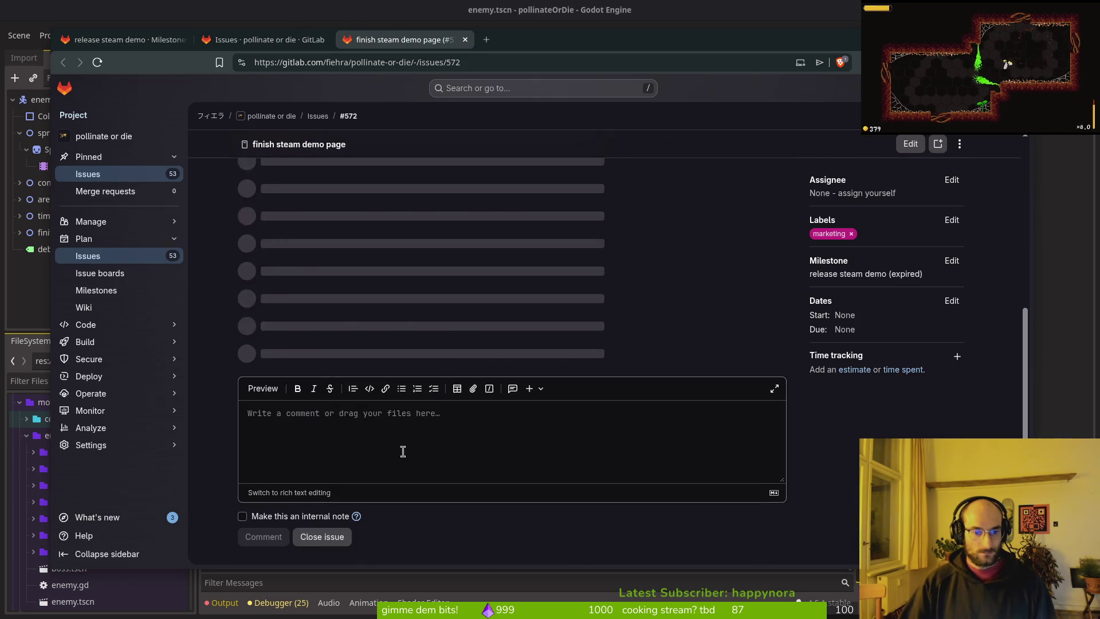
click(123, 43)
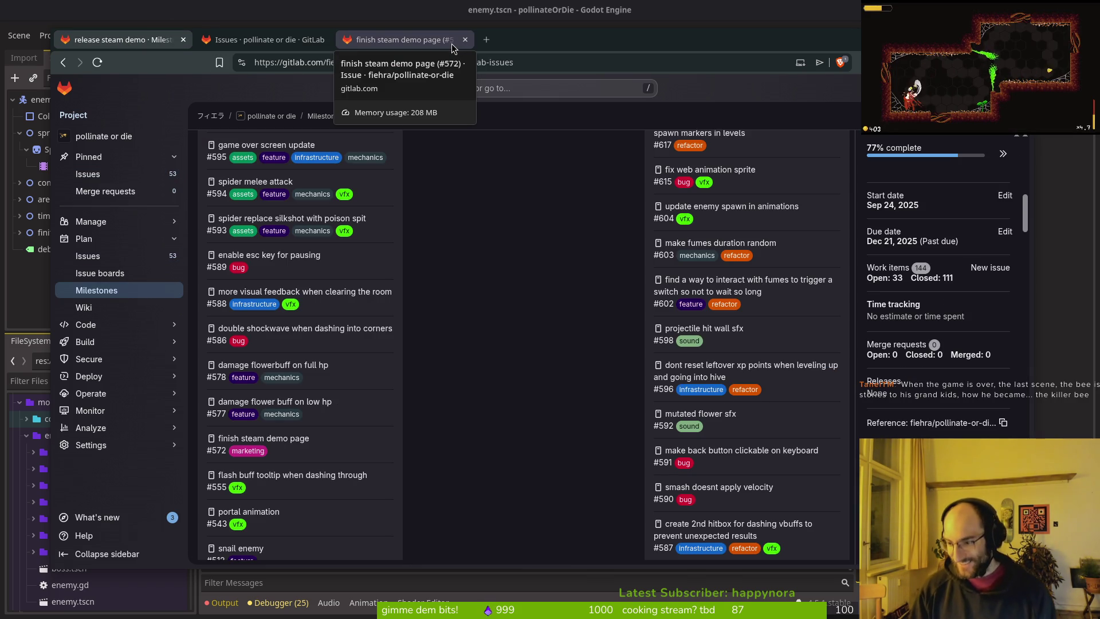
- Scroll through the release steam demo milestone's issue list
scroll(389, 447, down, 2)
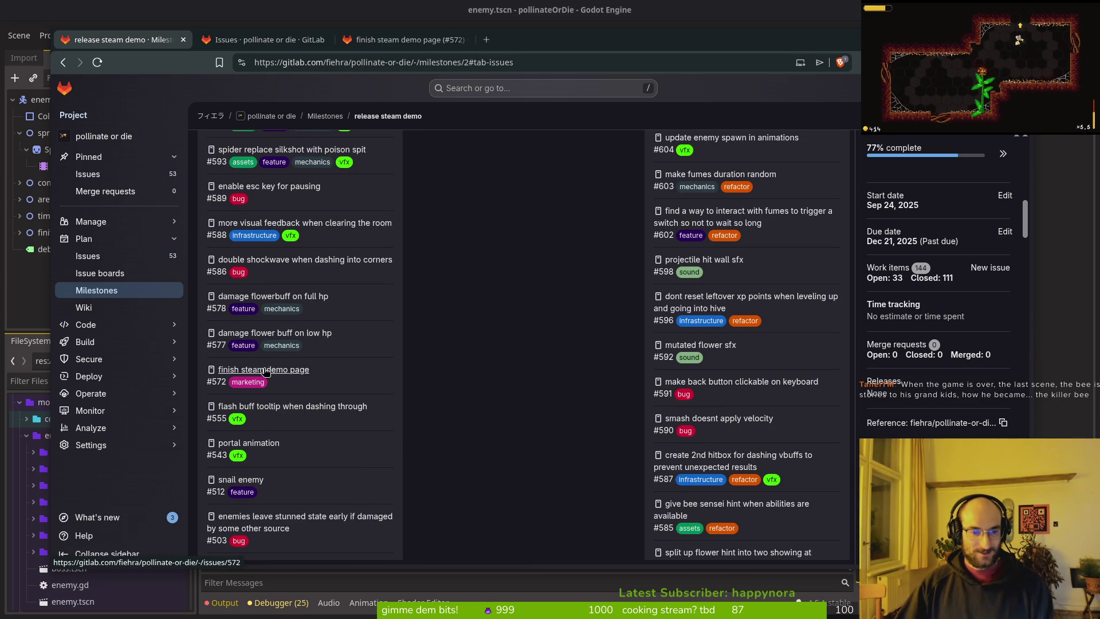
scroll(281, 476, down, 2)
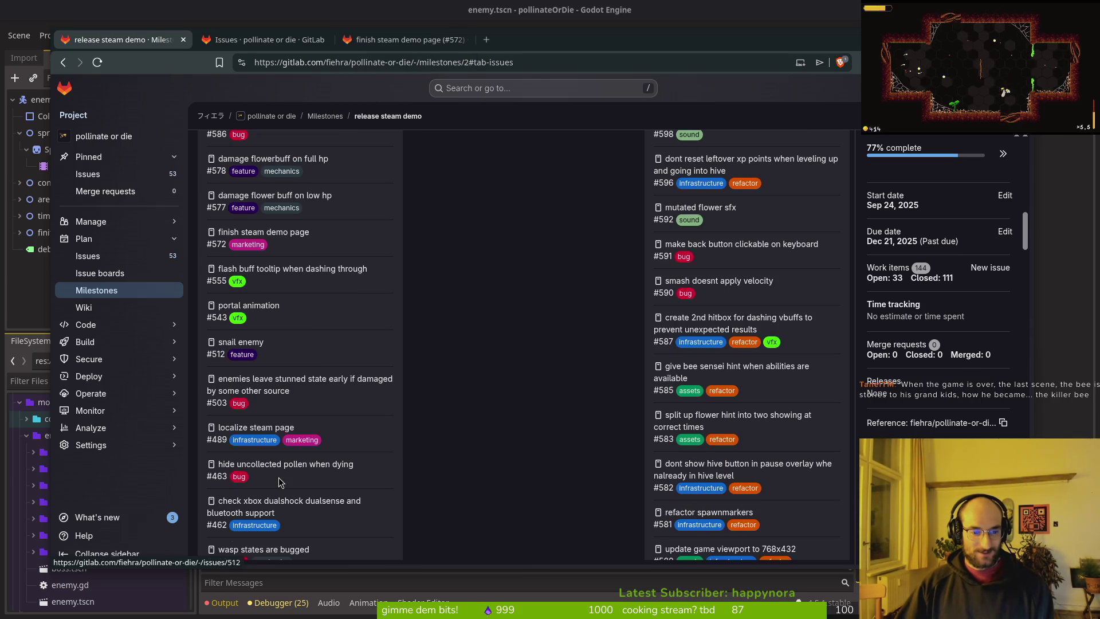
scroll(285, 419, down, 1)
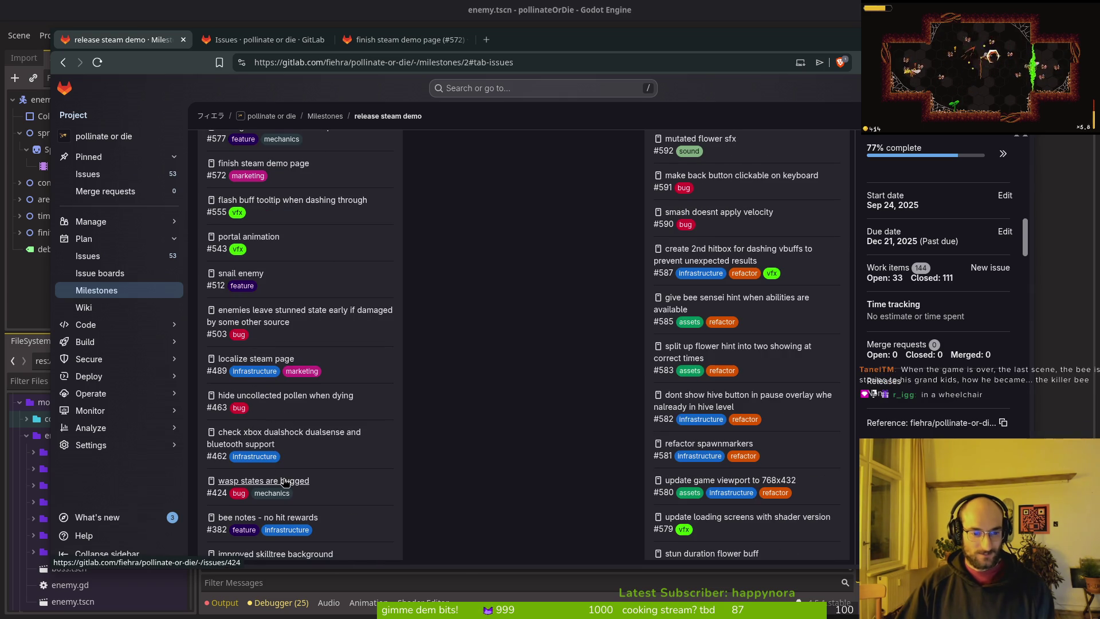
scroll(284, 490, down, 1)
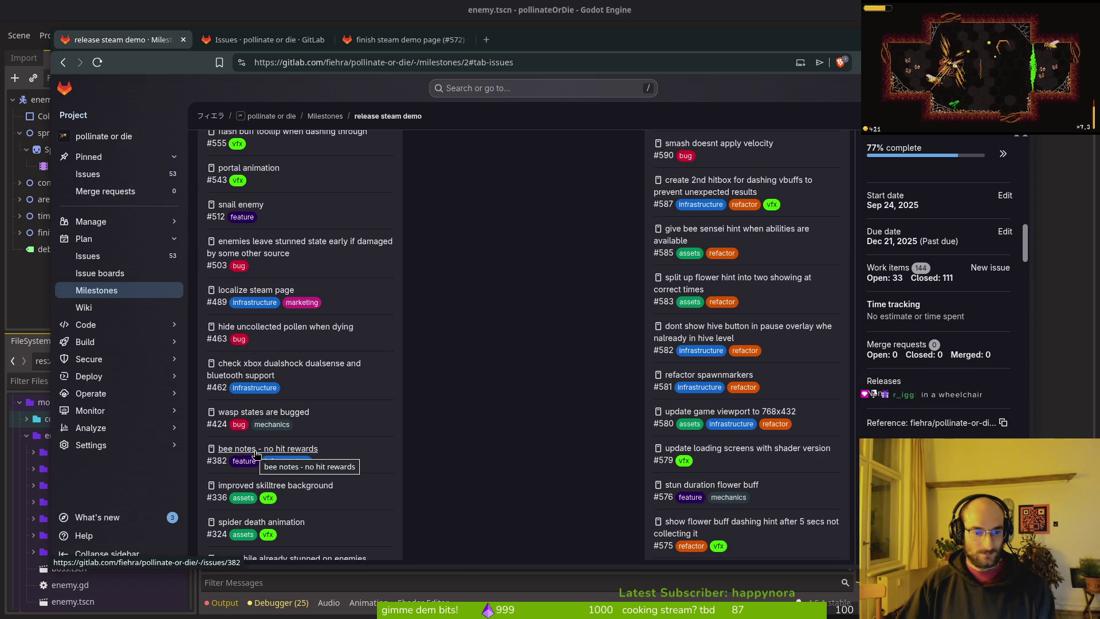
scroll(288, 519, down, 2)
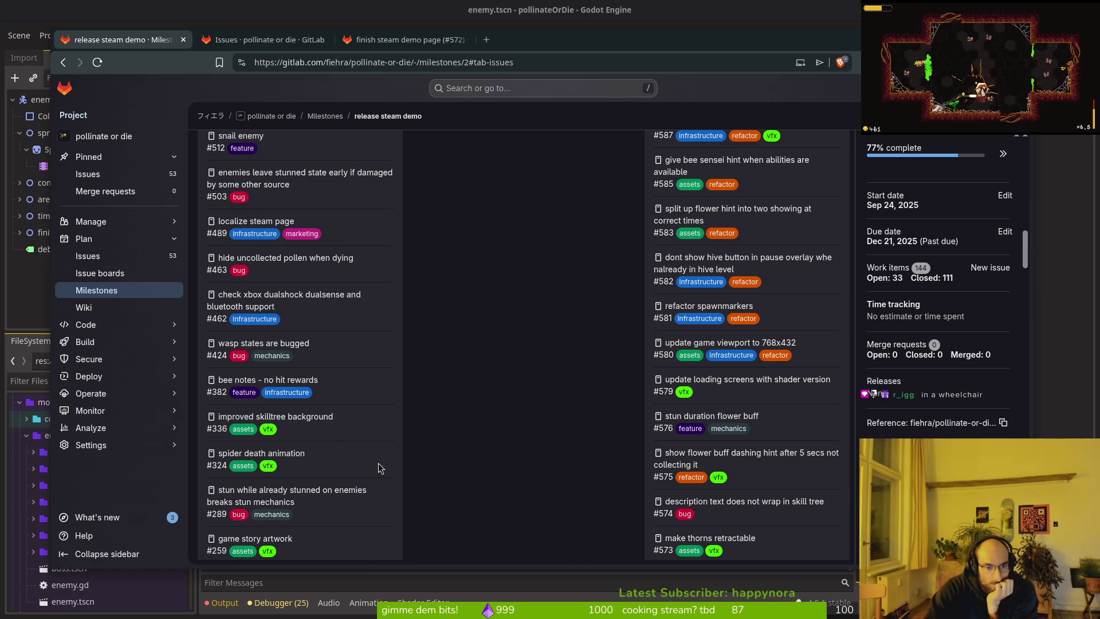
scroll(368, 462, down, 2)
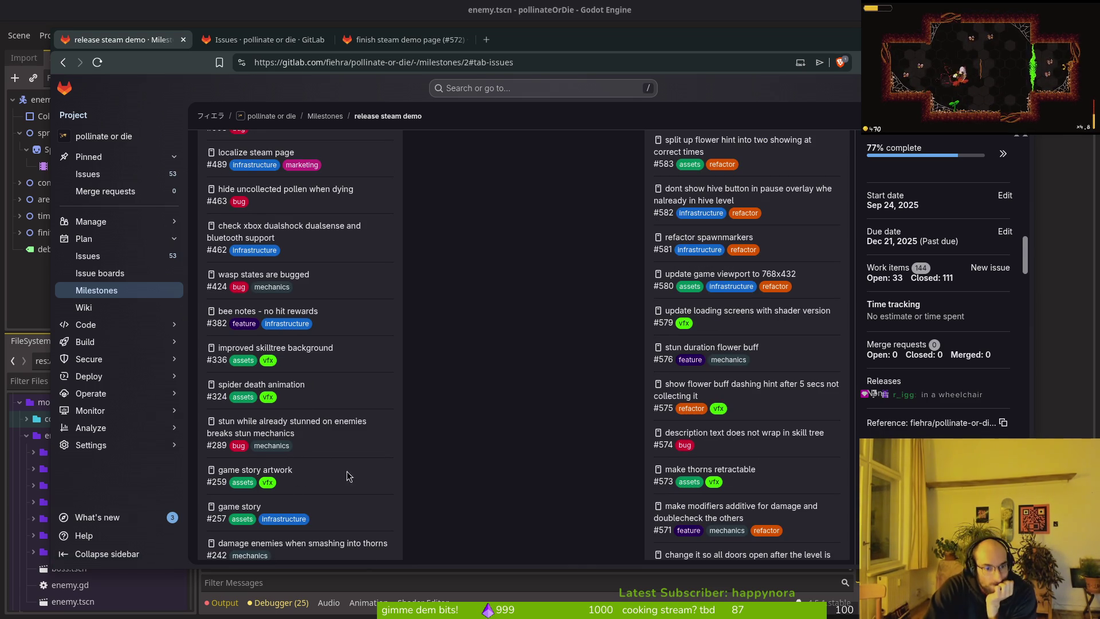
scroll(356, 471, down, 2)
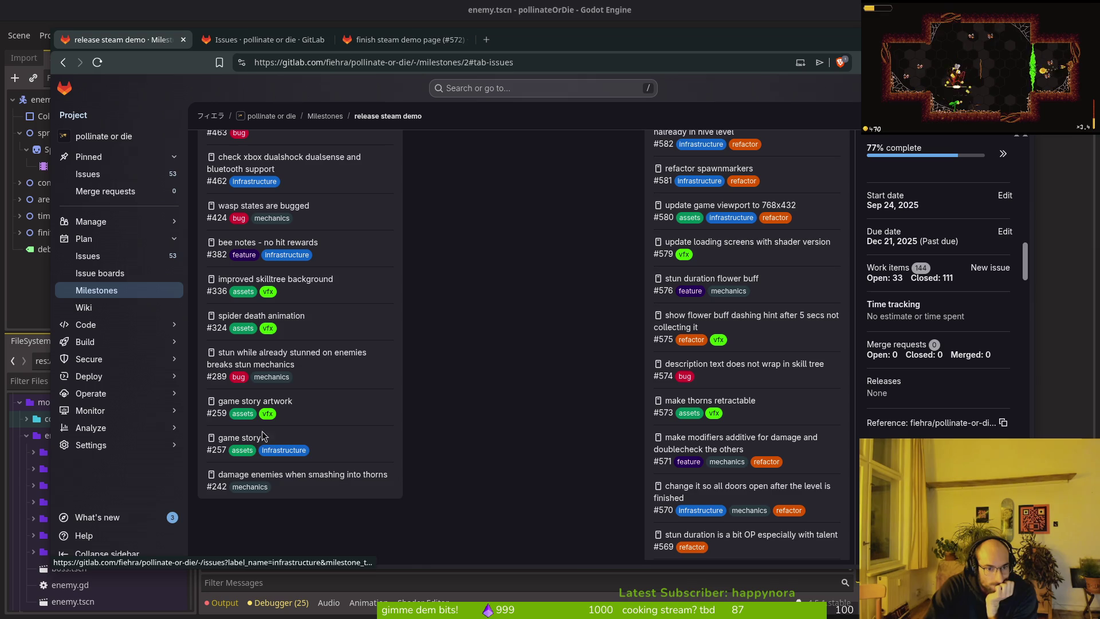
scroll(344, 401, up, 10)
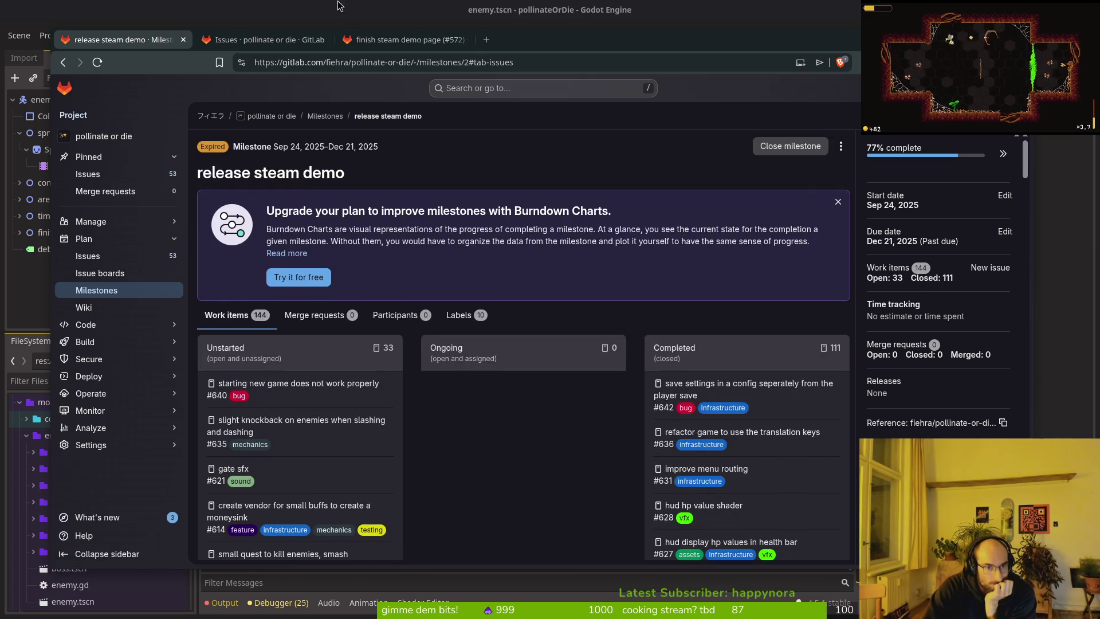
- Confirm issue #572 is Closed, close its tab and start a new browser tab
click(444, 40)
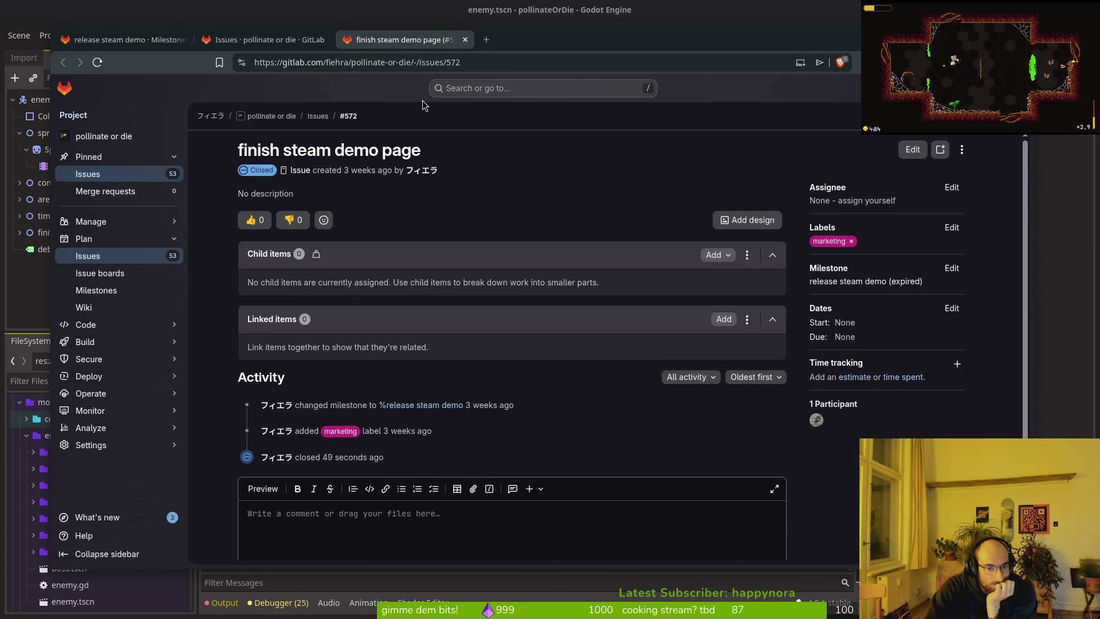
click(465, 39)
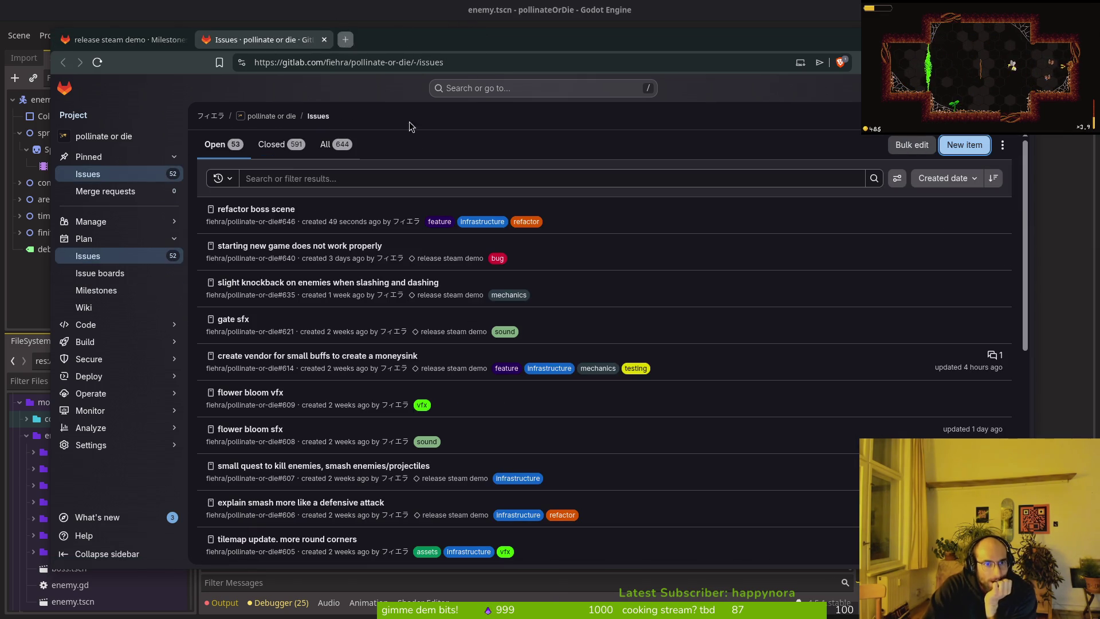
key(ctrl+t)
- Go to store.steampowered.com and search for 'pollinate or die' to bring up its store page
text(steam])
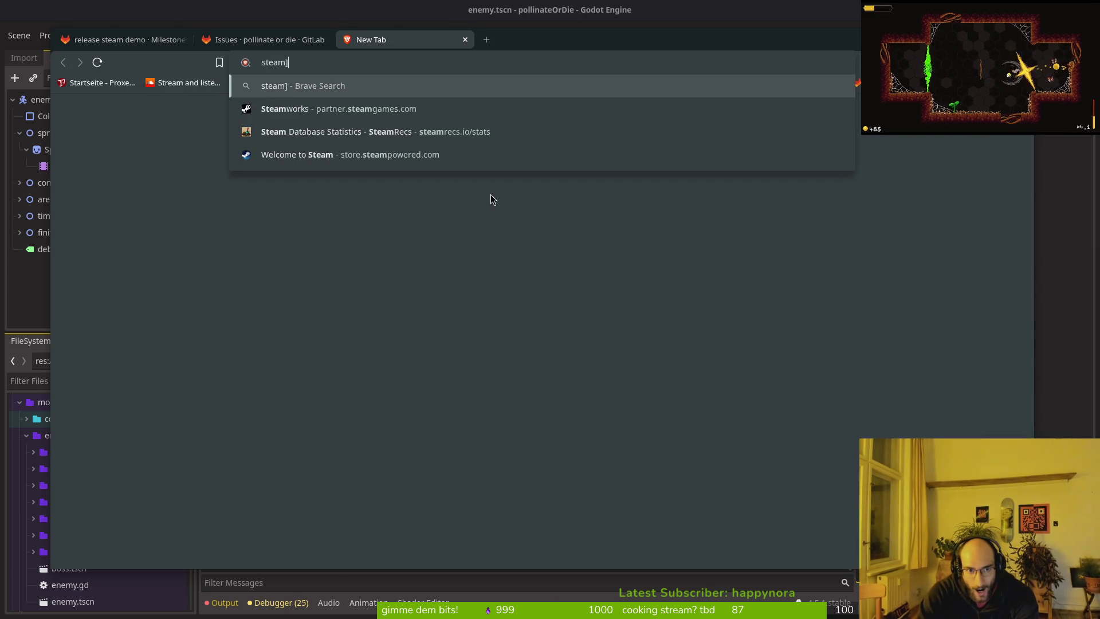
key(BackSpace)
key(Down)
key(Down)
key(Down)
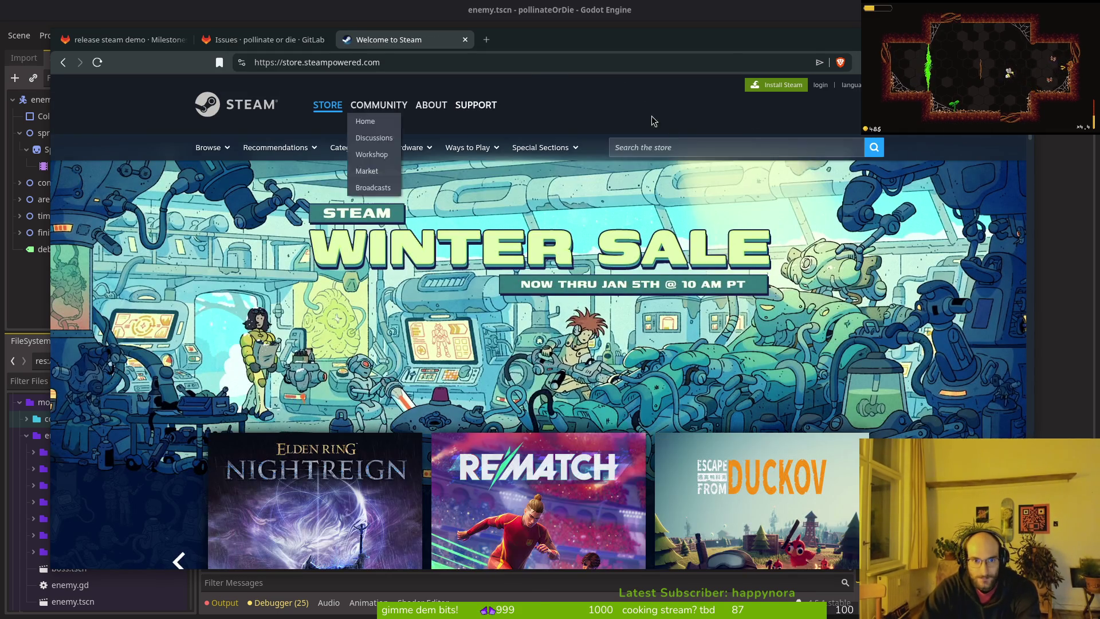
click(632, 145)
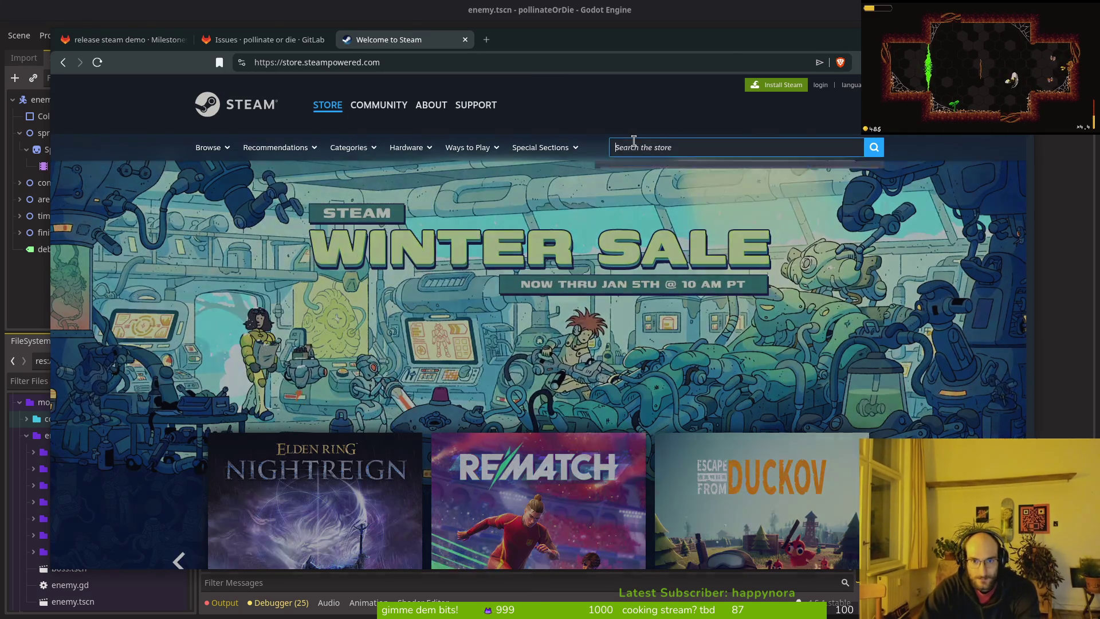
text(pollinate or die)
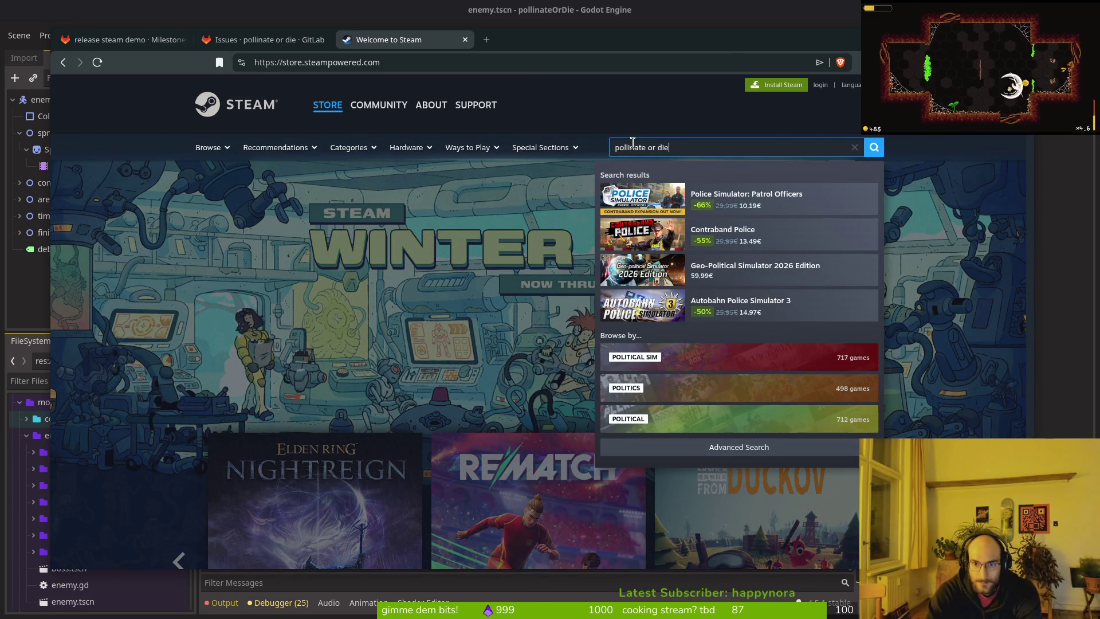
click(752, 203)
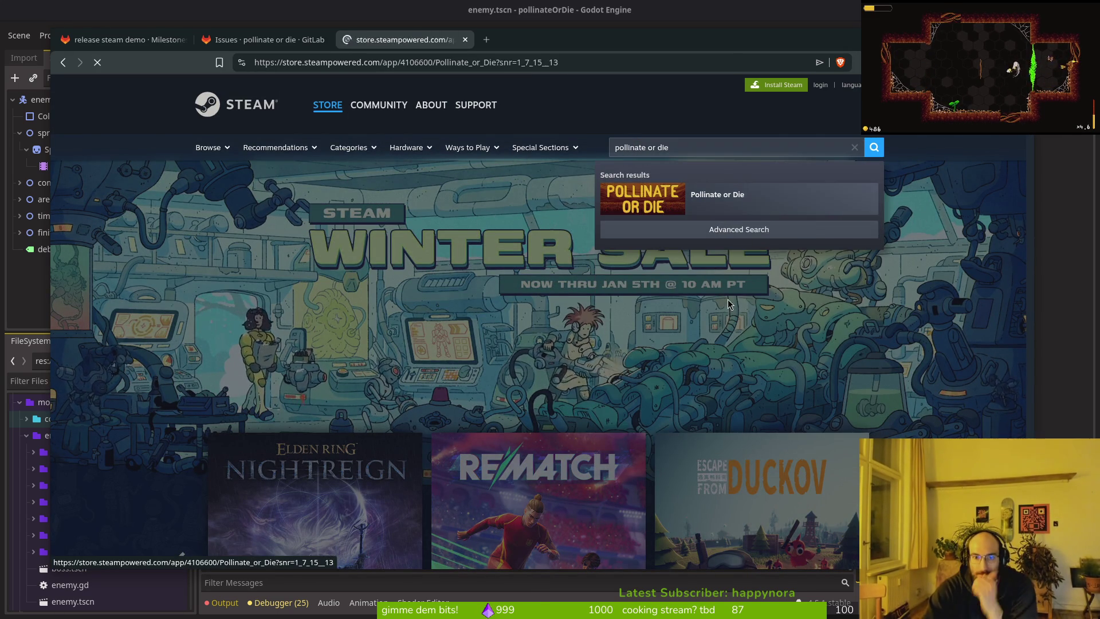
- Look over the Pollinate or Die store page, then close its tab
scroll(490, 319, down, 5)
scroll(491, 324, down, 7)
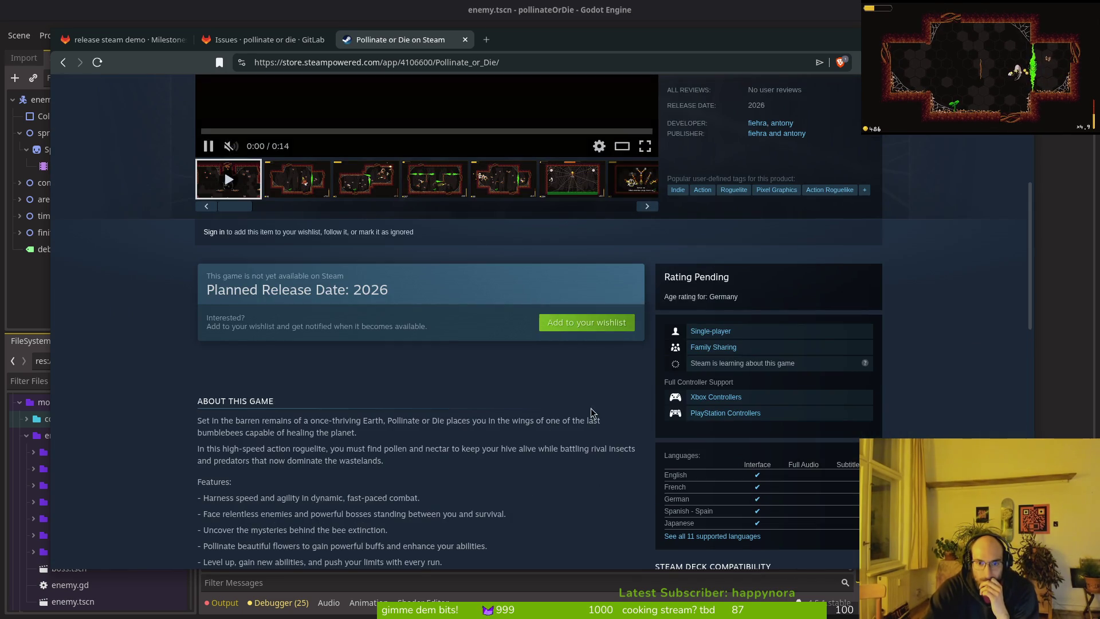
scroll(441, 320, up, 5)
scroll(535, 287, down, 3)
scroll(537, 288, up, 2)
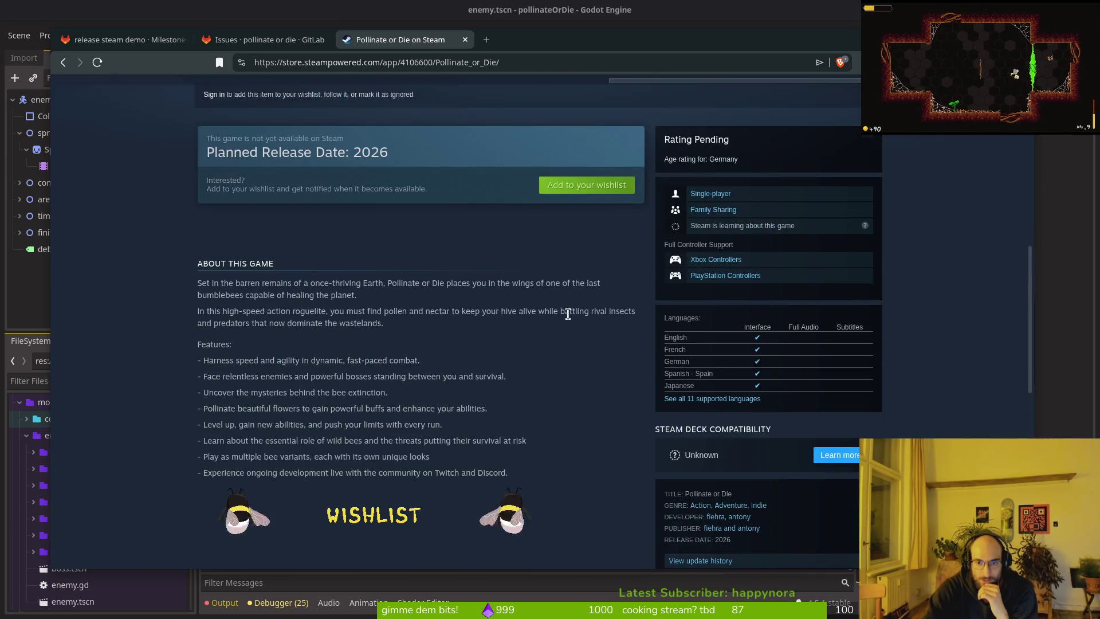
scroll(515, 321, down, 5)
scroll(469, 378, down, 5)
scroll(469, 379, up, 10)
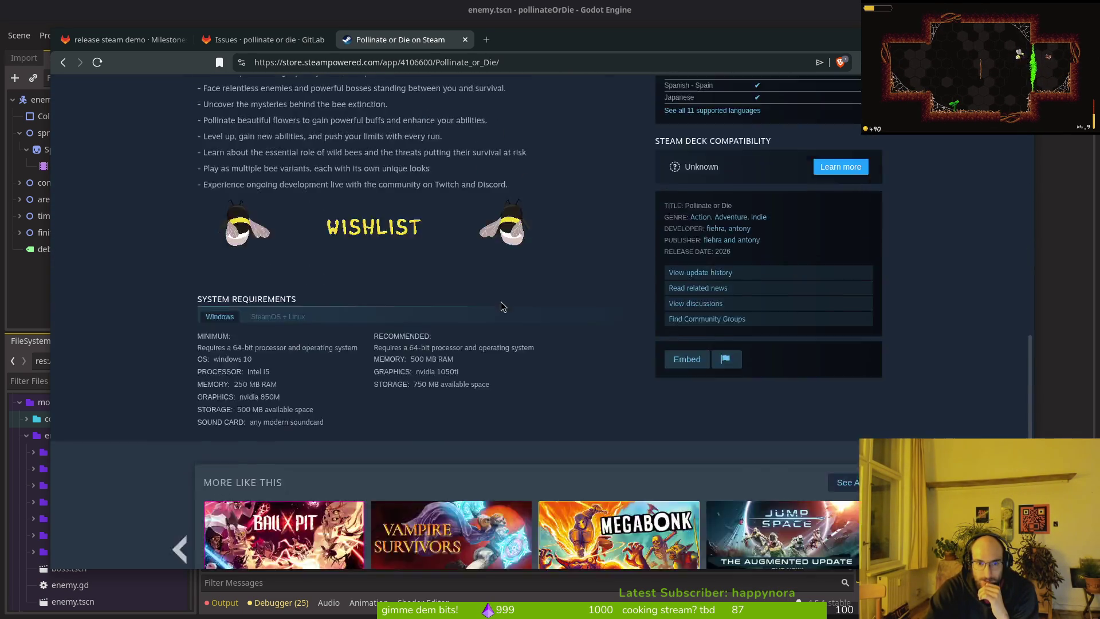
scroll(567, 273, up, 5)
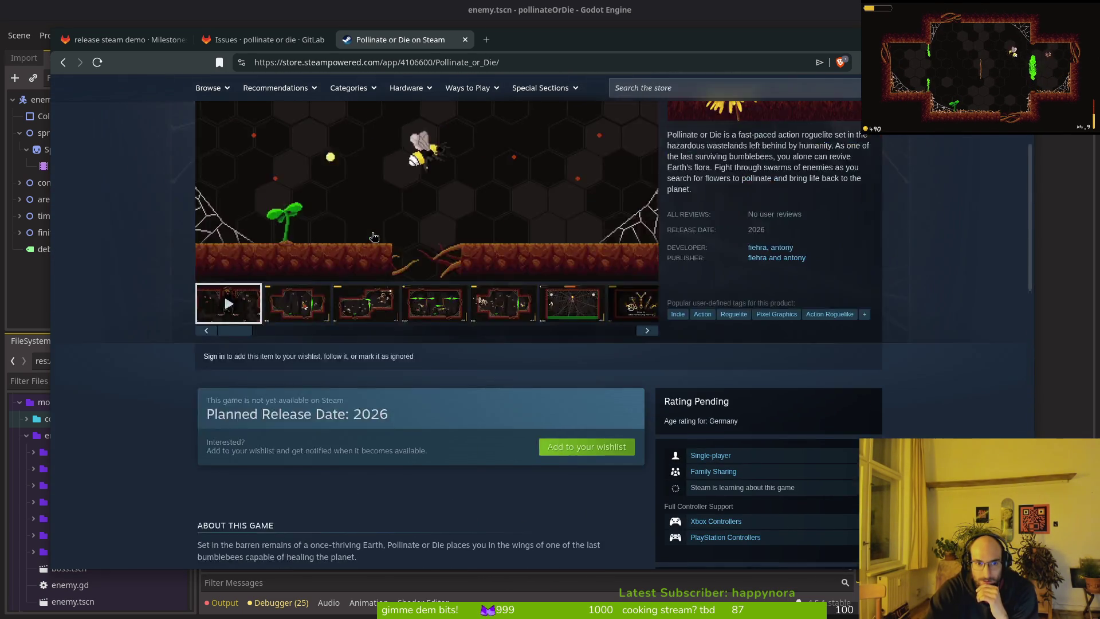
scroll(423, 484, down, 1)
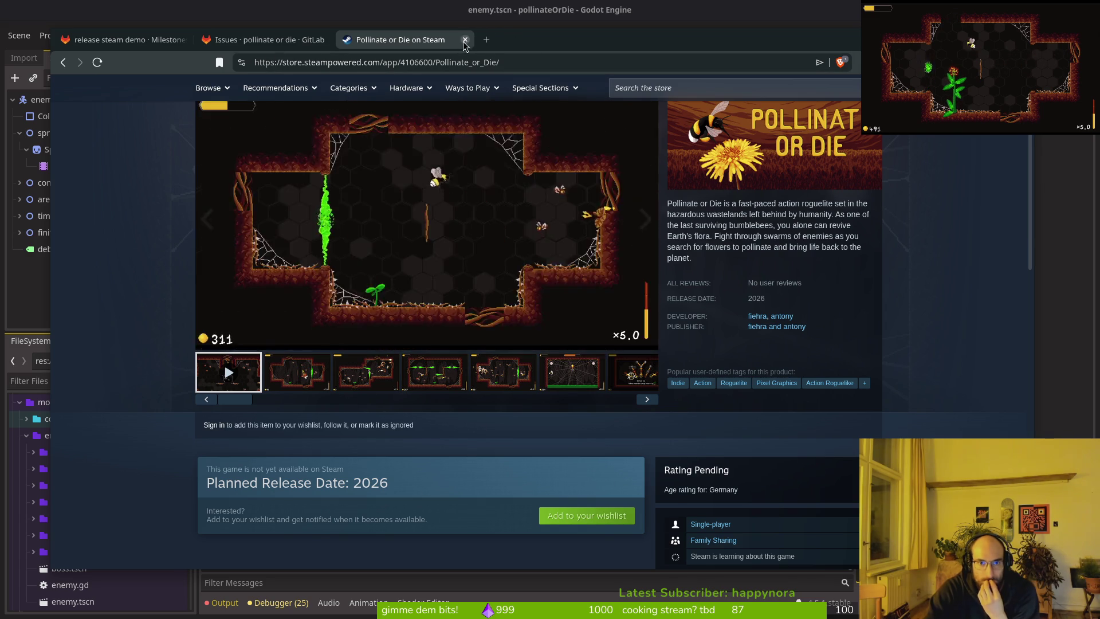
key(ctrl+w)
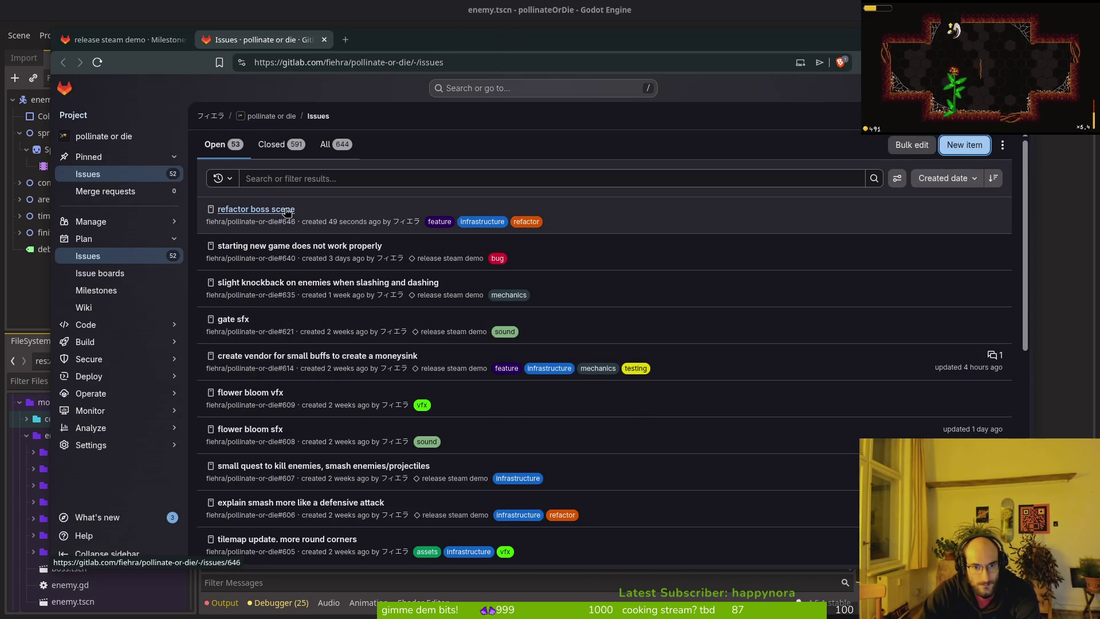
- Assign issue #646 'refactor boss scene' to the release steam demo milestone
click(476, 224)
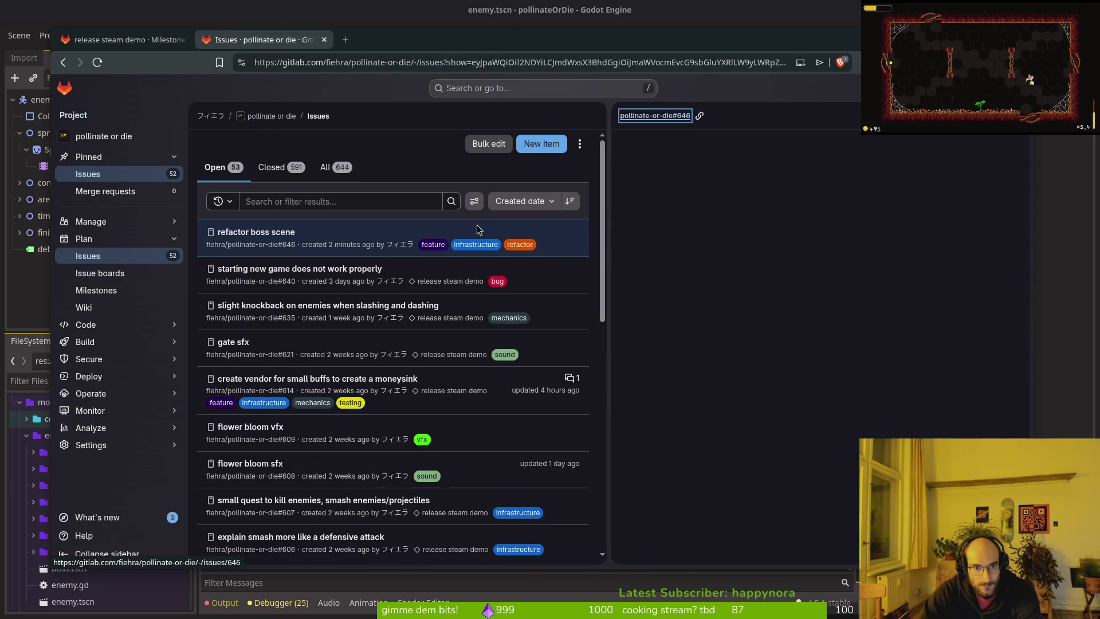
scroll(782, 296, down, 2)
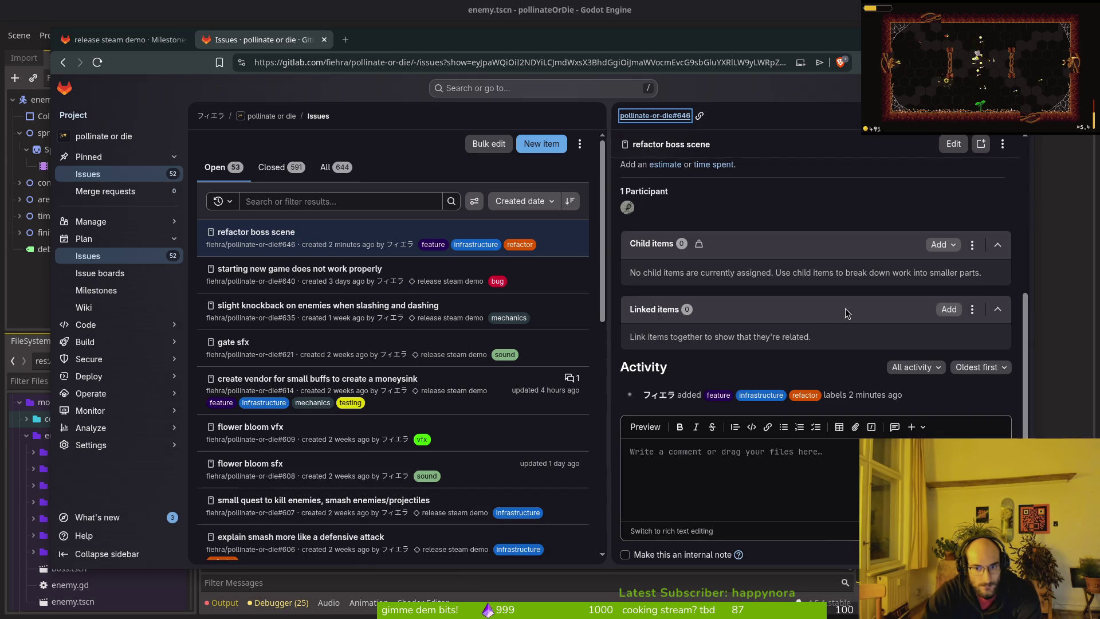
scroll(844, 308, up, 5)
click(993, 332)
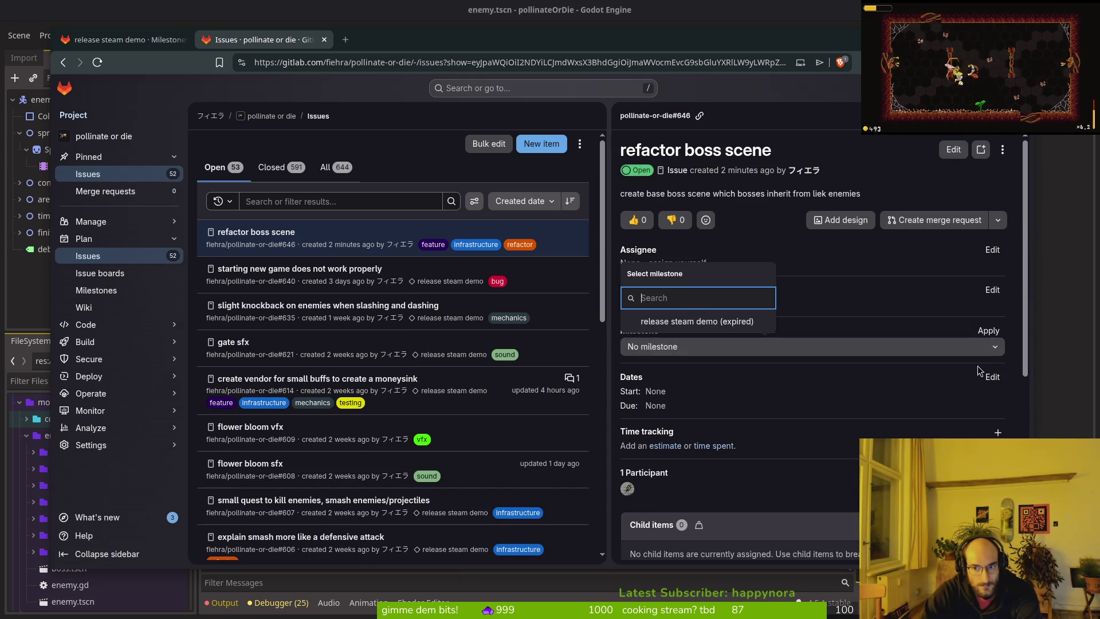
click(834, 320)
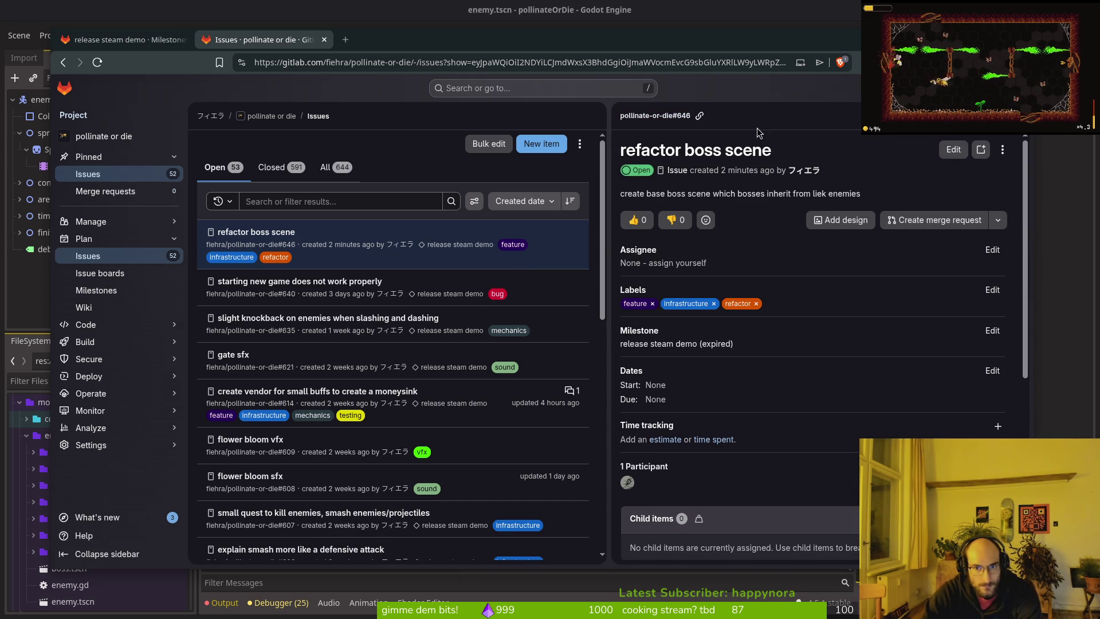
click(96, 290)
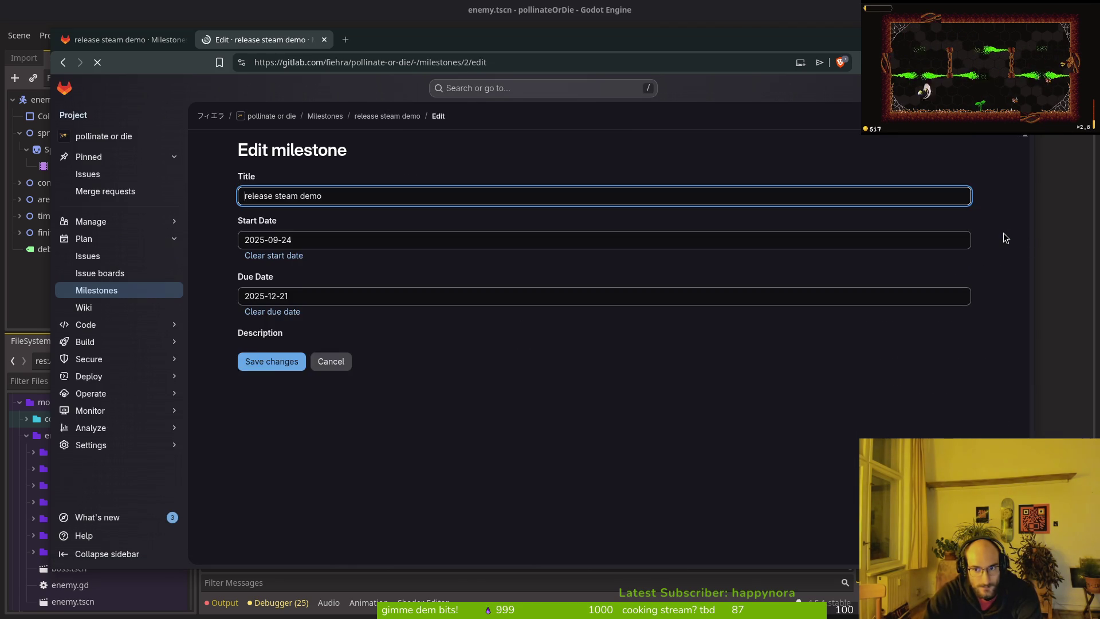
- Set the release steam demo milestone's due date to 2026-01-05 and save the change
click(326, 295)
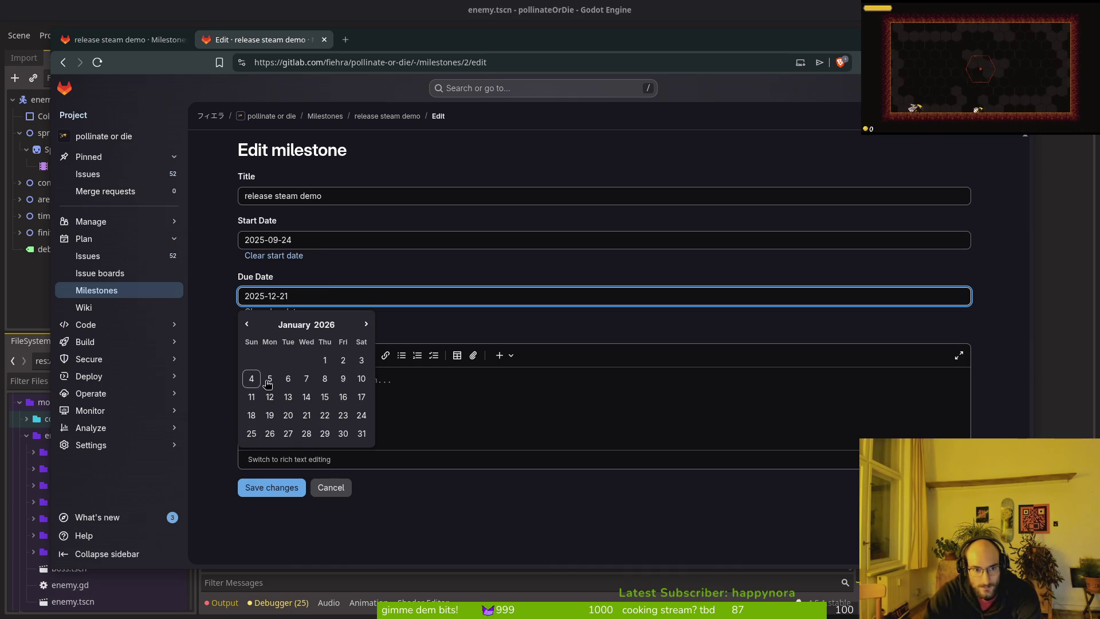
click(271, 380)
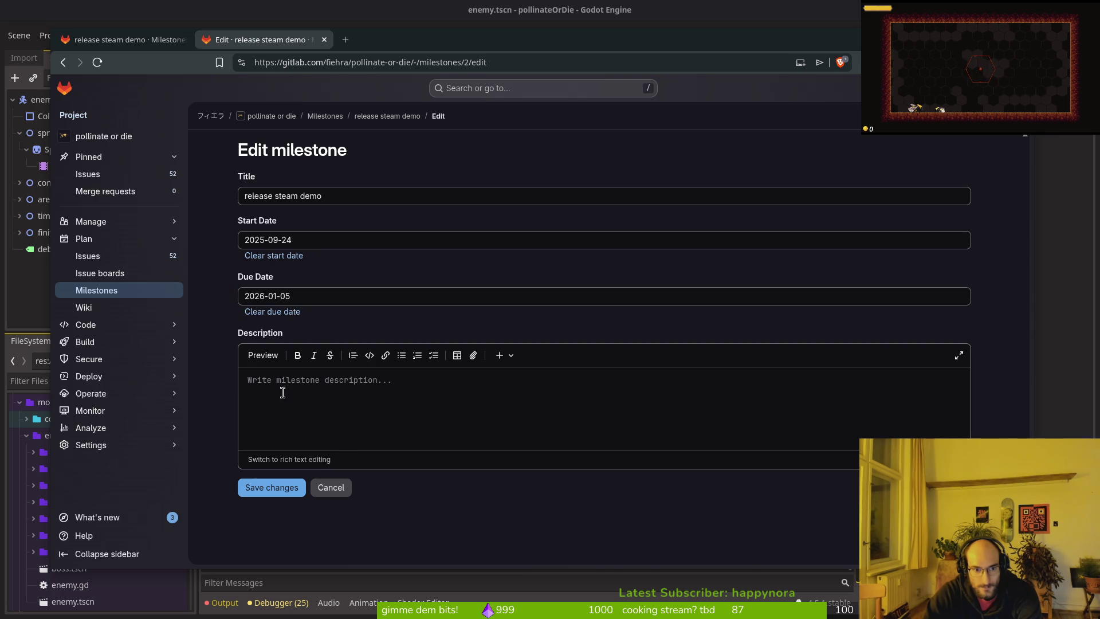
click(276, 488)
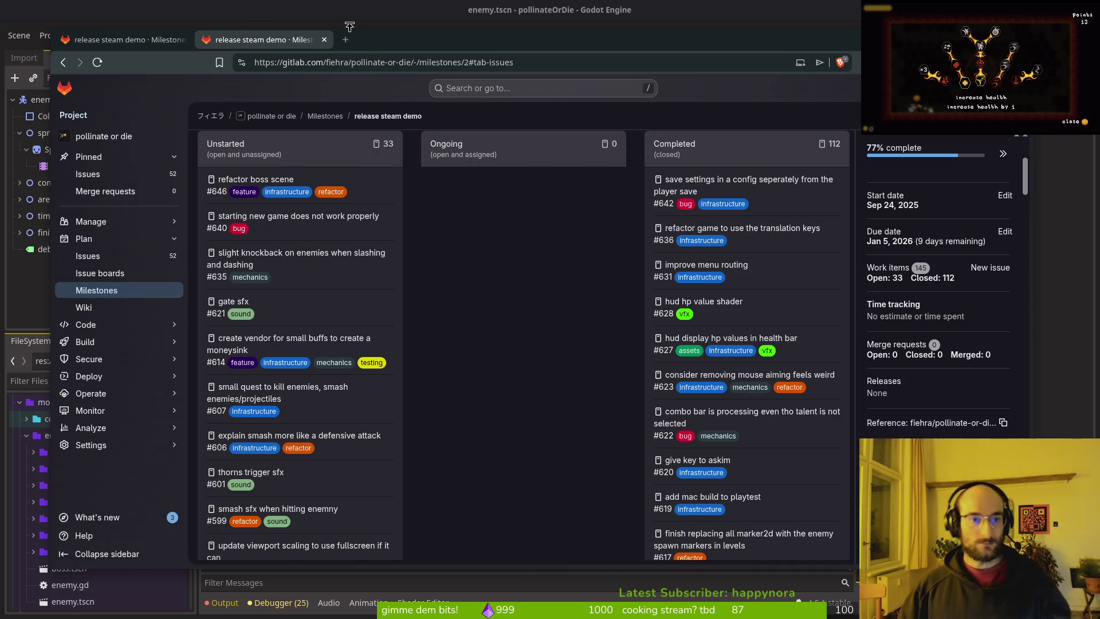
click(324, 40)
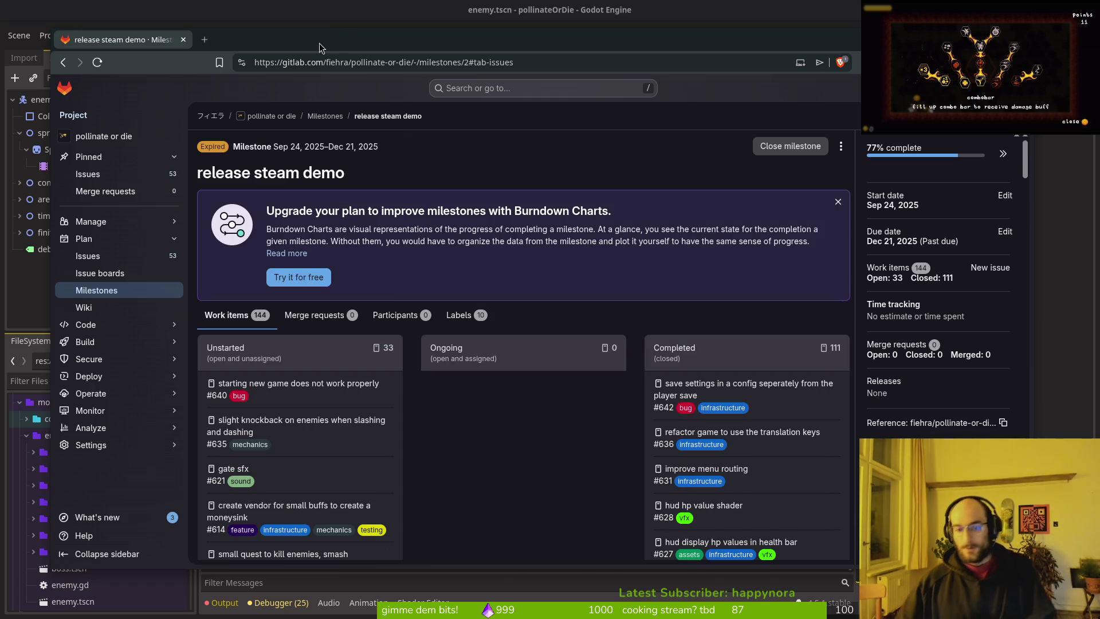
click(115, 256)
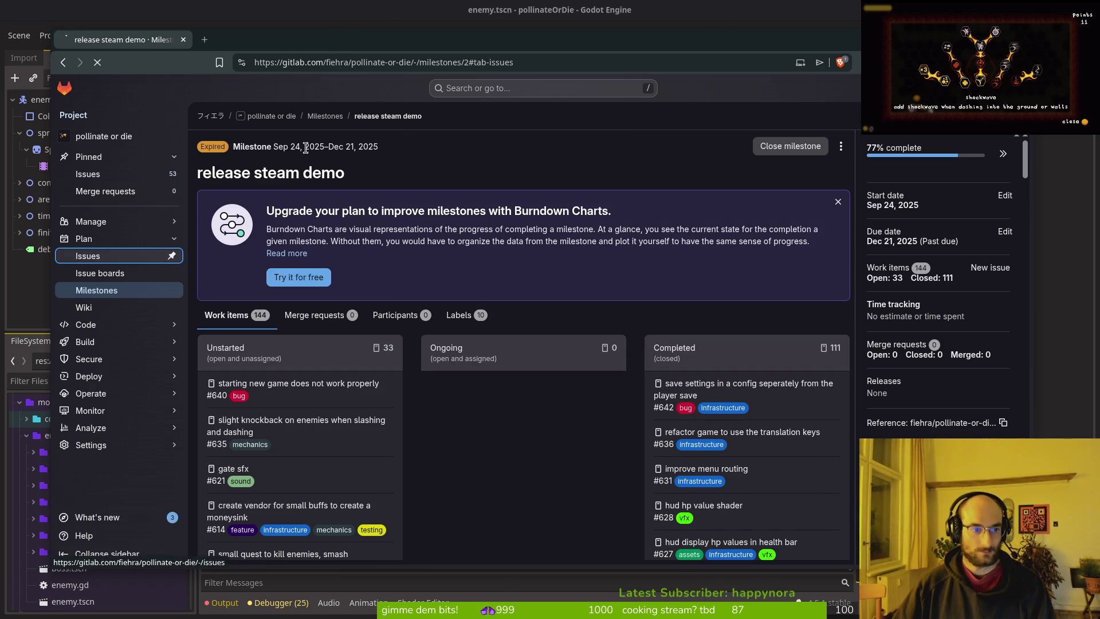
- Back in Godot, save the enemy and boss scenes and close the enemy scene
click(183, 39)
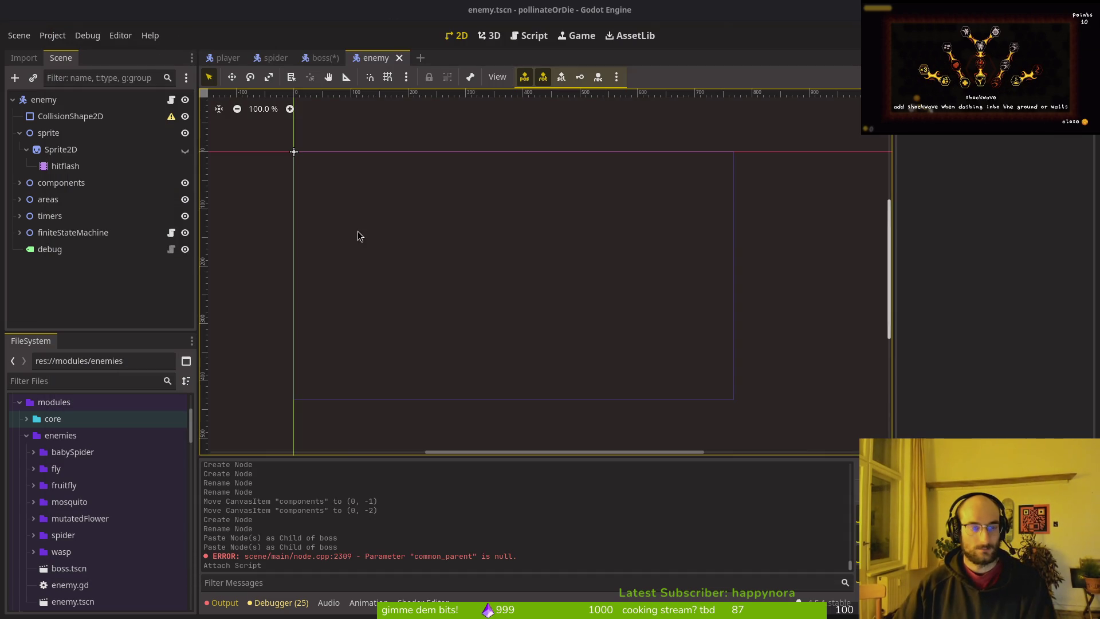
click(323, 57)
click(375, 57)
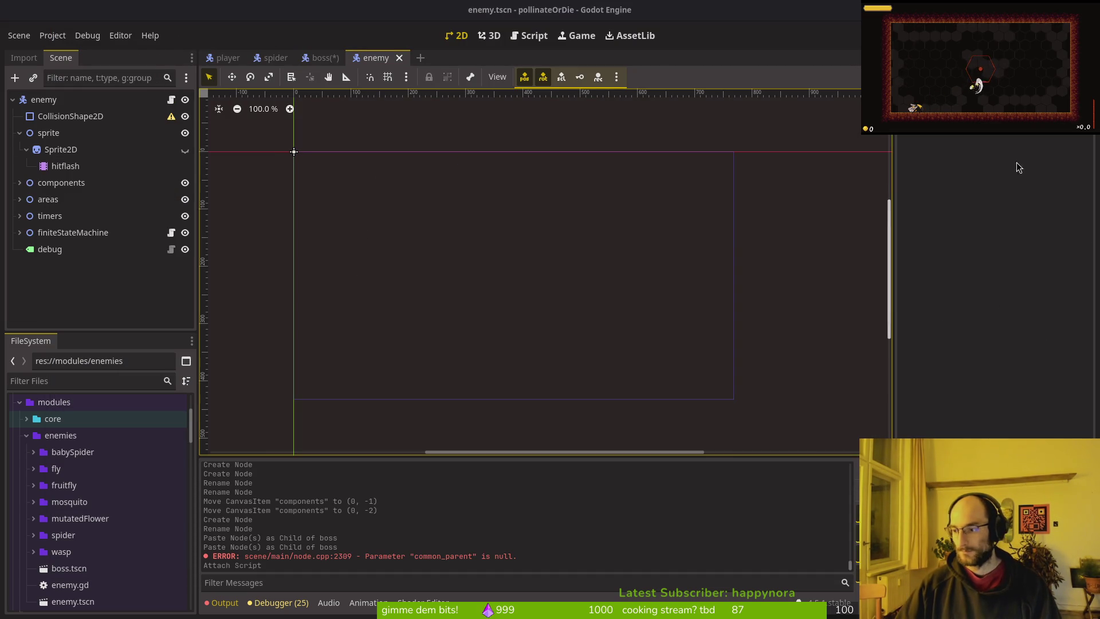
key(F5)
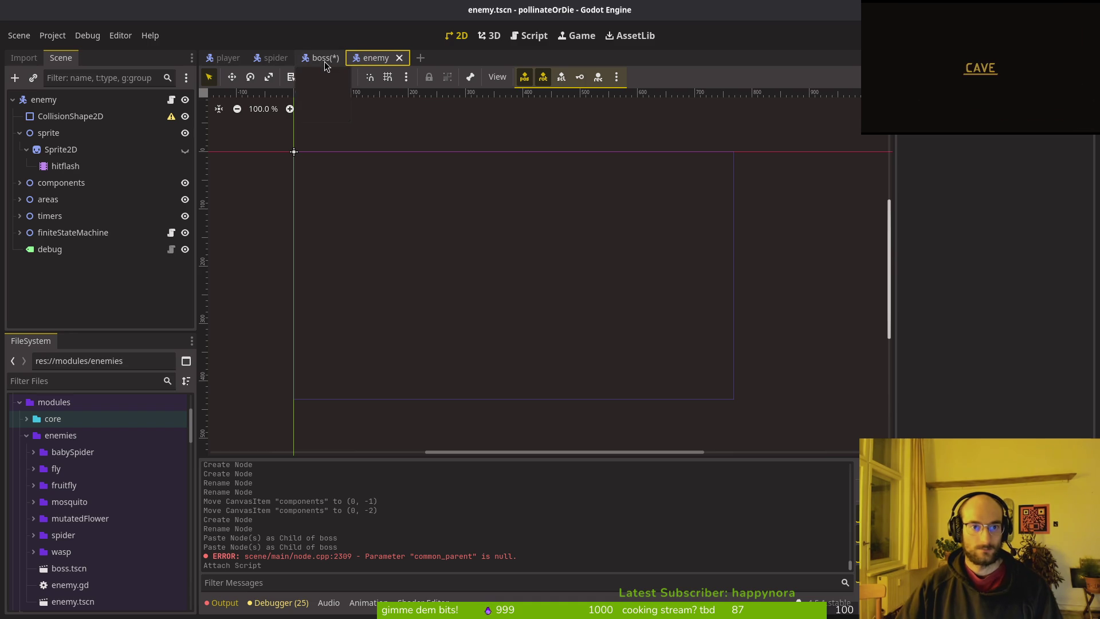
click(324, 63)
key(ctrl+s)
middle_click(374, 61)
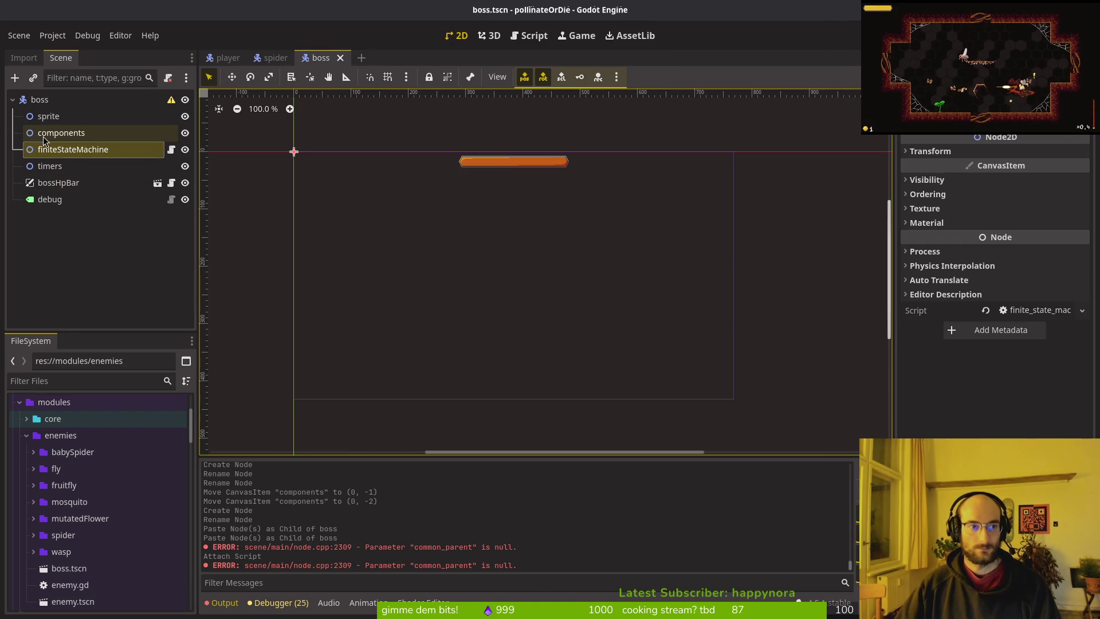
- Copy spider's HurtboxComponent through RewardComponent and paste them under the boss components node
click(273, 61)
click(19, 132)
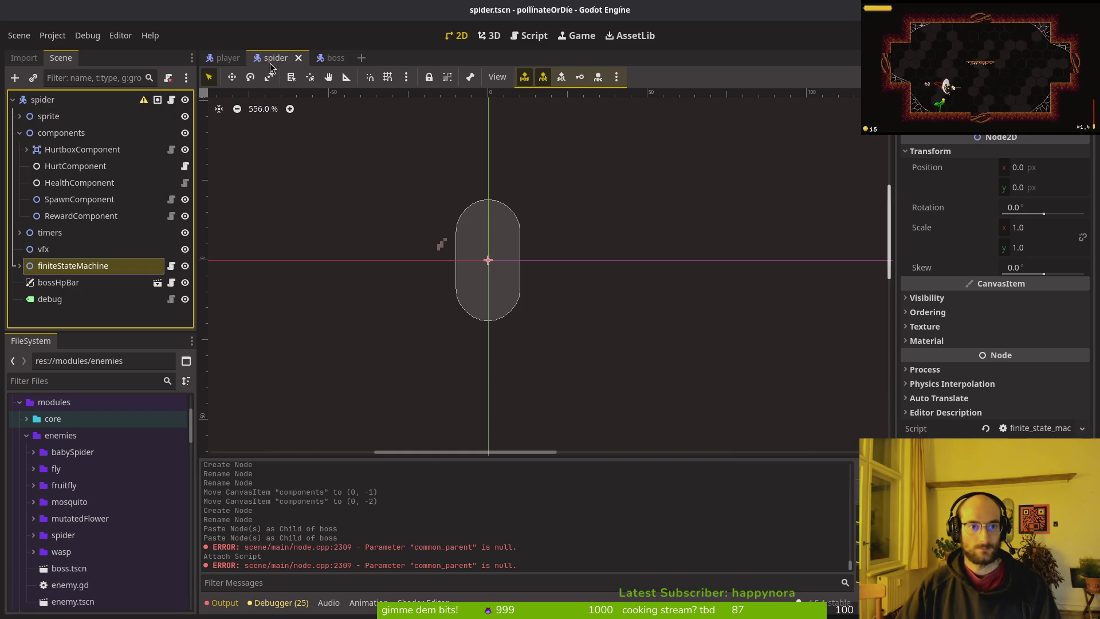
click(82, 150)
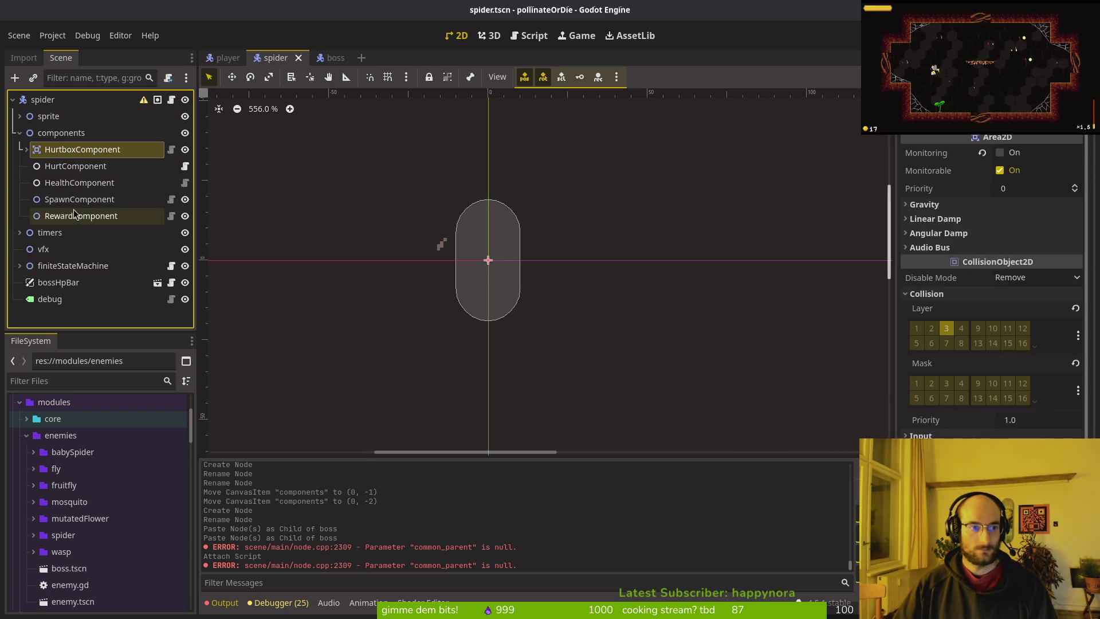
shift+click(81, 215)
key(ctrl+c)
click(336, 58)
click(61, 133)
key(ctrl+v)
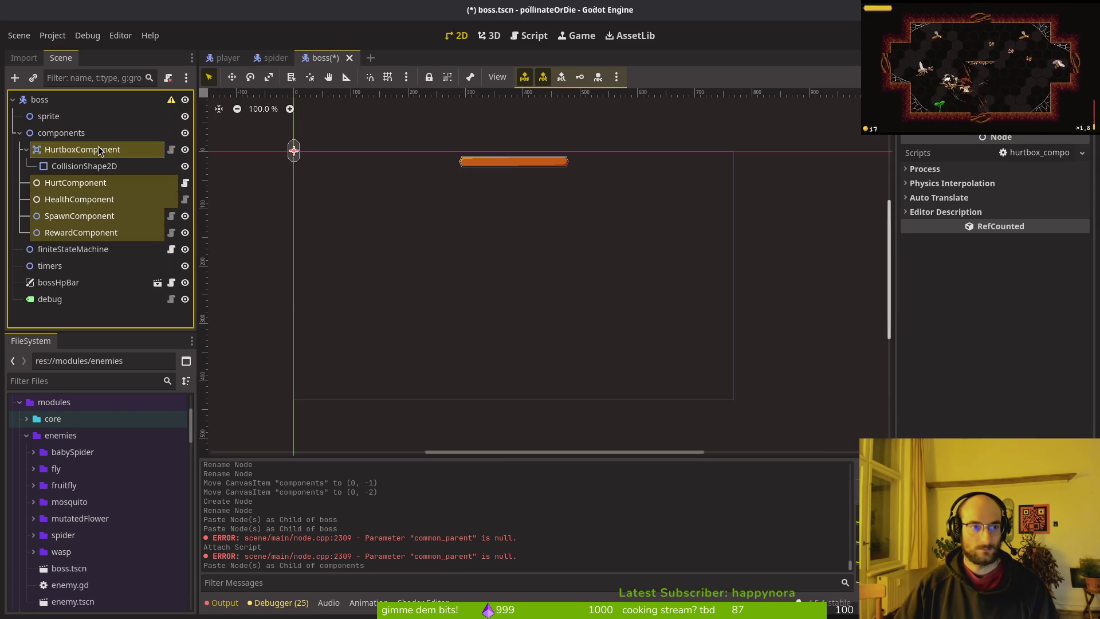
- Clear the shape of the pasted CollisionShape2D and save the boss scene
scroll(452, 216, up, 4)
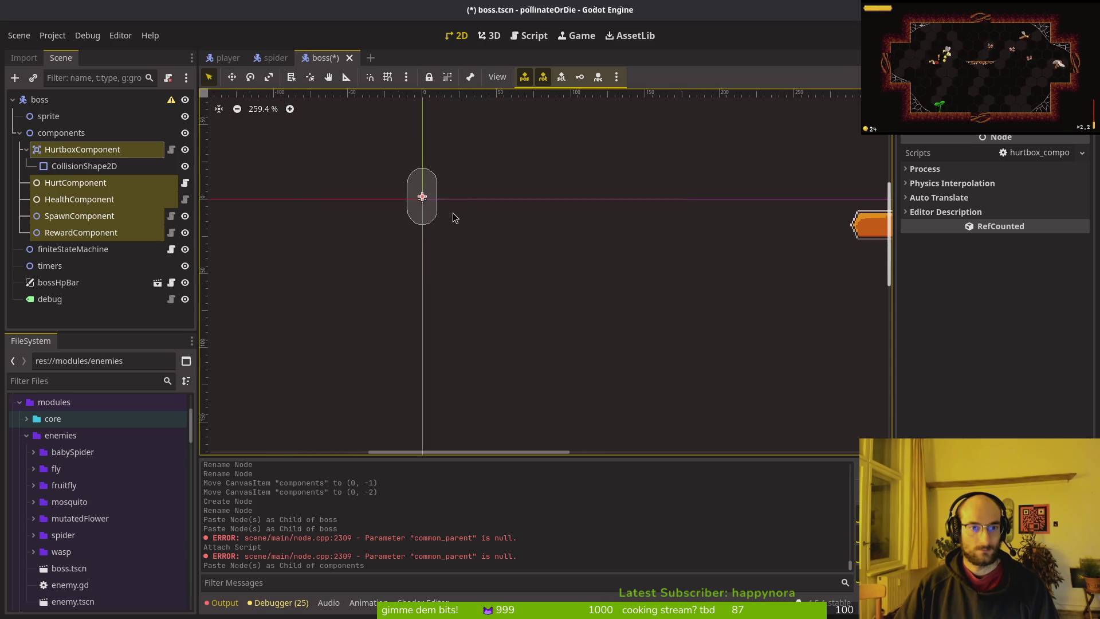
key(ctrl+s)
scroll(457, 215, down, 4)
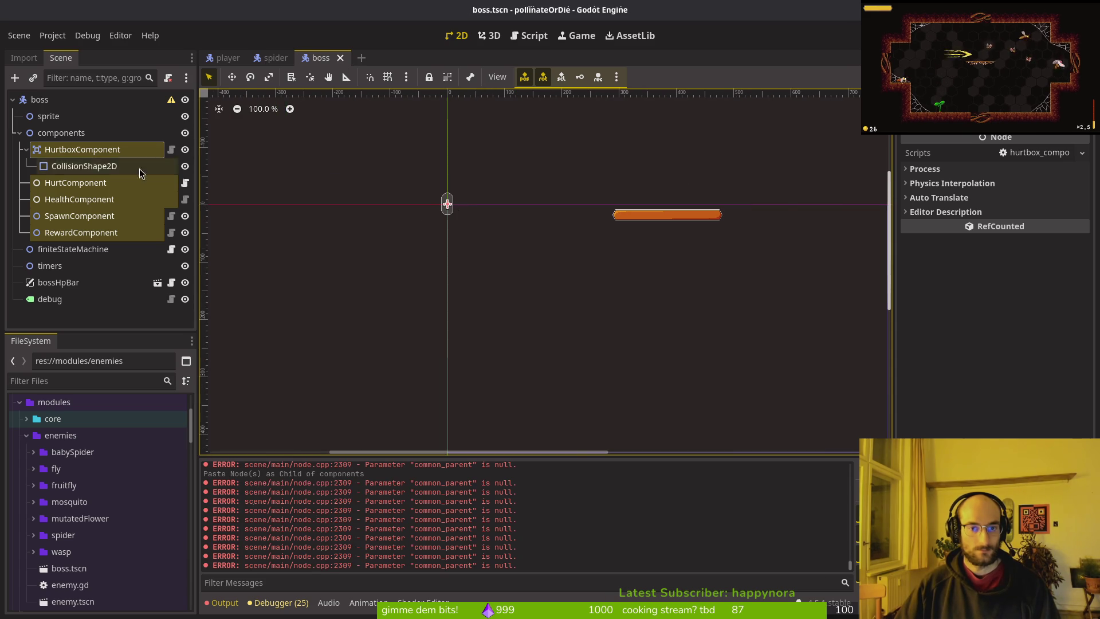
click(81, 170)
click(984, 154)
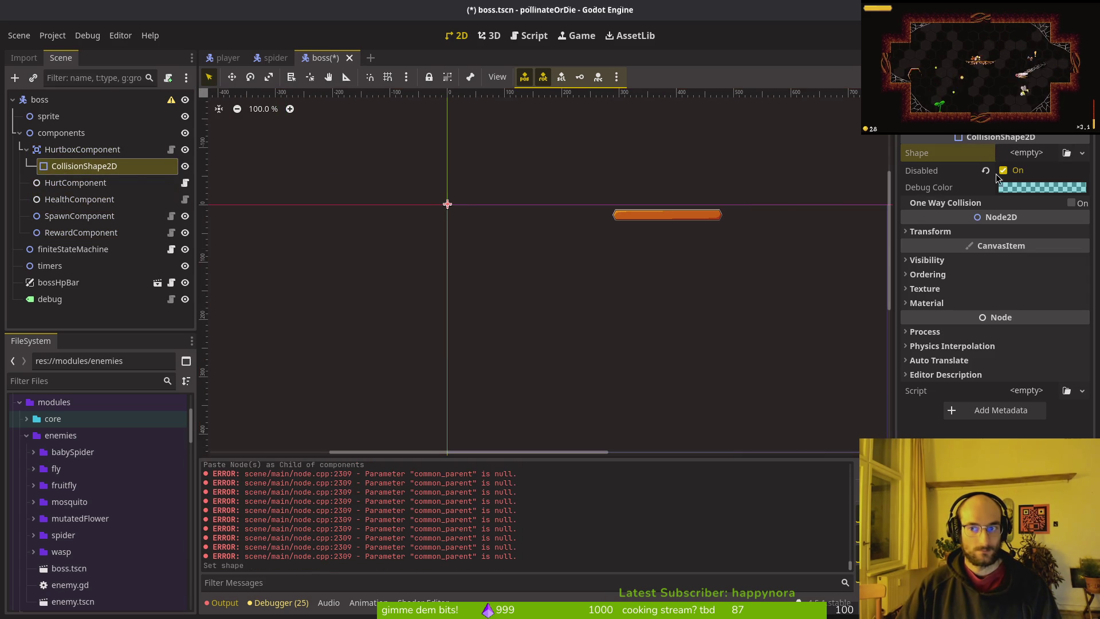
key(ctrl+s)
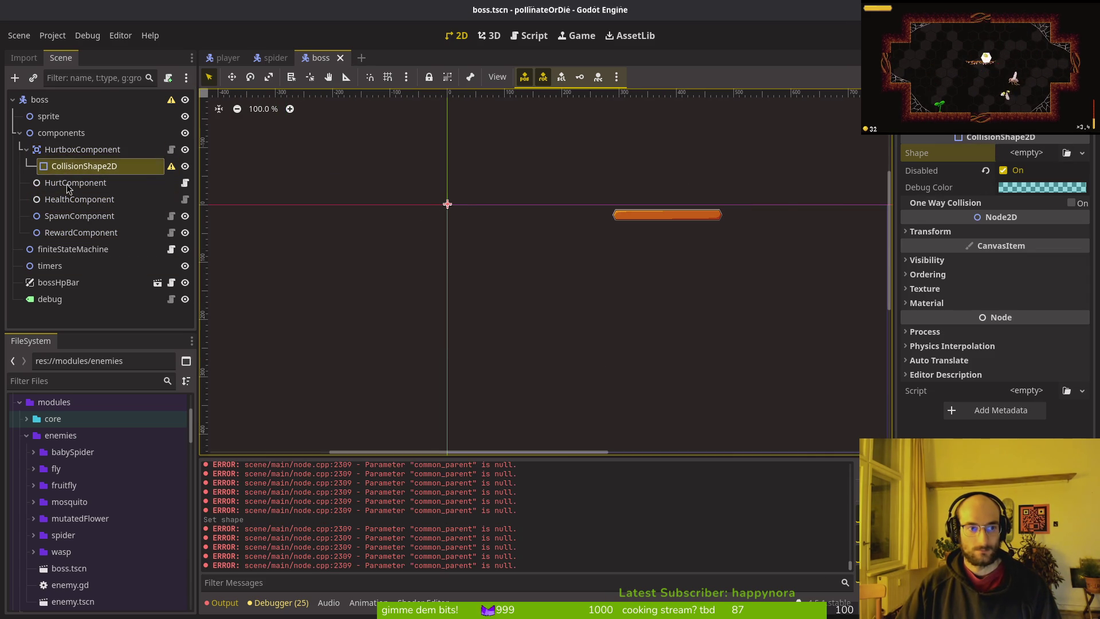
- Point RewardComponent's Spawn Component at the boss's SpawnComponent
click(73, 152)
click(74, 184)
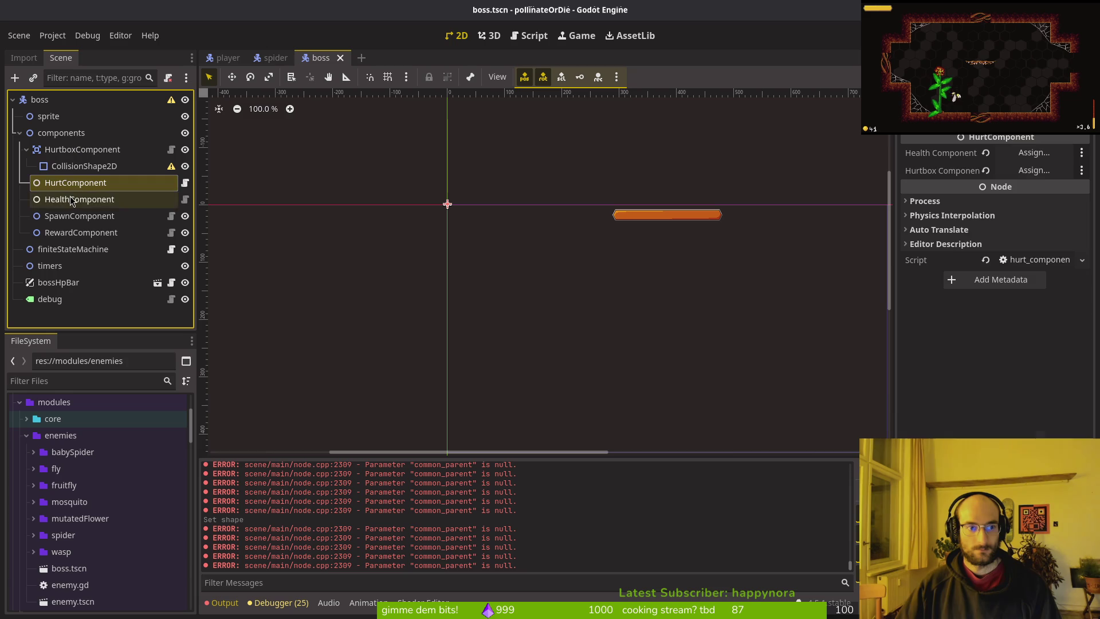
click(70, 200)
click(64, 218)
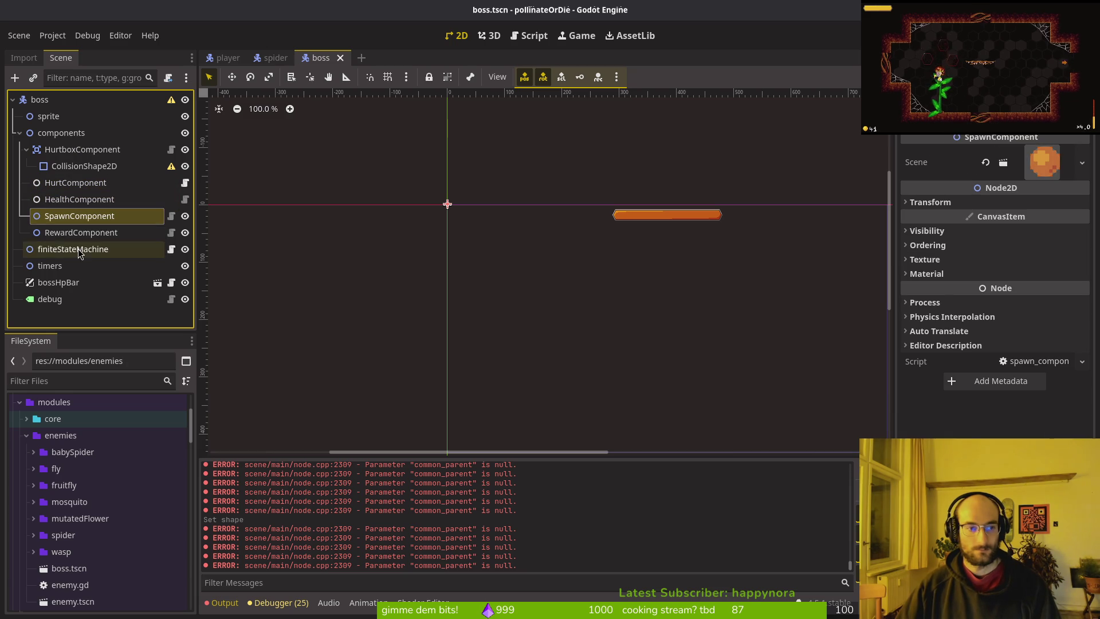
click(69, 233)
click(1034, 152)
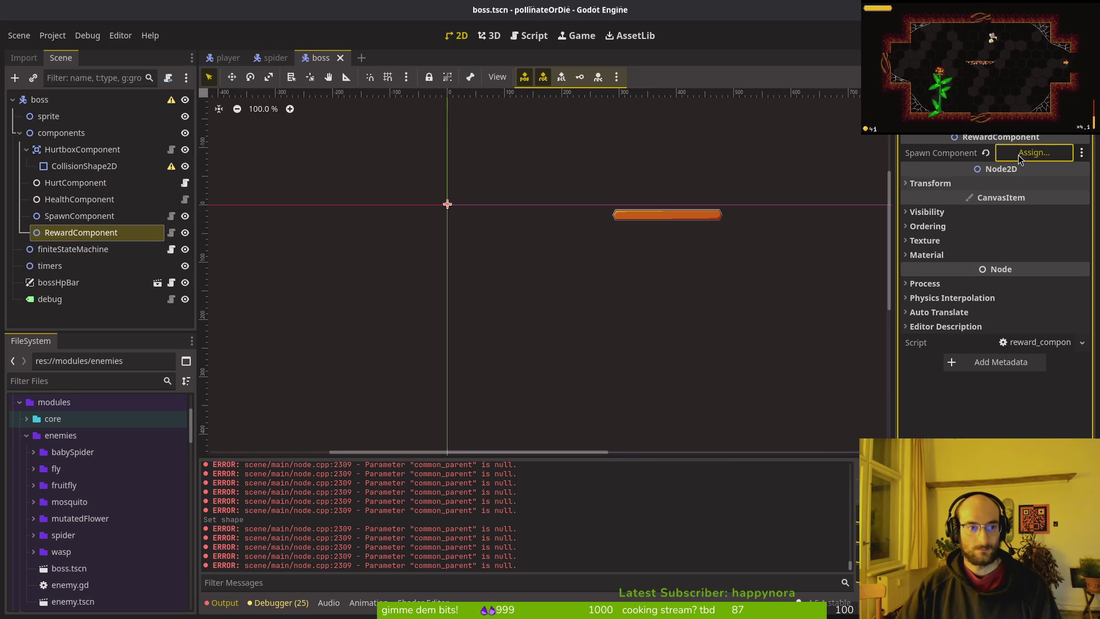
click(515, 192)
click(590, 493)
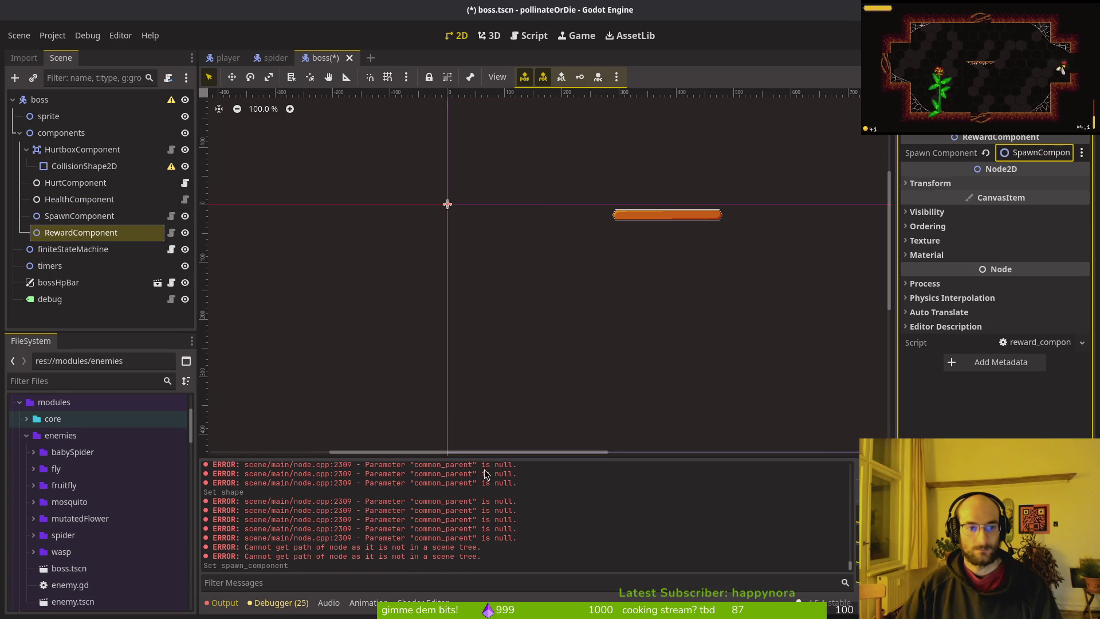
- Set the HealthComponent's Actor to the boss node
click(79, 216)
double_click(76, 182)
click(97, 200)
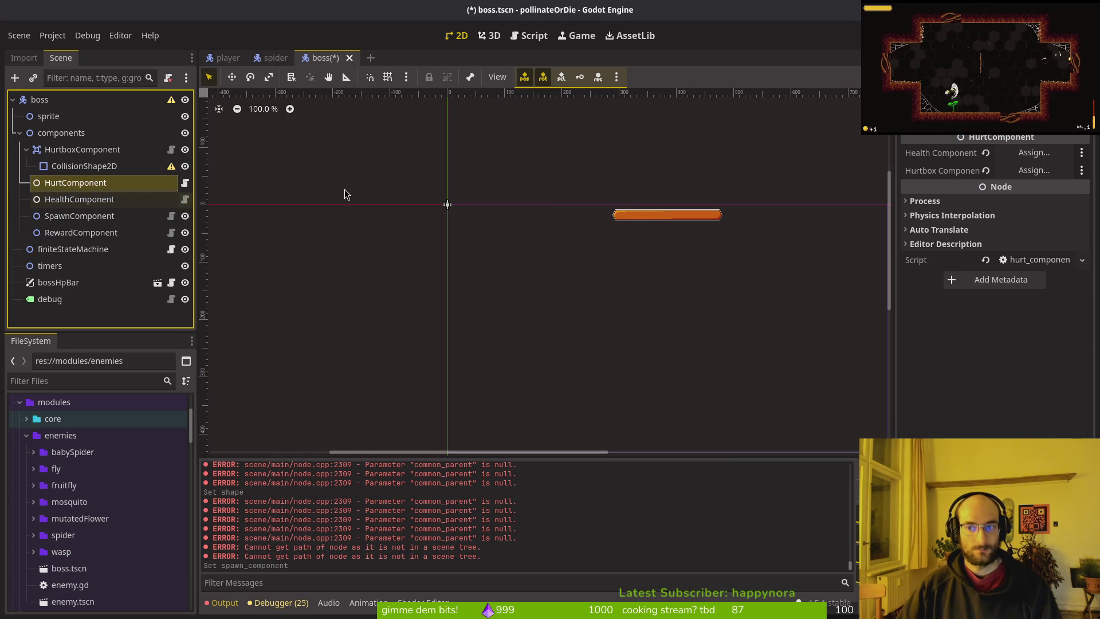
click(79, 199)
click(1033, 152)
click(596, 164)
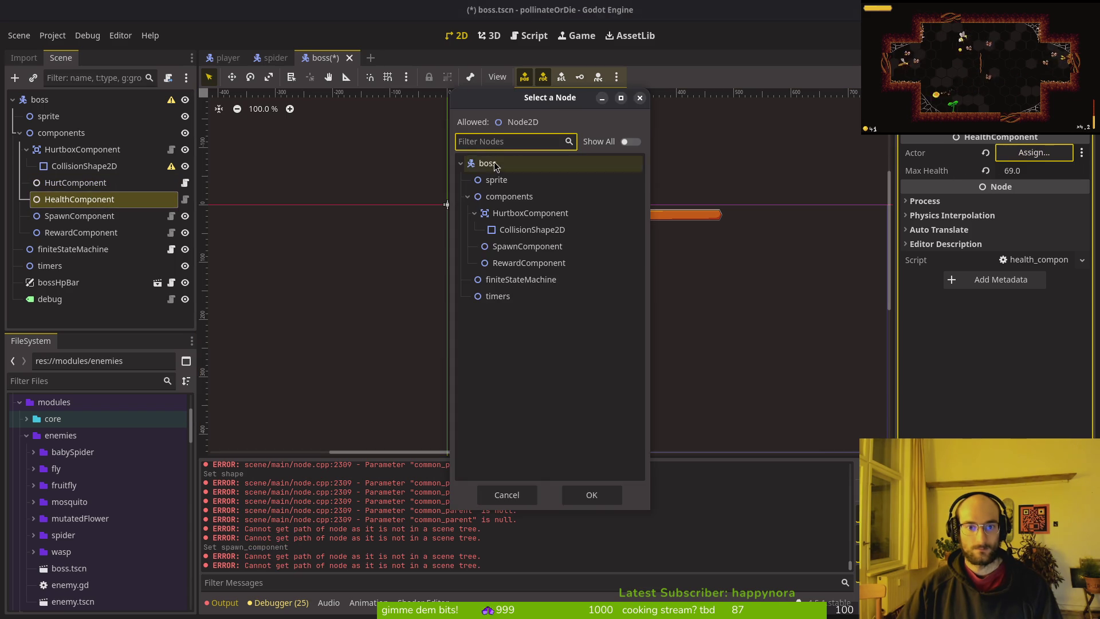
click(591, 494)
click(62, 103)
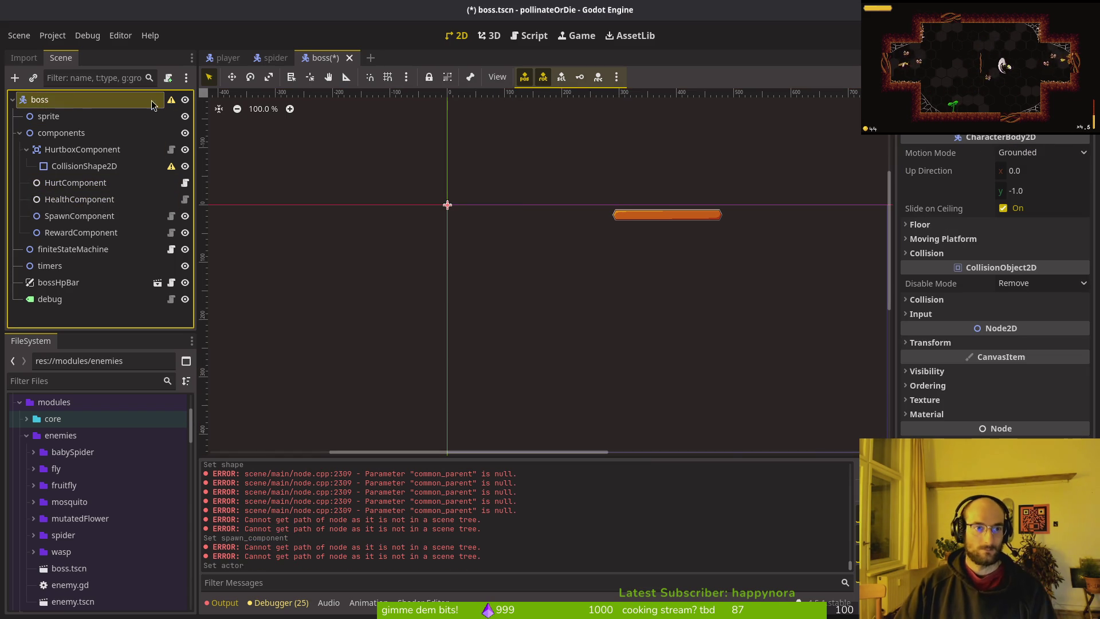
- Show the spider root node's group memberships in the Node dock's Groups tab
click(265, 56)
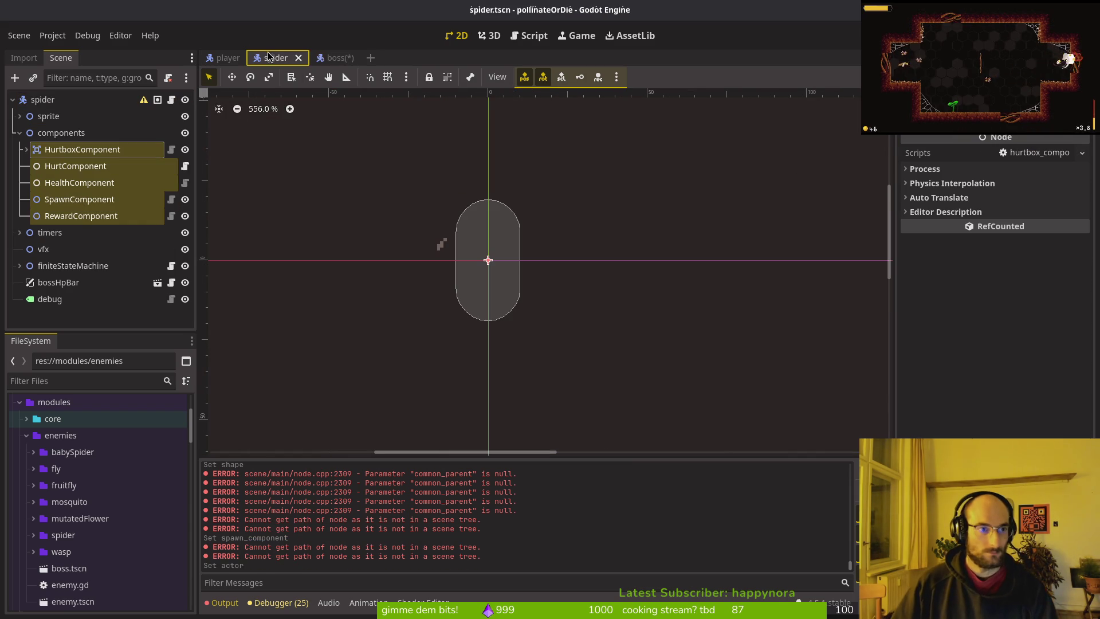
click(340, 57)
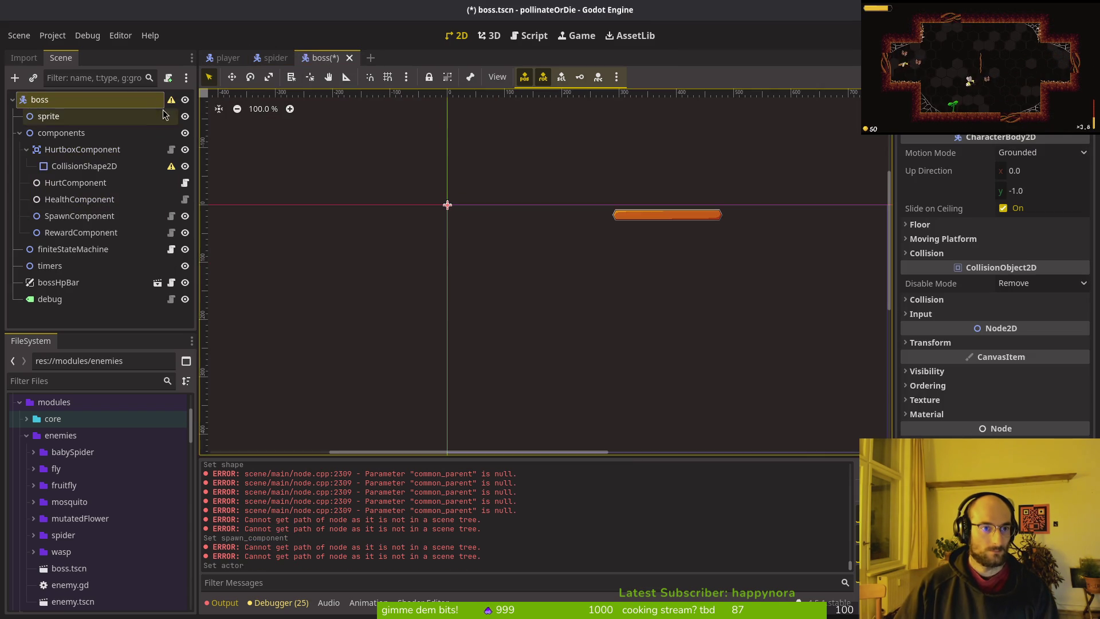
click(272, 57)
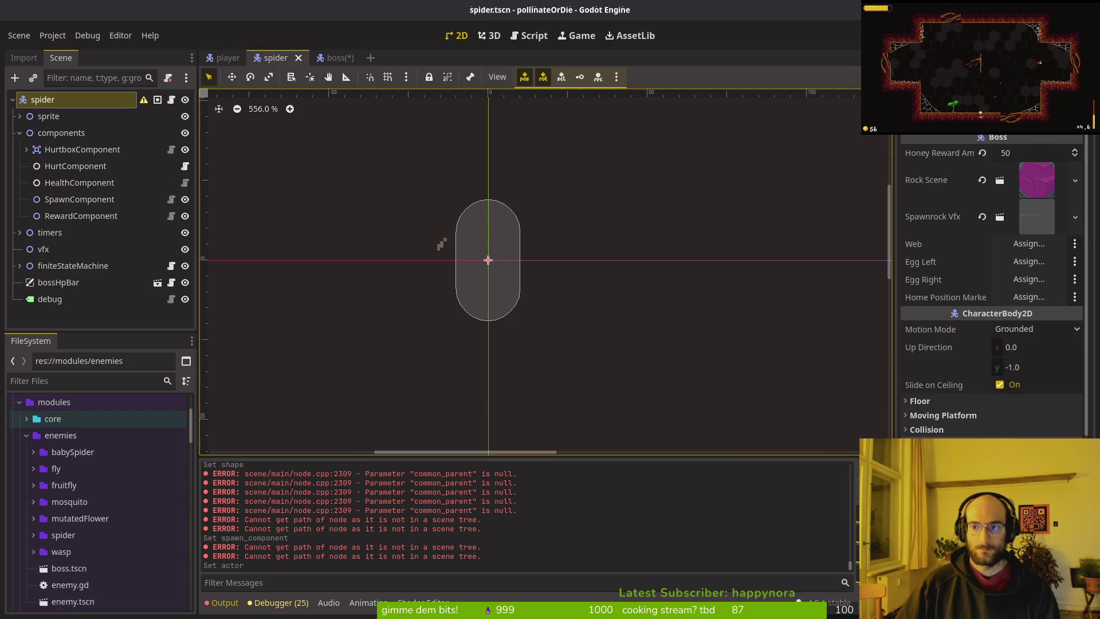
click(1020, 77)
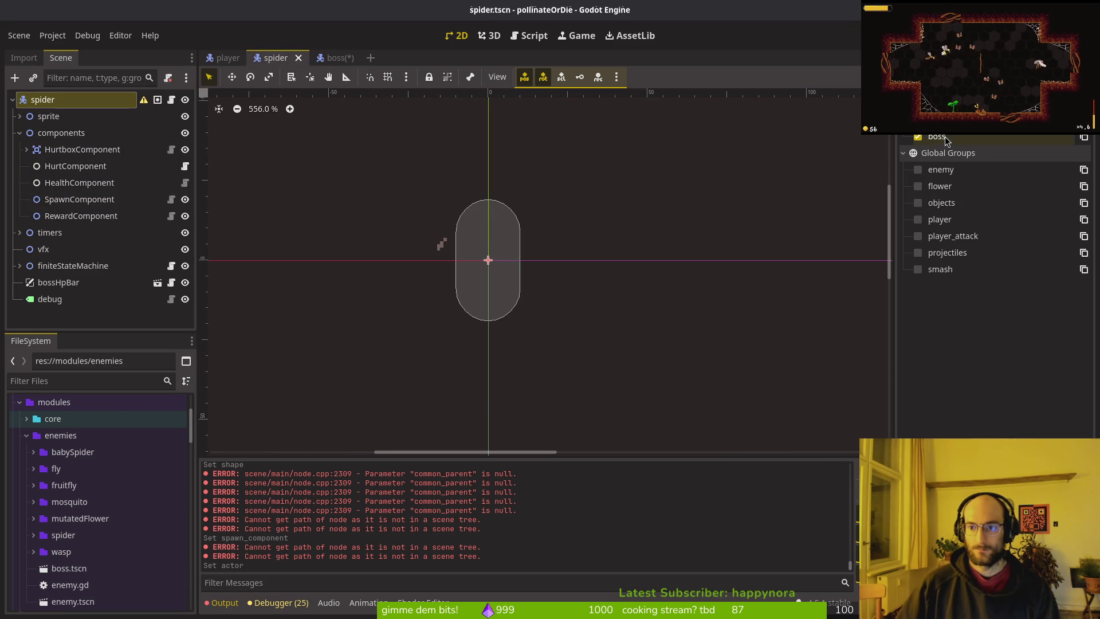
right_click(948, 273)
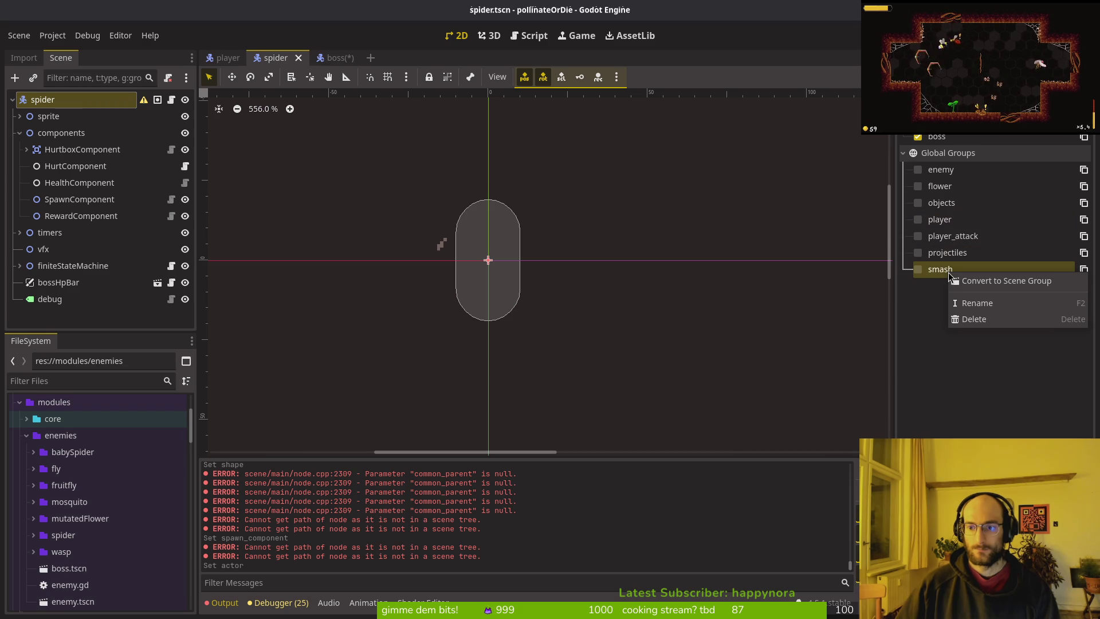
click(992, 349)
- Search the project for is_in_group uses from the spider script in Neovim
key(alt+Tab)
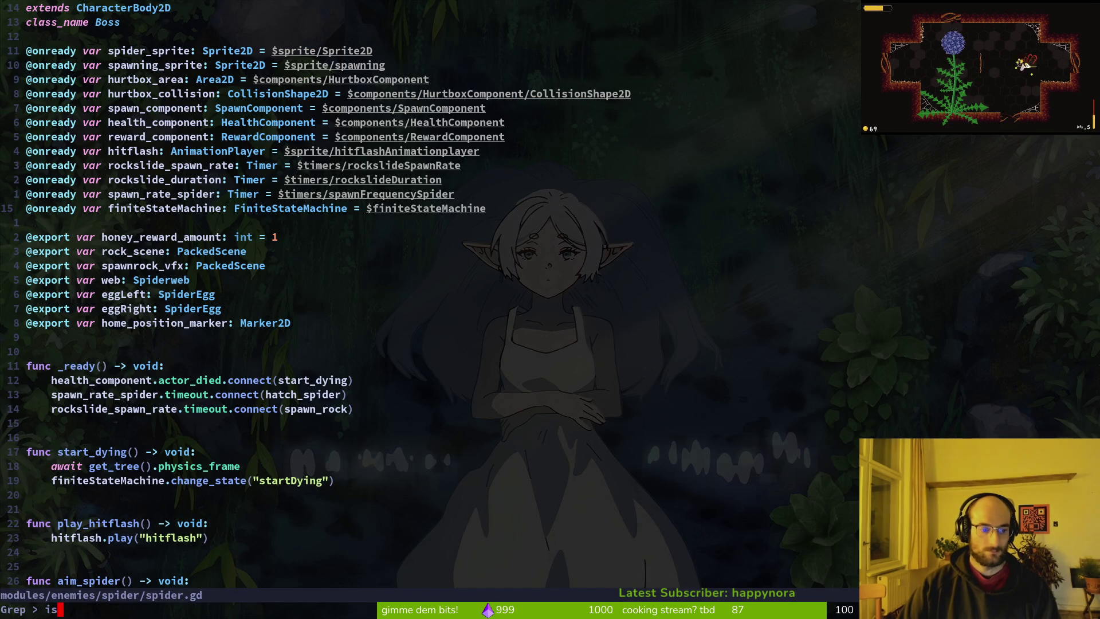
text(ou)
key(Return)
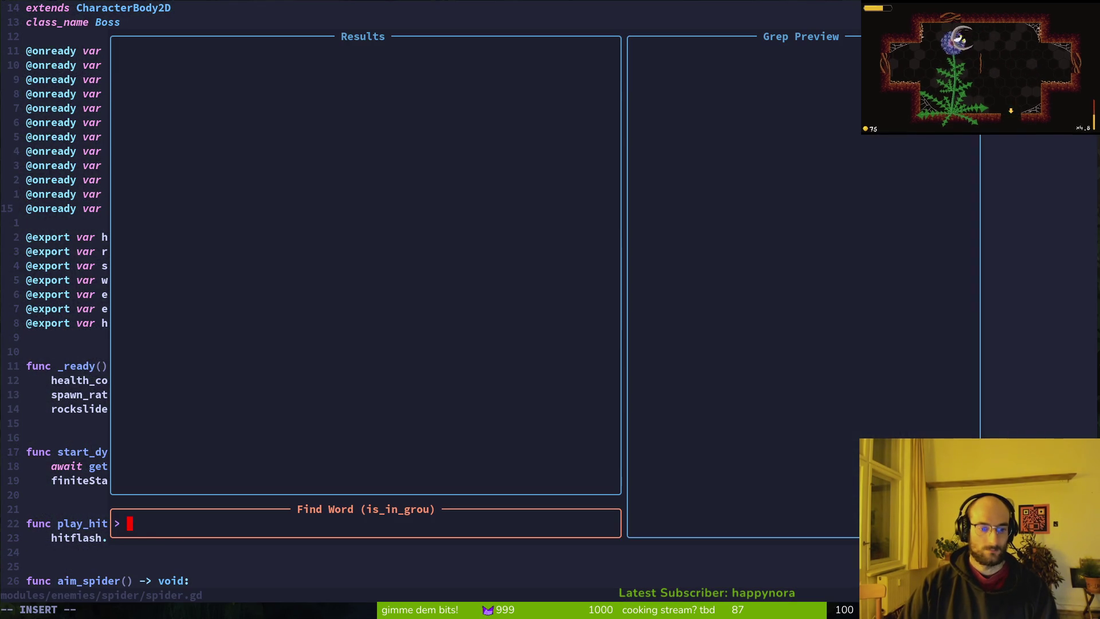
key(Escape)
key(alt+Tab)
- Tick the enemy, player_attack and projectiles groups for the spider
click(918, 169)
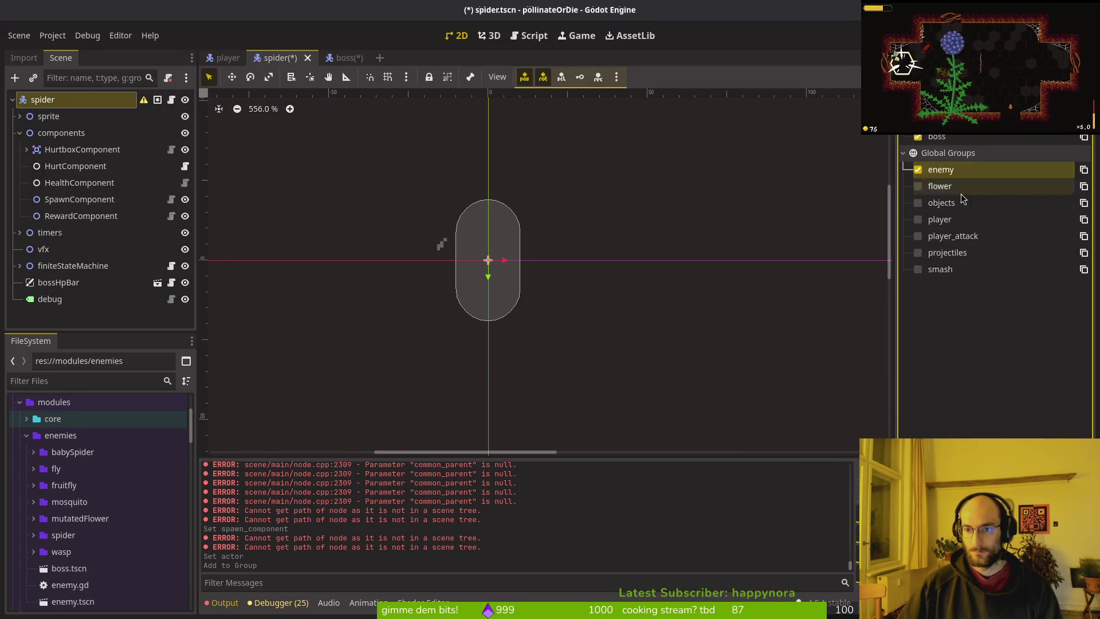
click(918, 236)
click(917, 253)
- Delete the projectiles and player_attack global groups
right_click(945, 253)
click(980, 299)
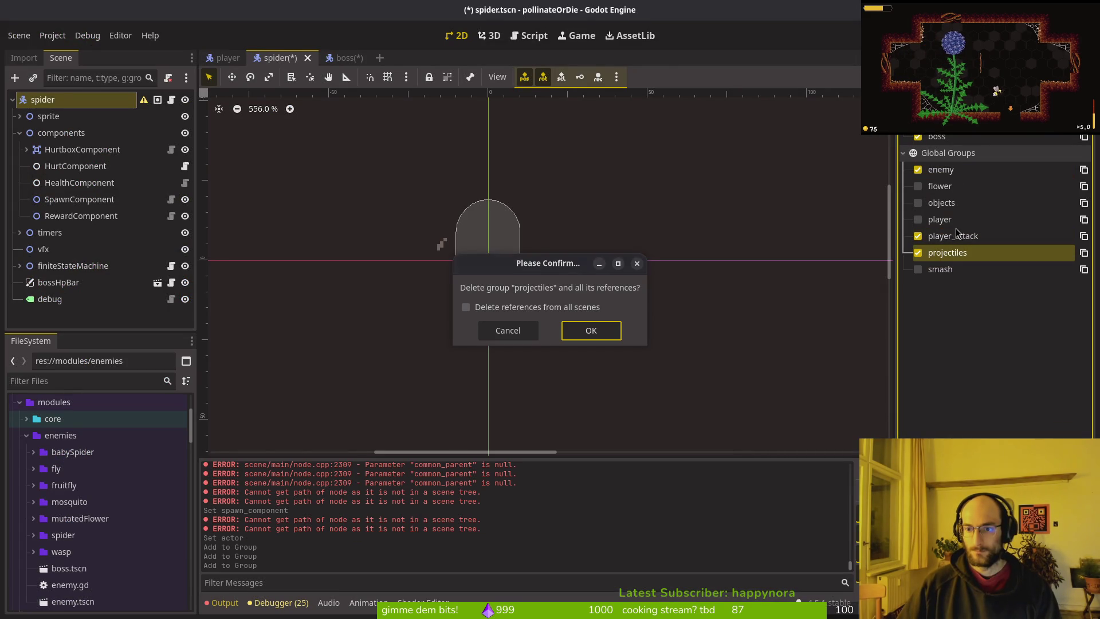
click(587, 329)
right_click(952, 253)
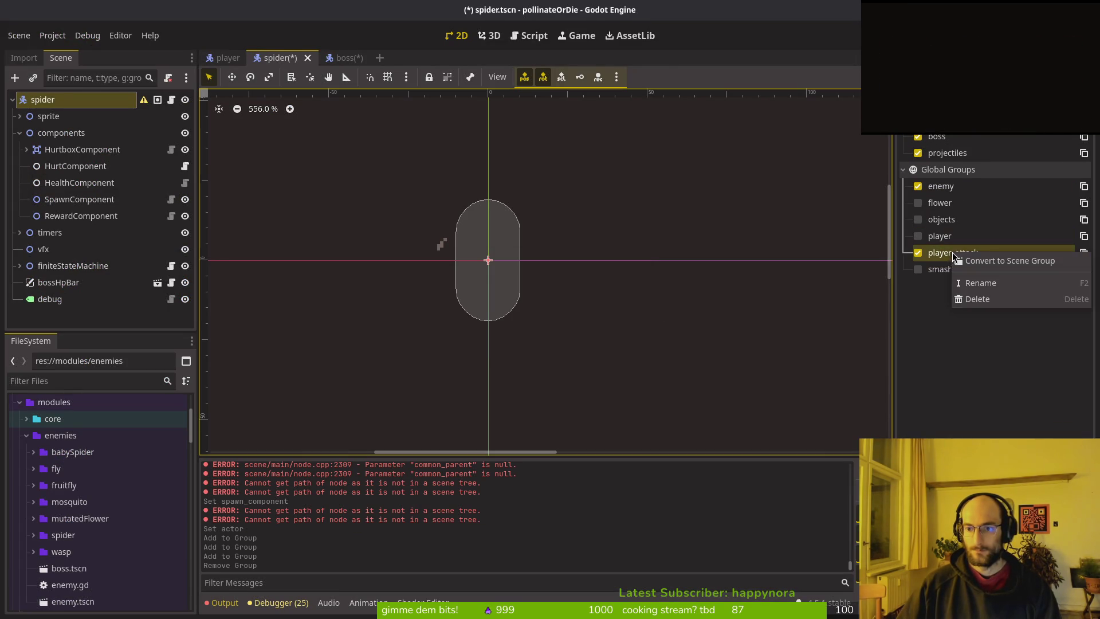
click(978, 289)
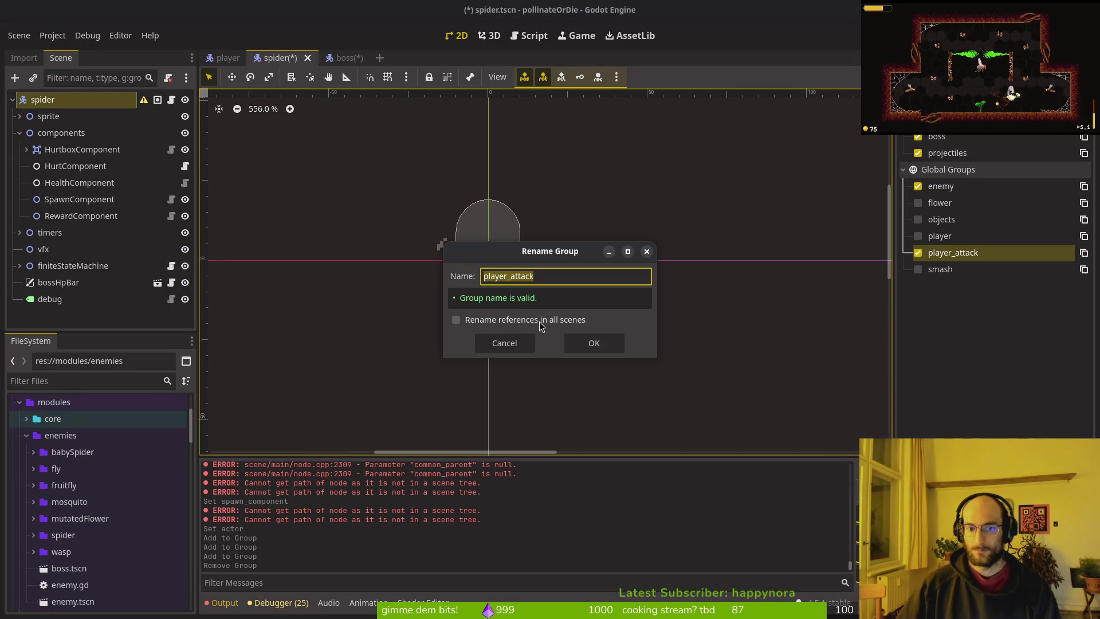
click(594, 343)
right_click(955, 254)
click(988, 299)
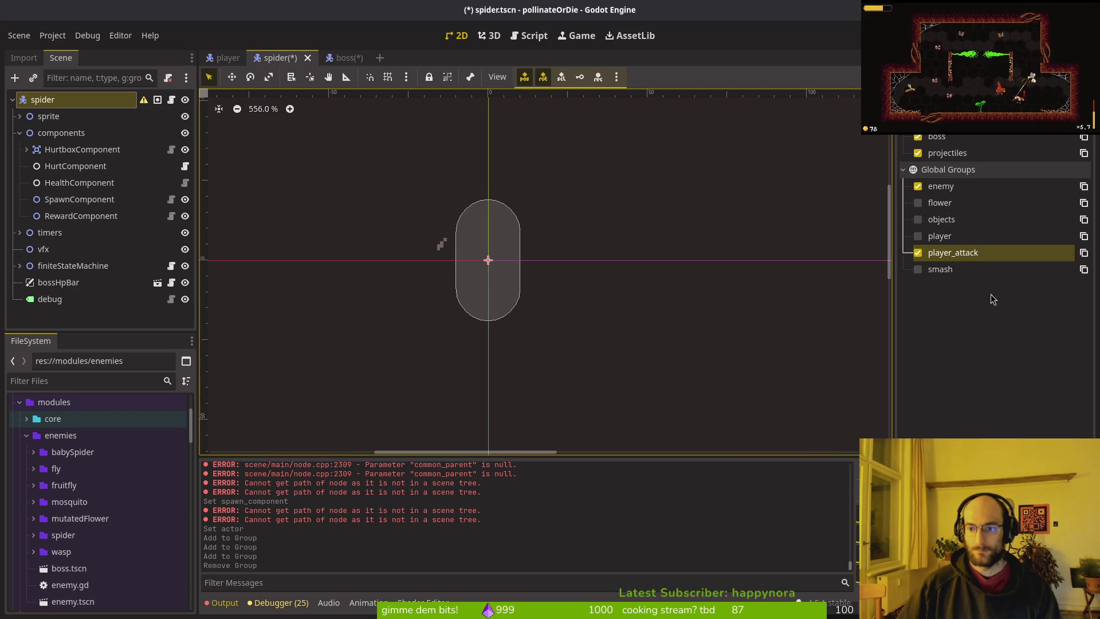
click(581, 338)
- Delete the objects and player global groups
right_click(965, 236)
click(985, 279)
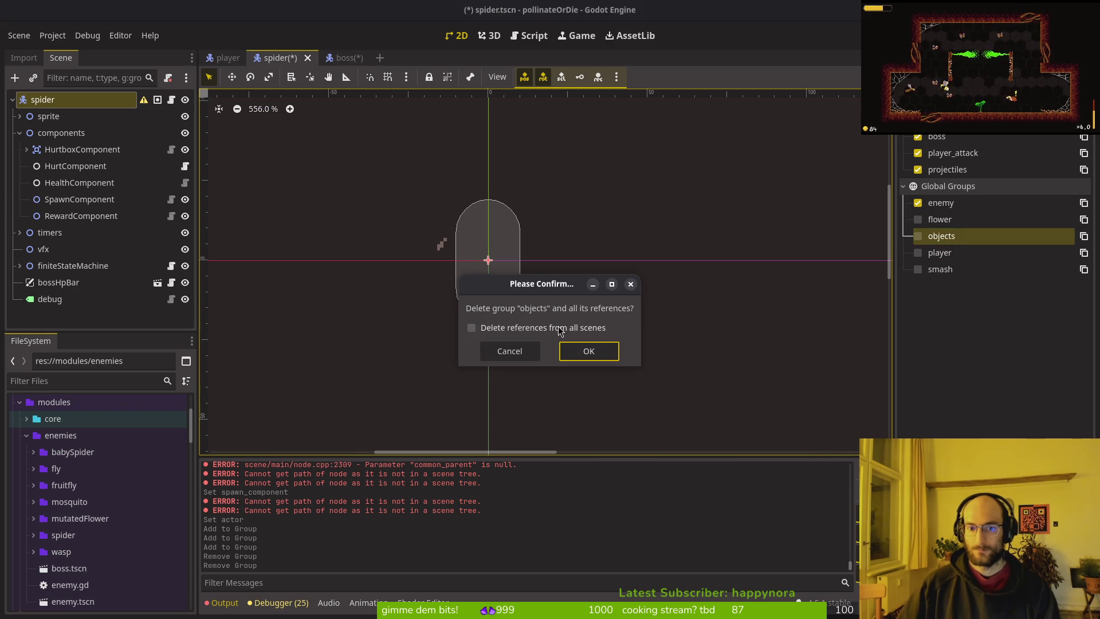
click(584, 351)
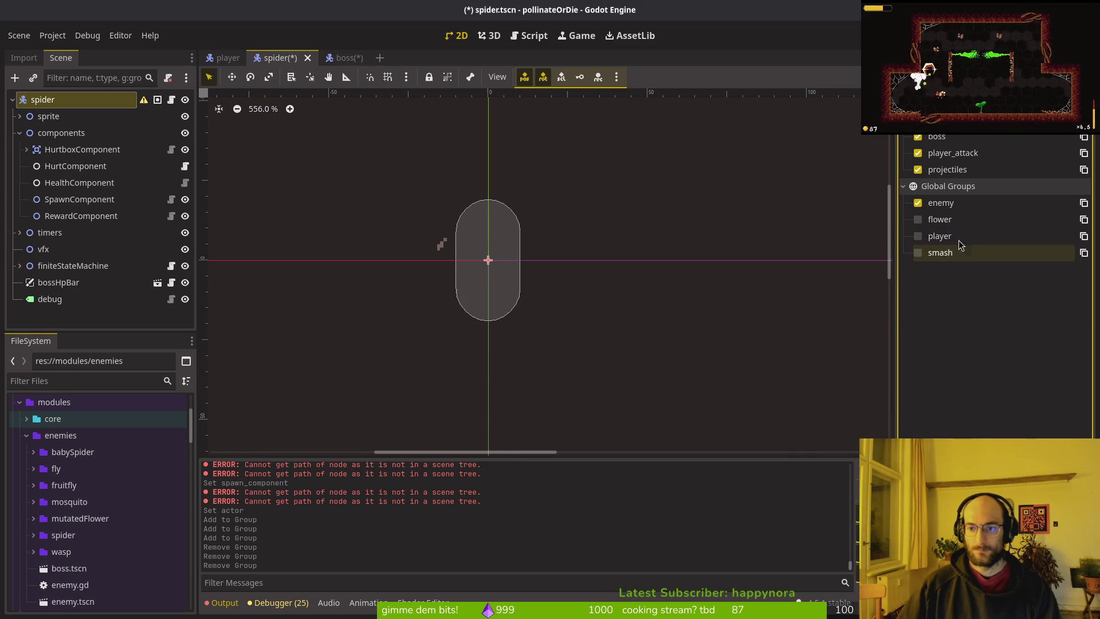
right_click(962, 237)
click(976, 279)
click(584, 329)
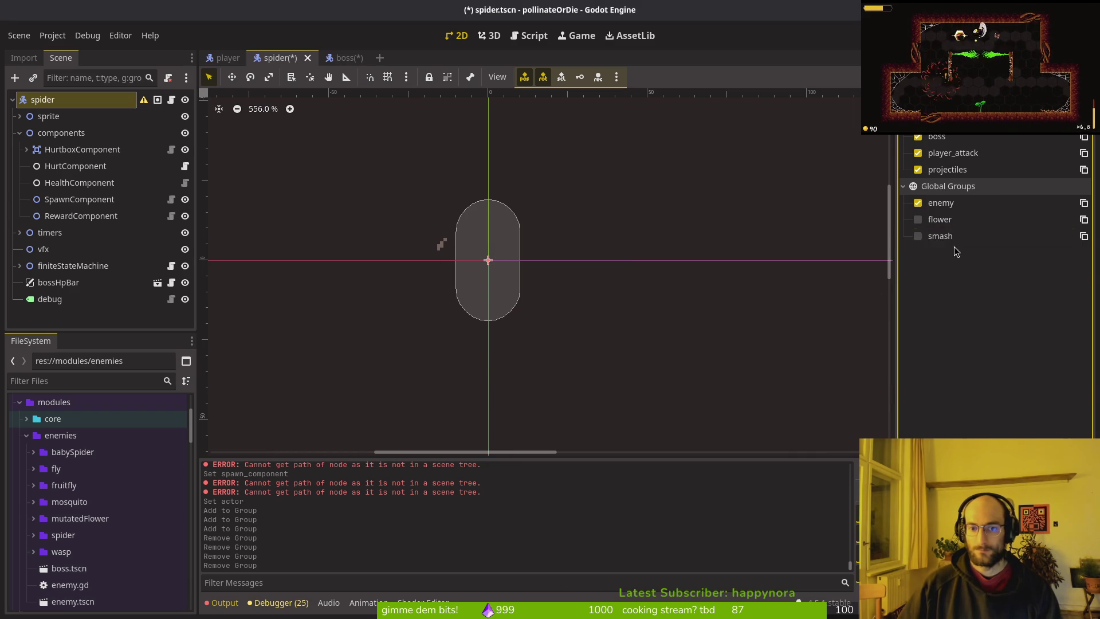
- Delete the flower, smash and enemy groups along with their references
right_click(955, 220)
click(980, 262)
click(588, 330)
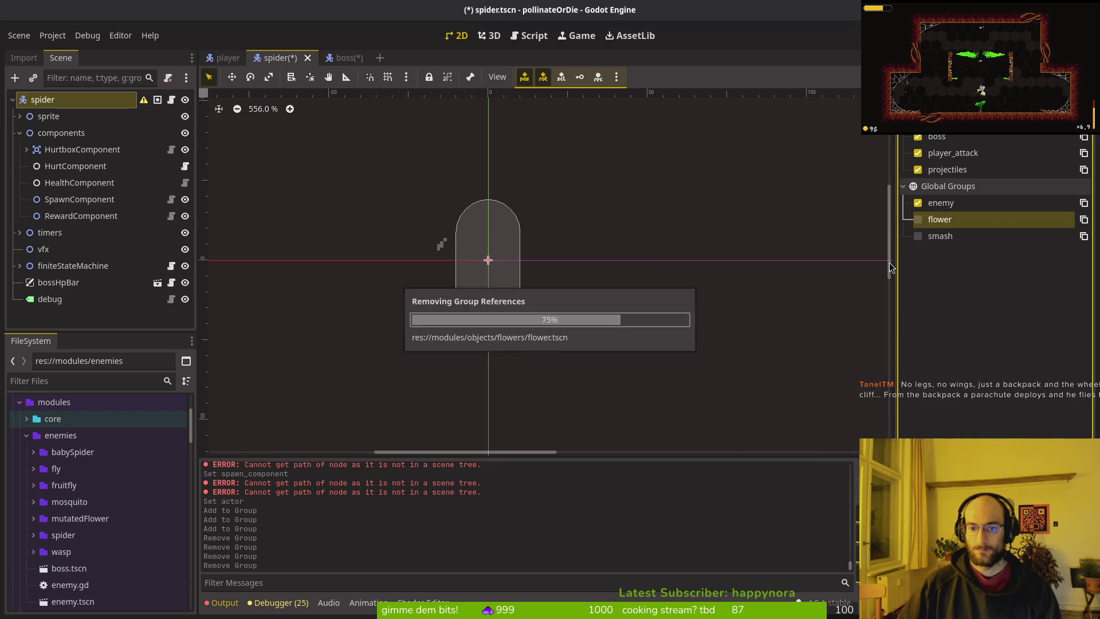
right_click(951, 219)
click(977, 266)
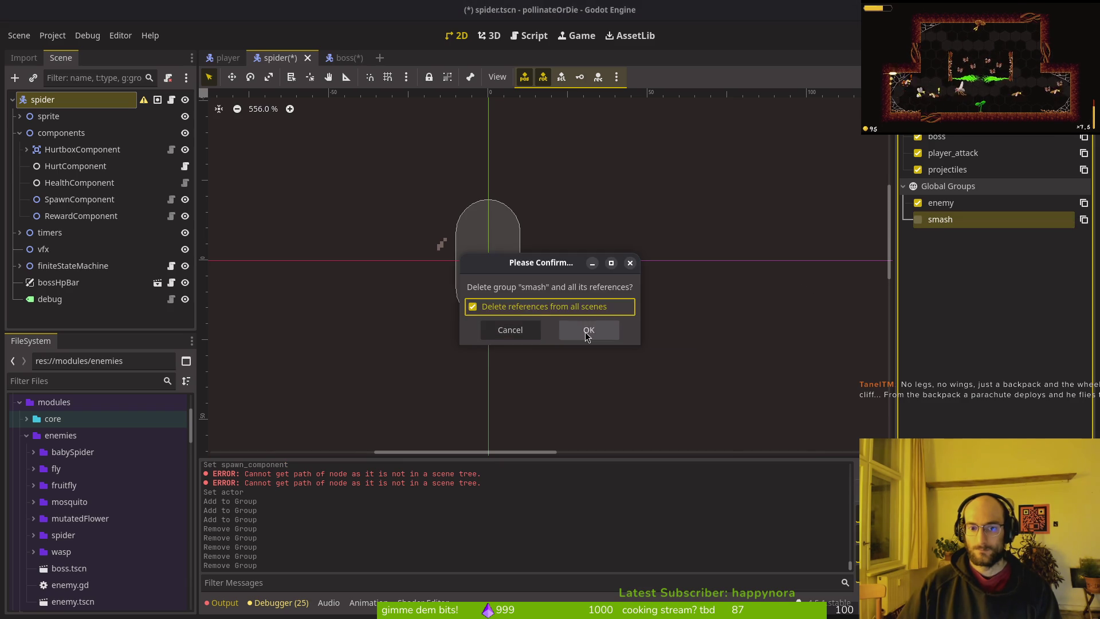
click(589, 330)
right_click(941, 203)
click(983, 248)
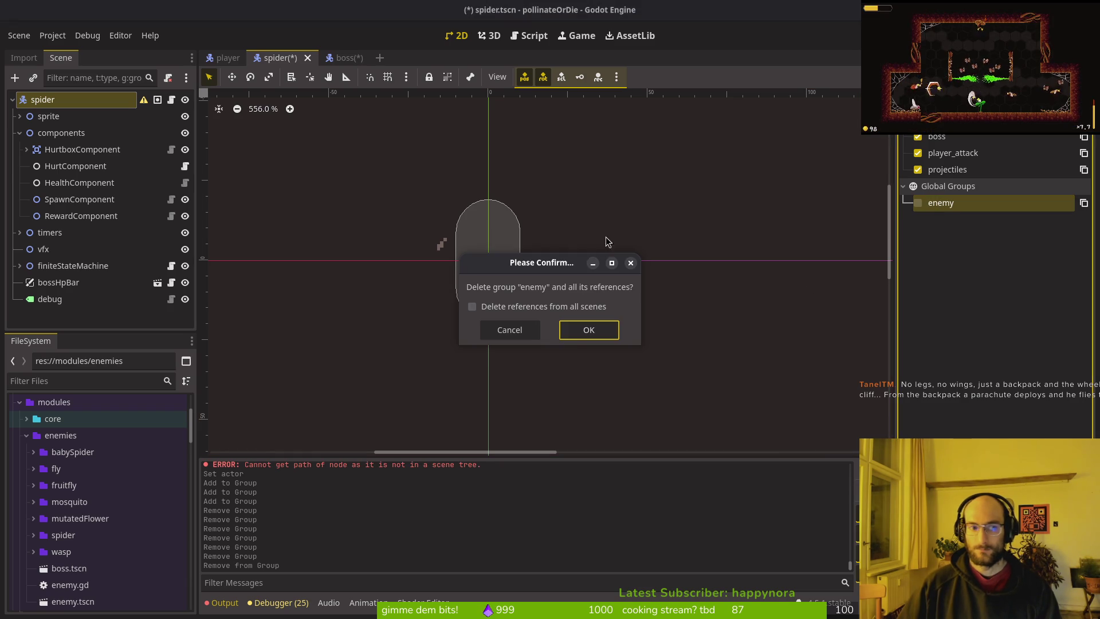
click(588, 330)
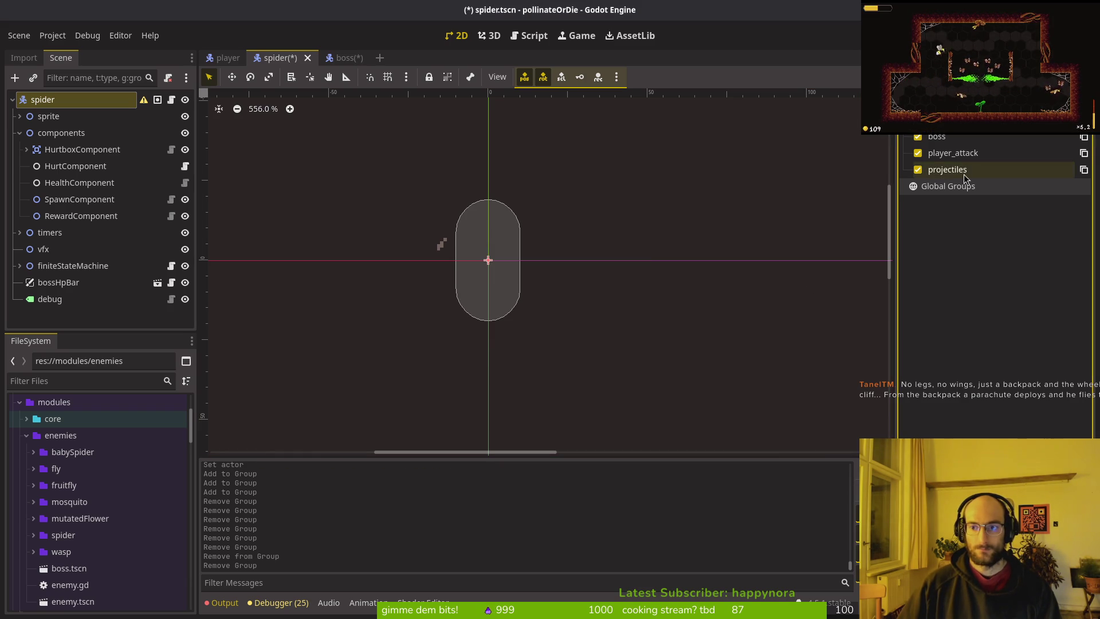
- Delete the projectiles, player_attack and boss scene groups, then save the spider scene
right_click(953, 170)
click(997, 214)
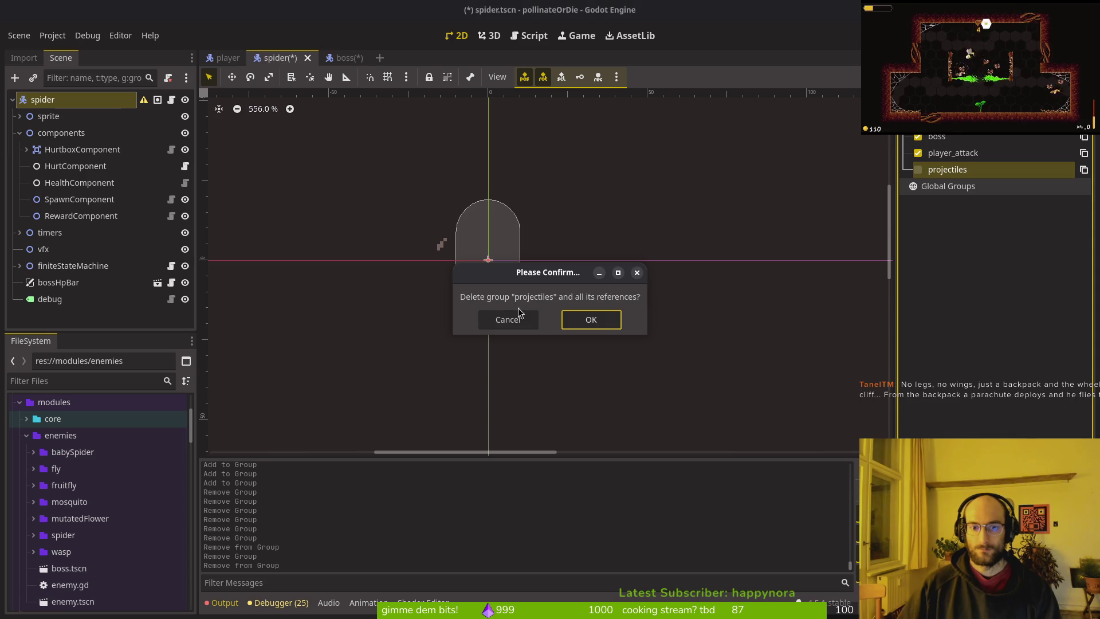
click(580, 322)
right_click(942, 152)
click(982, 197)
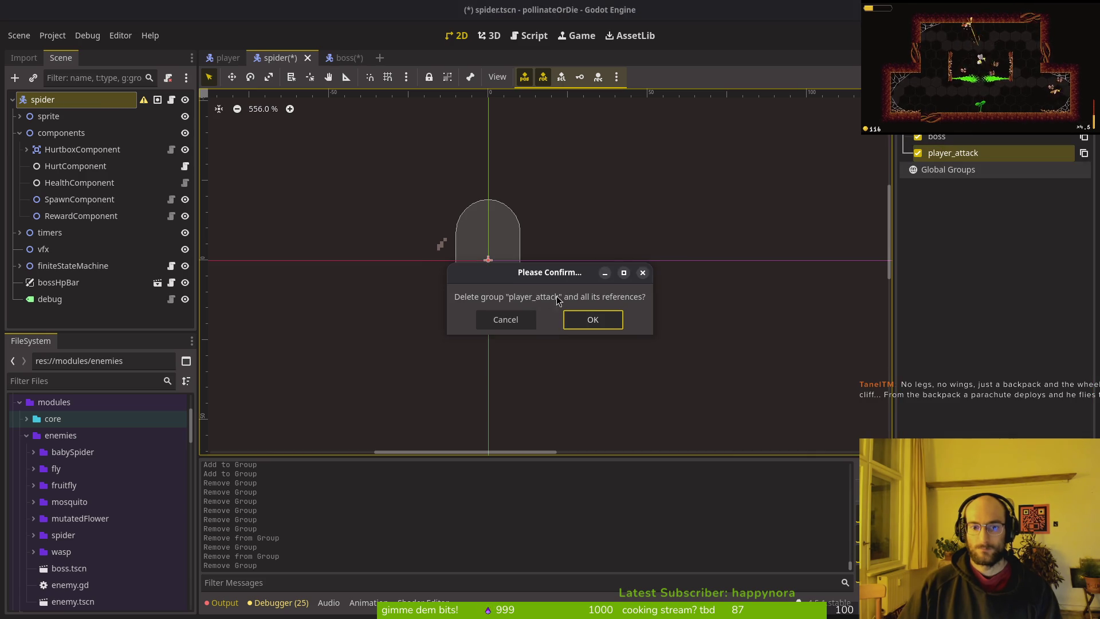
click(587, 321)
right_click(951, 137)
click(991, 192)
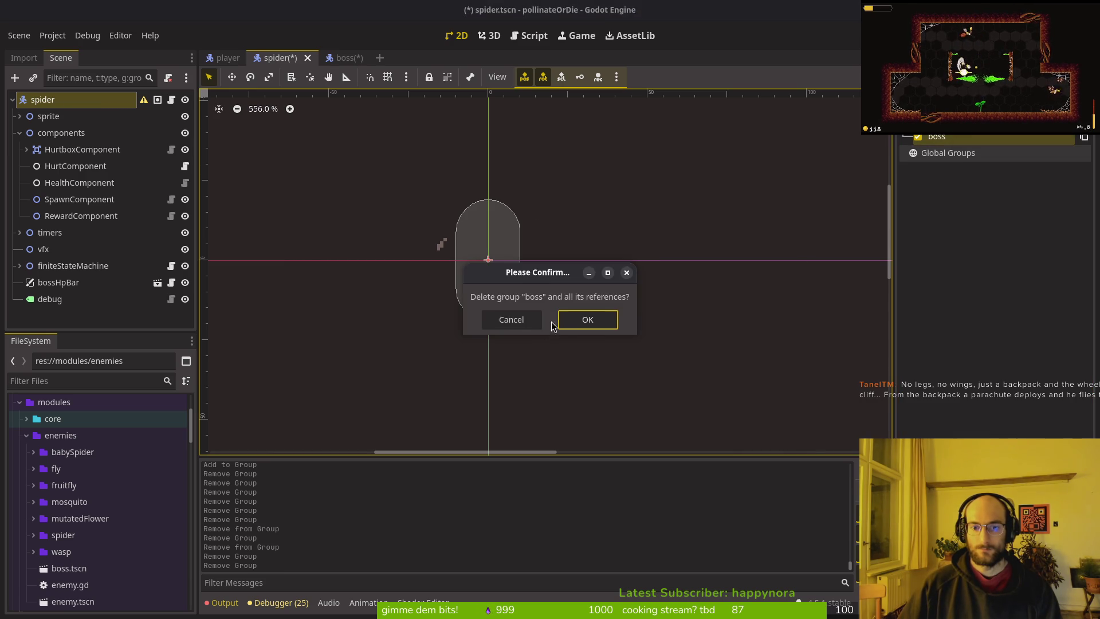
click(582, 322)
click(612, 276)
key(ctrl+s)
click(59, 103)
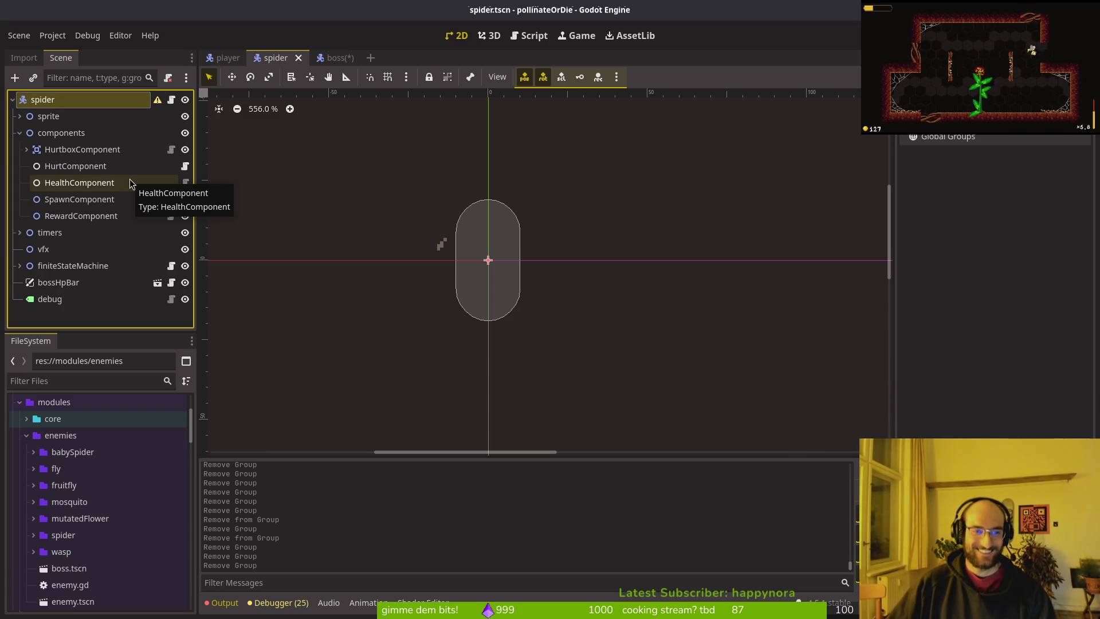
- Review the spider's HealthComponent, HurtComponent and HurtboxComponent nodes and save the spider scene
click(92, 182)
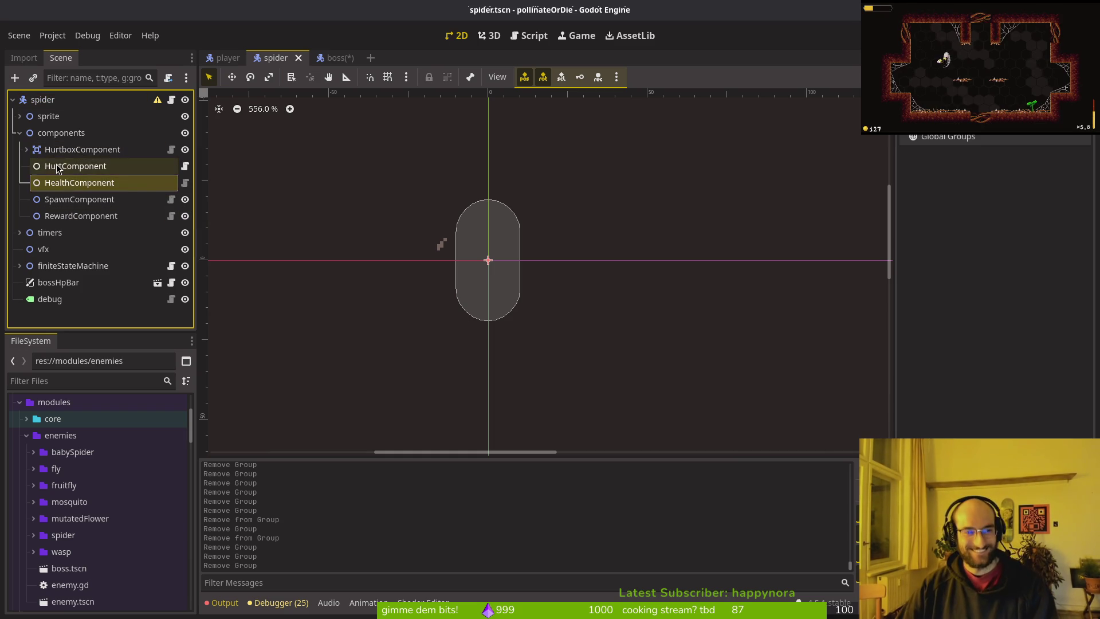
click(58, 166)
key(ctrl+s)
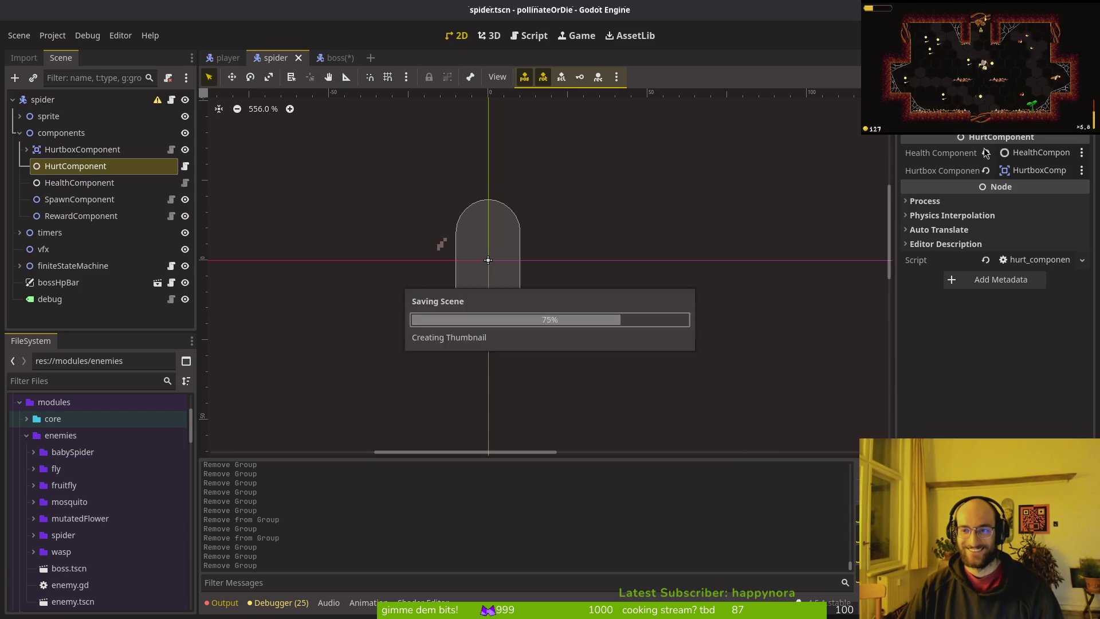
click(73, 178)
click(70, 157)
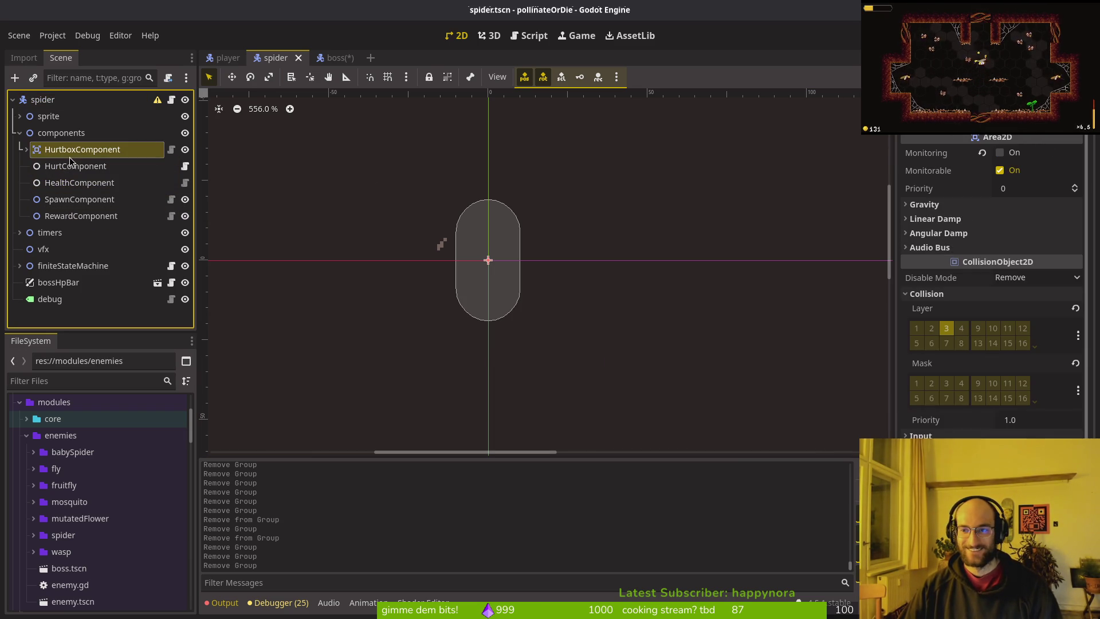
click(57, 133)
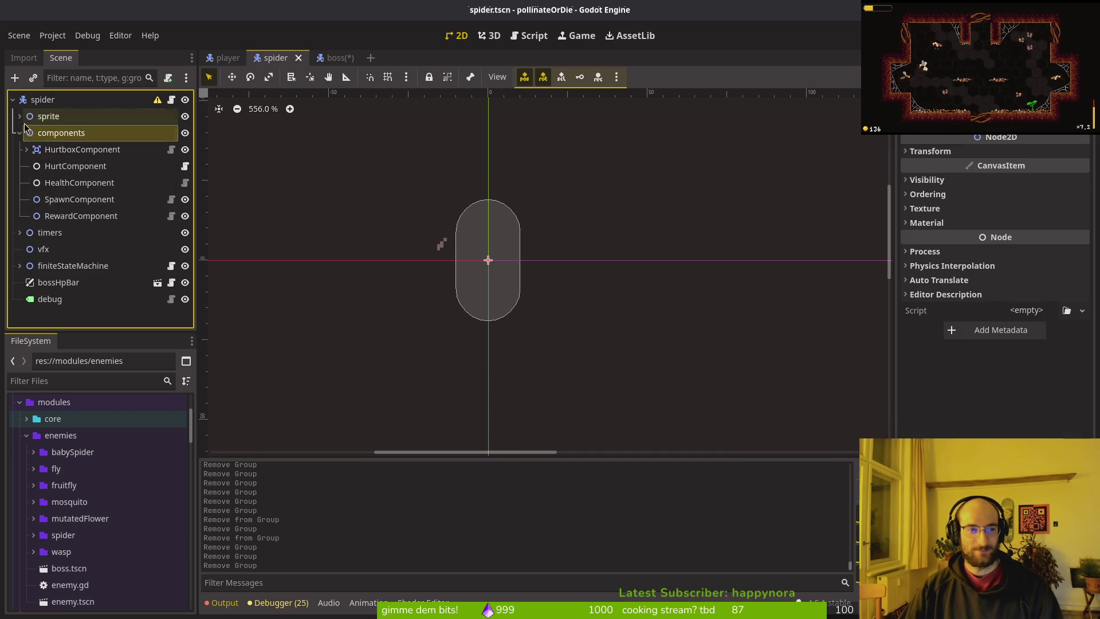
click(38, 102)
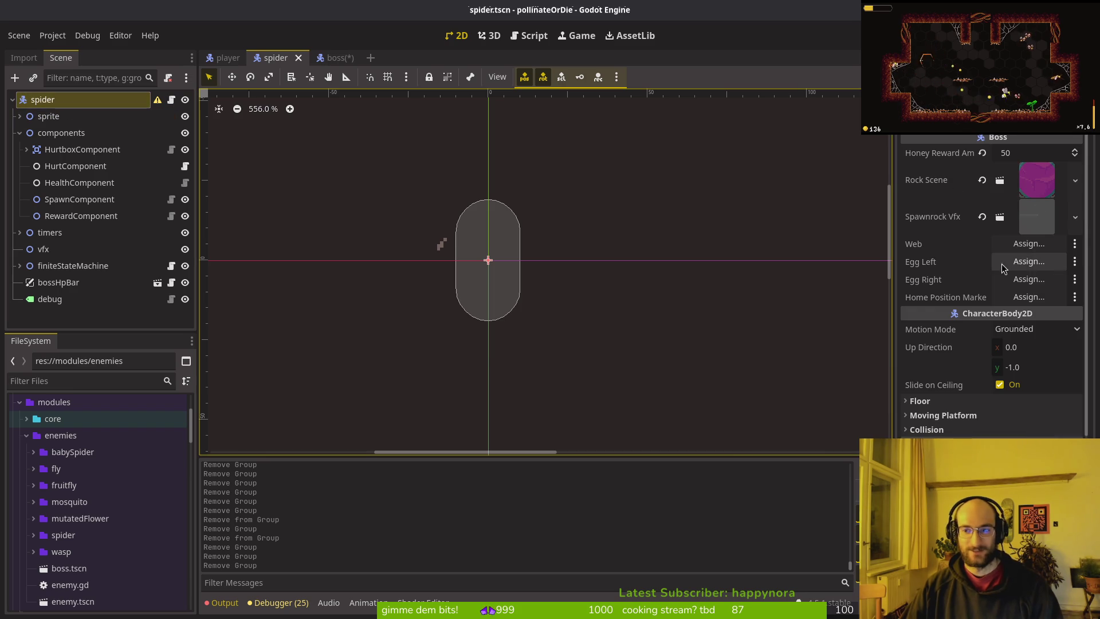
- Glance at spider.gd in the code editor, then bring up the boss scene
key(alt+Tab)
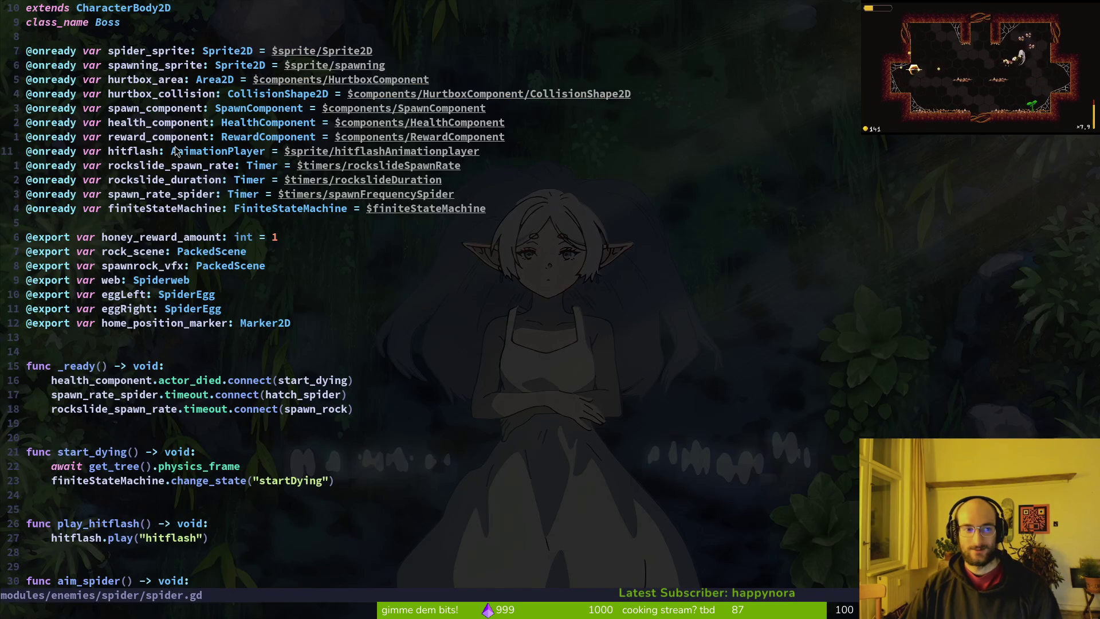
key(alt+Tab)
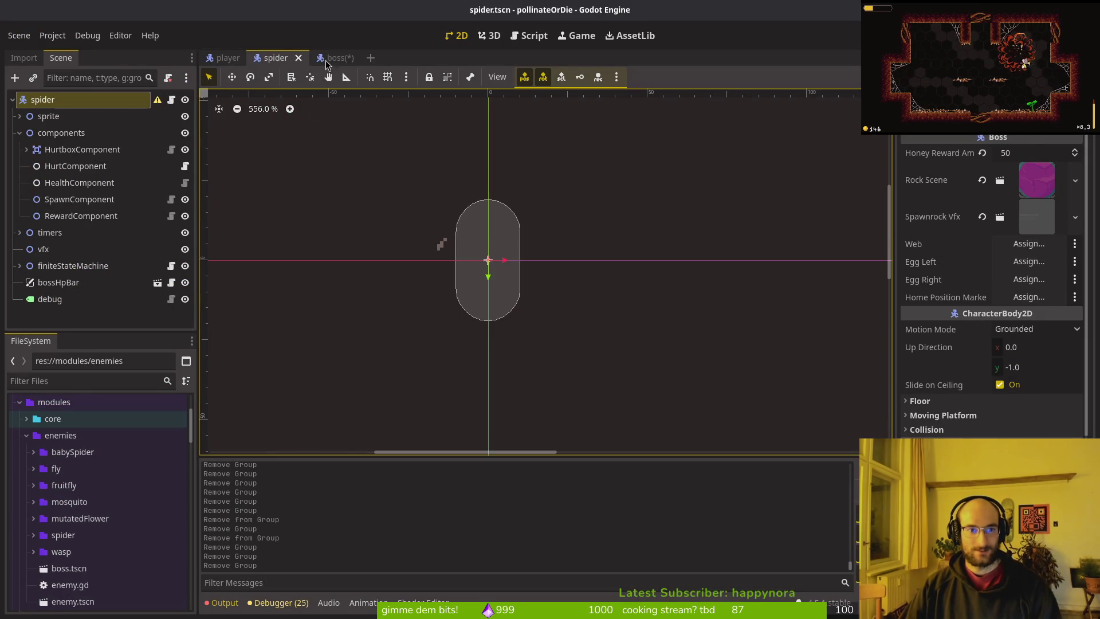
click(327, 59)
- Assign HealthComponent and HurtboxComponent to the boss's HurtComponent and save the boss scene
click(63, 152)
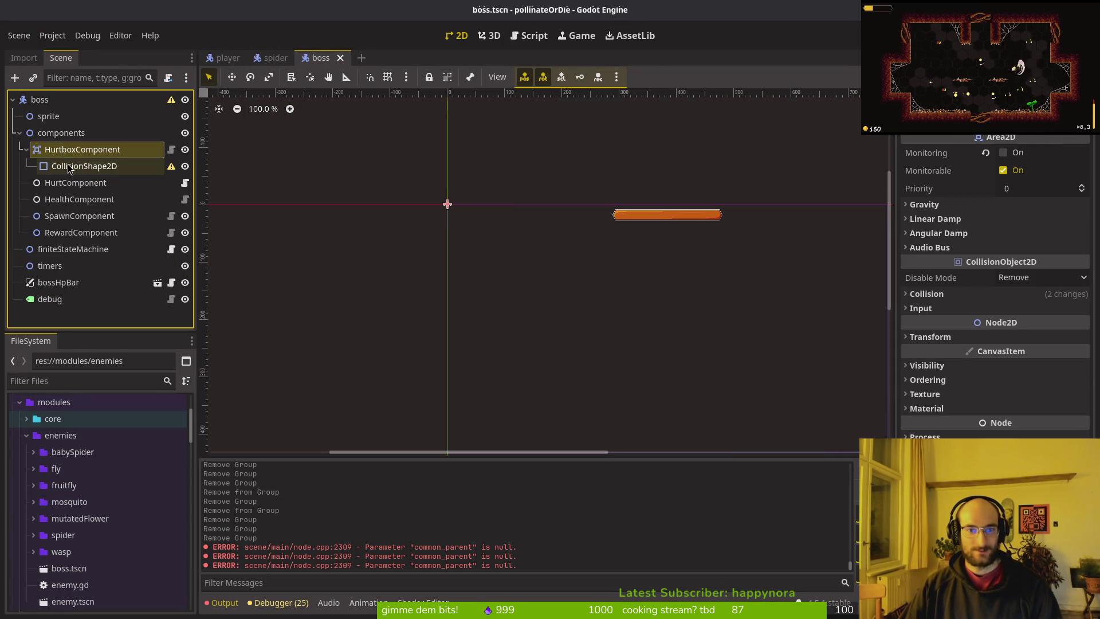
click(74, 184)
click(1034, 152)
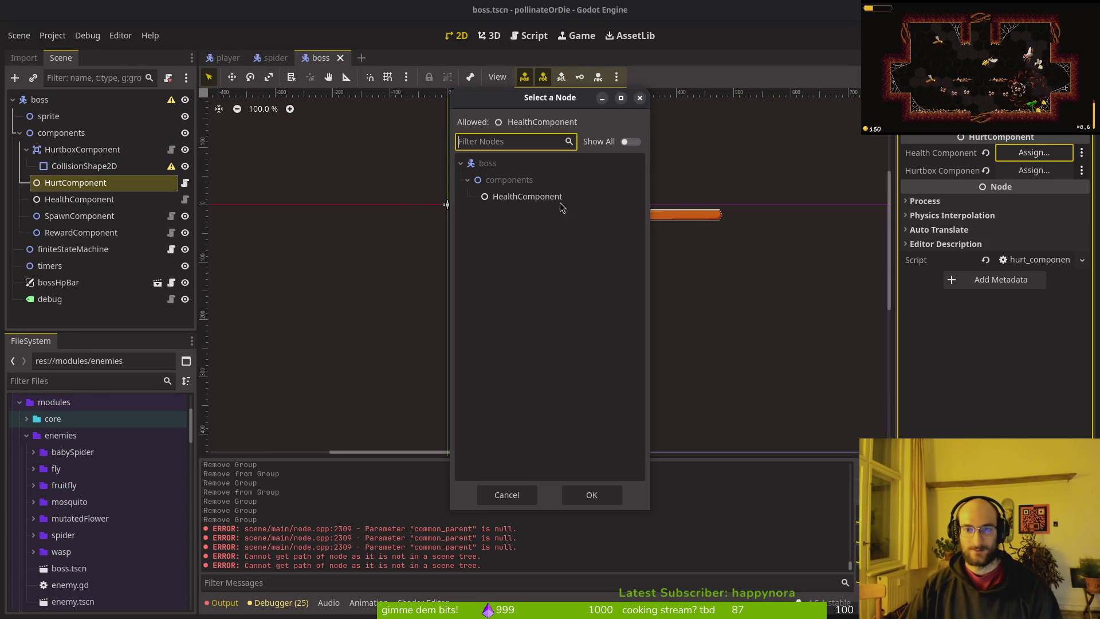
click(562, 204)
key(Return)
click(1034, 170)
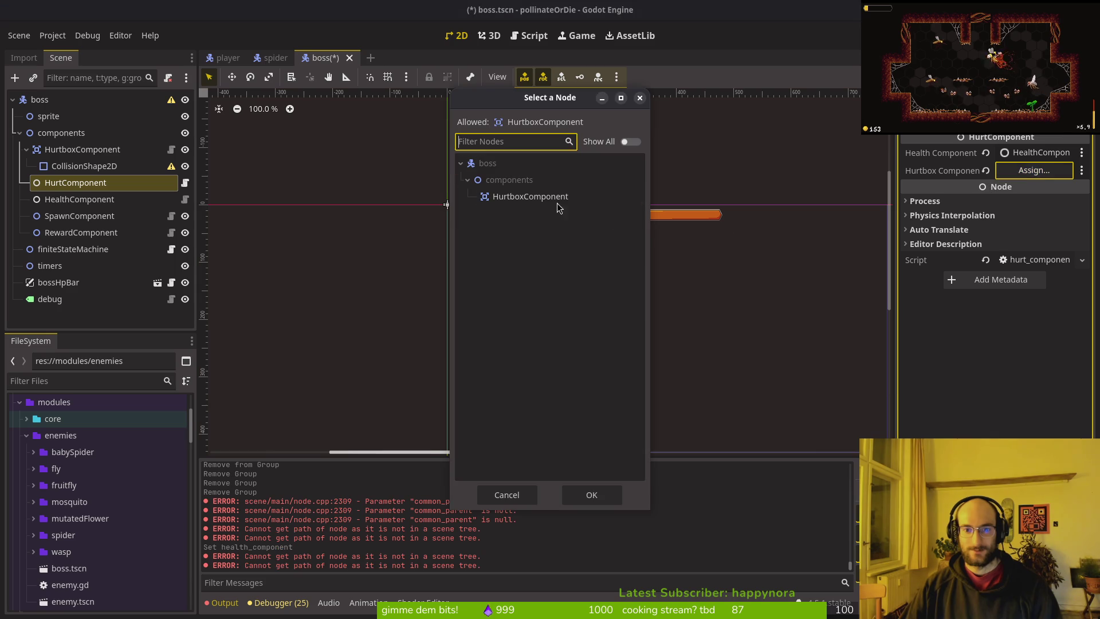
click(559, 199)
click(599, 501)
key(ctrl+s)
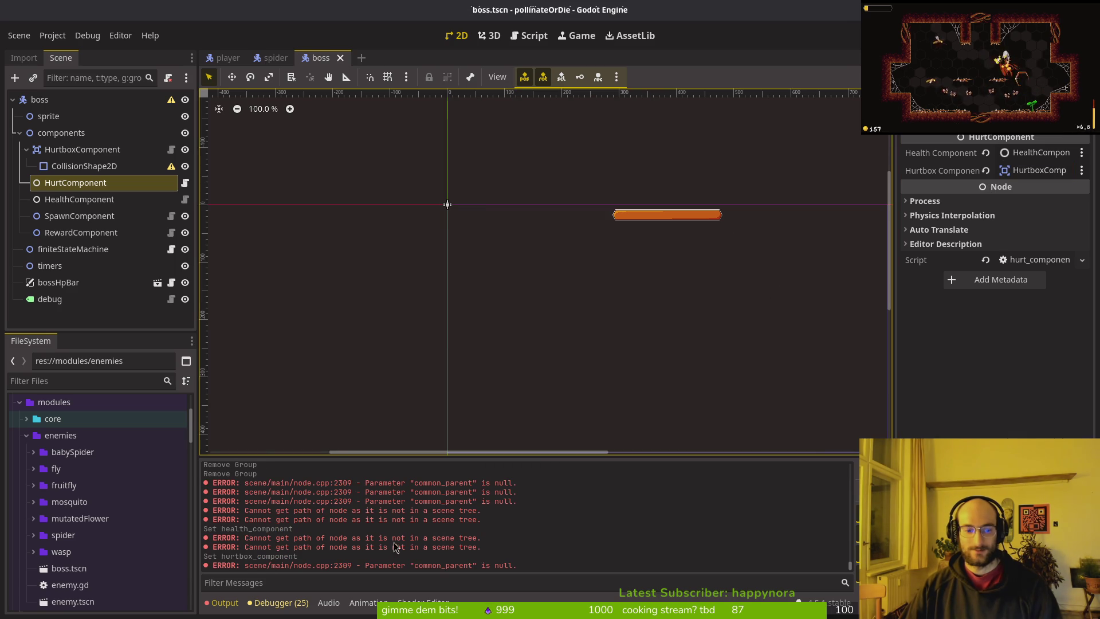
- Review the boss's finiteStateMachine, RewardComponent, SpawnComponent, health, hurt, hurtbox and sprite nodes
click(69, 249)
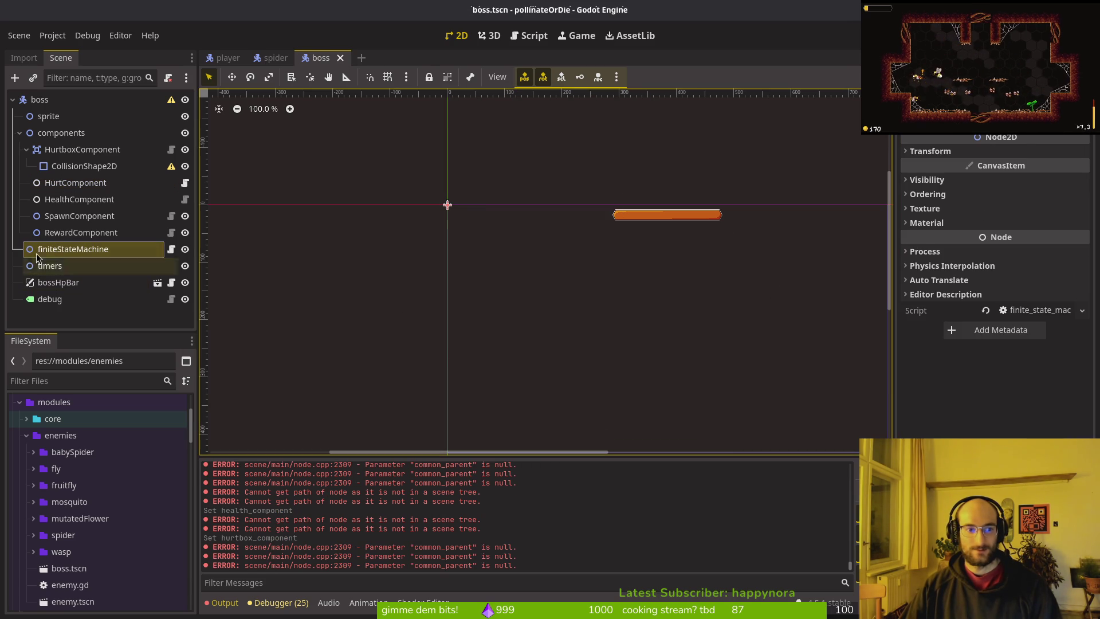
click(80, 232)
click(79, 216)
click(77, 199)
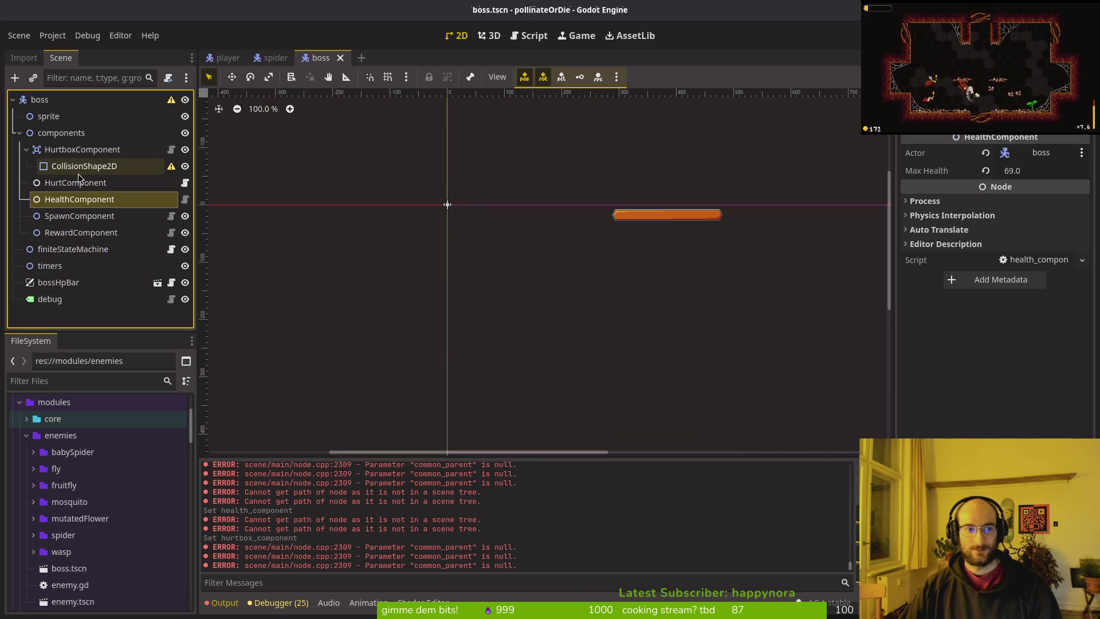
click(78, 182)
click(76, 150)
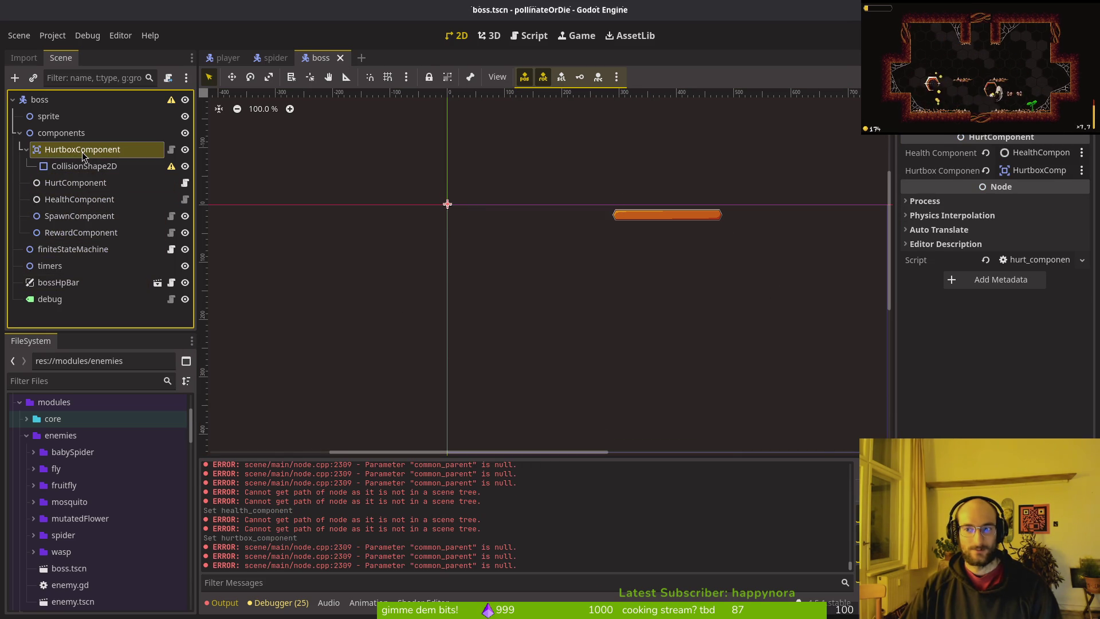
click(67, 121)
click(40, 99)
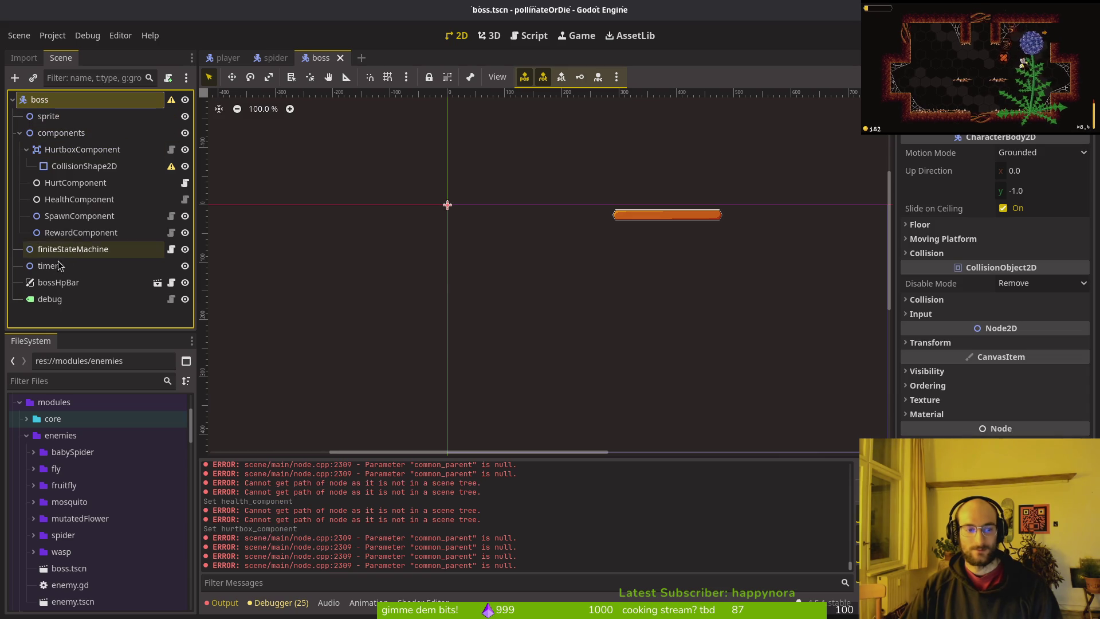
- Rerun the game with F5, then select the bossHpBar node
key(F5)
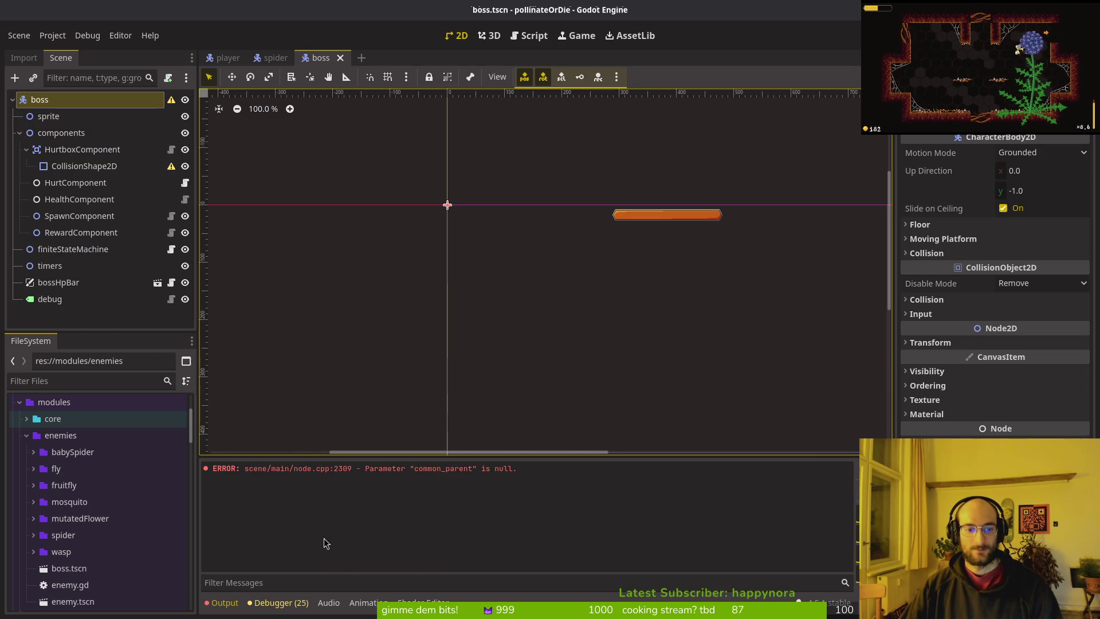
click(49, 266)
key(Up)
key(Up)
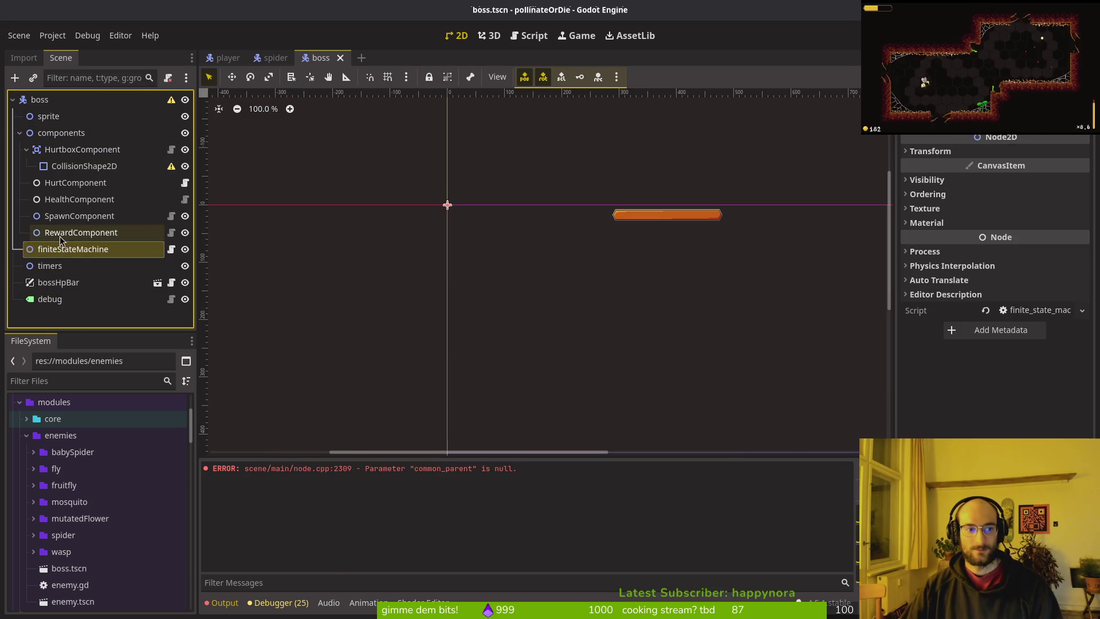
click(58, 283)
- Set the boss HP bar's Health Component to the boss's HealthComponent
click(1060, 157)
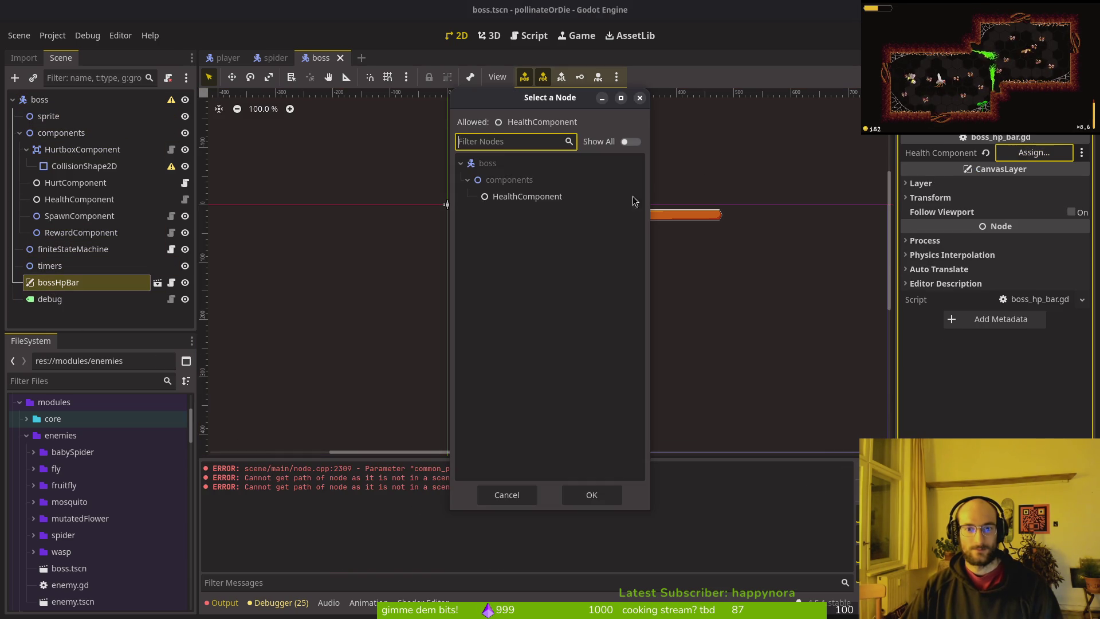
click(630, 196)
click(590, 494)
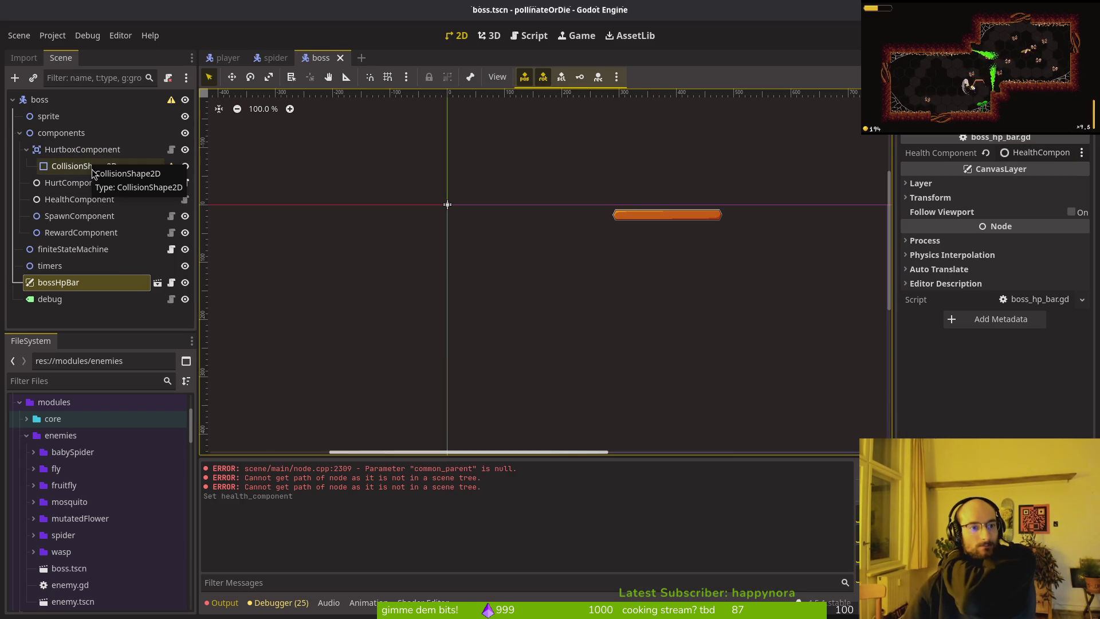
- Attach a new script res://modules/enemies/boss.gd to the boss root node
click(71, 204)
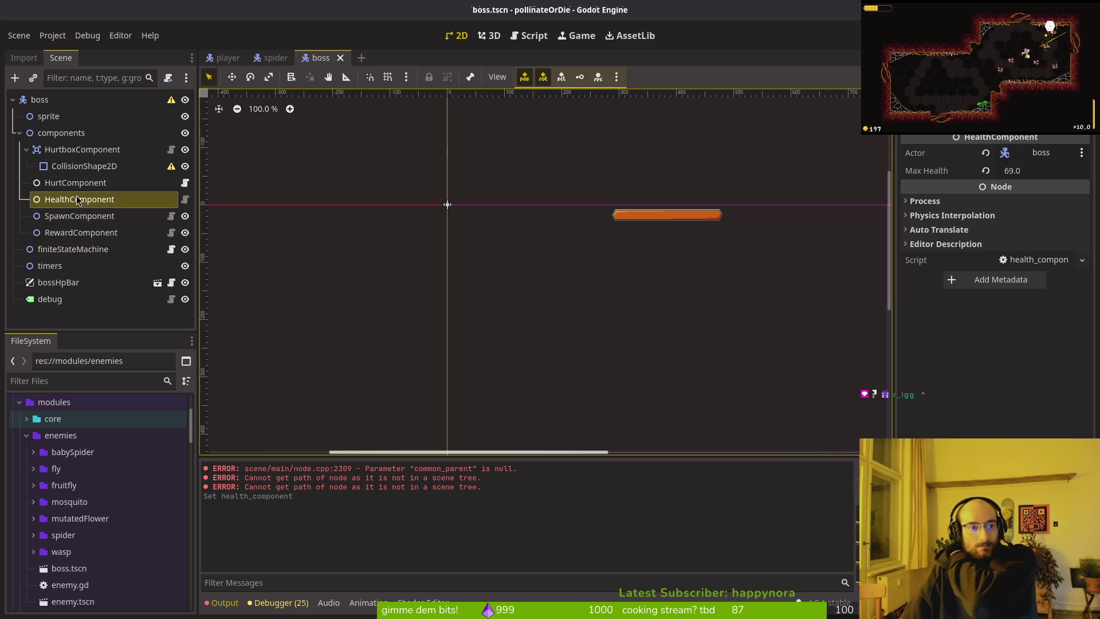
click(101, 133)
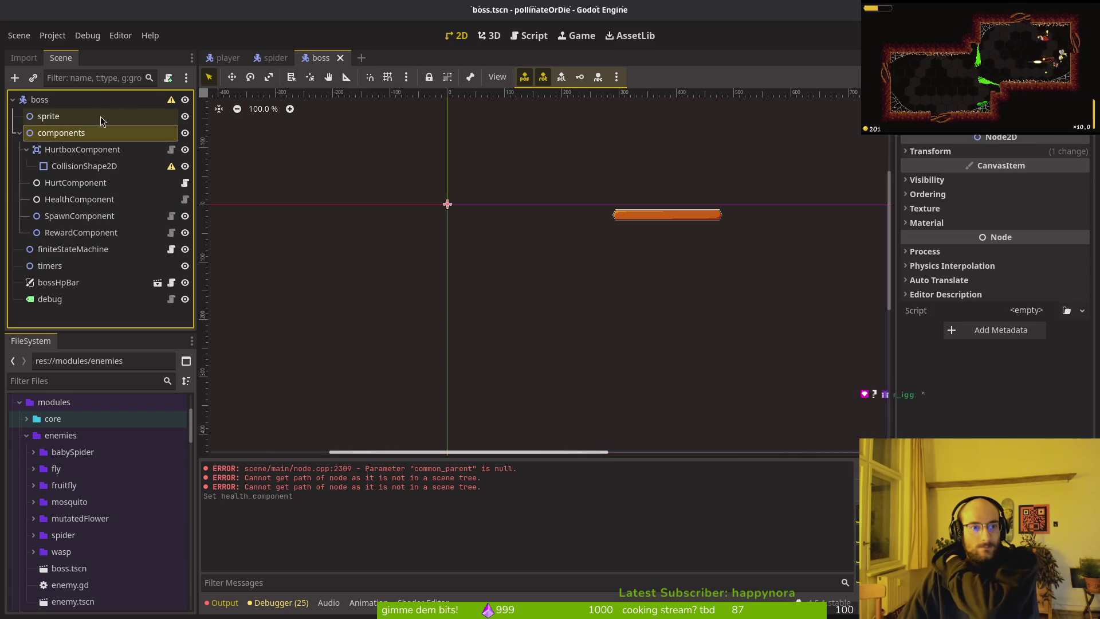
click(138, 100)
right_click(137, 98)
click(218, 232)
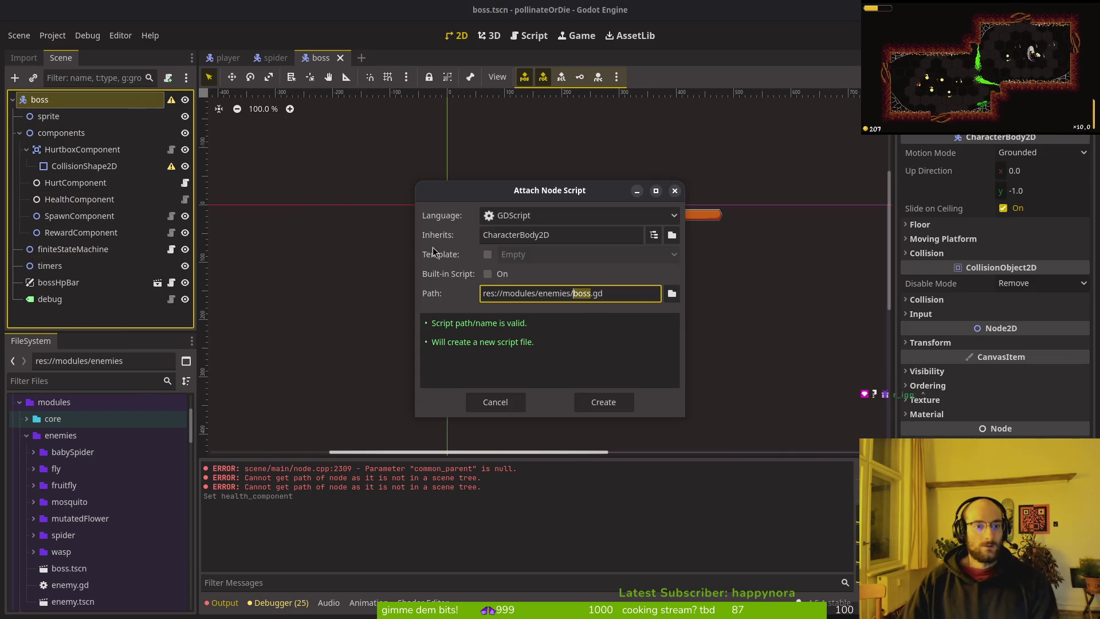
click(603, 401)
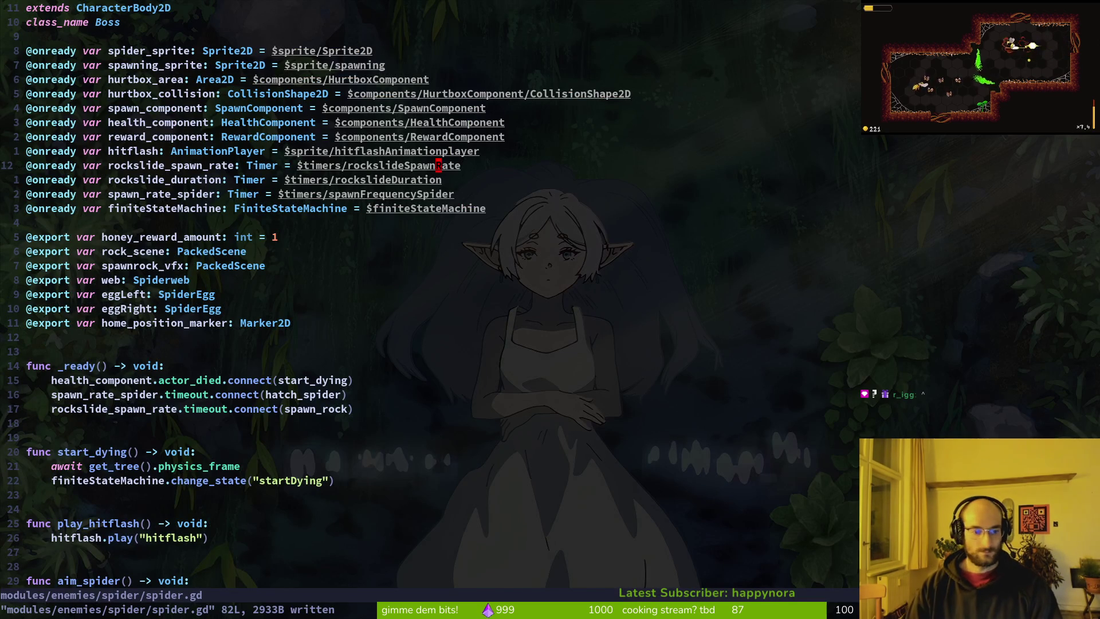
- Copy all of spider.gd into boss.gd, drop the duplicate extends line, and save boss.gd
key(g)
key(g)
key(V)
key(shift+g)
key(y)
key(ctrl+p)
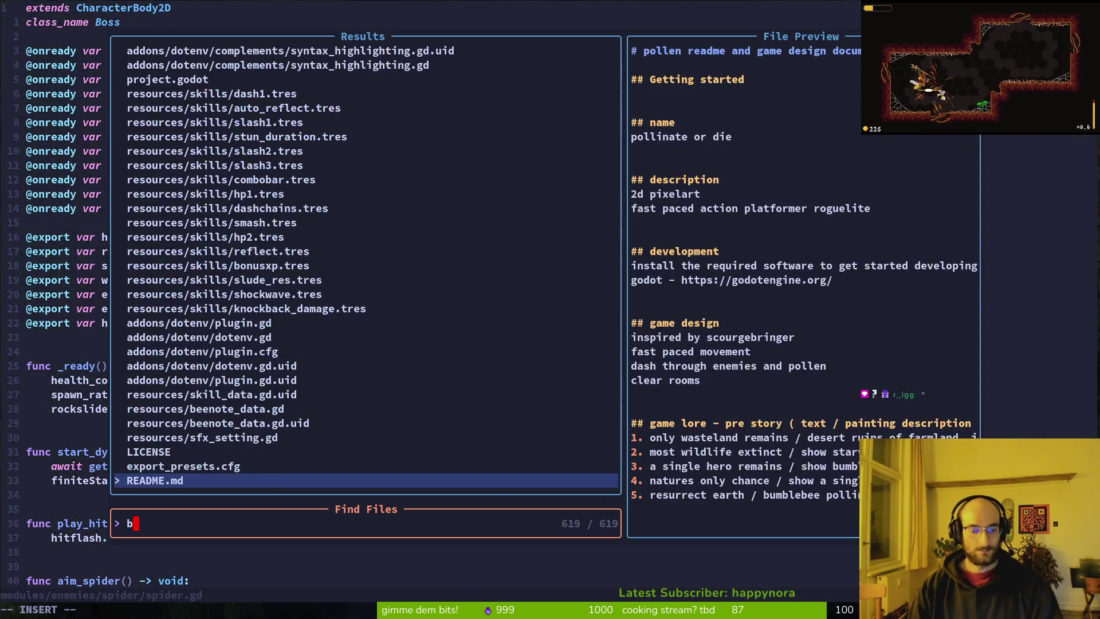
text(boss)
key(Return)
key(p)
key(d)
key(d)
text(:w)
key(Return)
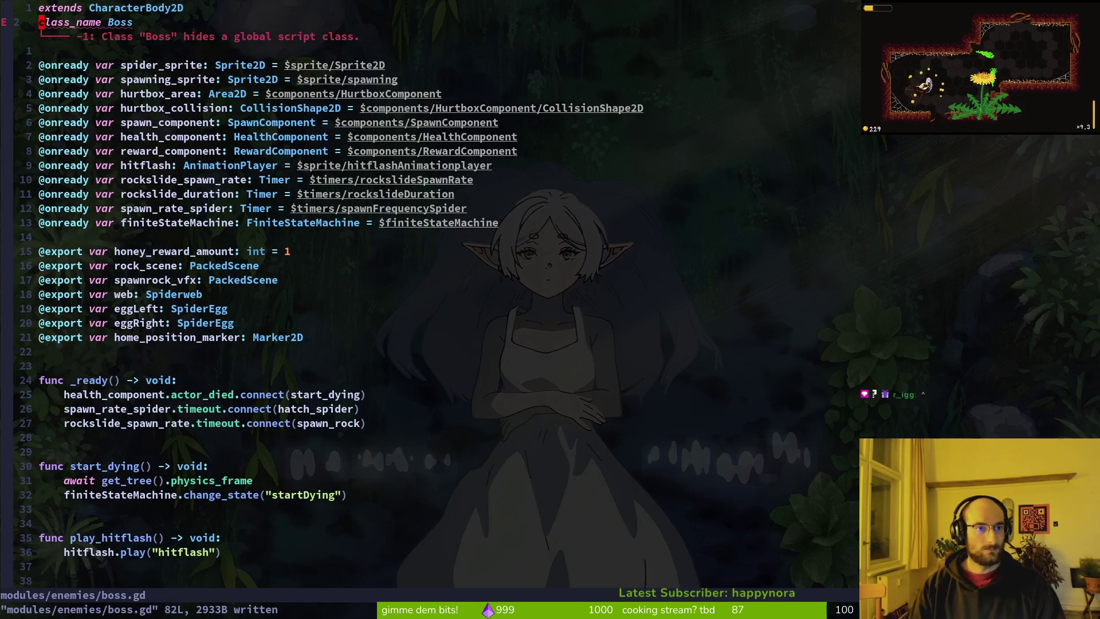
- Make spider.gd extend Boss with class name Spider and save it
key(ctrl+o)
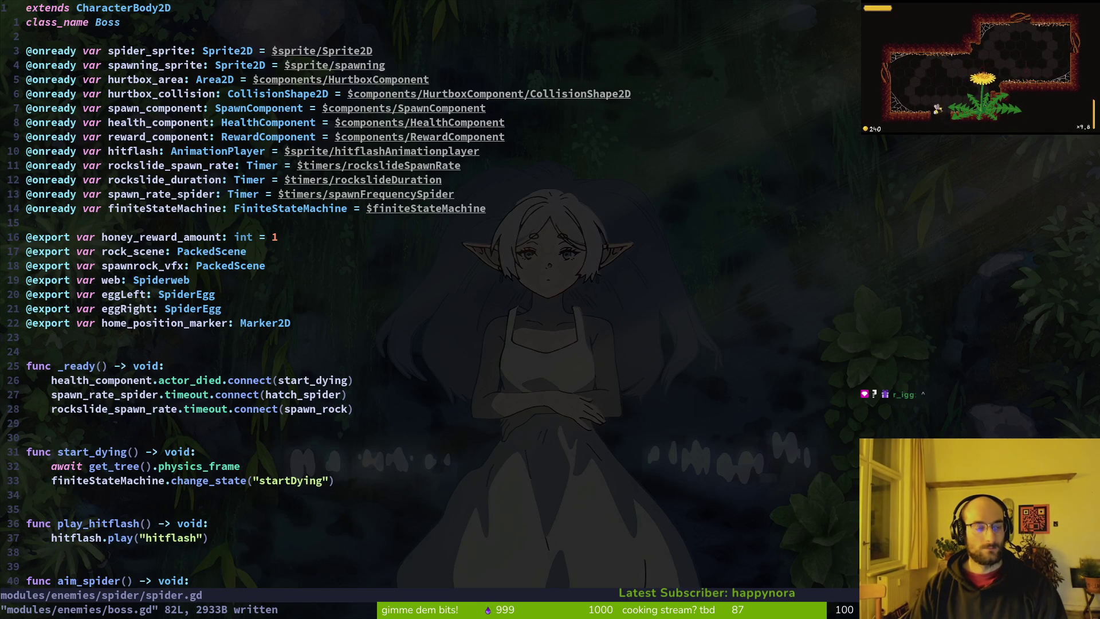
key(ctrl+i)
key(ctrl+o)
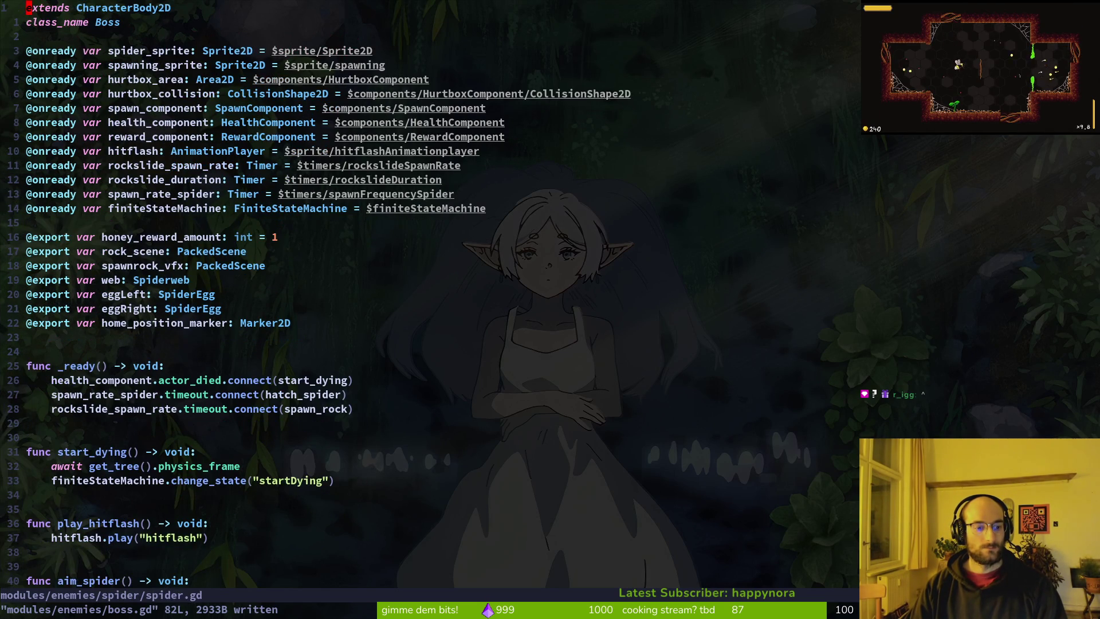
text(cwBoss)
key(Escape)
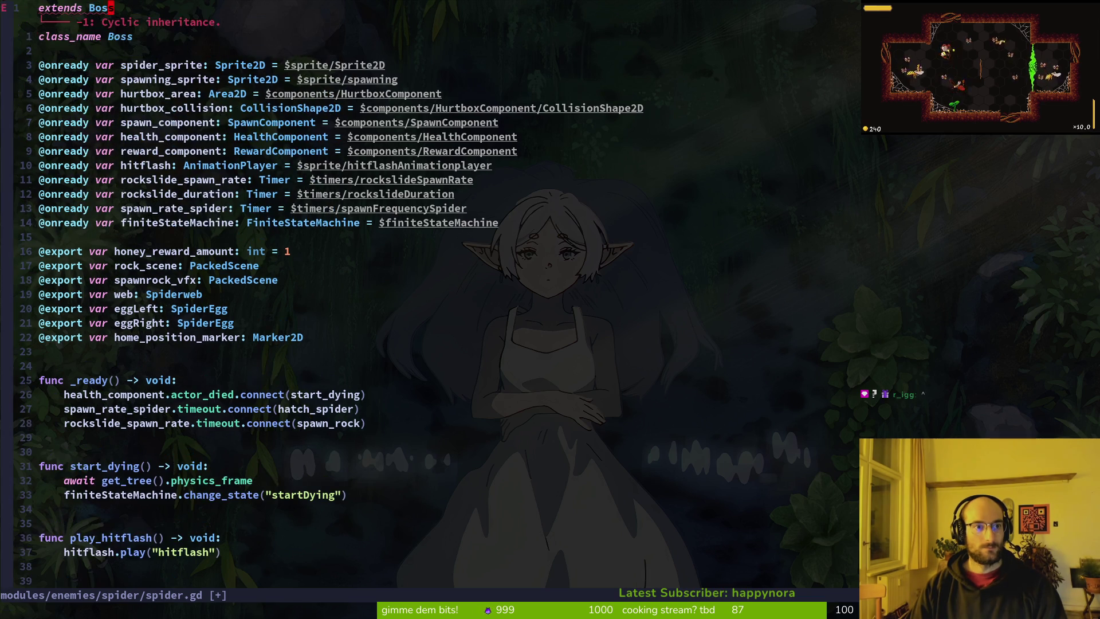
text(jcwSpider)
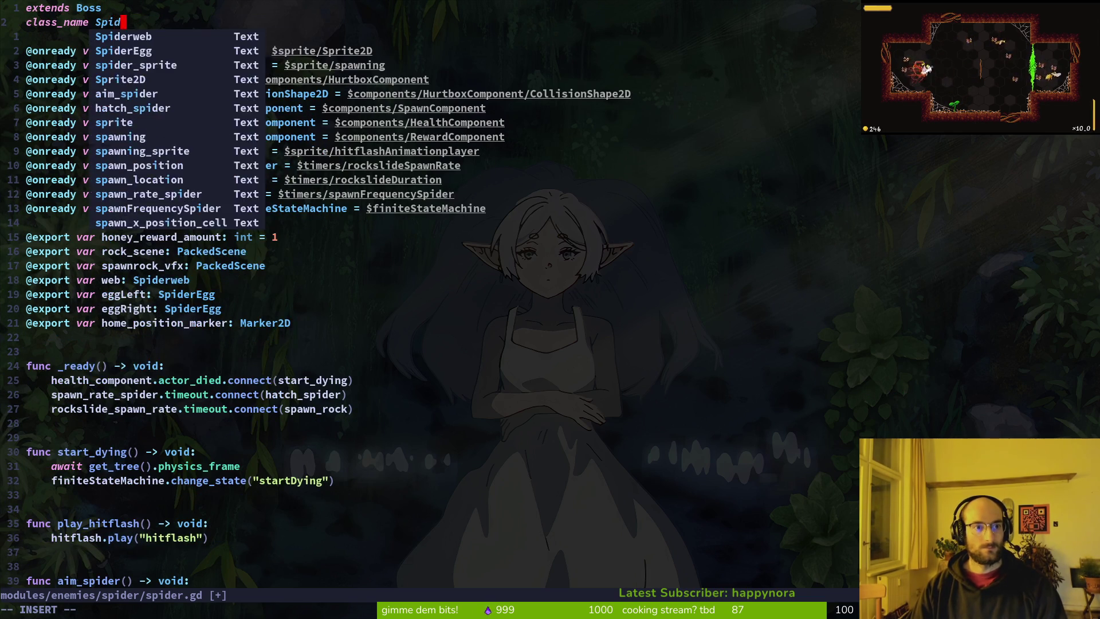
key(Escape)
text(:w)
key(Return)
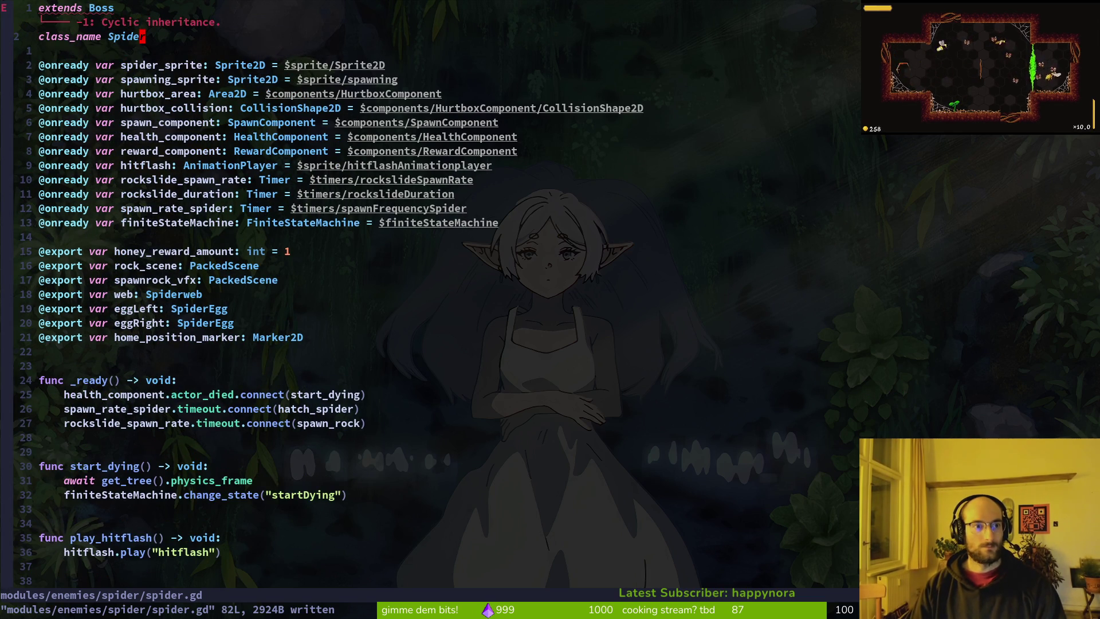
- Resave both spider.gd and boss.gd after checking the Godot editor
key(ctrl+i)
key(ctrl+o)
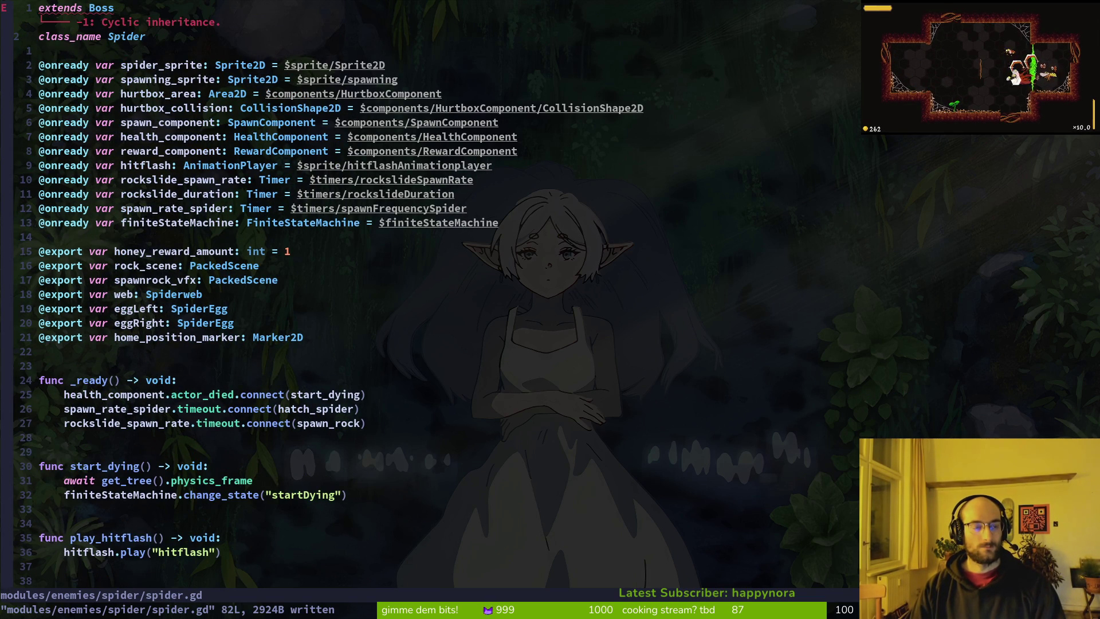
key(alt+Tab)
key(alt+Tab)
text(:write)
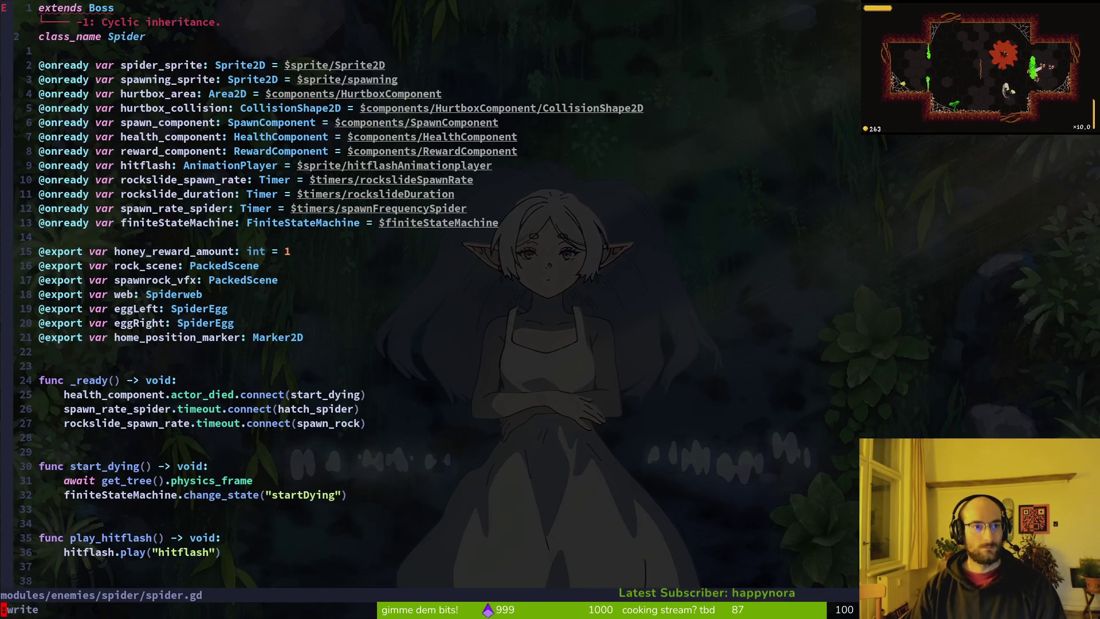
key(Return)
key(ctrl+i)
text(:)
key(Up)
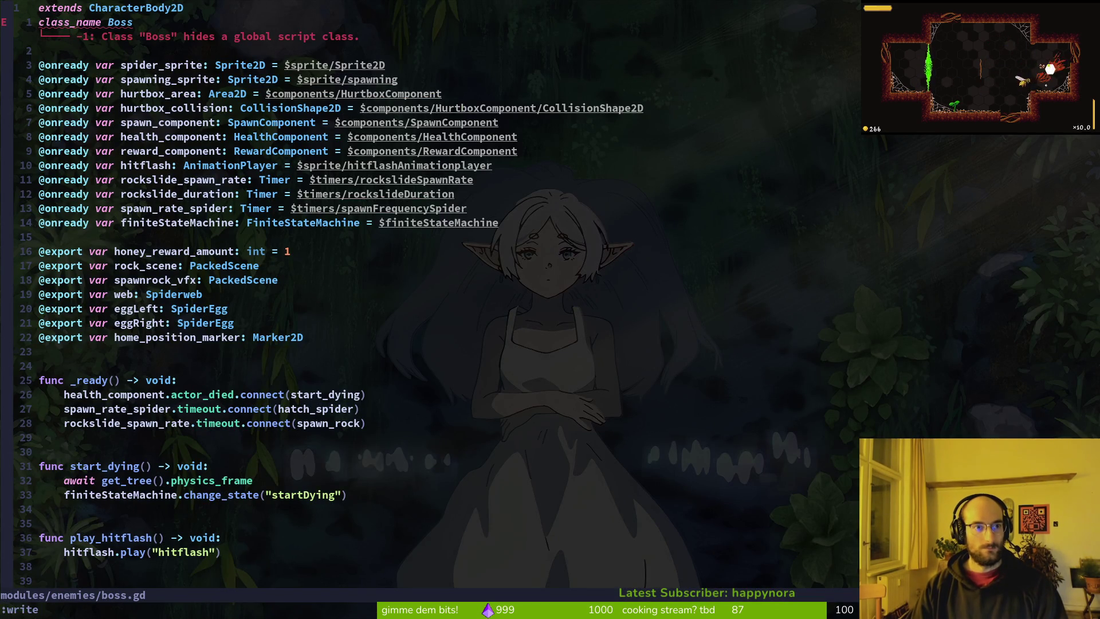
key(Return)
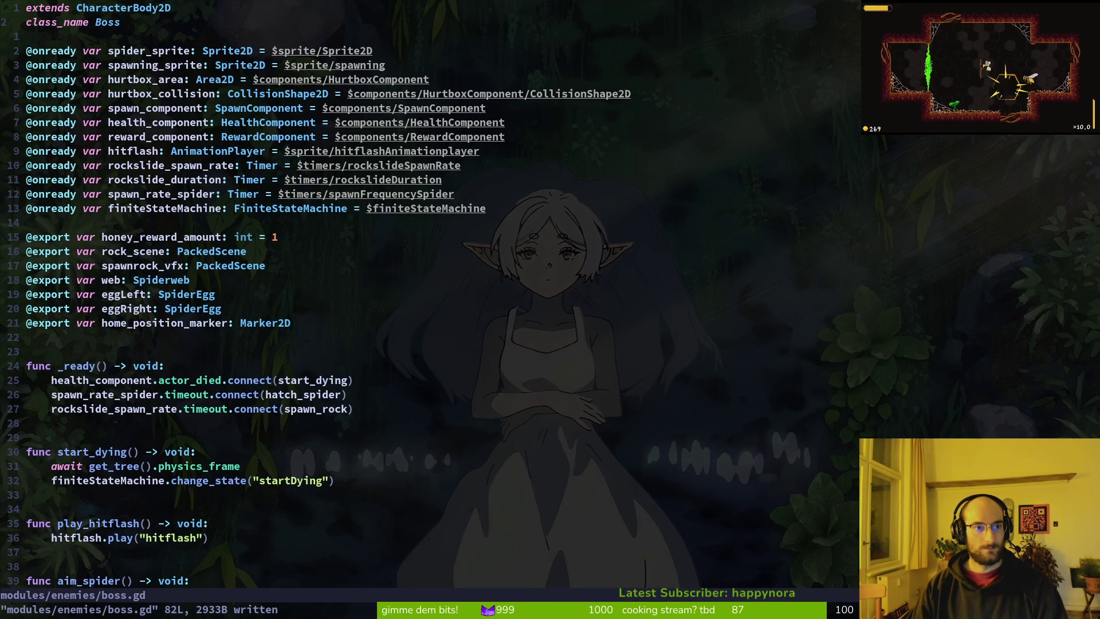
key(ctrl+o)
text(:)
key(Up)
key(Return)
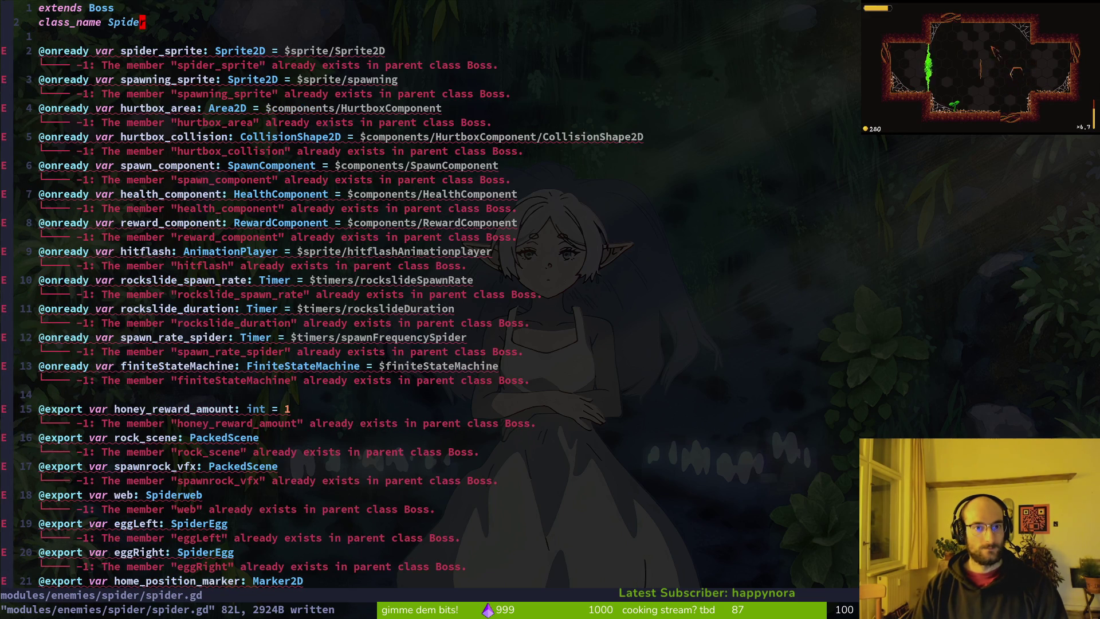
- Rename the spider_sprite variable in boss.gd to boss_sprite and save
key(ctrl+o)
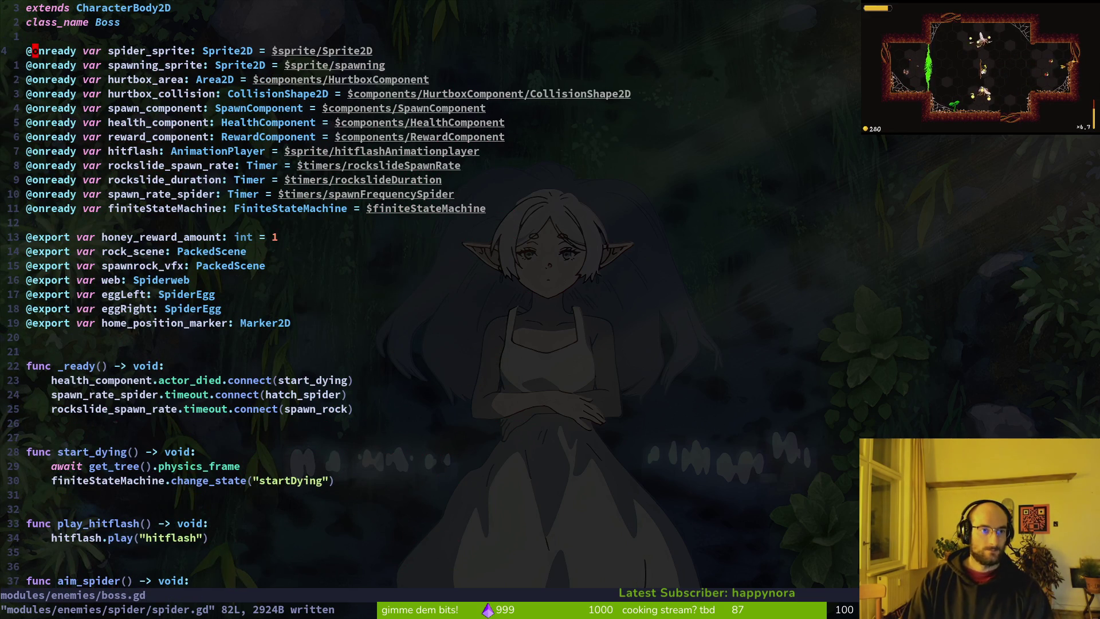
key(w)
key(w)
text(cwboss_s)
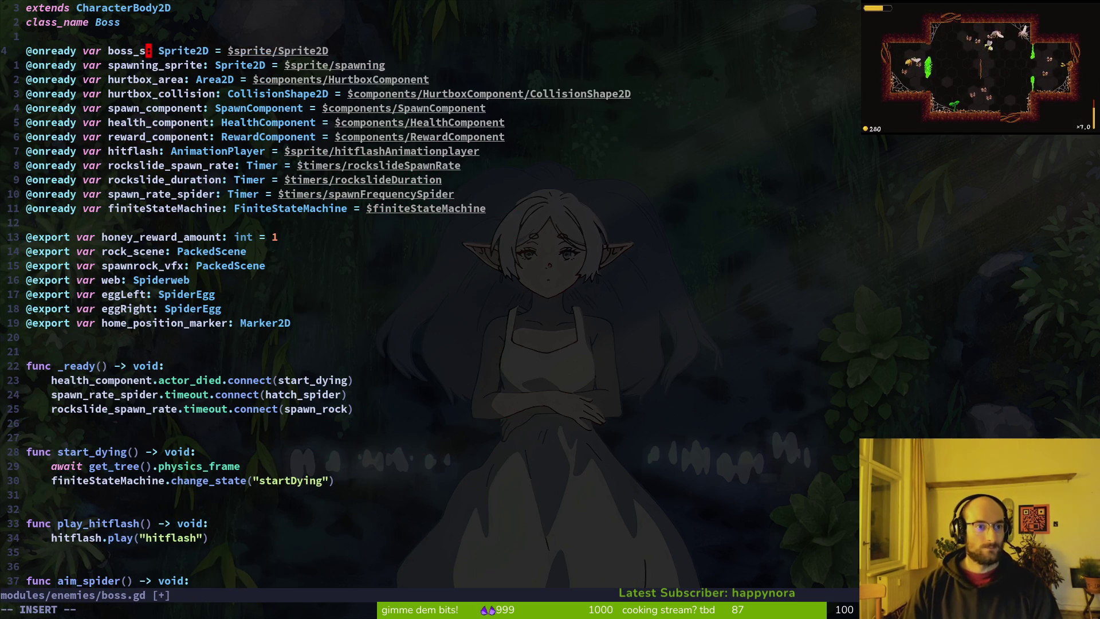
text(prite)
key(Escape)
text(:w)
key(Return)
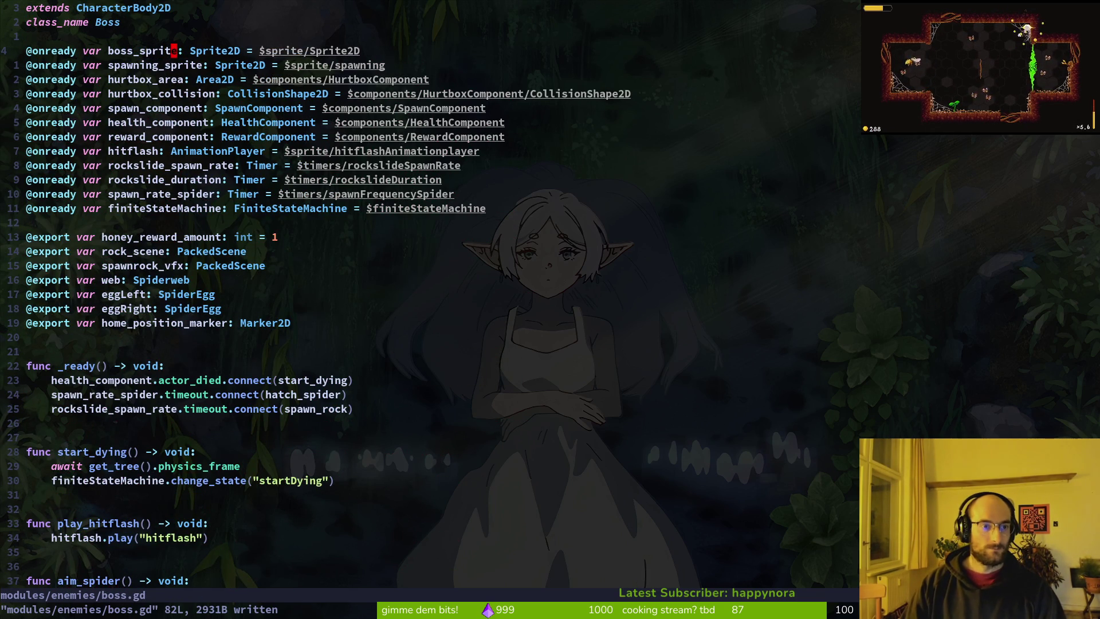
key(alt+Tab)
- Add a Sprite2D child under the boss scene's sprite node and save the scene
click(88, 118)
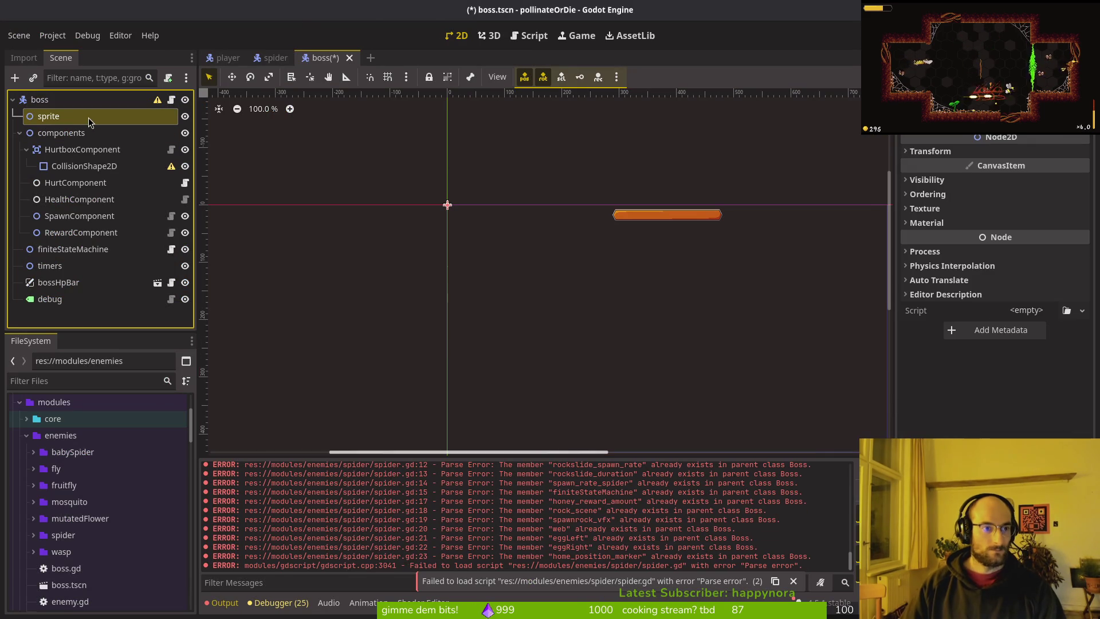
key(ctrl+a)
text(sprite2d)
key(Return)
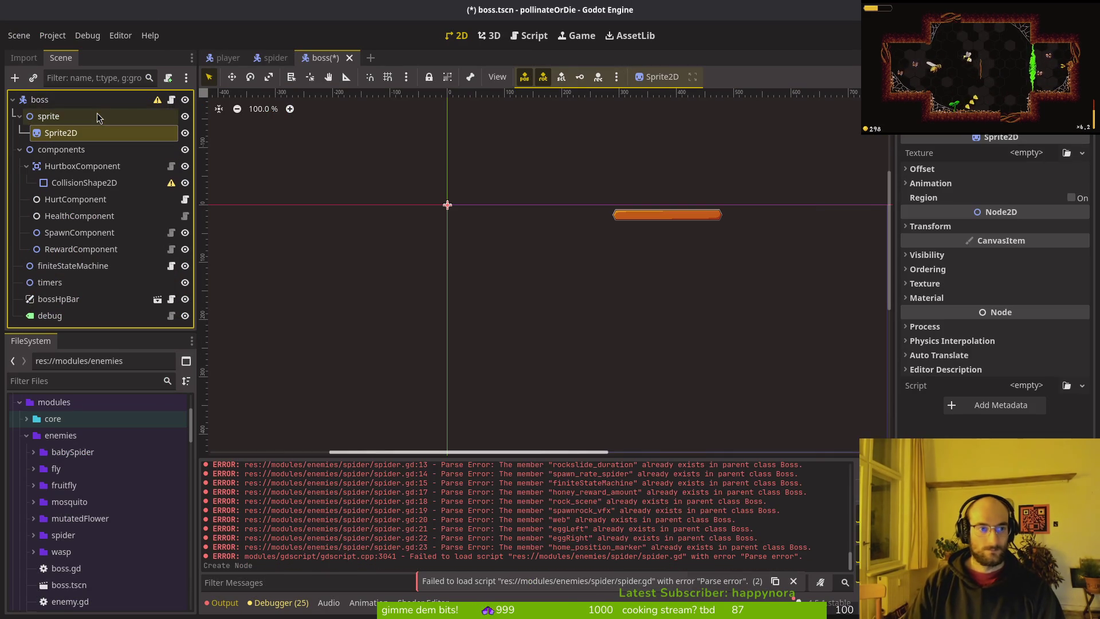
key(ctrl+s)
- Compare with the spider scene's sprite child, then reselect the boss's sprite node
click(275, 58)
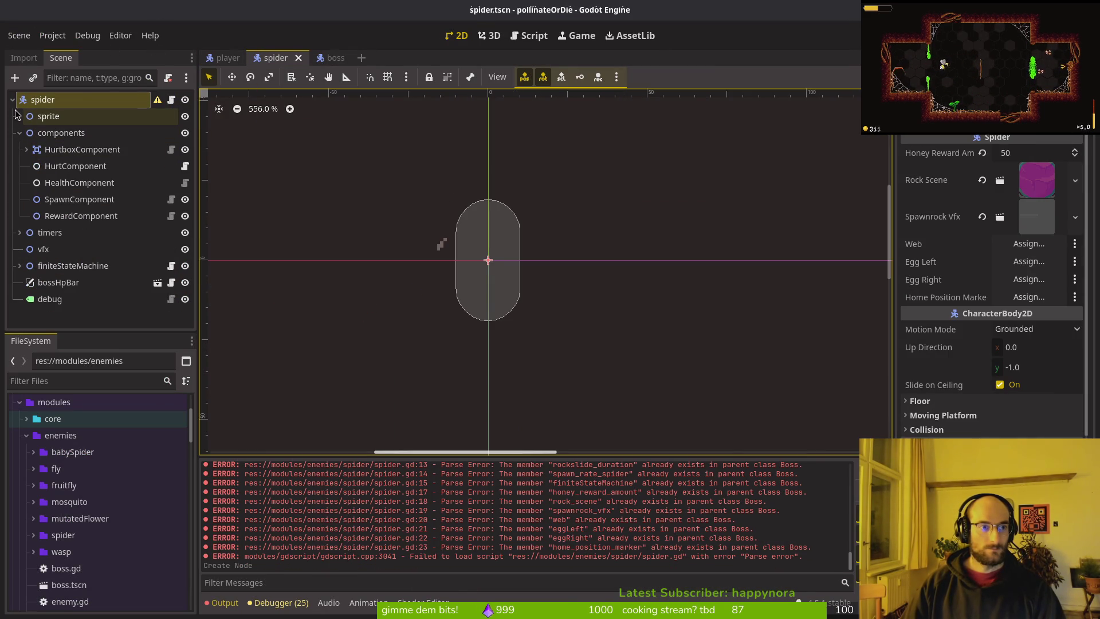
click(20, 116)
click(121, 165)
click(321, 58)
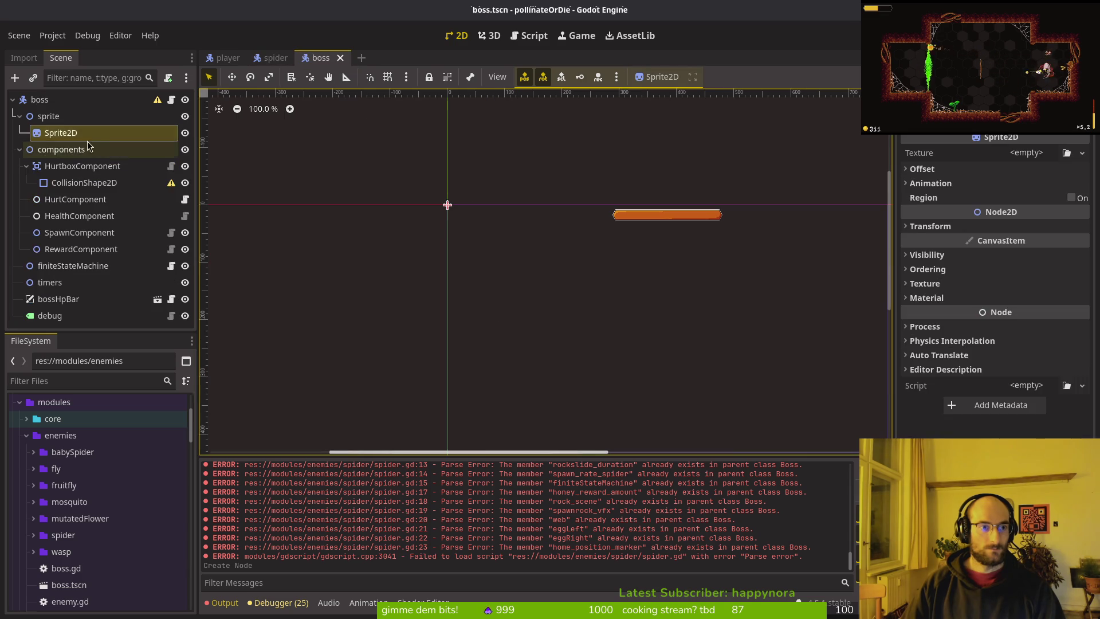
click(57, 116)
- Cut the three timer variables, from rockslide_spawn_rate through spawn_rate_spider, out of boss.gd and save it
key(ctrl+v)
key(alt+Tab)
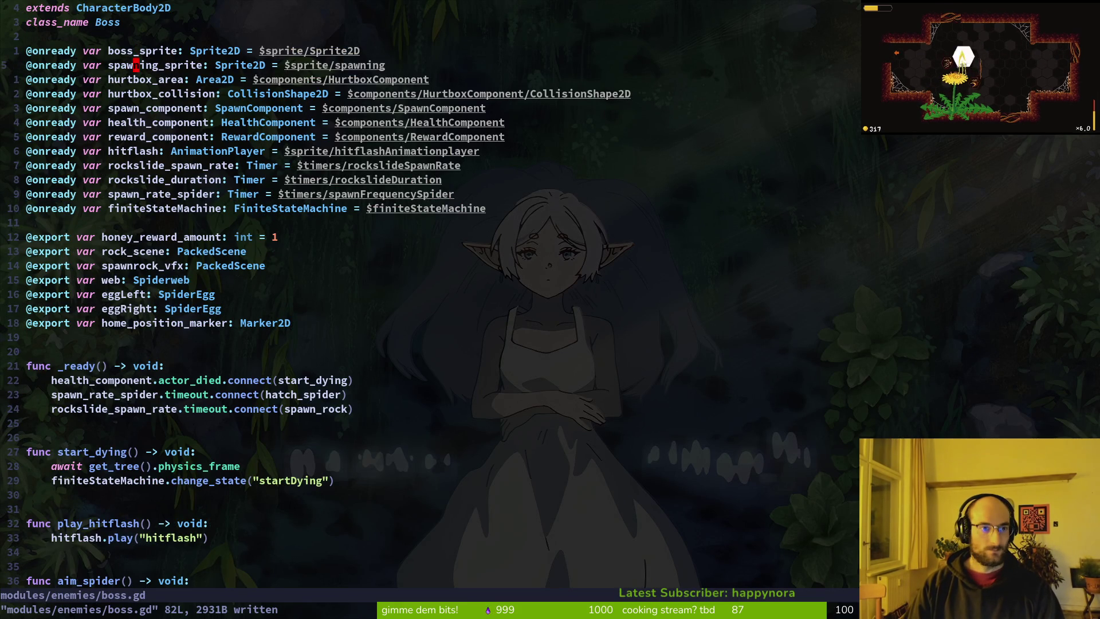
key(j)
key(j)
key(j)
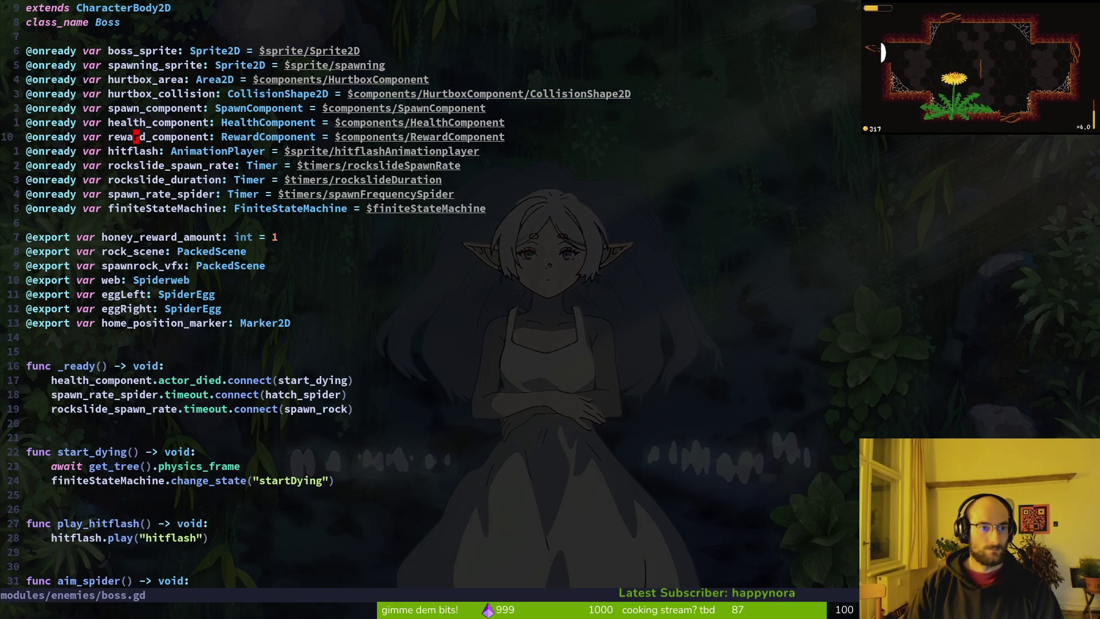
key(j)
key(j)
key(shift+v)
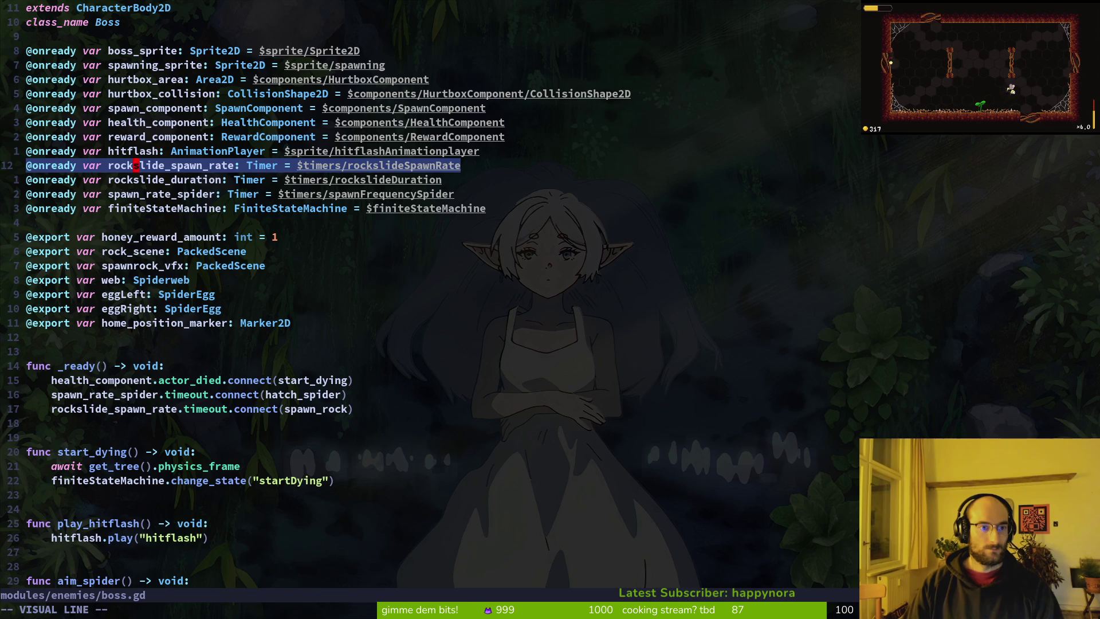
key(j)
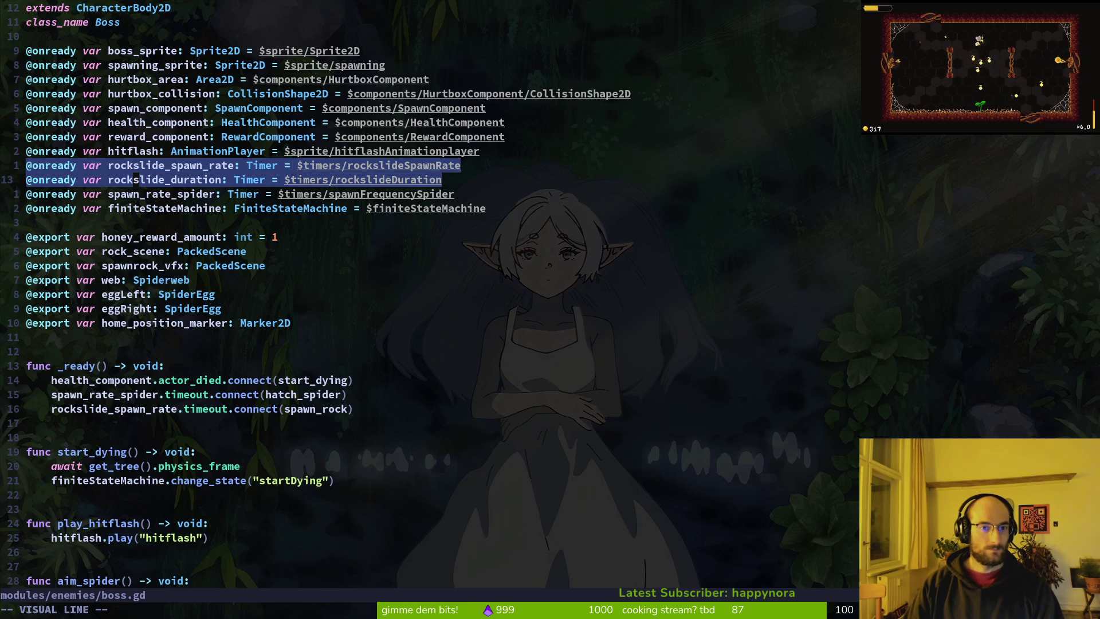
key(j)
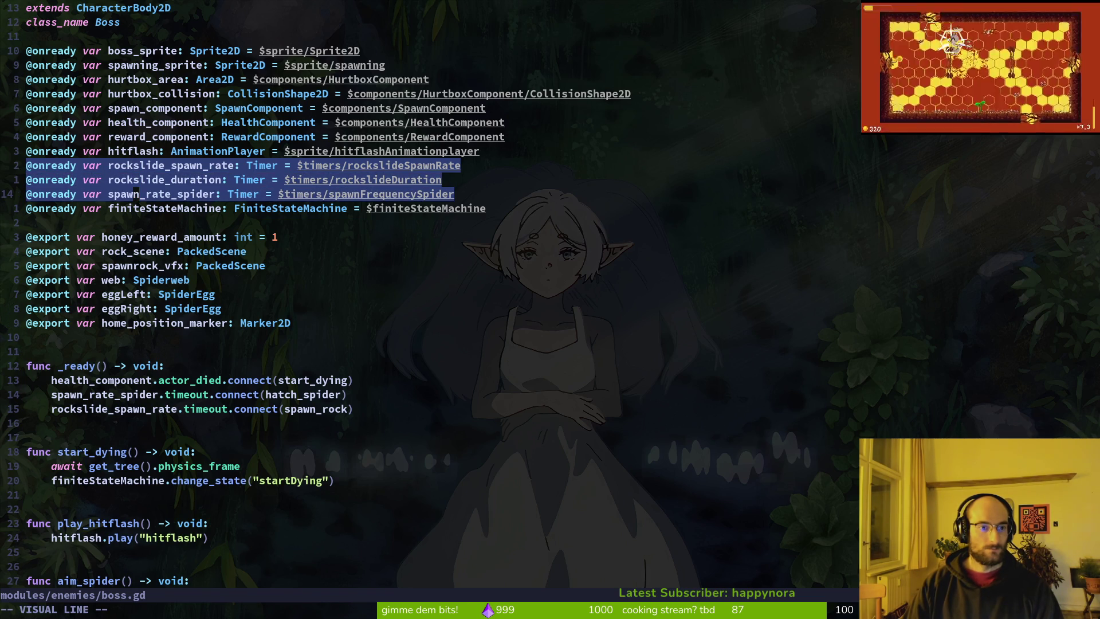
key(d)
key(ctrl+s)
- Paste the timer variables near the top of spider.gd and save it with :w
key(ctrl+6)
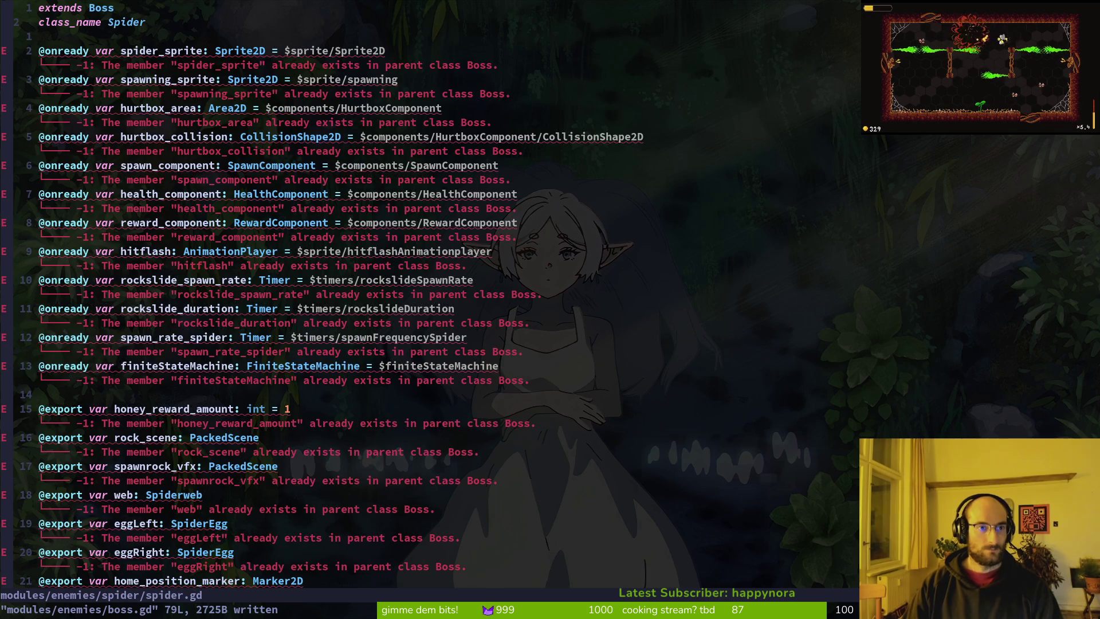
key(p)
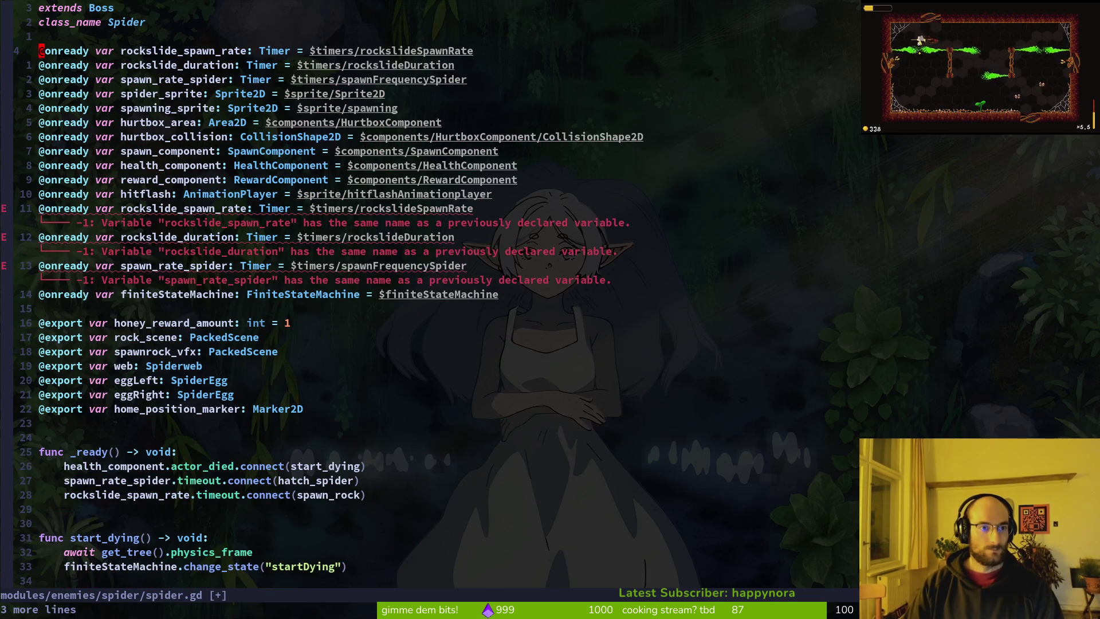
key(u)
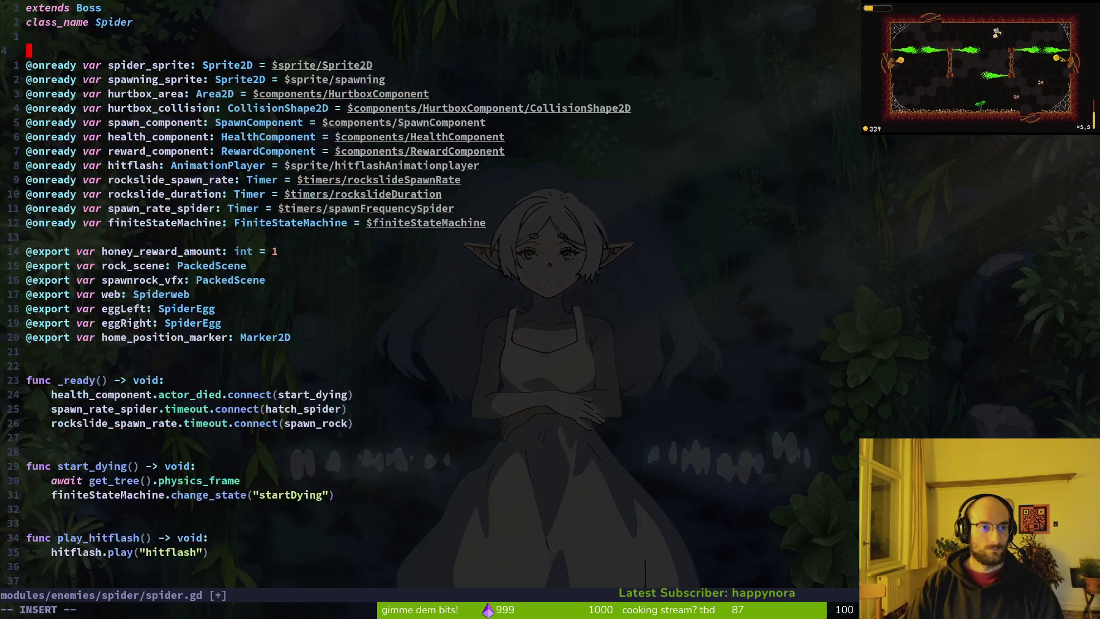
key(ctrl+r)
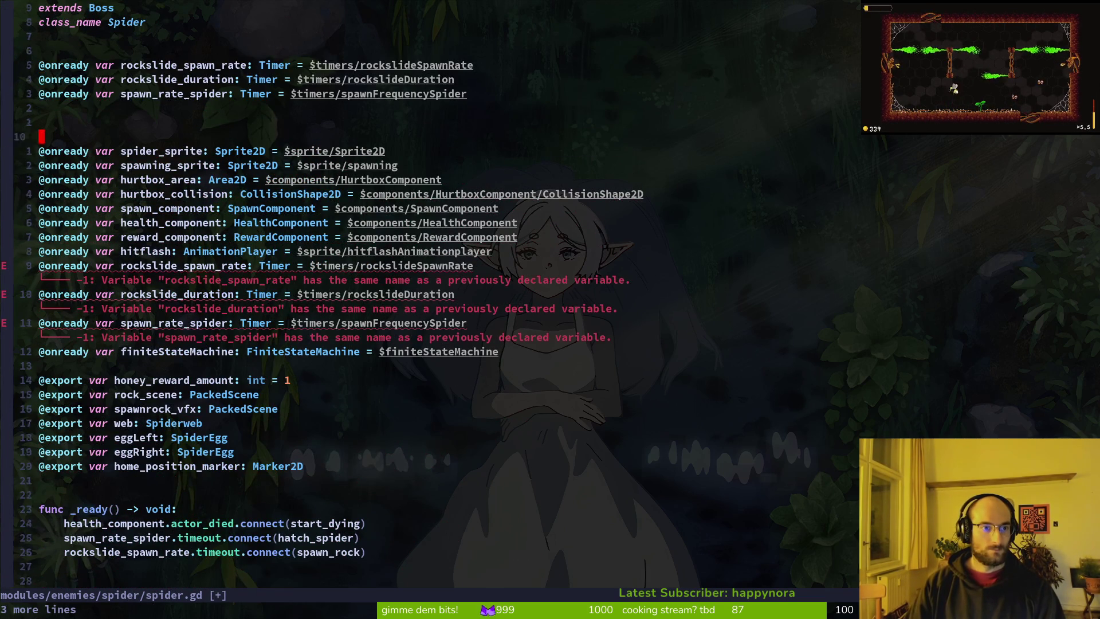
key(j)
key(shift+v)
key(j)
key(j)
key(j)
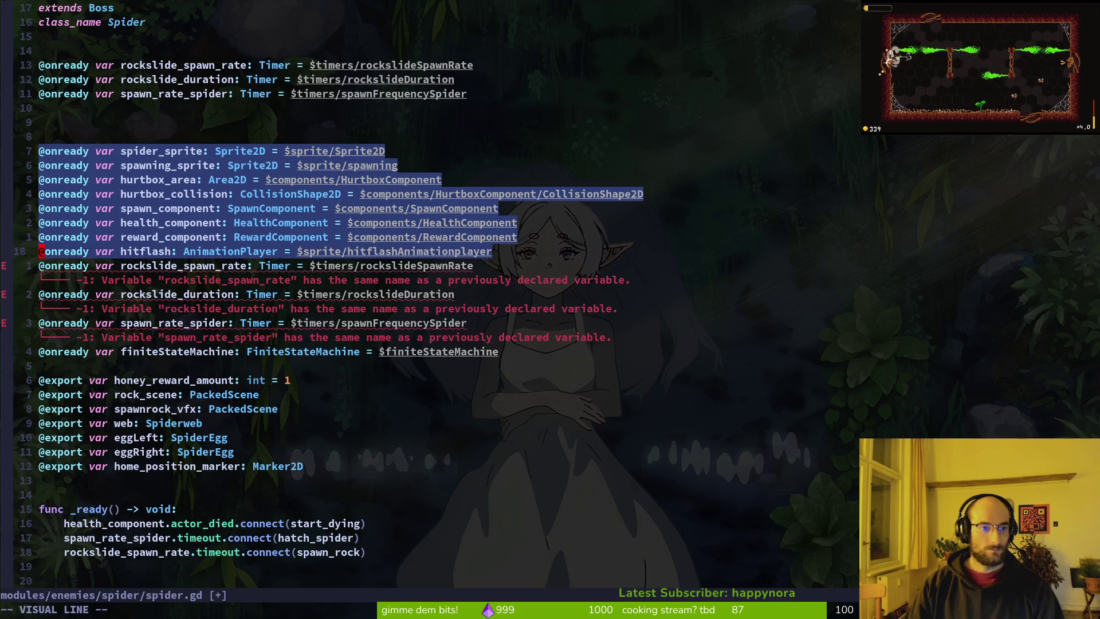
key(Escape)
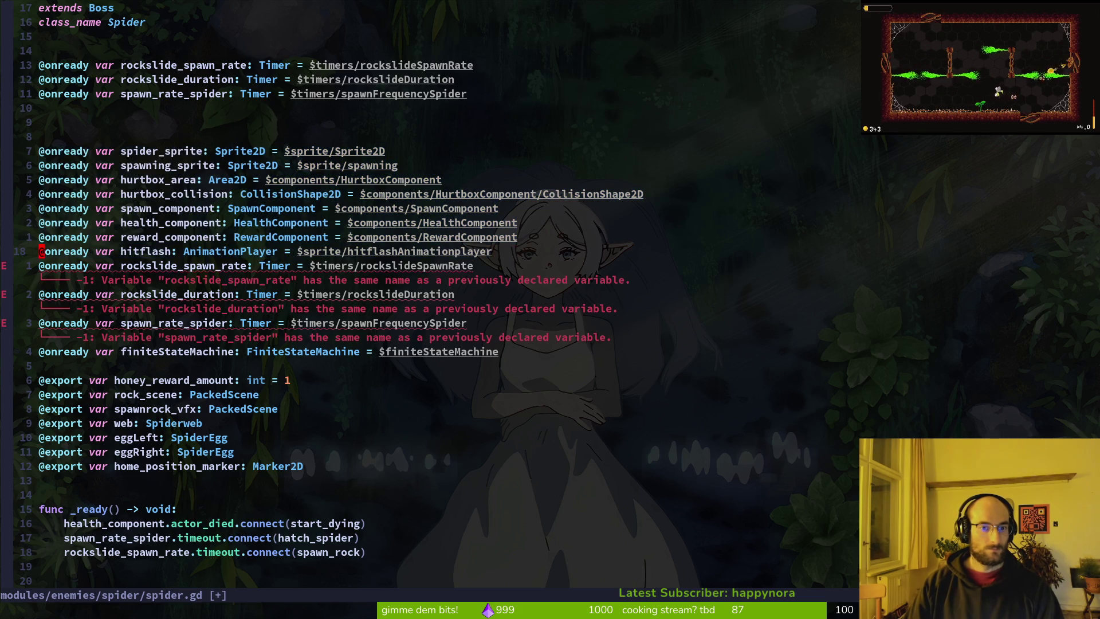
text(:w)
key(Return)
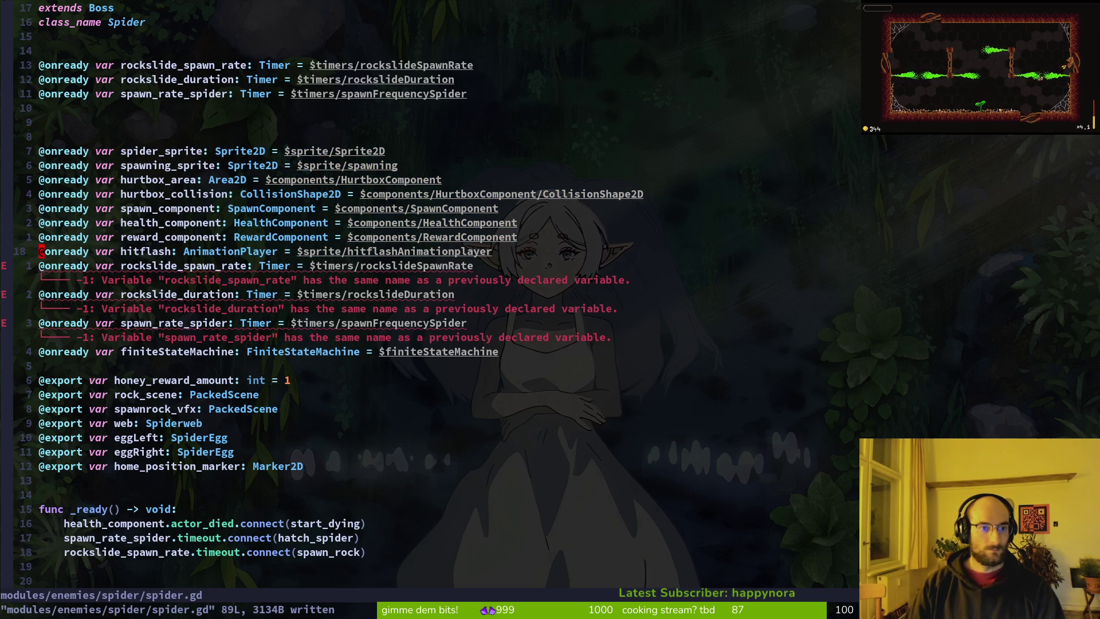
- Delete the duplicate rockslide variables and inherited onready lines from spider.gd, saving it
key(j)
key(d)
key(d)
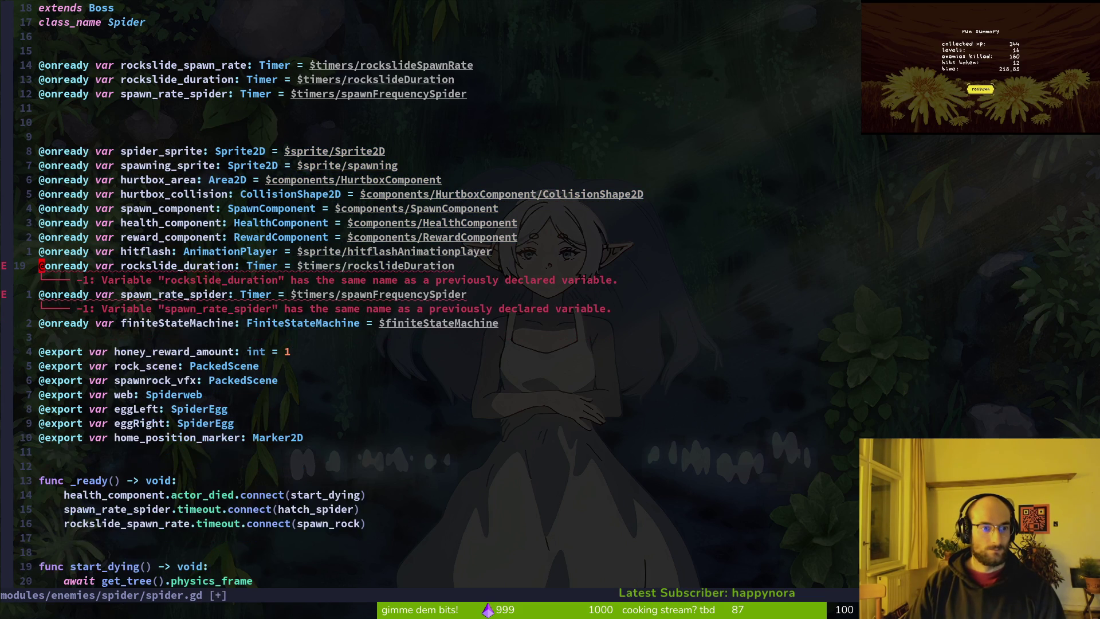
key(d)
key(d)
key(d)
key(d)
text(k:w)
key(Return)
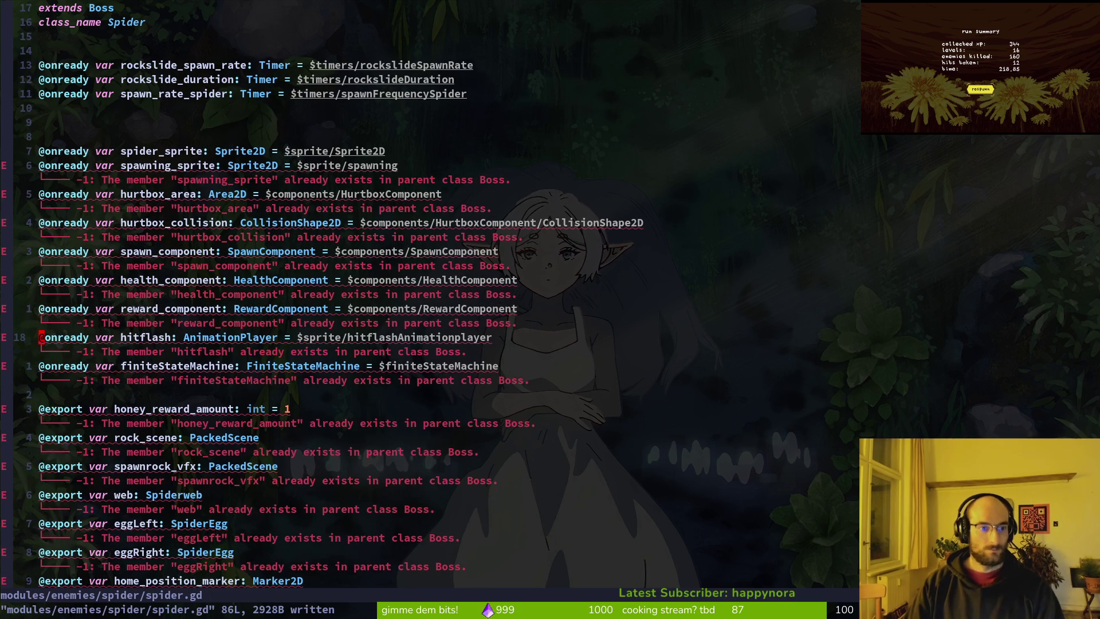
key(shift+v)
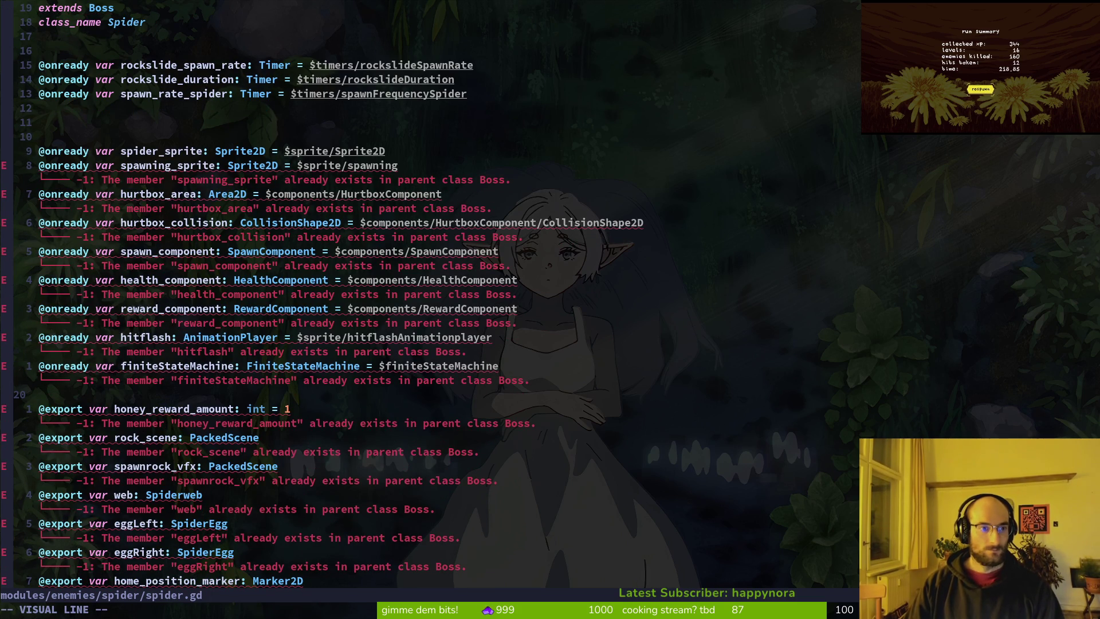
text(9kd:w)
key(Return)
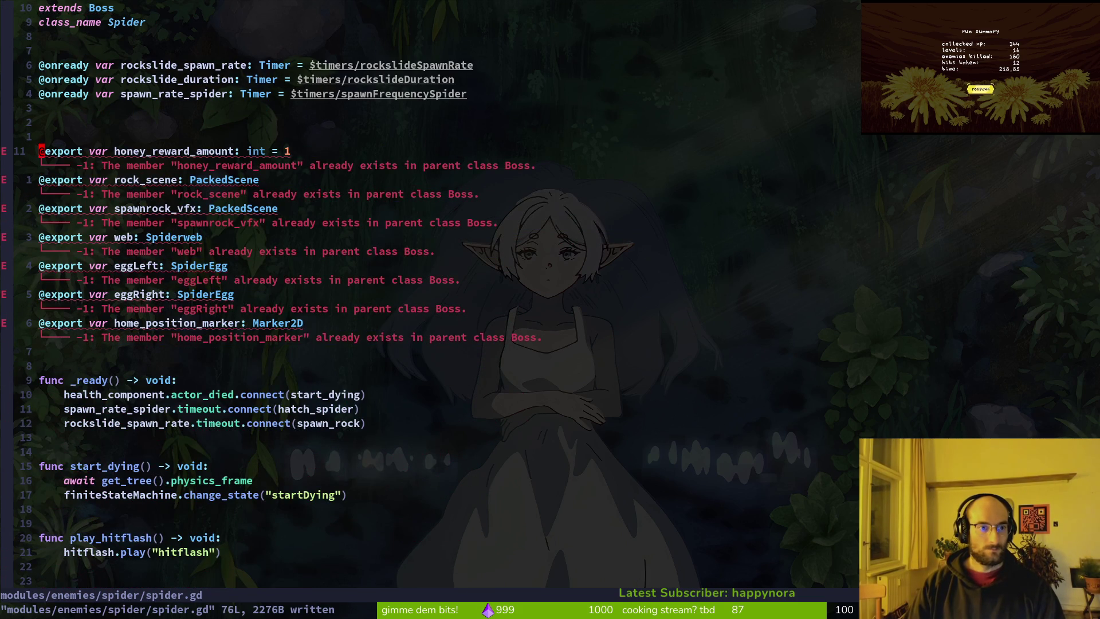
- Cut the spider-specific exports, rock_scene through eggRight, from boss.gd and save it
key(ctrl+o)
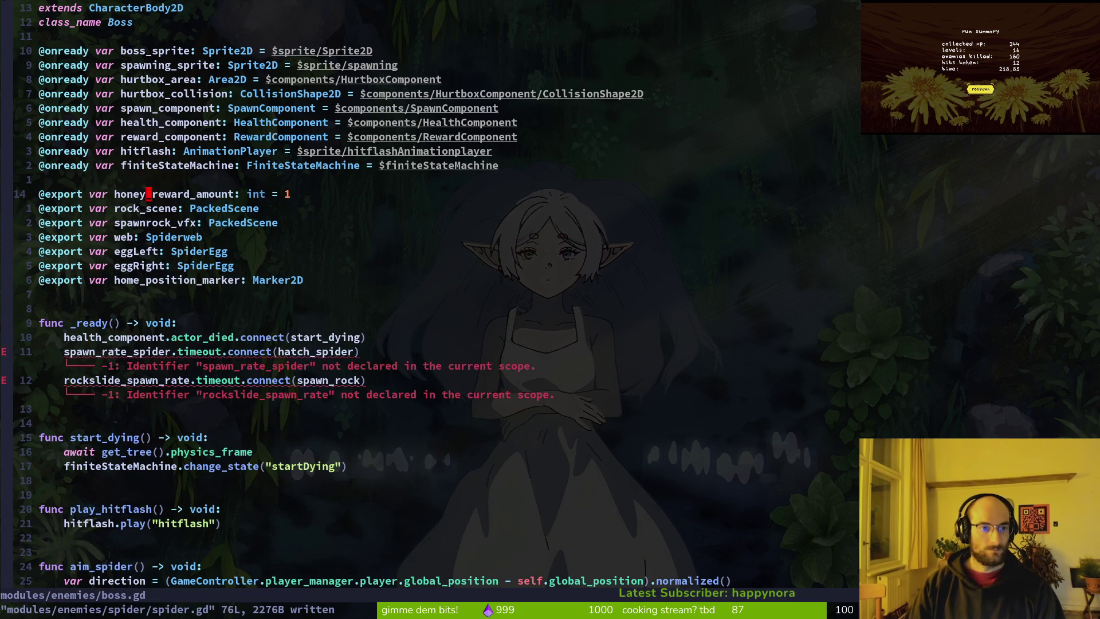
key(y)
key(y)
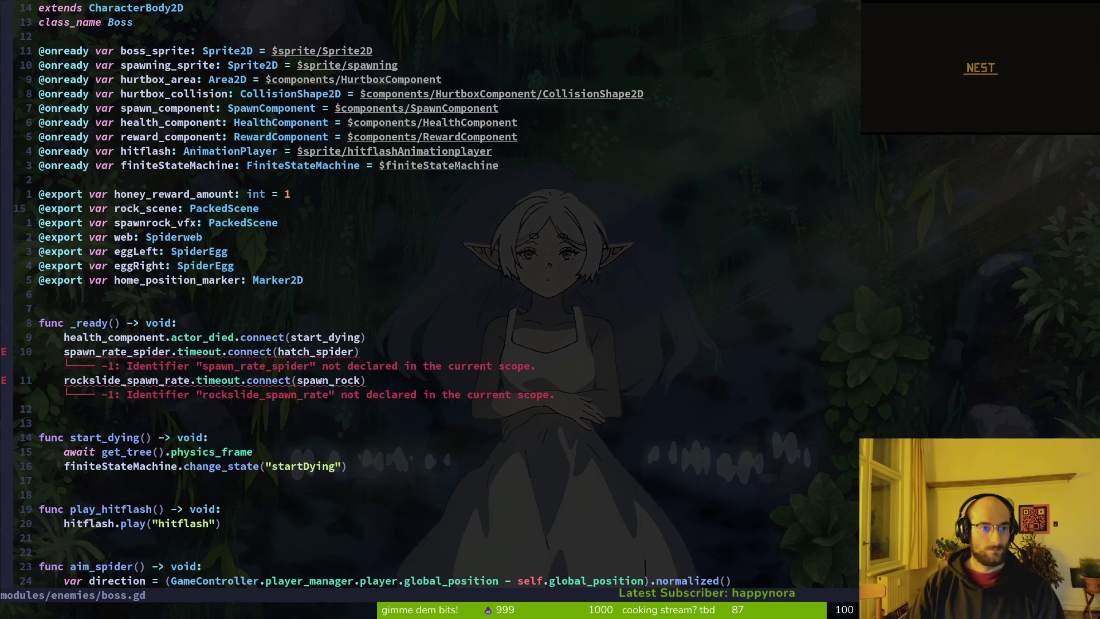
key(V)
key(j)
key(j)
key(j)
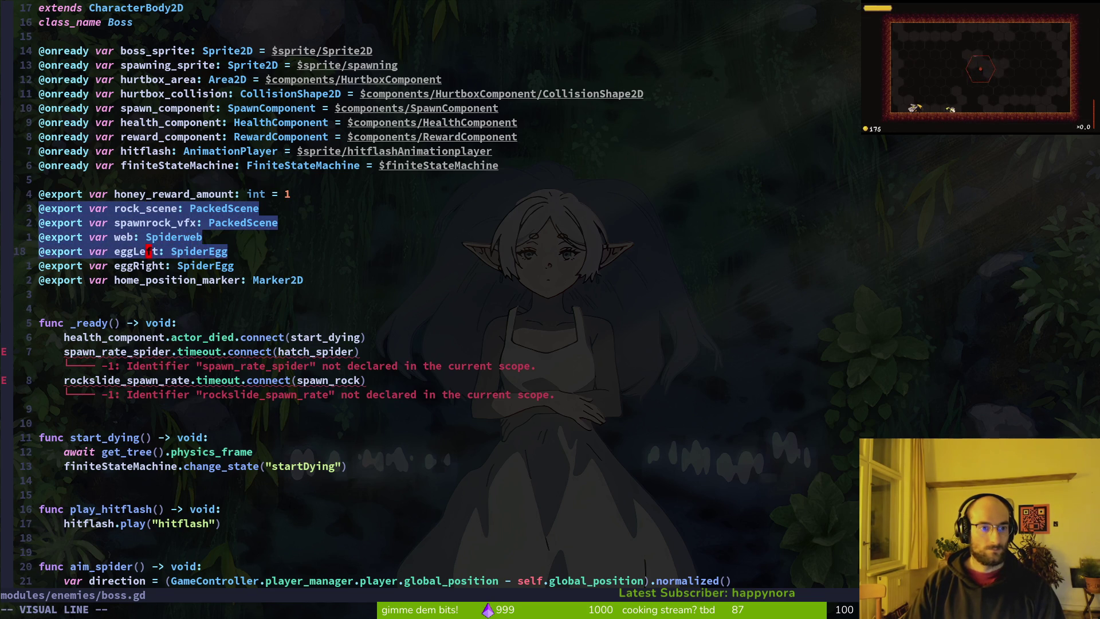
key(j)
key(d)
key(ctrl+s)
key(ctrl+o)
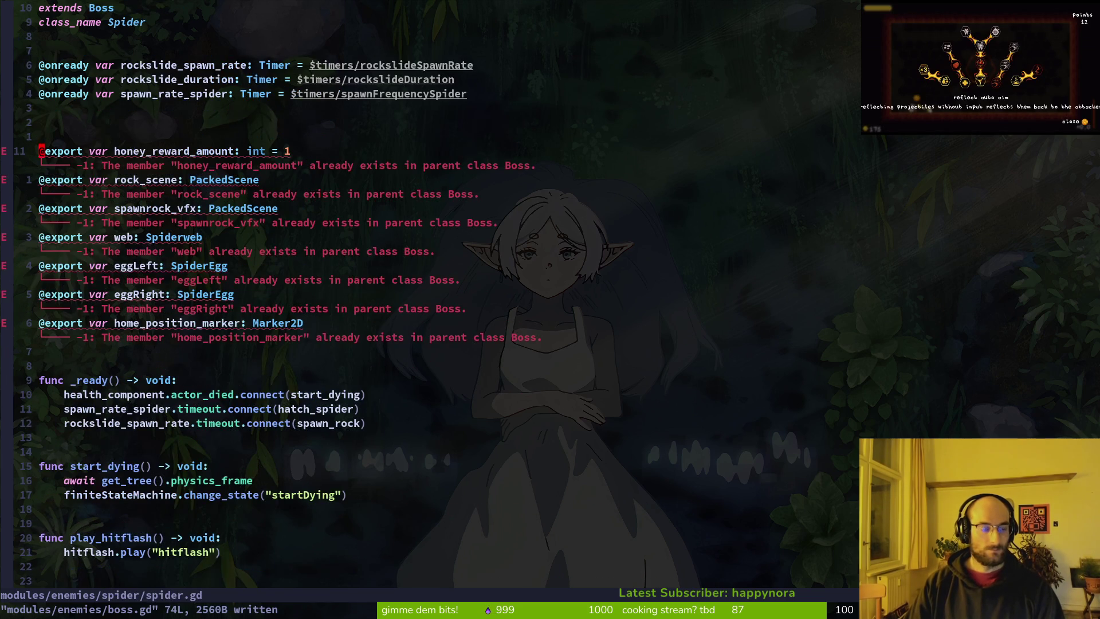
key(ctrl+o)
key(u)
key(V)
key(j)
key(j)
key(j)
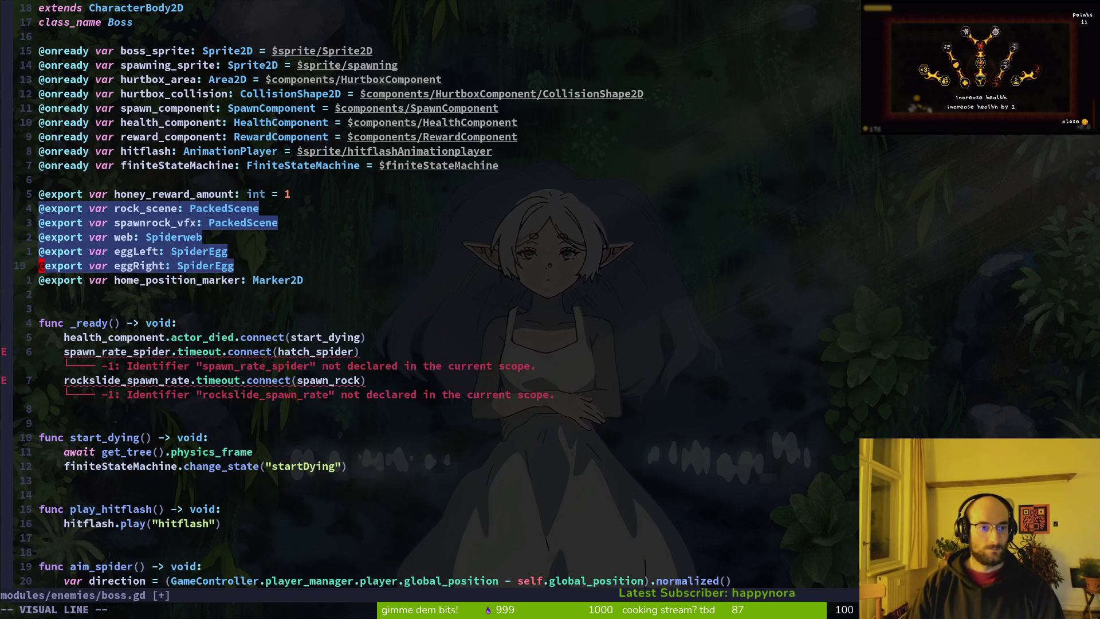
key(d)
key(ctrl+s)
- Paste those export lines into spider.gd, remove the duplicated copies, and save
key(ctrl+o)
key(k)
key(P)
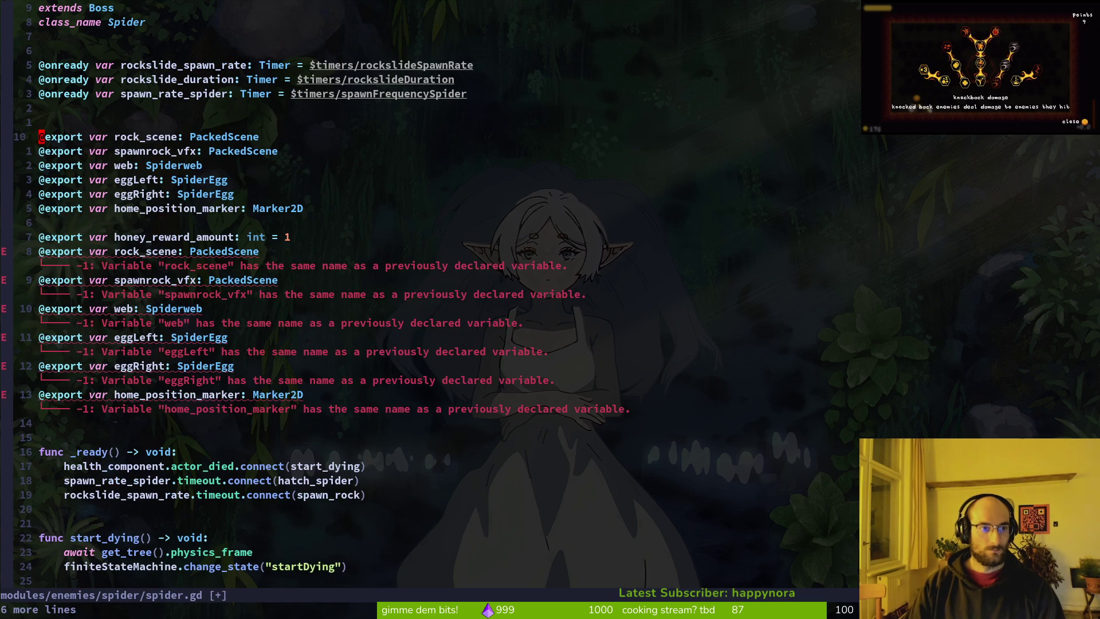
key(j)
key(j)
key(j)
key(j)
key(V)
key(j)
key(j)
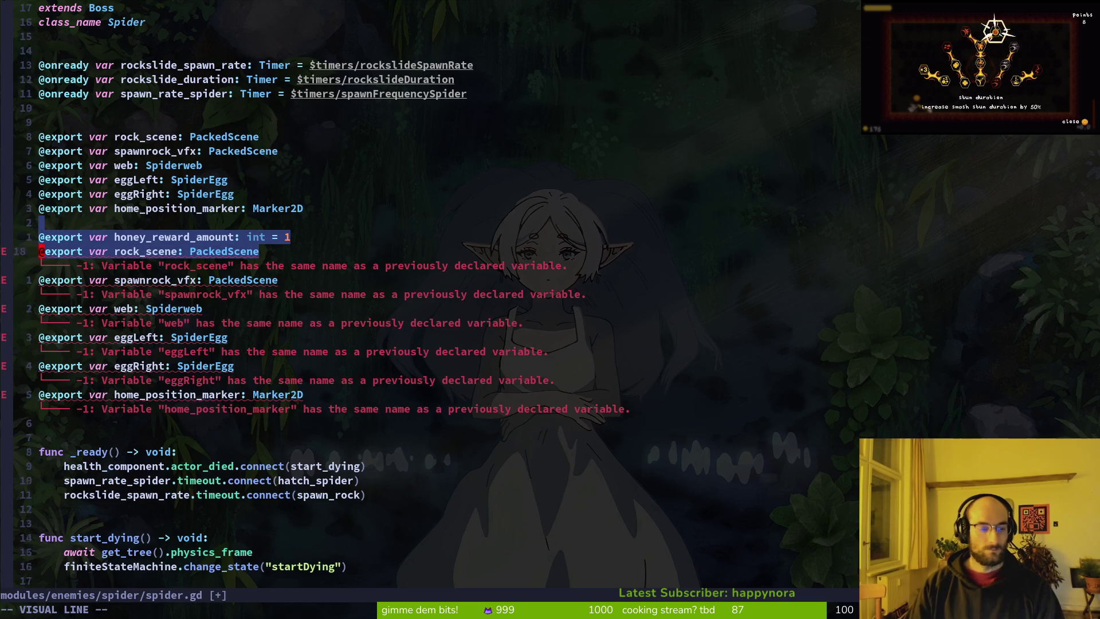
key(j)
key(j)
key(j)
key(k)
key(k)
key(k)
key(d)
key(ctrl+s)
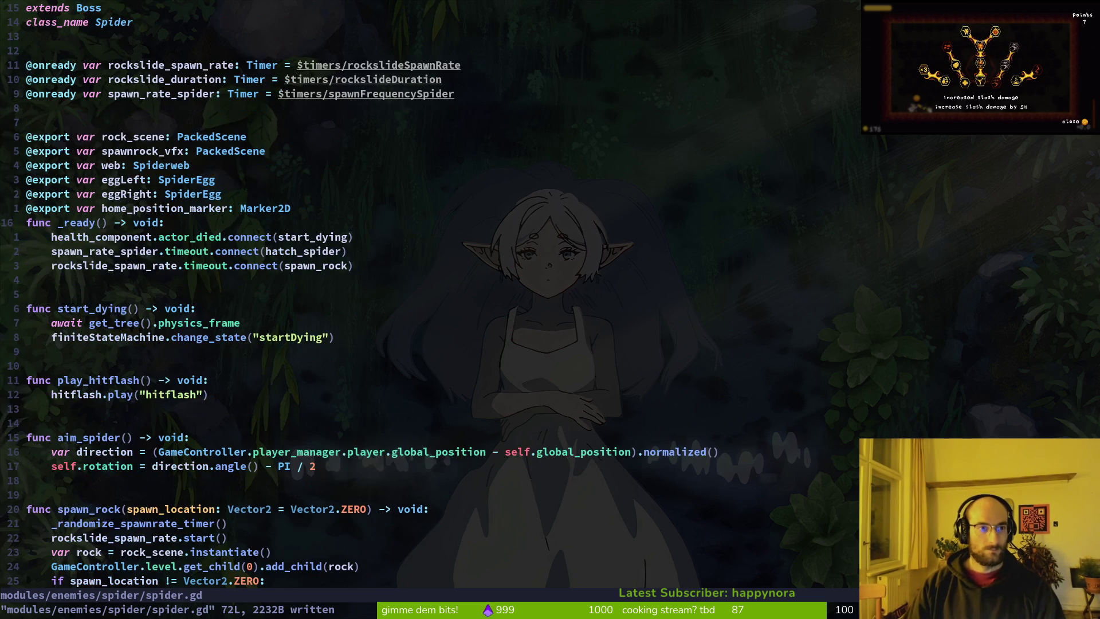
- Add blank space above _ready in spider.gd, save it, and return to boss.gd
key(O)
key(Return)
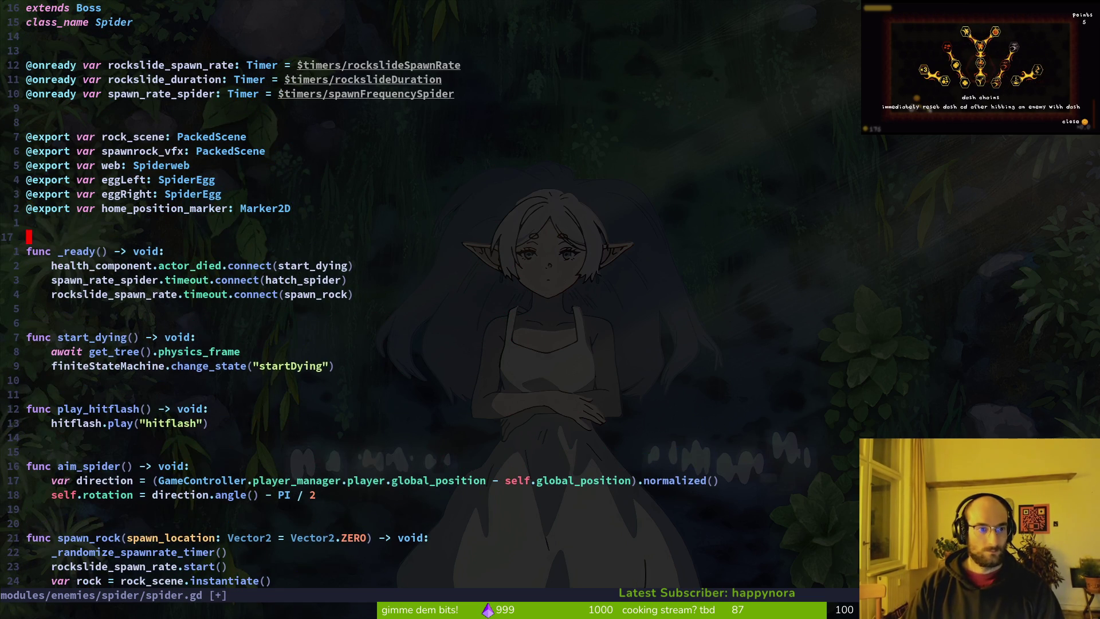
key(Escape)
key(ctrl+s)
key(ctrl+6)
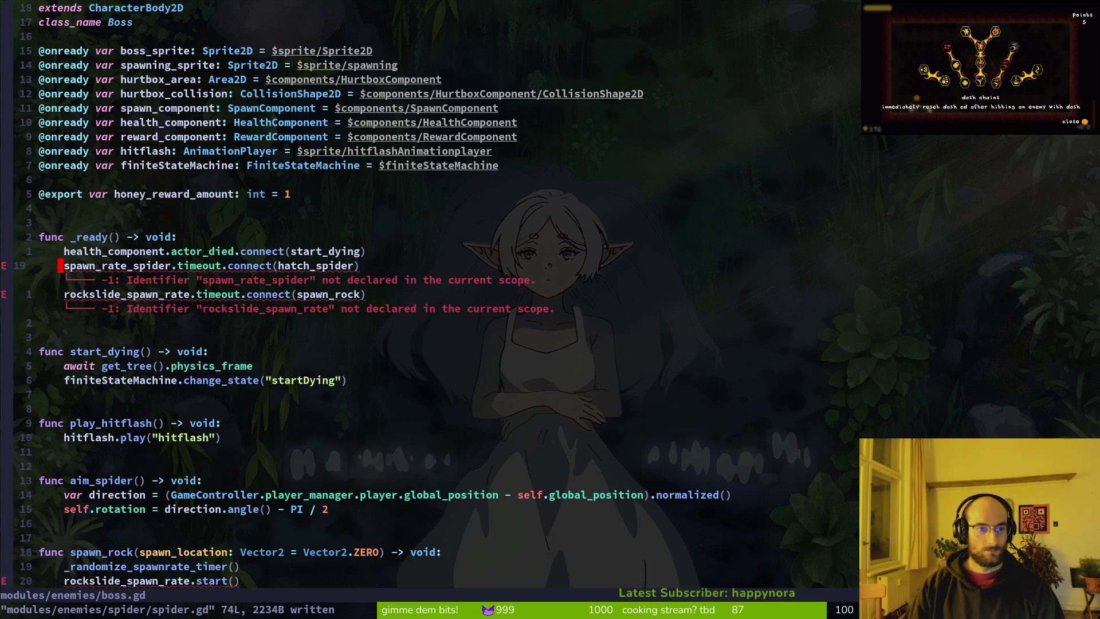
- Delete the two error-flagged spider signal connections from boss.gd's _ready and save
key(V)
key(j)
key(j)
key(d)
key(o)
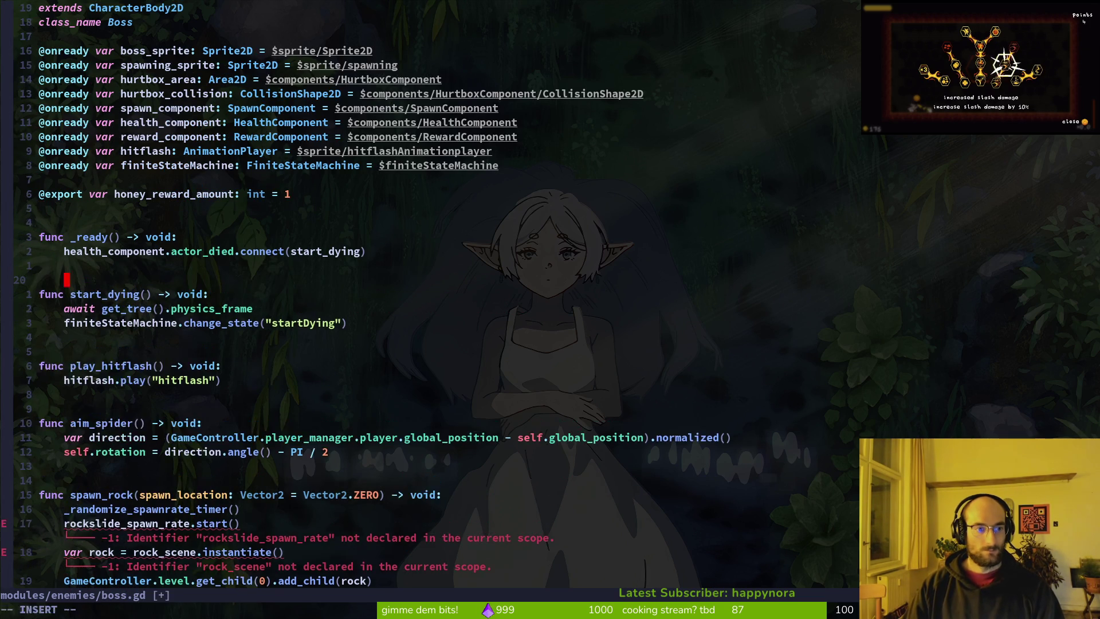
key(Escape)
key(u)
text(uVjd)
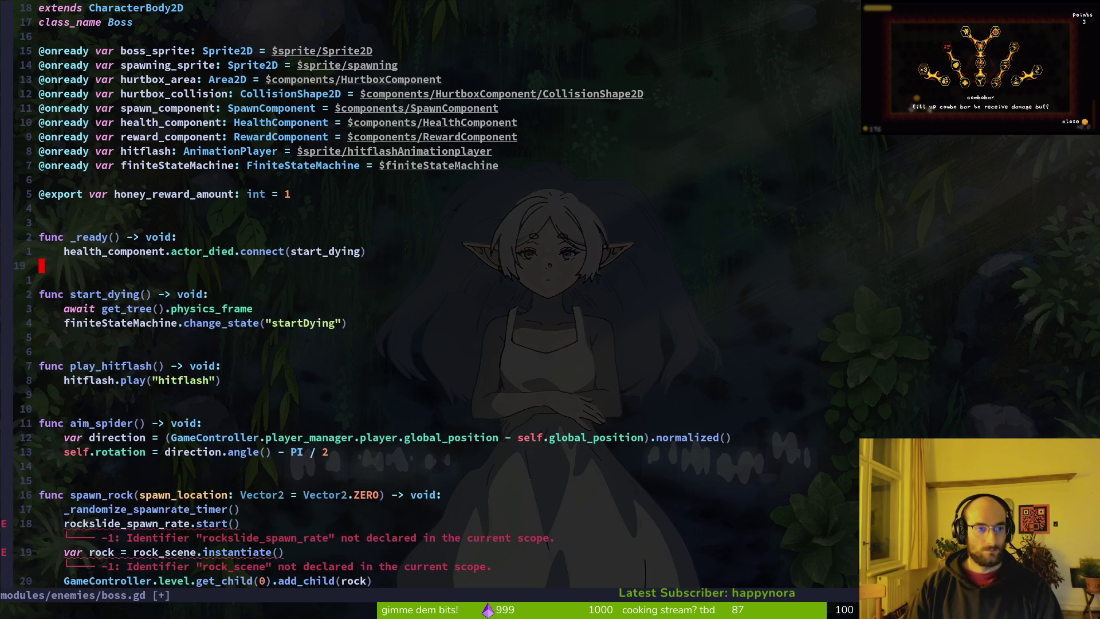
text(:w)
key(Return)
key(ctrl+6)
- Insert super._ready() at the top of spider.gd's _ready, remove the extra blank line, and save
text(osuper.)
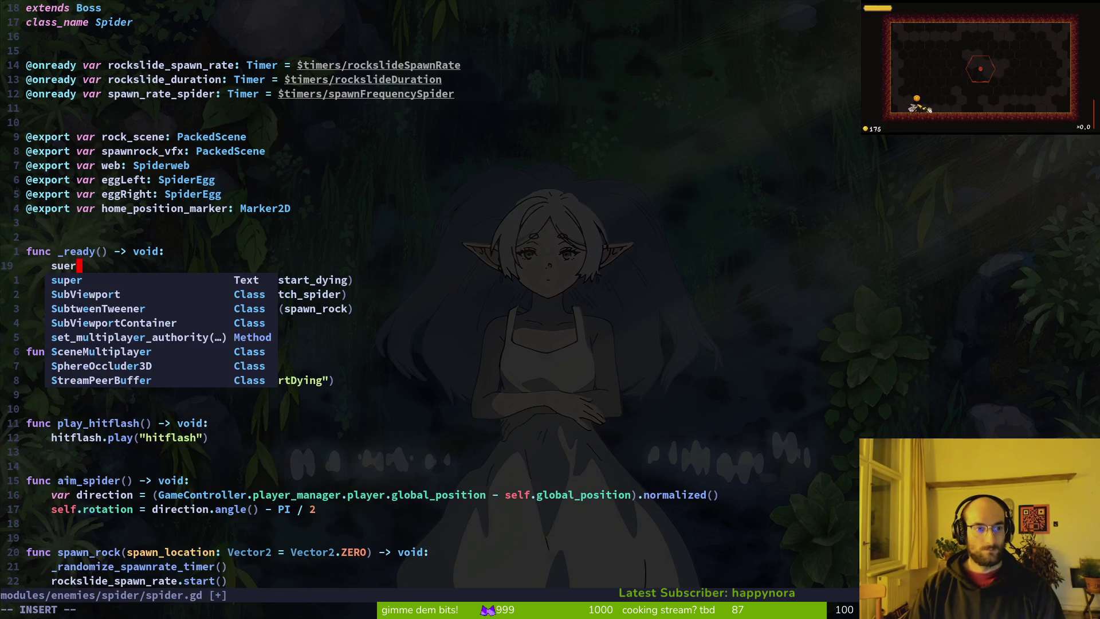
text(_re)
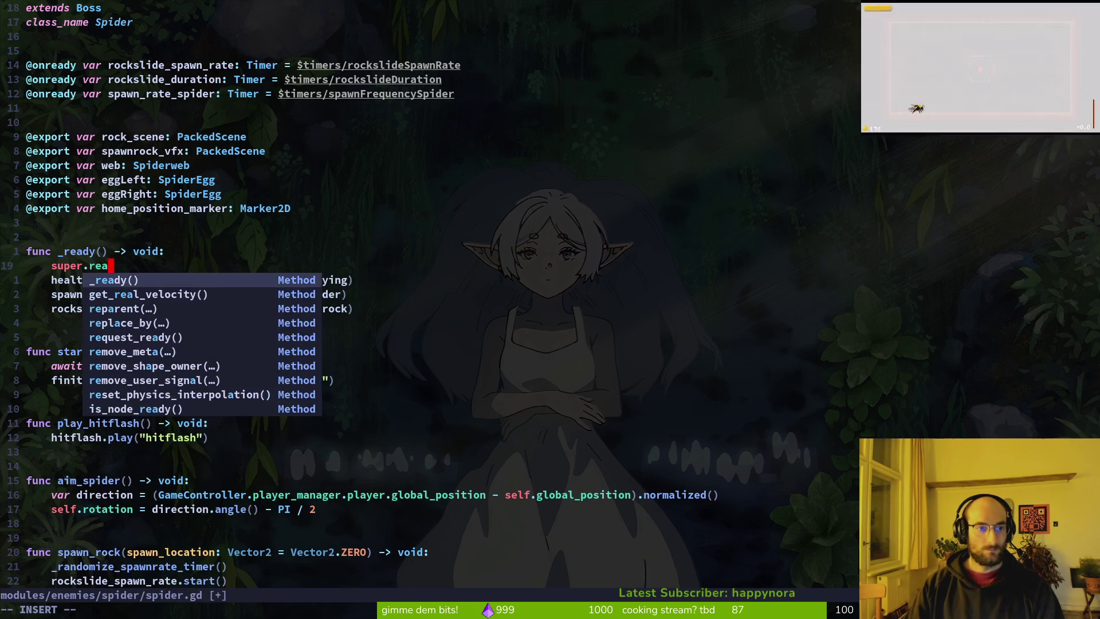
key(Return)
key(Return)
key(j)
key(y)
key(y)
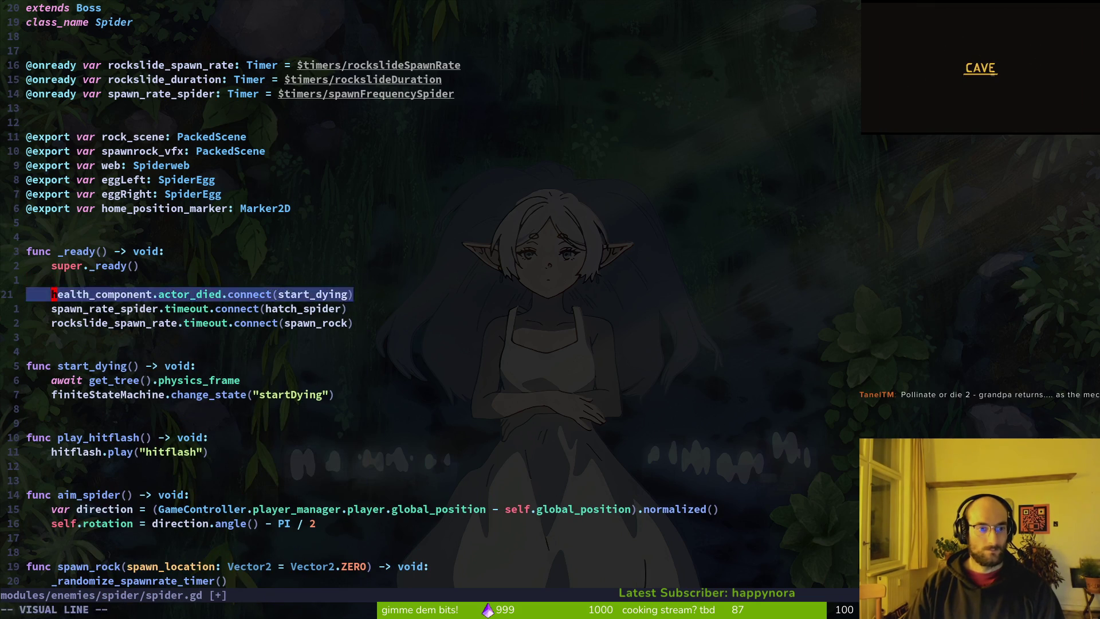
key(d)
key(d)
text(:w)
key(Return)
key(u)
key(k)
key(d)
key(d)
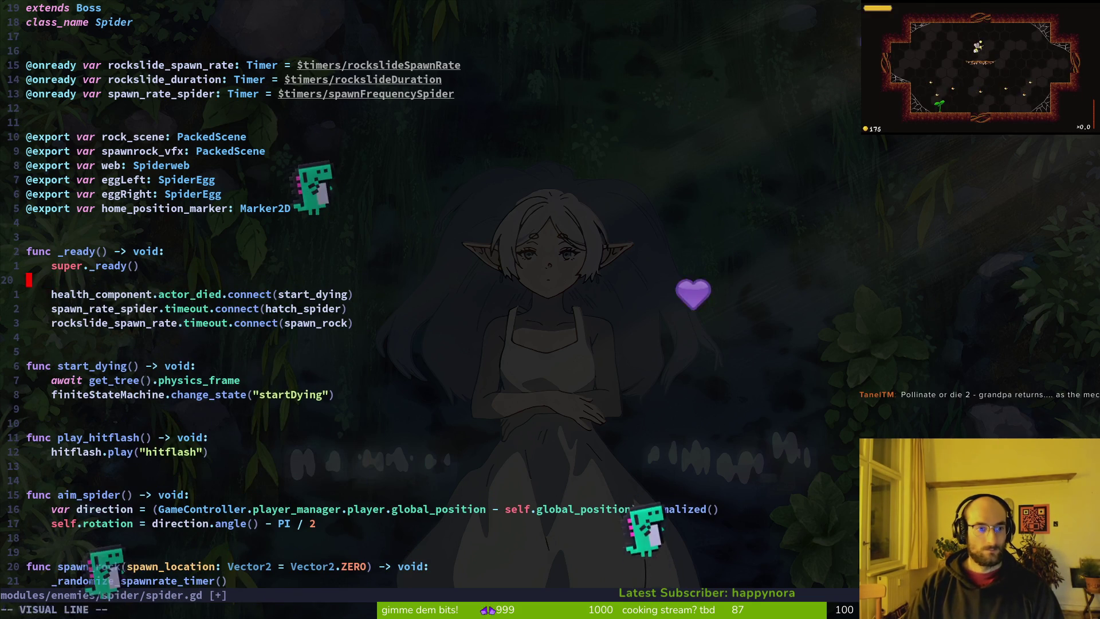
text(:w)
key(Return)
key(ctrl+d)
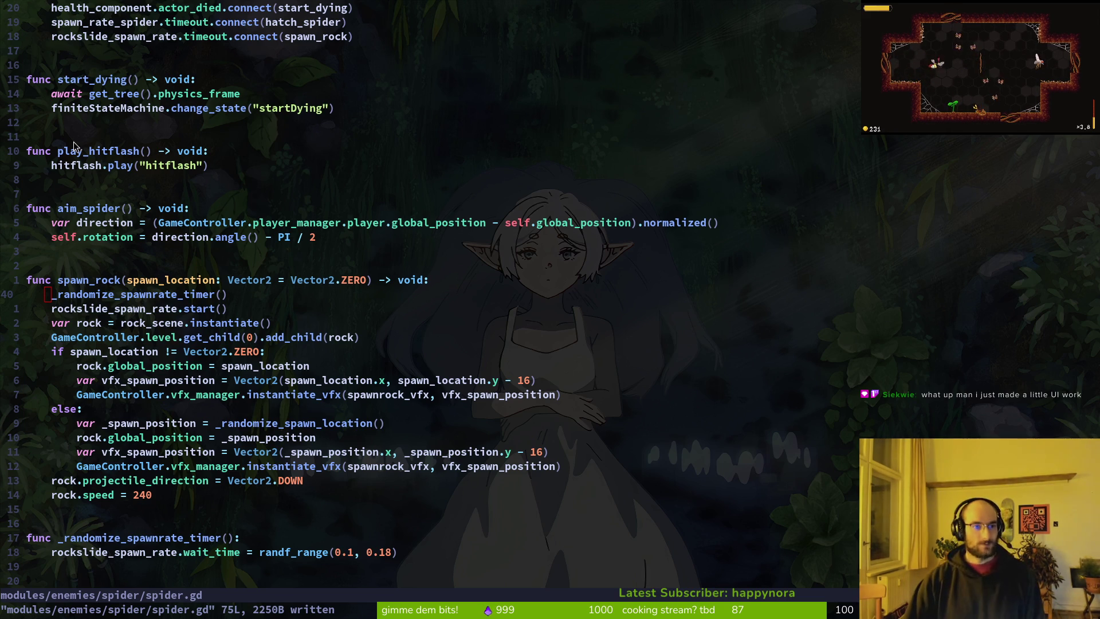
- Delete the play_hitflash function and its leftover blank lines from spider.gd, then save
scroll(89, 317, up, 4)
click(64, 323)
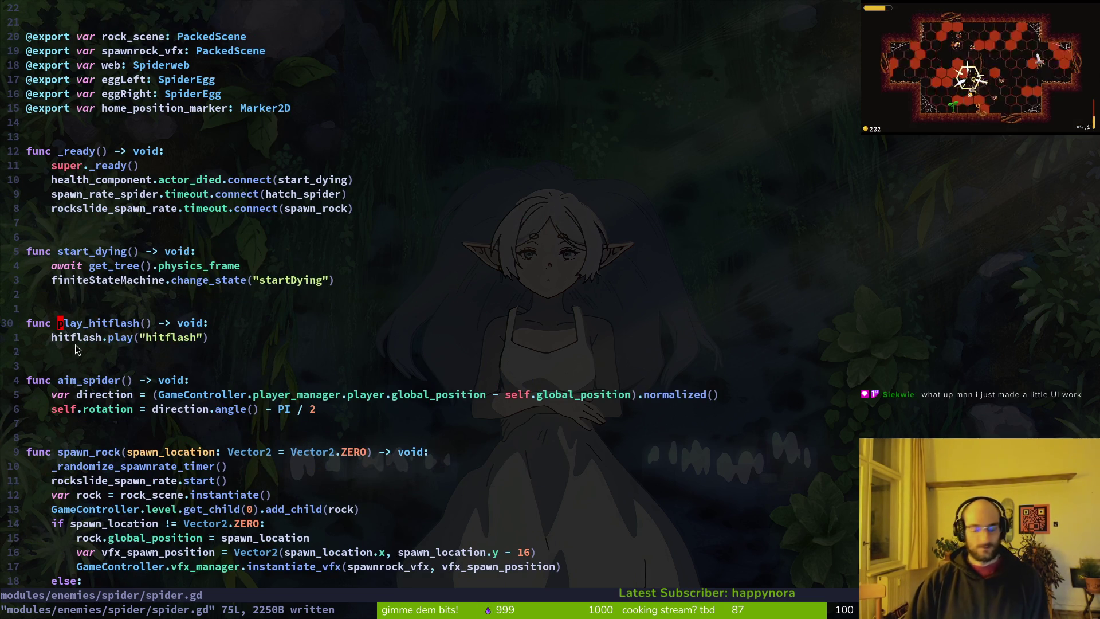
text(i_)
key(Escape)
key(shift+v)
text(j)
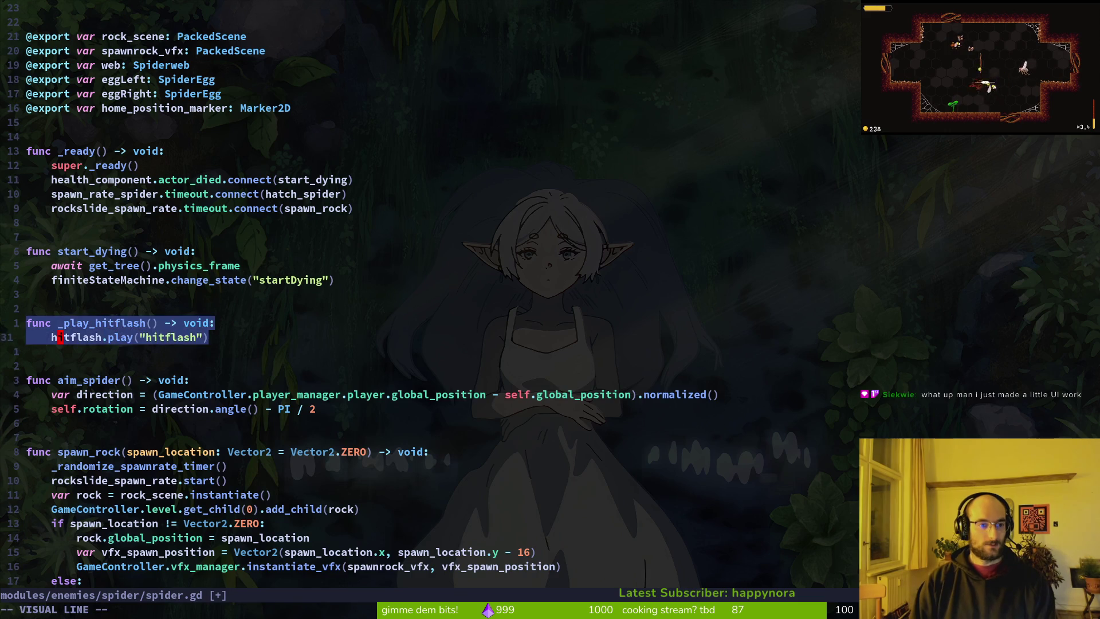
text(d:w)
key(Return)
key(d)
key(d)
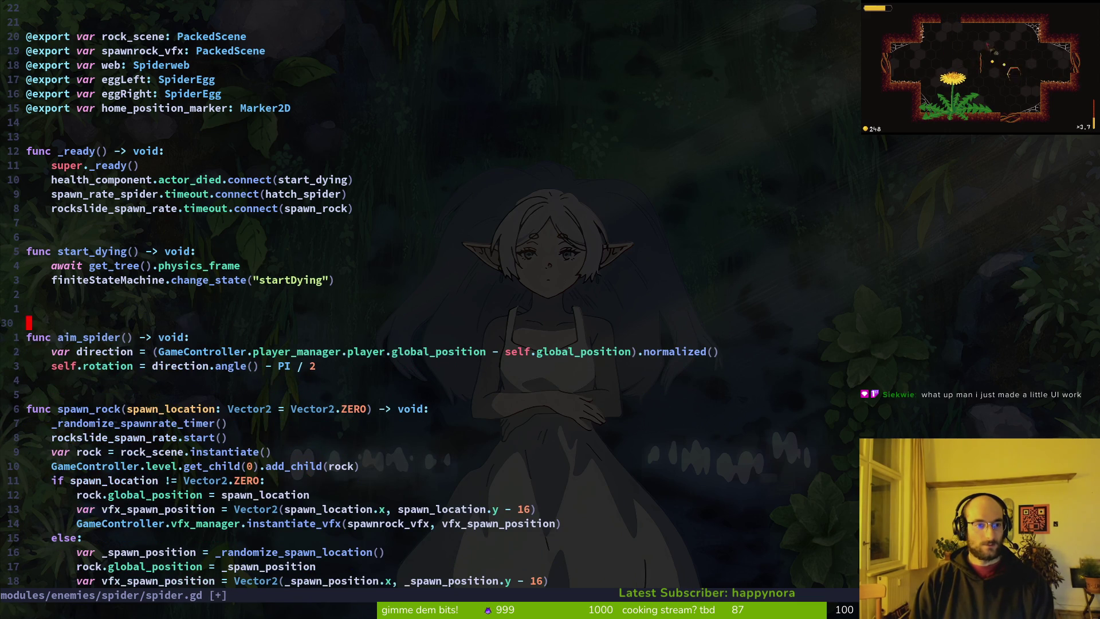
key(d)
key(d)
text(:w)
key(Return)
- Rename play_hitflash in boss.gd to _play_hitflash and save the file
key(ctrl+6)
key(j)
key(j)
key(j)
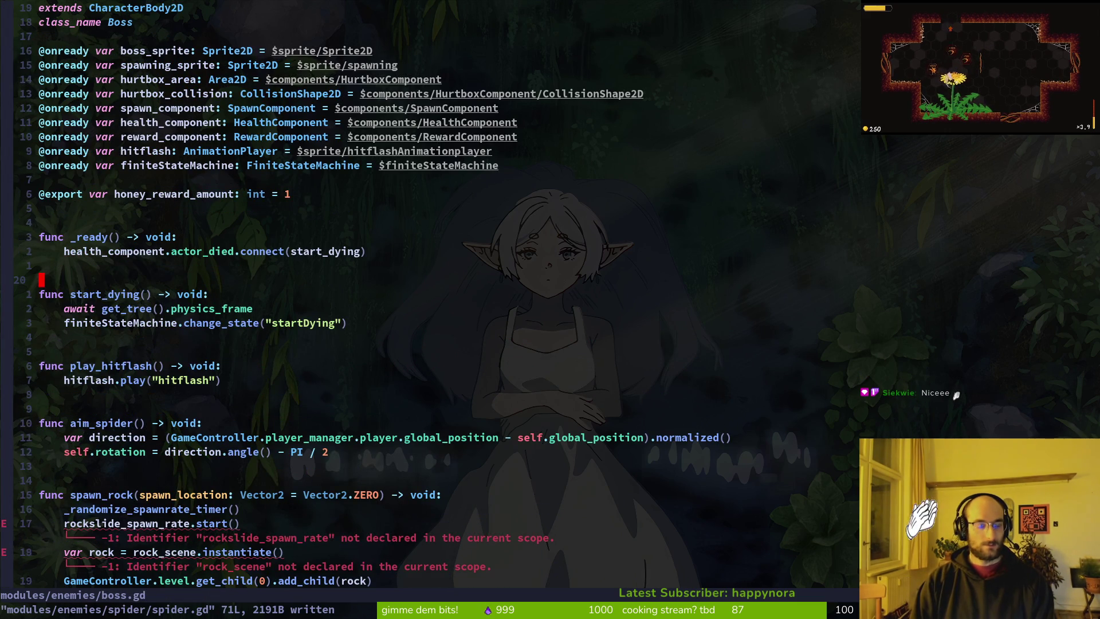
text(wi_)
key(Escape)
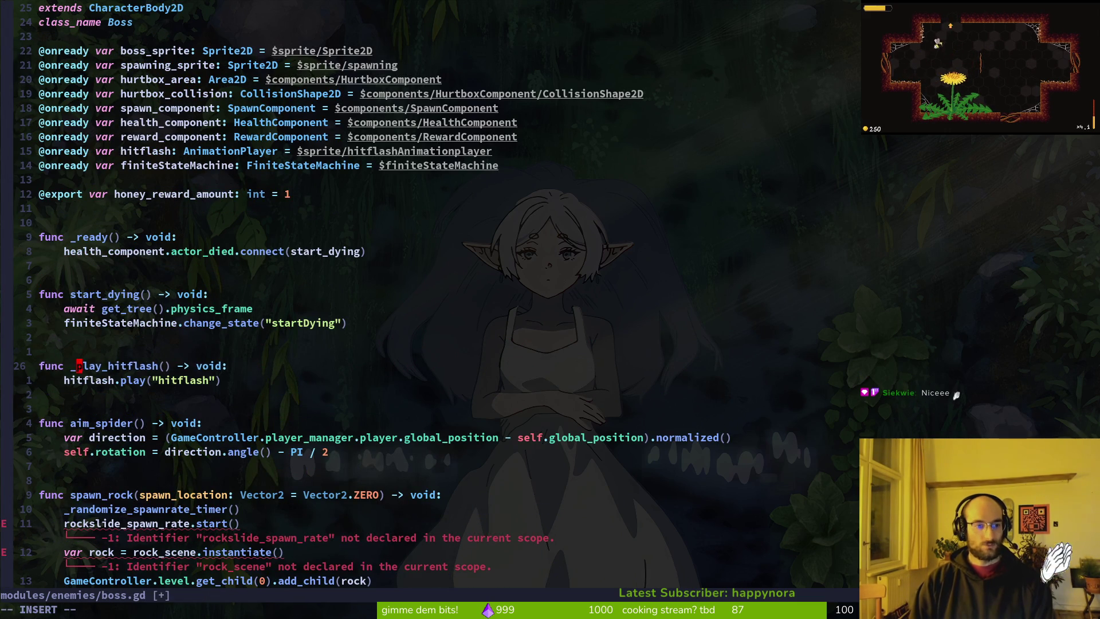
text(:w)
key(Return)
key(j)
- Look over the spawn_rock body and the rockslide timer start code
key(j)
key(8)
key(j)
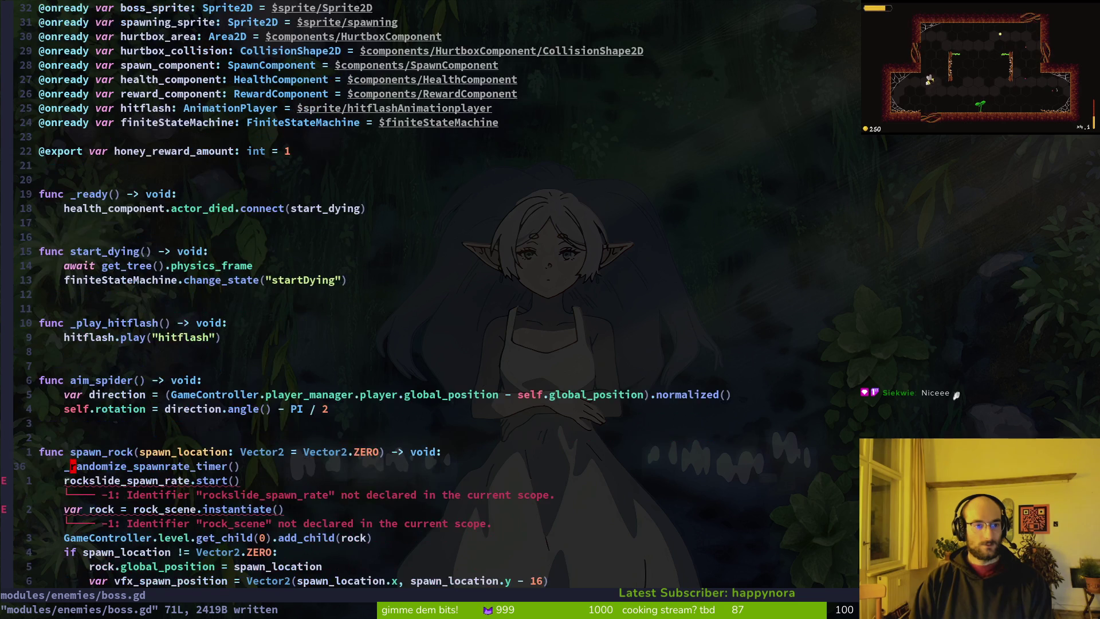
key(ctrl+6)
key(ctrl+6)
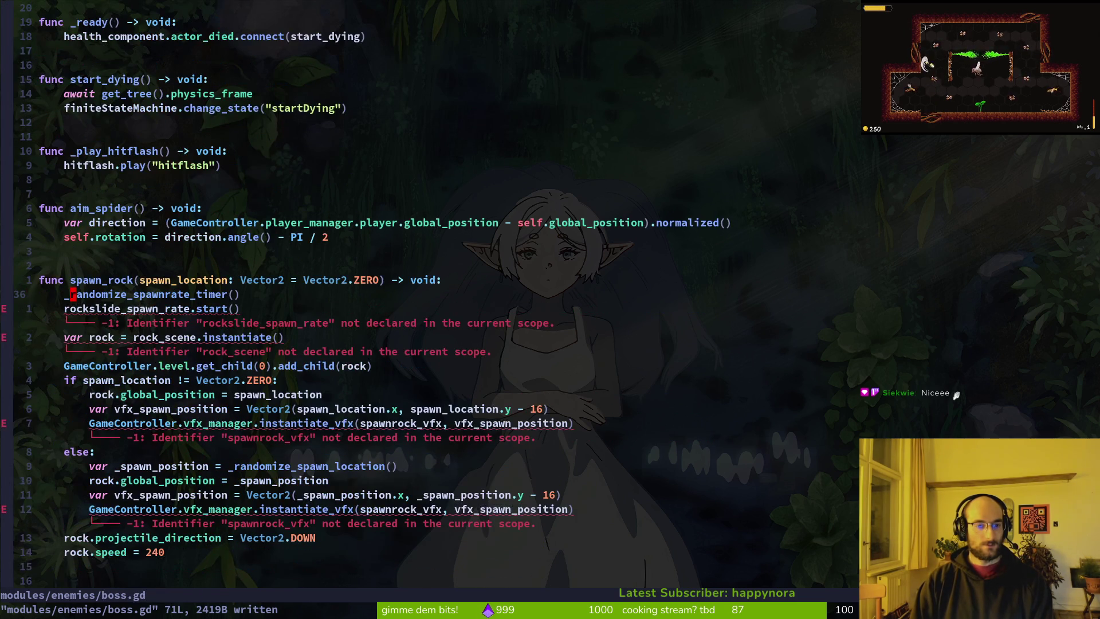
key(7)
key(j)
key(k)
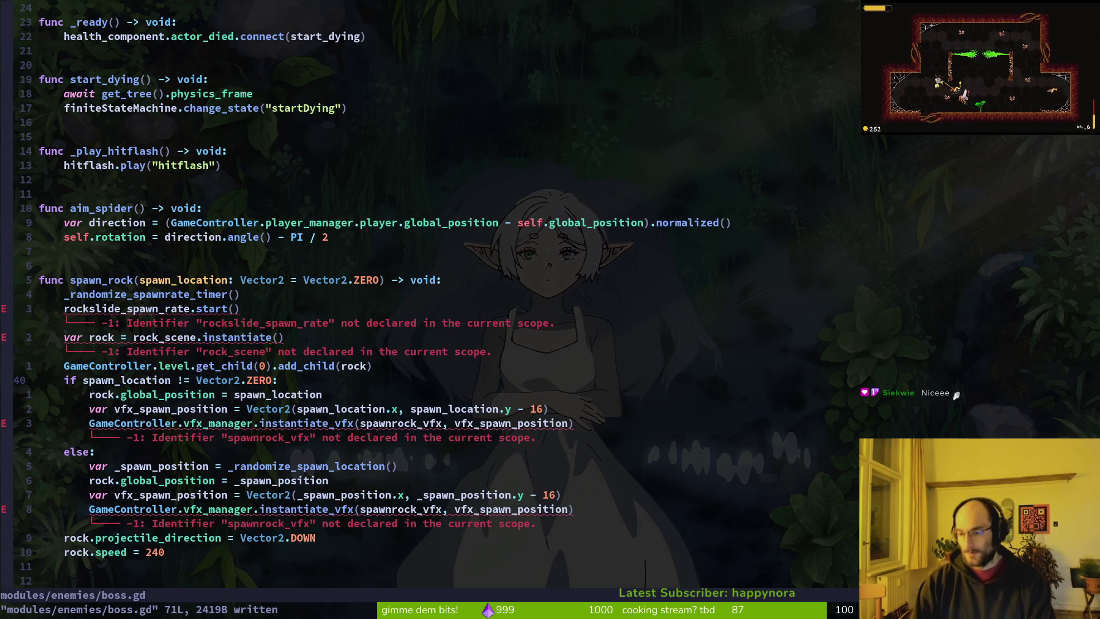
key(4)
key(k)
key(j)
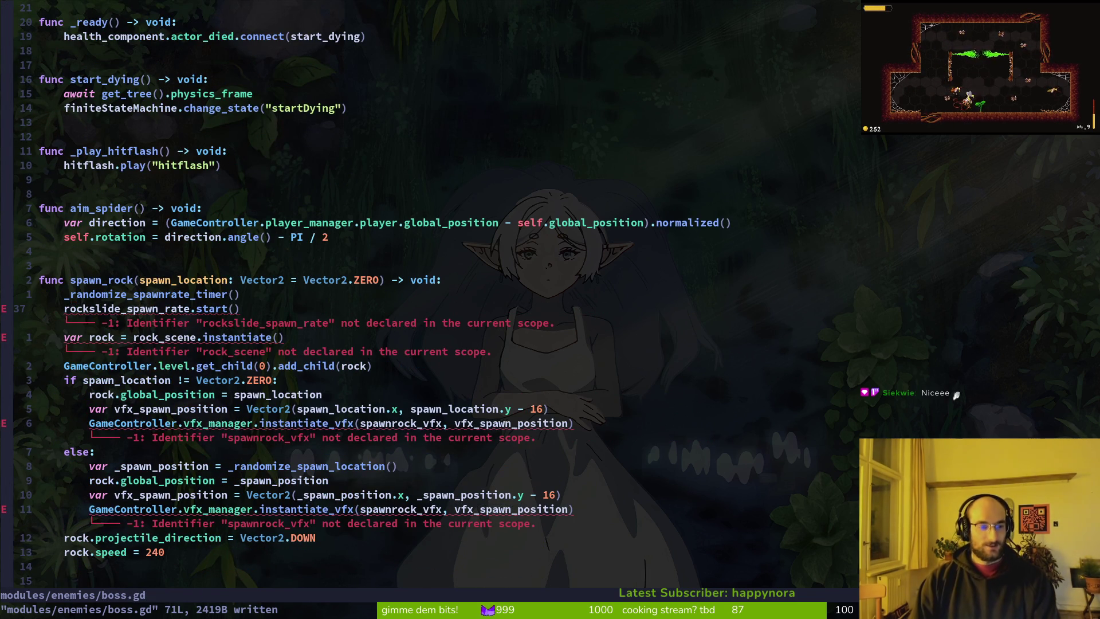
- Delete the spawn_rock, _randomize_spawnrate_timer and _randomize_spawn_location functions from boss.gd
key(V)
key(j)
key(j)
key(j)
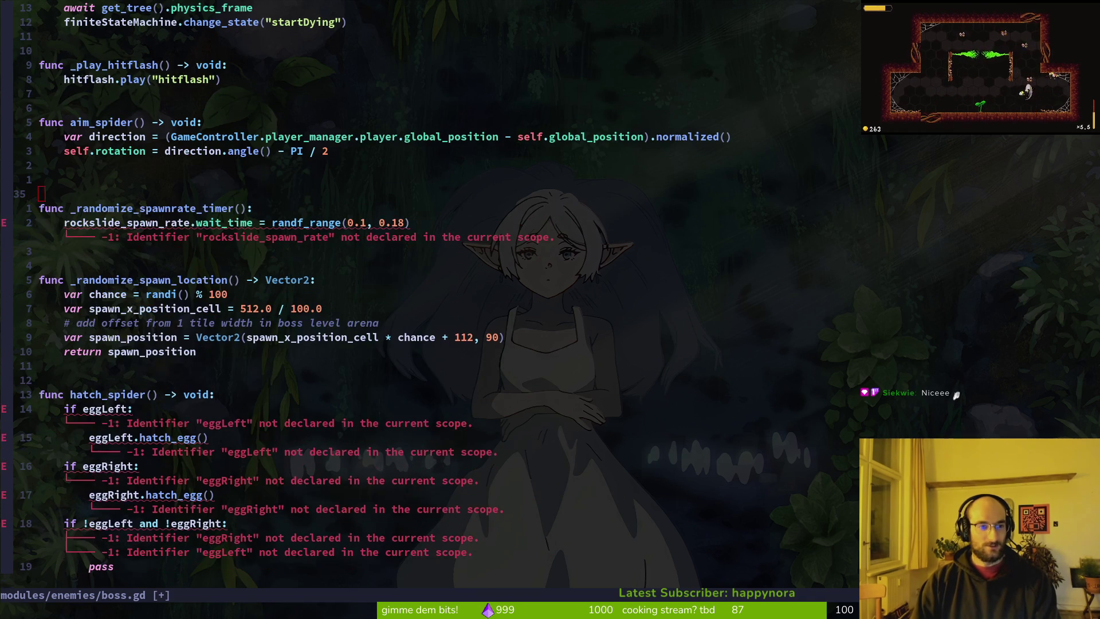
key(d)
key(d)
key(j)
key(d)
key(d)
key(V)
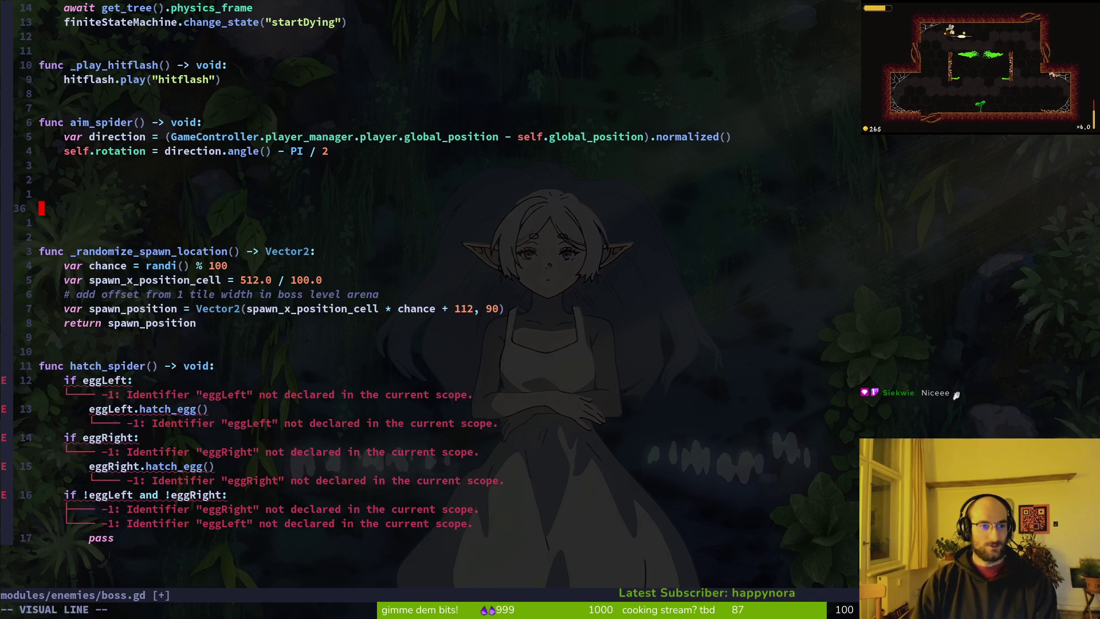
key(d)
key(d)
key(d)
key(V)
key(j)
key(j)
key(j)
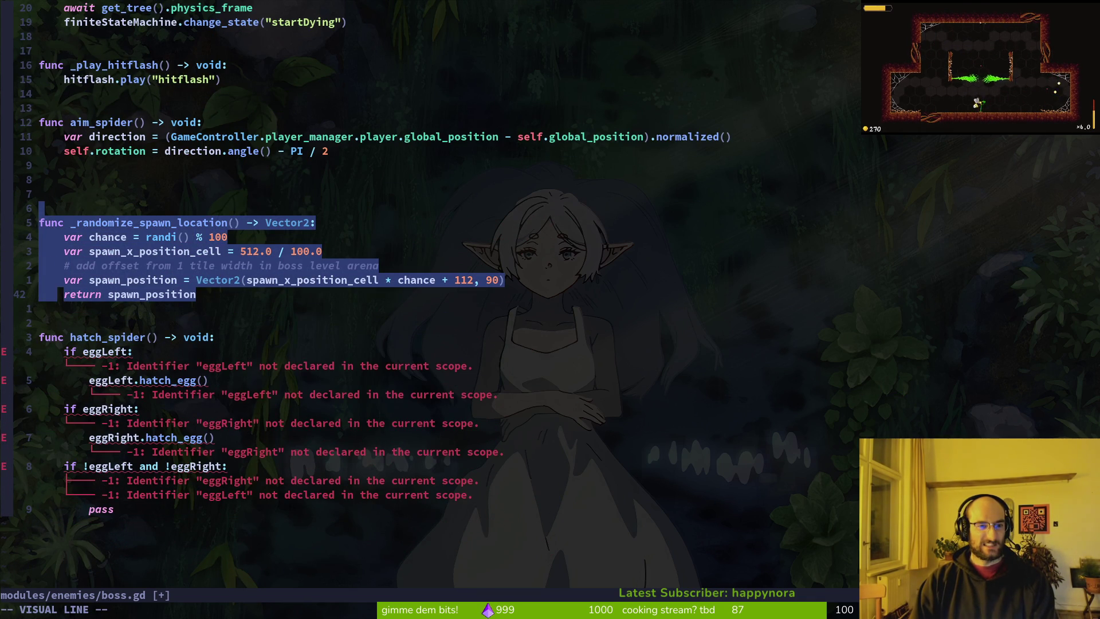
key(d)
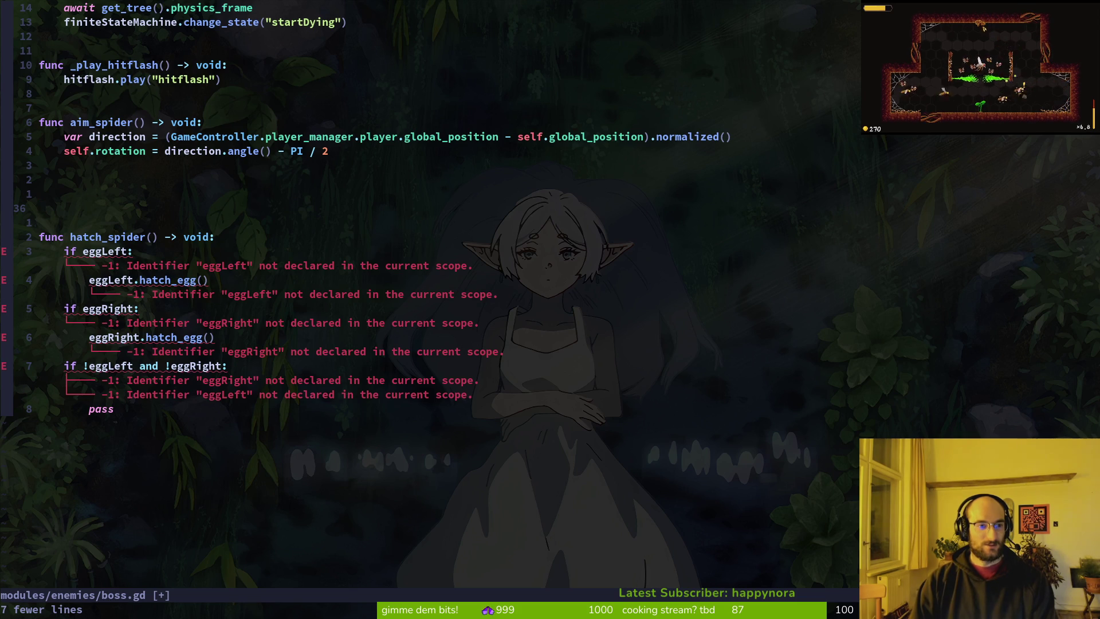
- Delete the hatch_spider and aim_spider functions and save boss.gd with :write
key(V)
key(j)
key(j)
key(j)
key(j)
key(j)
text(d:write)
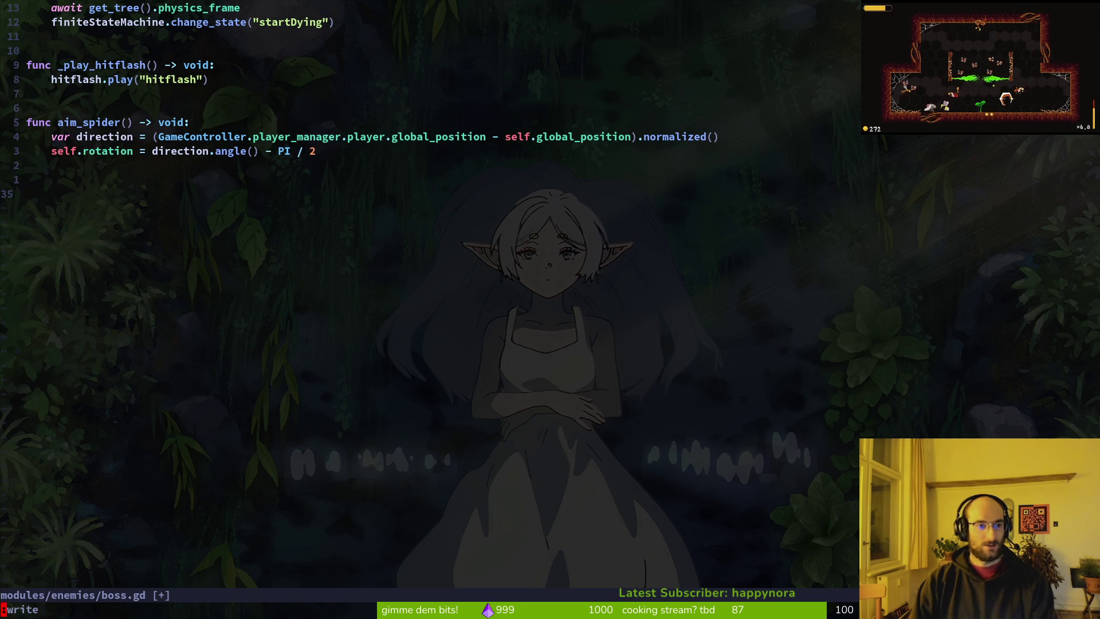
key(Return)
key(j)
key(j)
key(j)
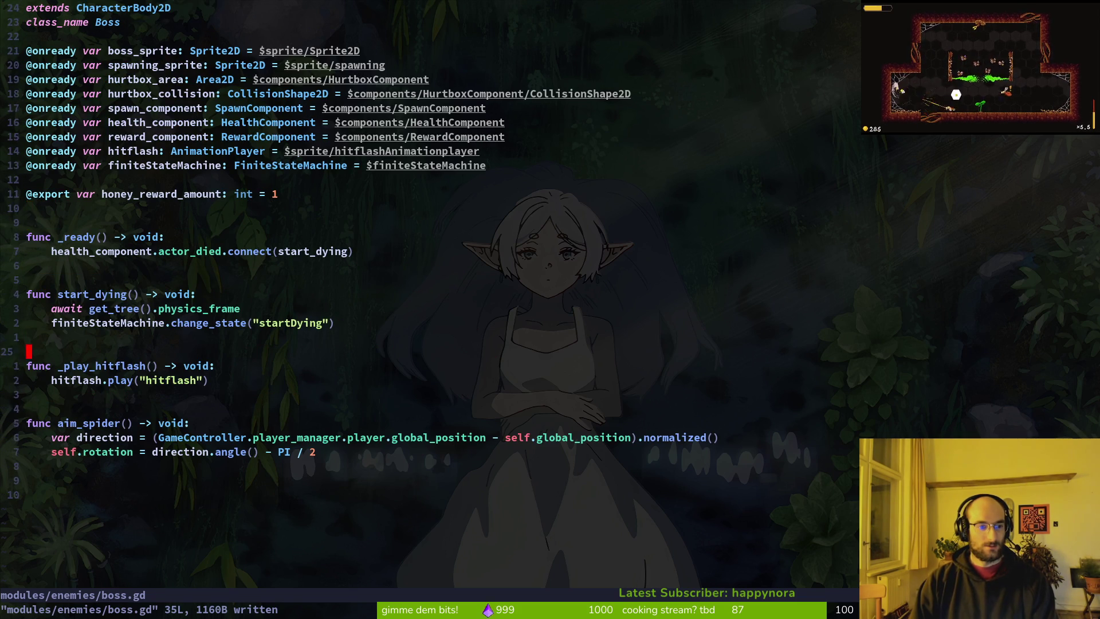
key(j)
key(j)
key(j)
key(V)
key(j)
key(j)
key(j)
text(d:write)
key(Return)
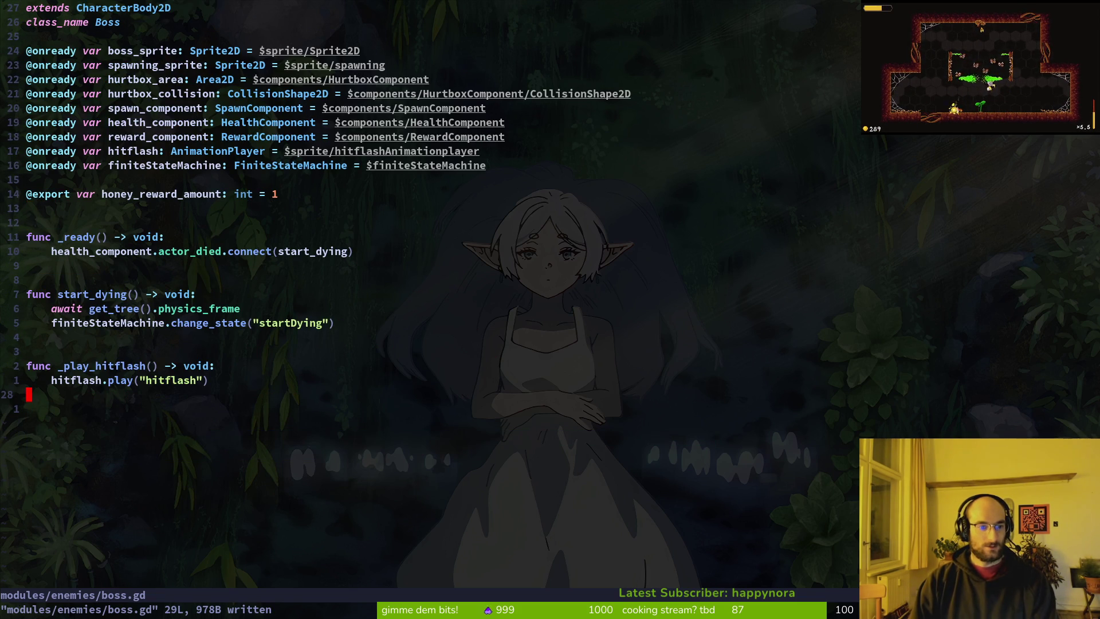
- Locate the _play_hitflash name, briefly undoing and redoing the aim_spider deletion
key(k)
key(k)
key(w)
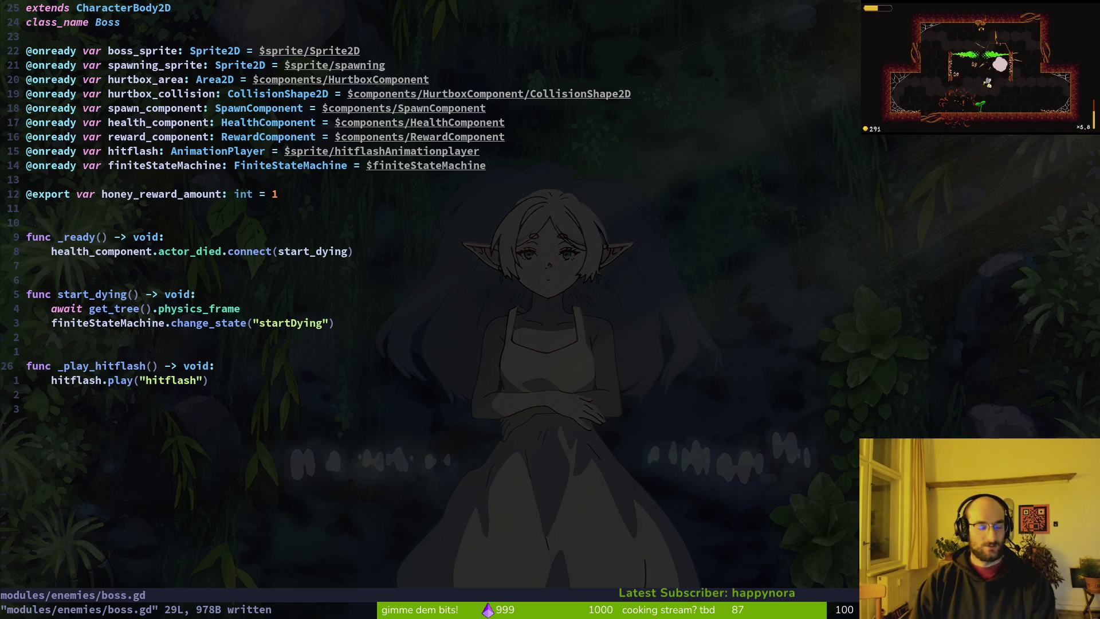
key(v)
key(e)
key(Escape)
key(u)
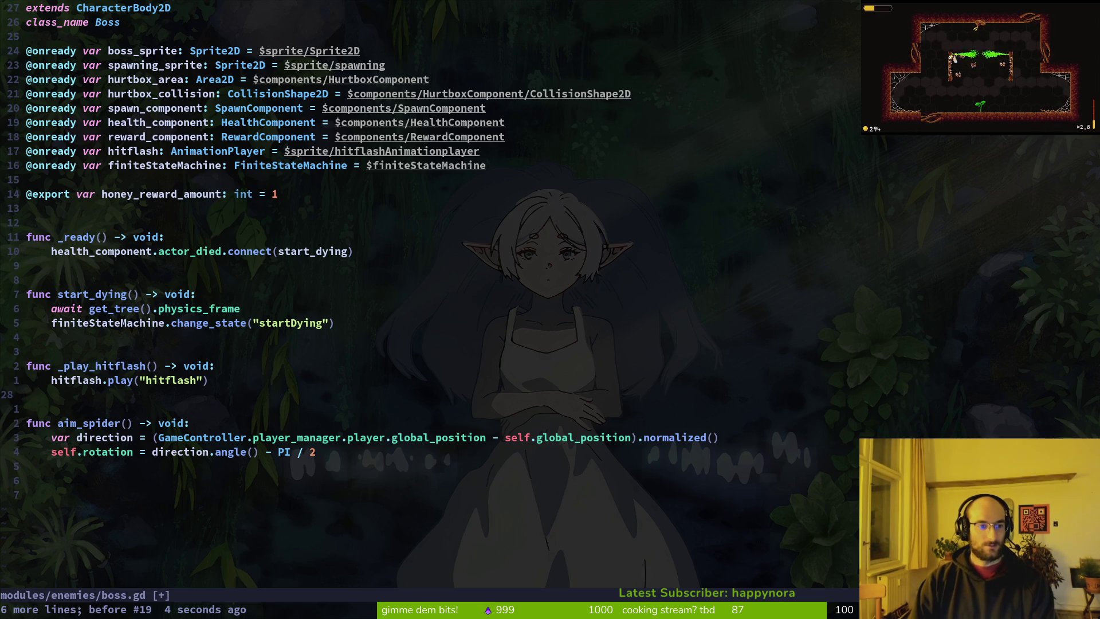
key(ctrl+r)
- Edit the _play_hitflash name back to play_hitflash, undoing a botched character deletion
key(k)
key(k)
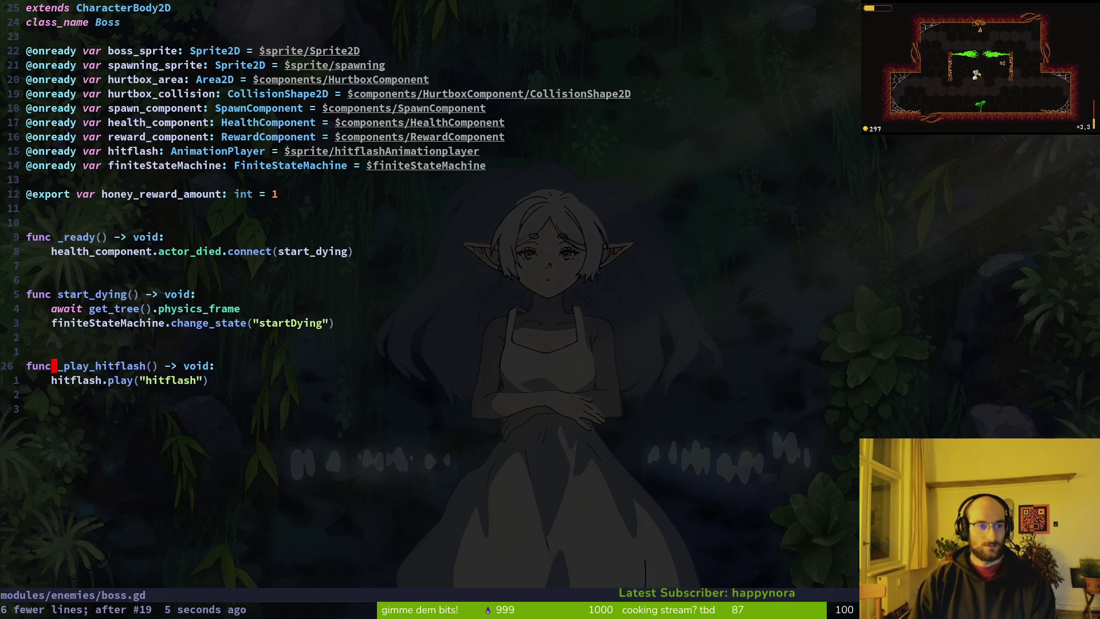
key(l)
key(x)
key(i)
key(Right)
key(Right)
key(BackSpace)
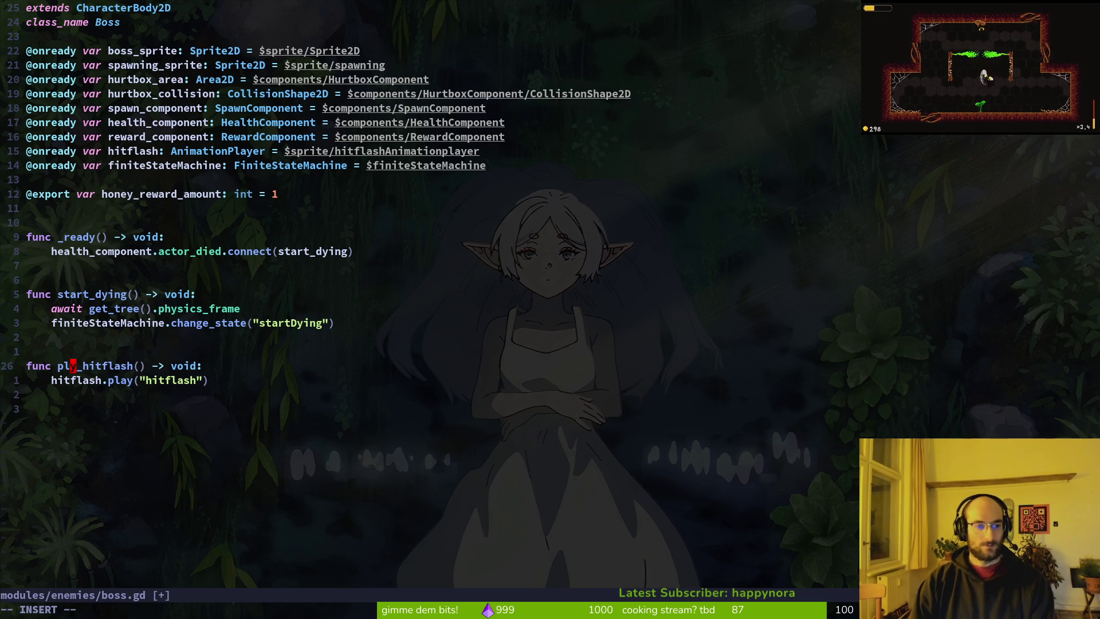
key(Escape)
key(u)
key(u)
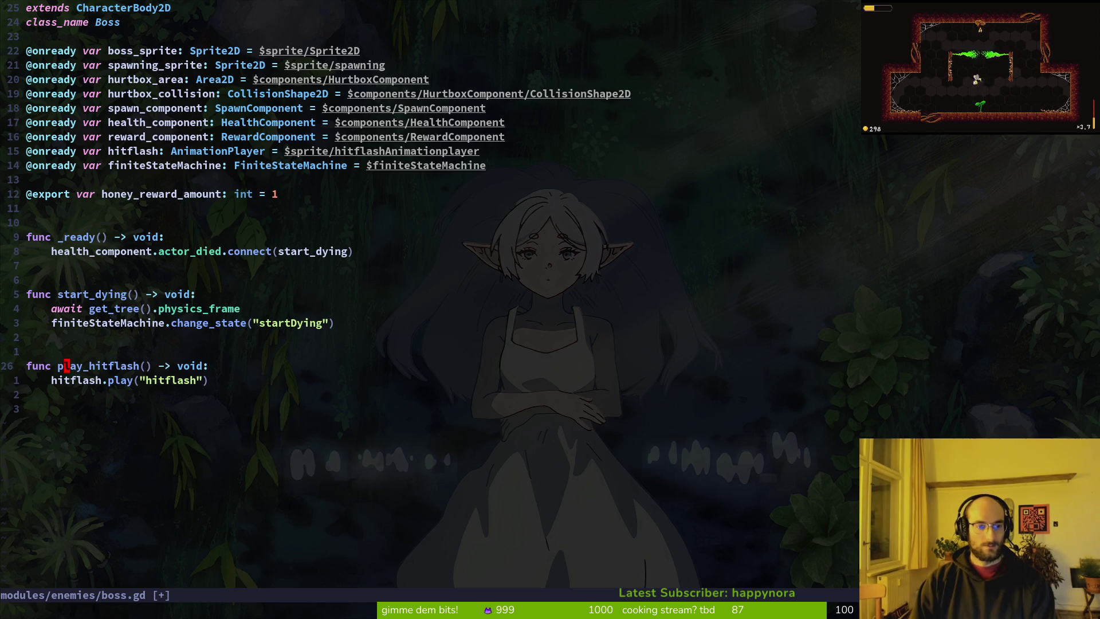
key(l)
key(x)
key(u)
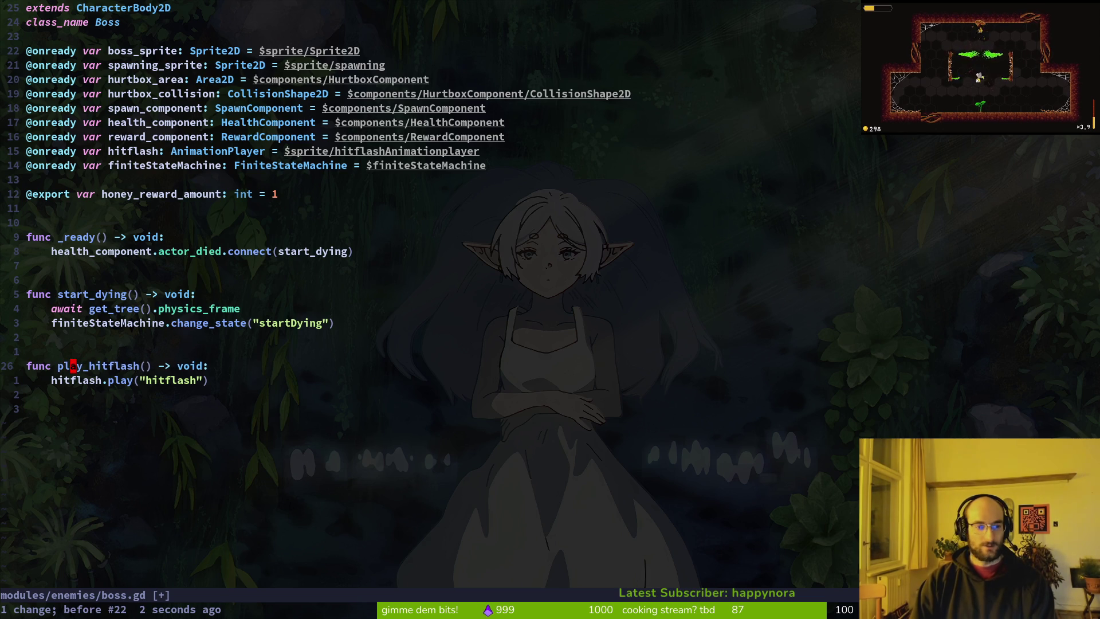
- Select the play_hitflash function name word to search the project for it
key(space)
key(f)
key(w)
key(Escape)
- Grep the project for play_hitflash and open boss.gd at its _play_hitflash definition
key(v)
key(i)
key(w)
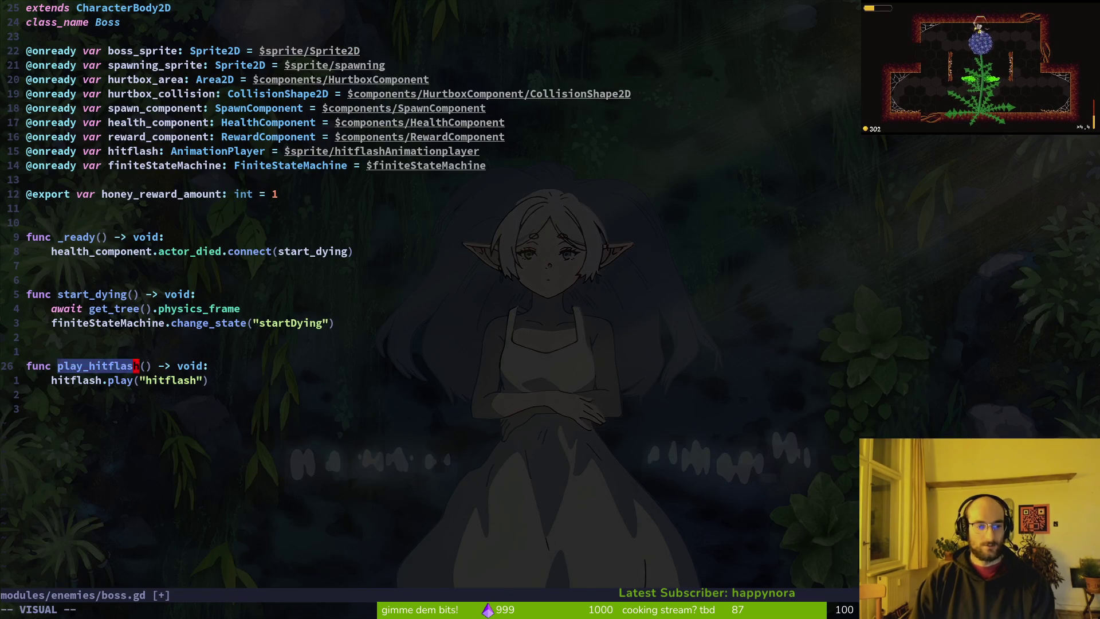
key(Escape)
key(space)
key(f)
key(w)
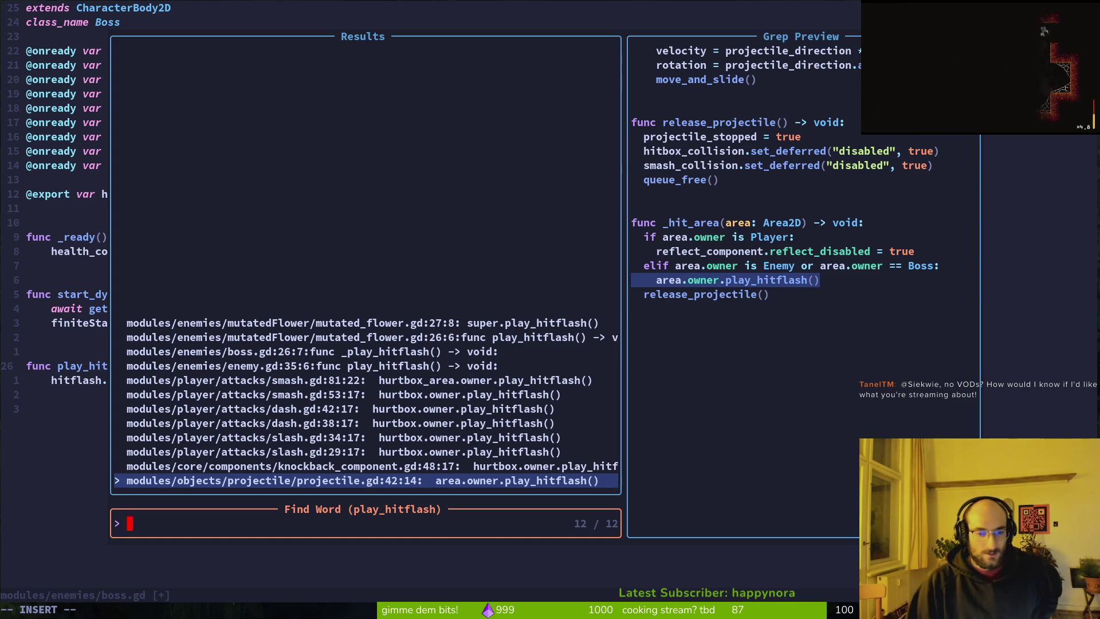
key(Up)
key(Up)
key(Up)
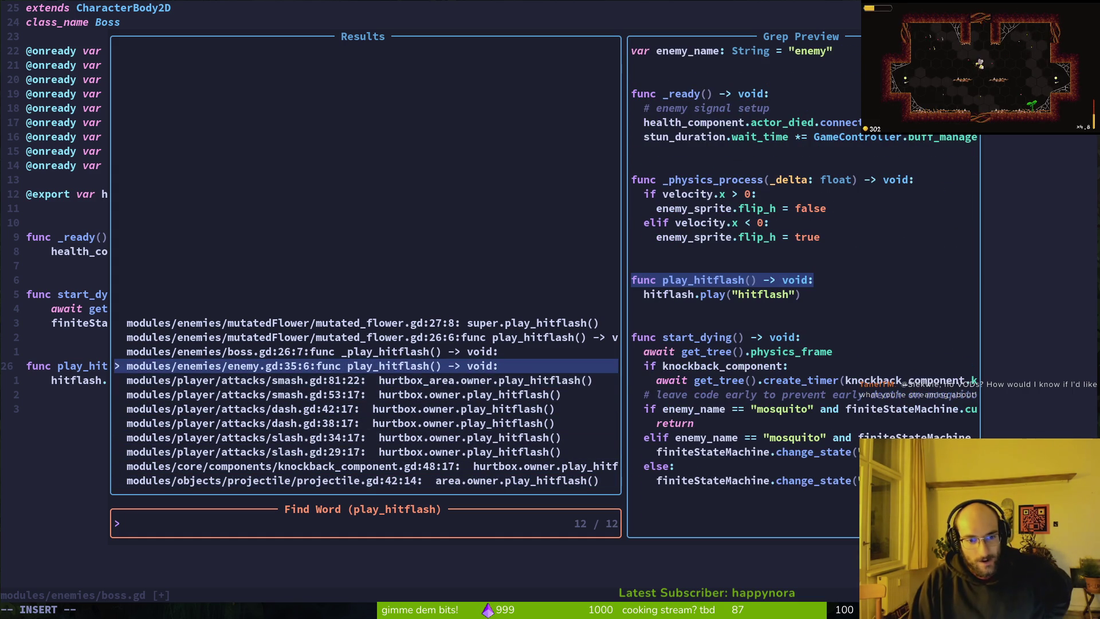
key(Up)
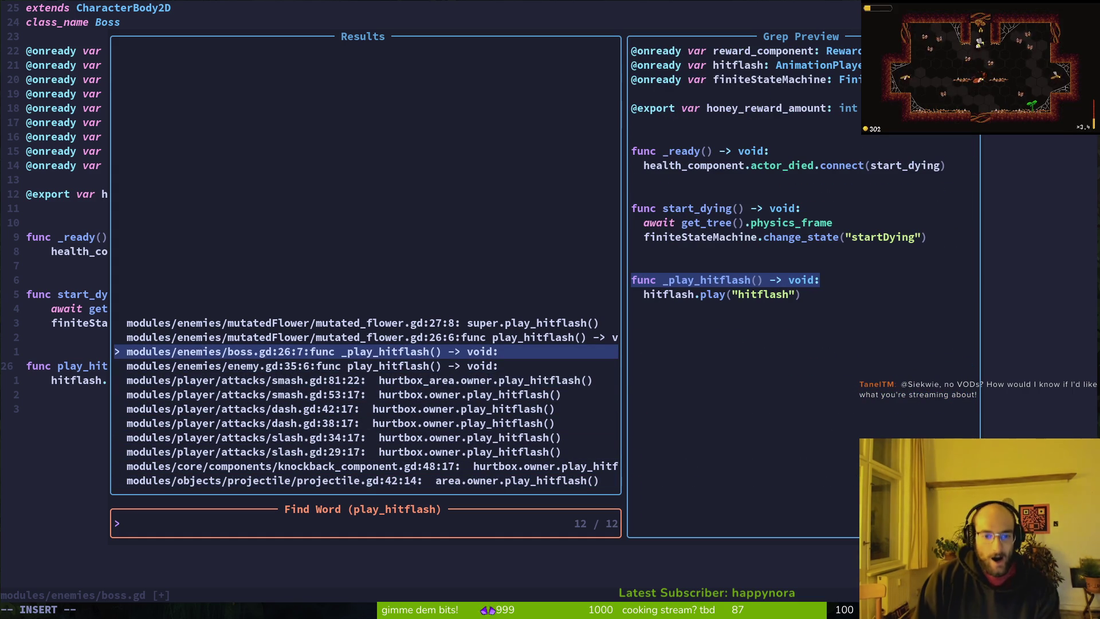
key(Return)
- Drop the underscore from _play_hitflash and change start_dying's state to "dying", saving boss.gd
text(x:w)
key(Return)
key(k)
key(k)
key(k)
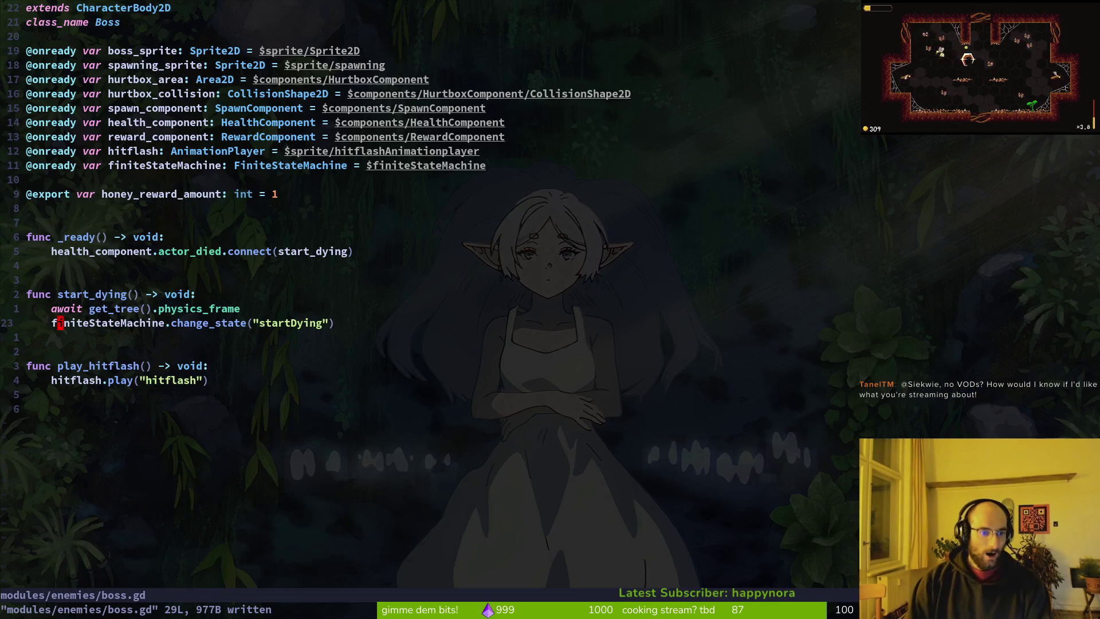
key(w)
key(w)
key(w)
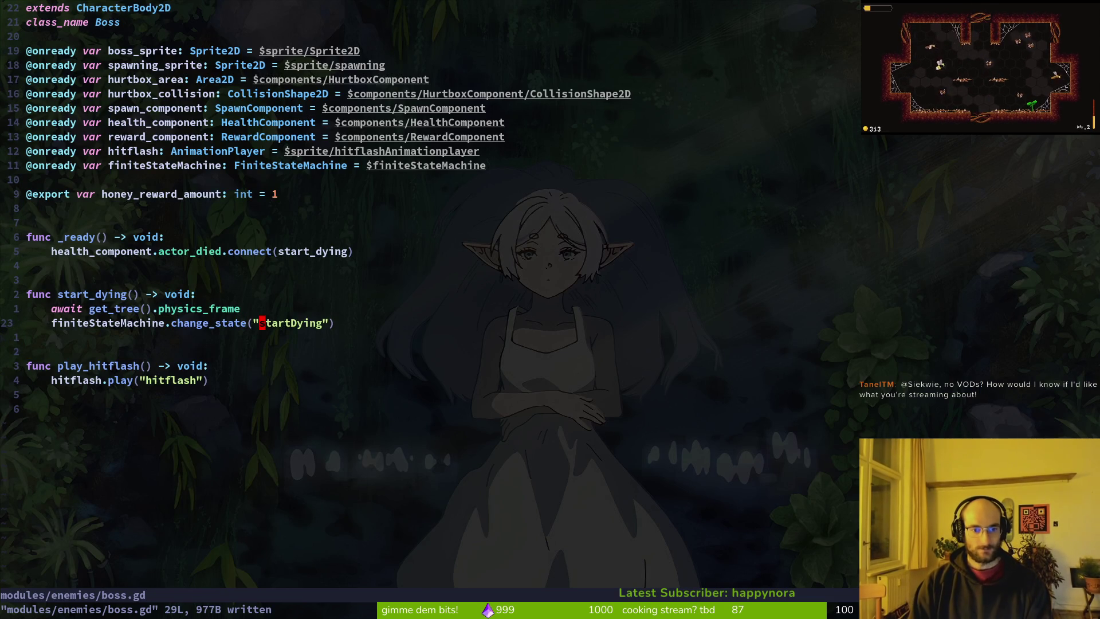
text(ci"dying)
key(Escape)
text(:w)
key(Return)
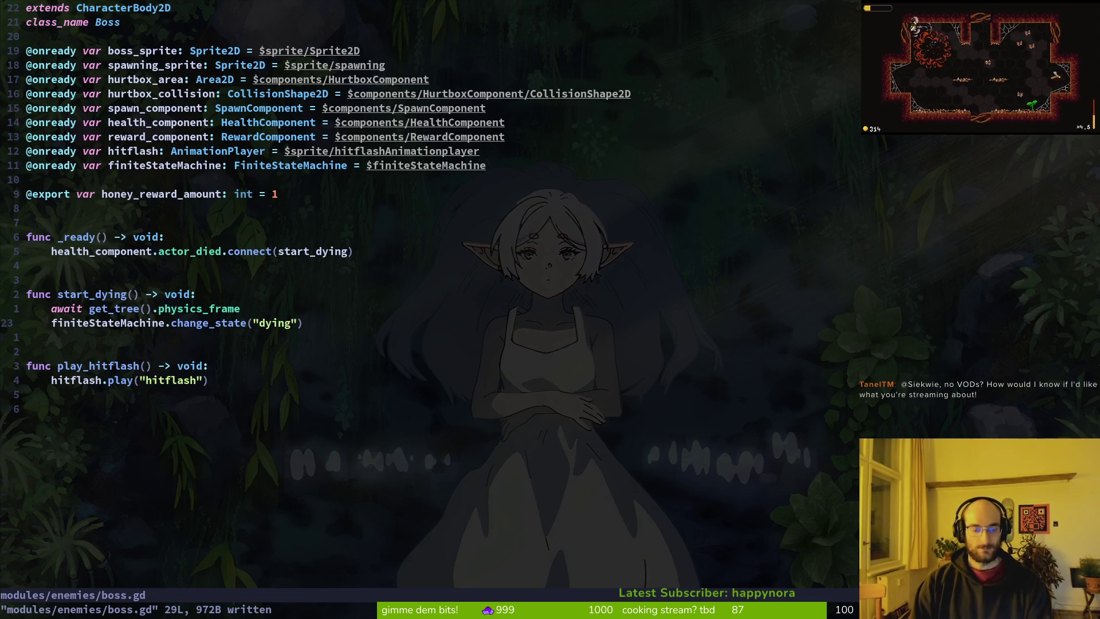
- Add a Node2D child named dying under finiteStateMachine and save the boss scene
key(alt+Tab)
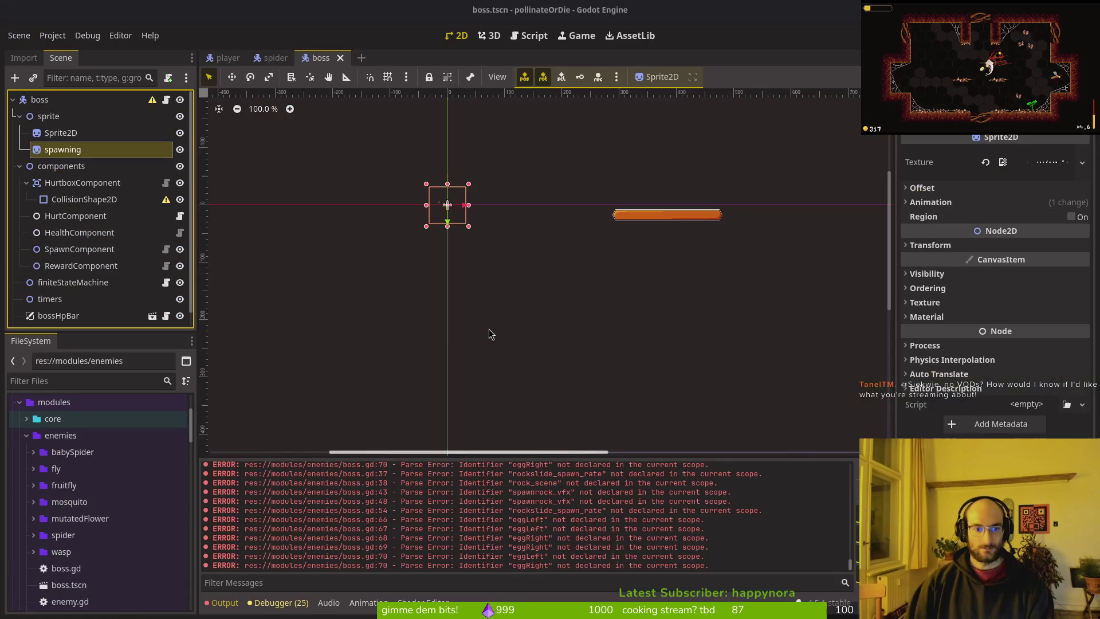
click(69, 283)
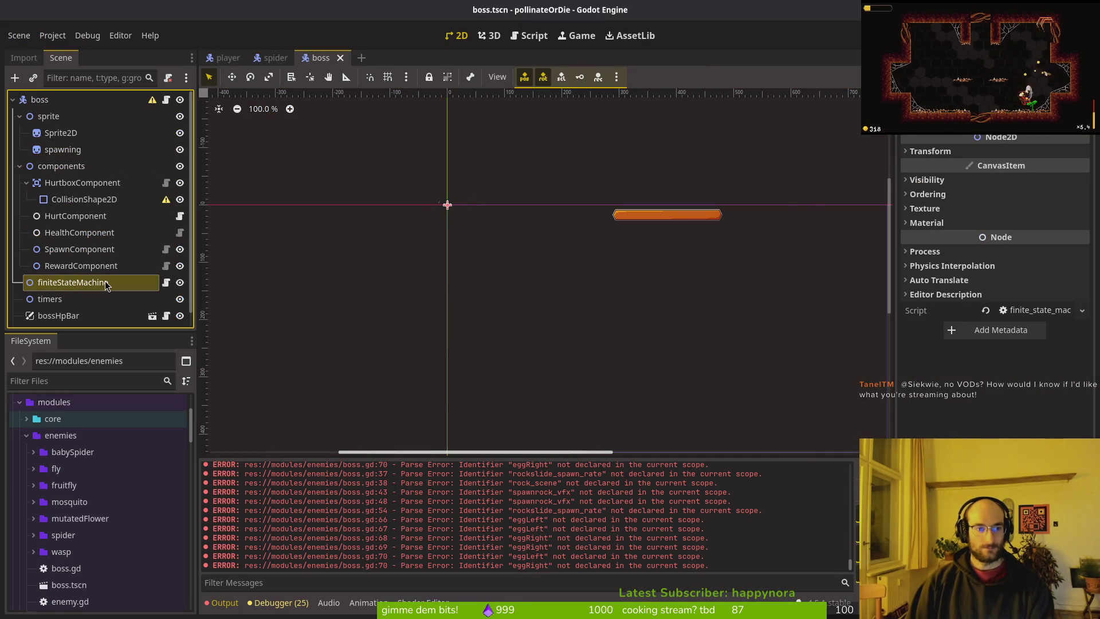
key(ctrl+a)
key(BackSpace)
key(BackSpace)
key(BackSpace)
text(node2d)
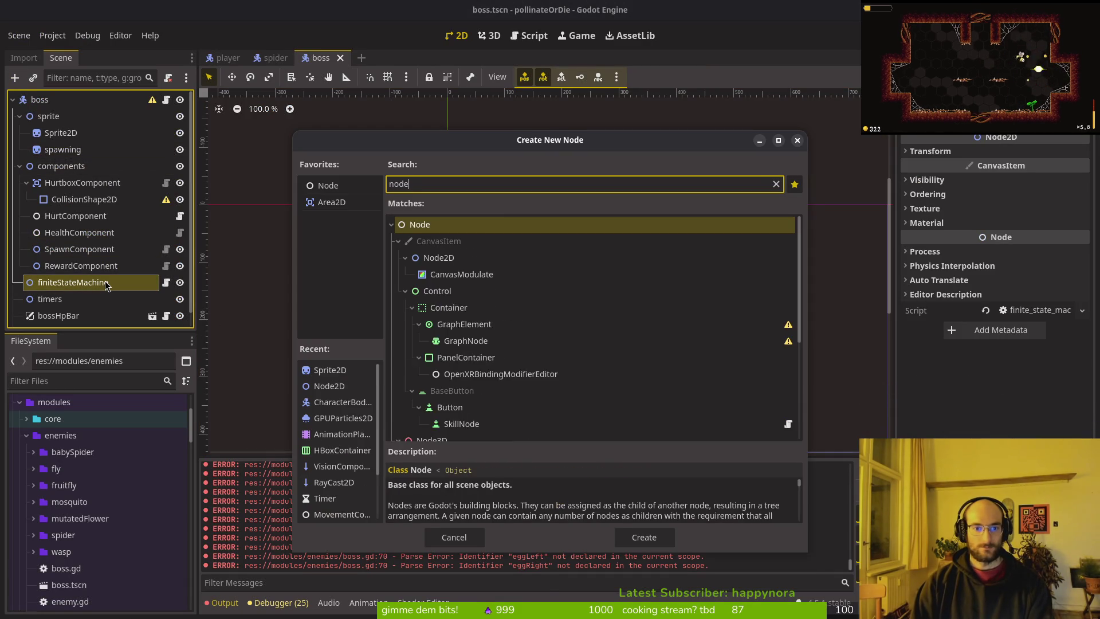
key(Return)
text(dying)
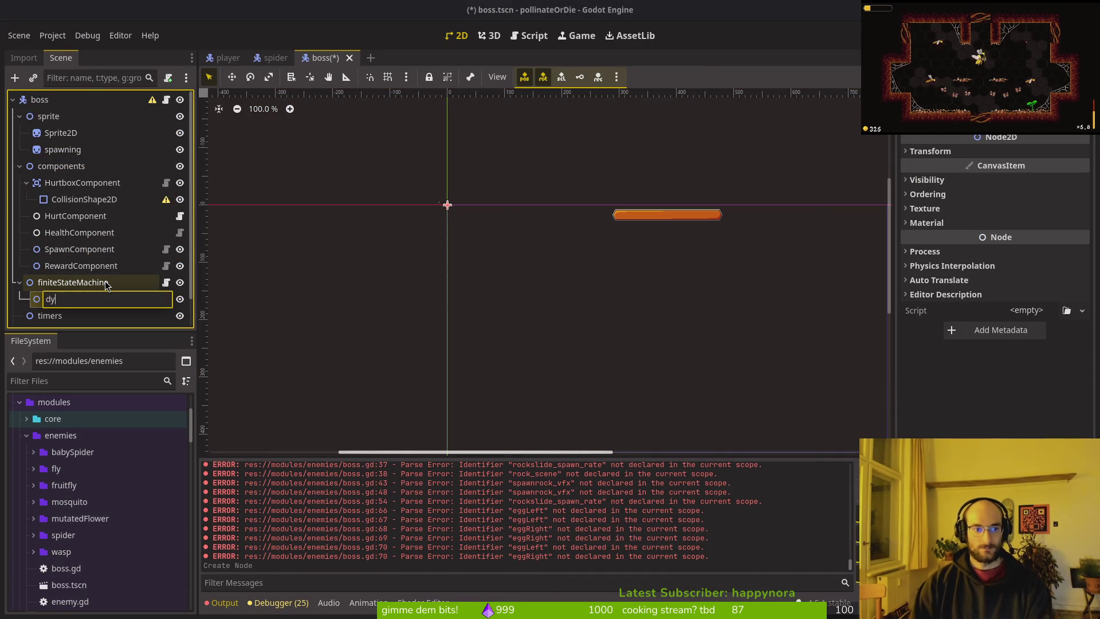
click(106, 285)
key(ctrl+s)
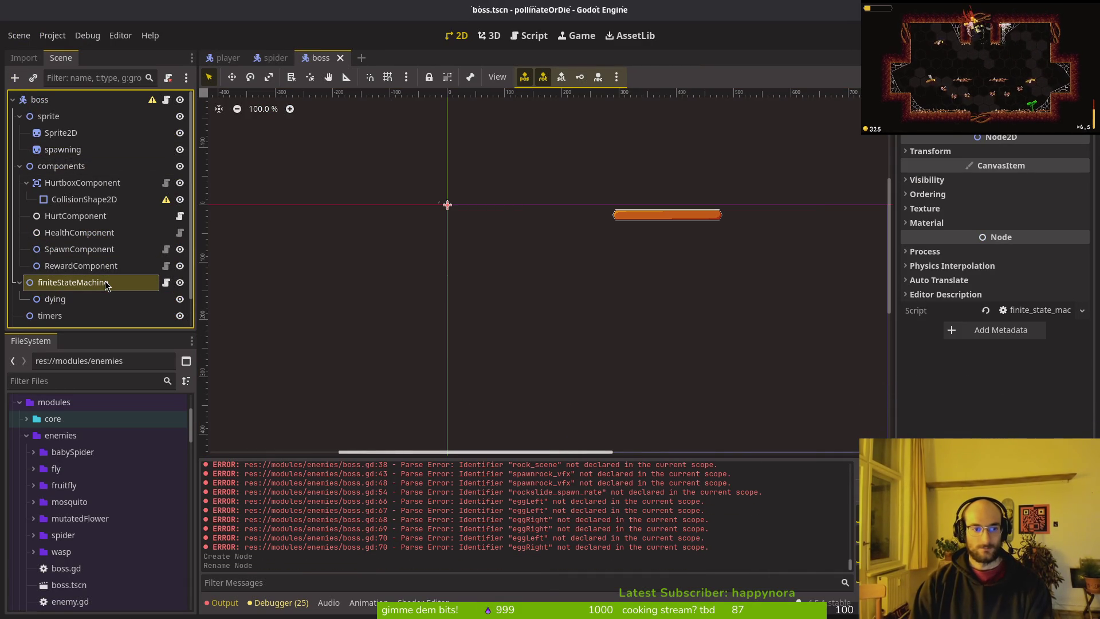
- Add a second Node2D named spawning, move it above dying, and save
key(ctrl+a)
key(Return)
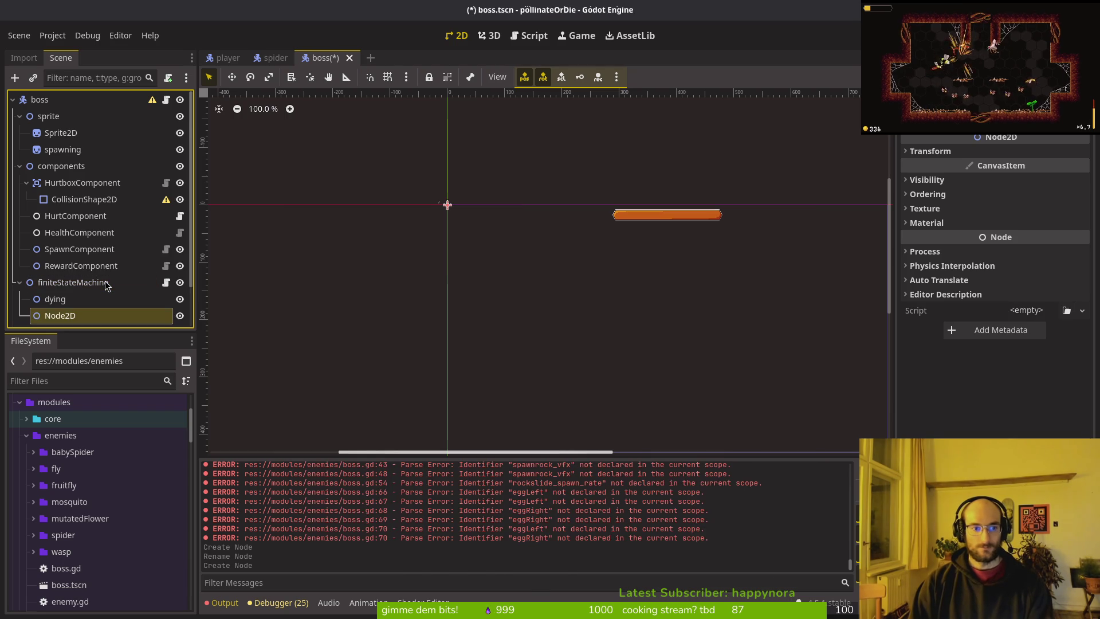
key(F2)
text(spawning)
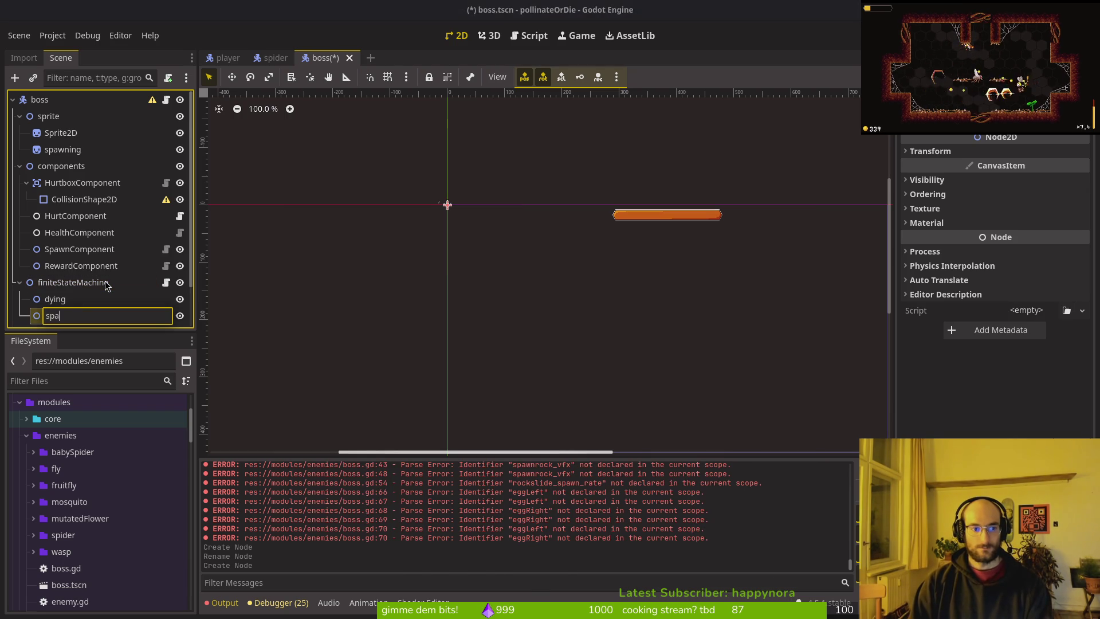
key(Return)
drag(87, 317, 88, 293)
key(ctrl+s)
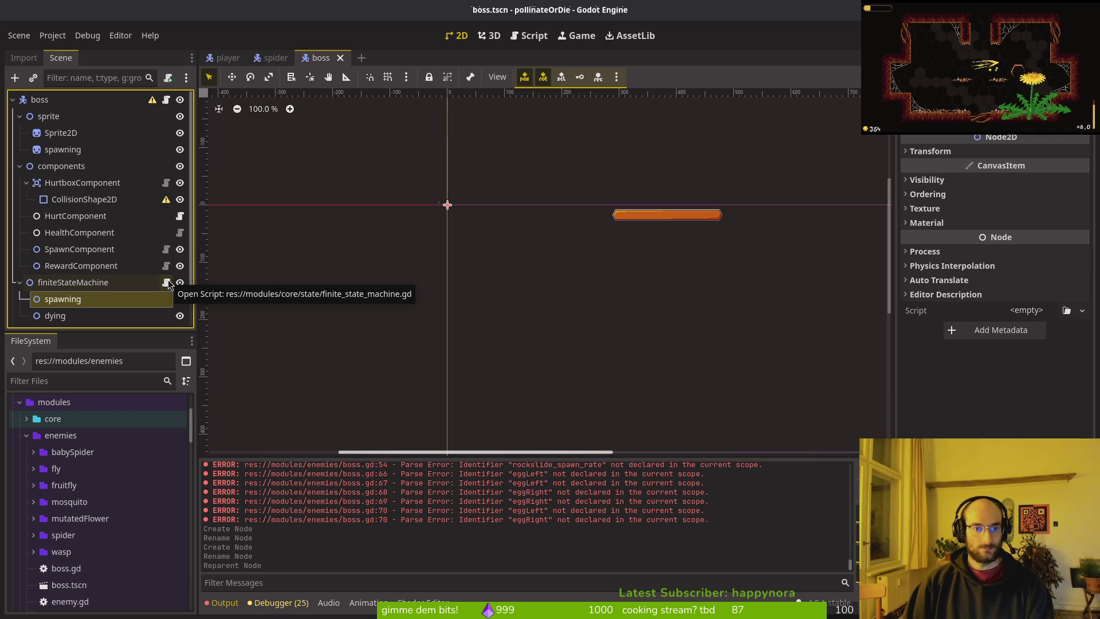
- Attach the existing modules/core/state/state.gd script to the spawning node
right_click(103, 300)
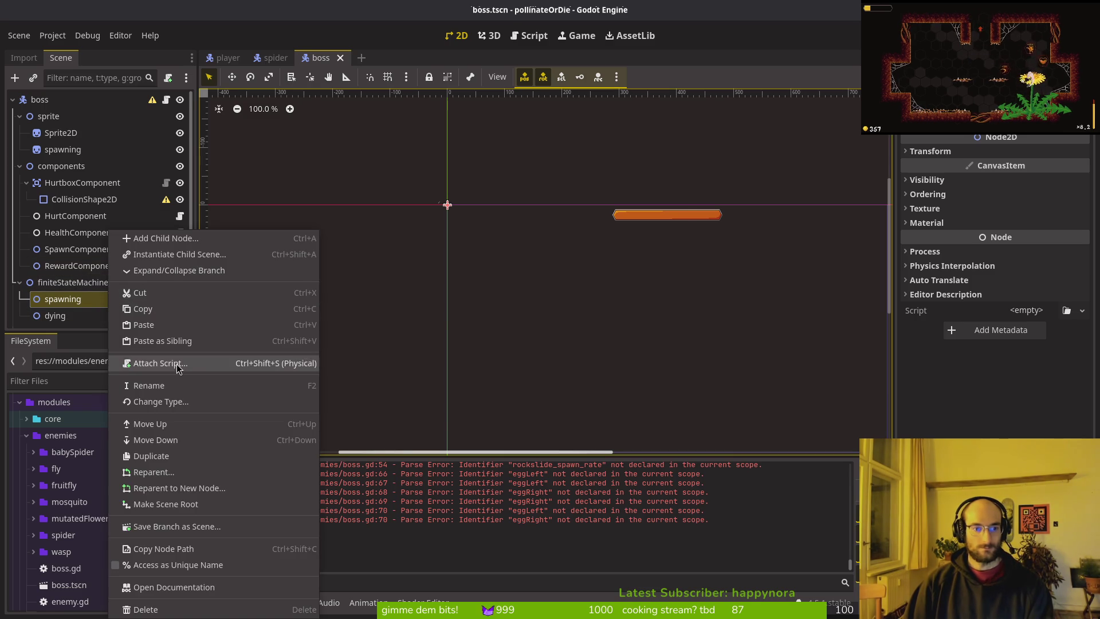
click(149, 361)
click(672, 294)
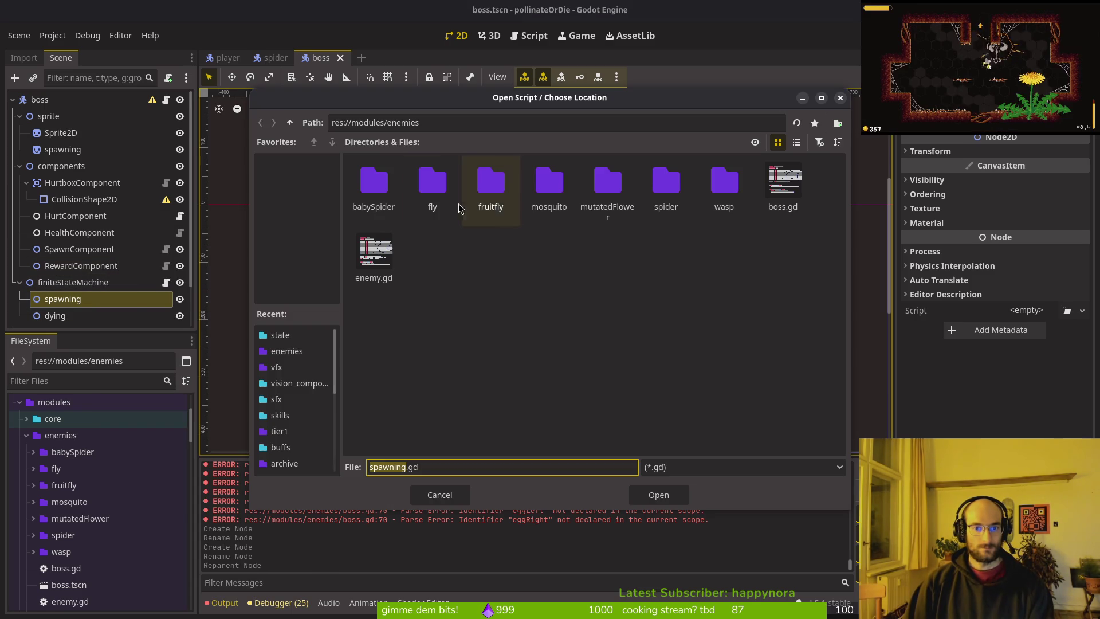
click(290, 122)
double_click(374, 182)
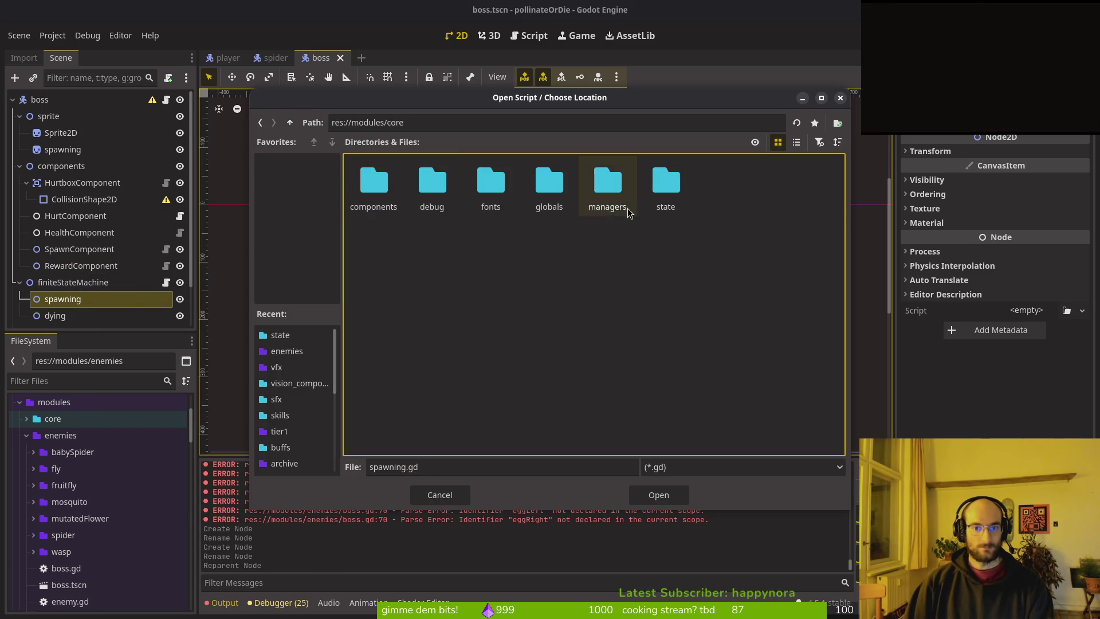
double_click(666, 183)
click(726, 195)
click(680, 496)
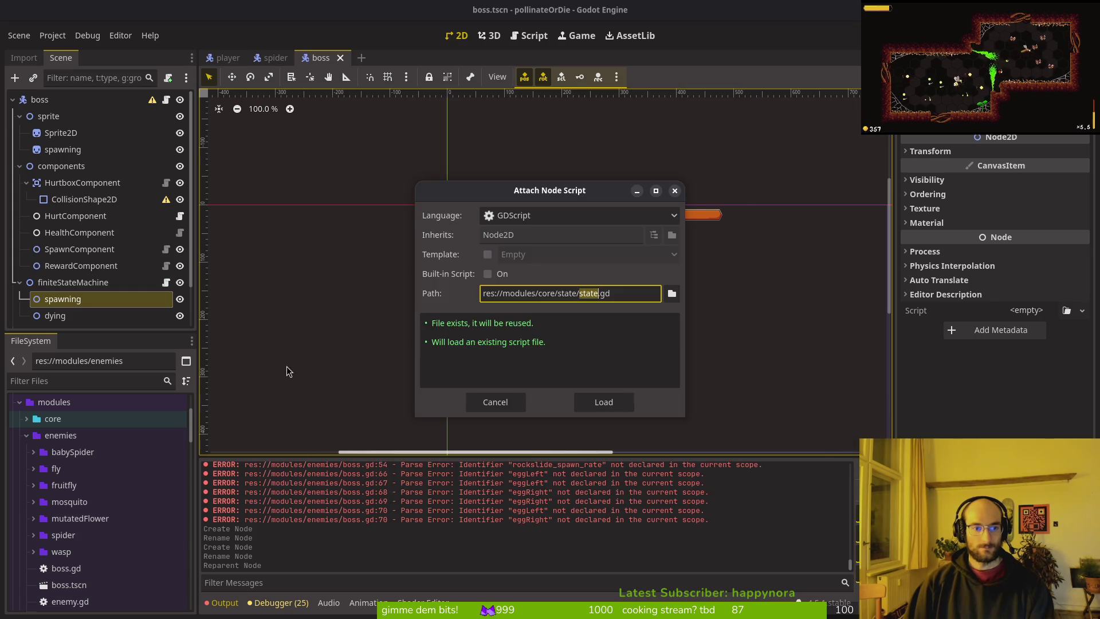
click(602, 402)
- Try extending the State script on spawning, cancel it, and return to Neovim
right_click(92, 299)
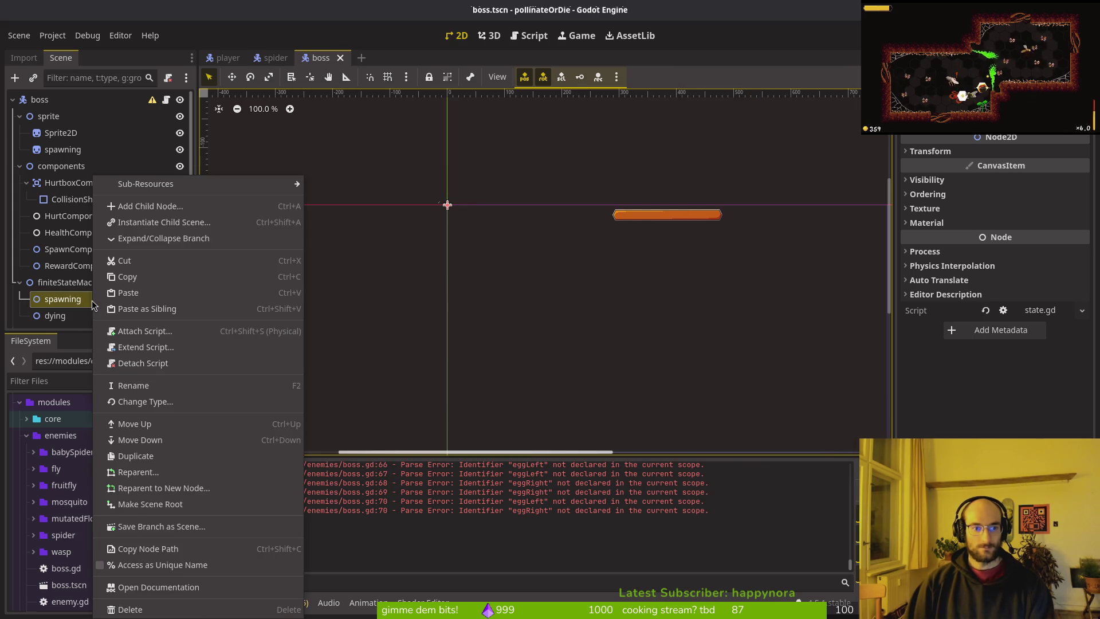
click(145, 361)
key(Escape)
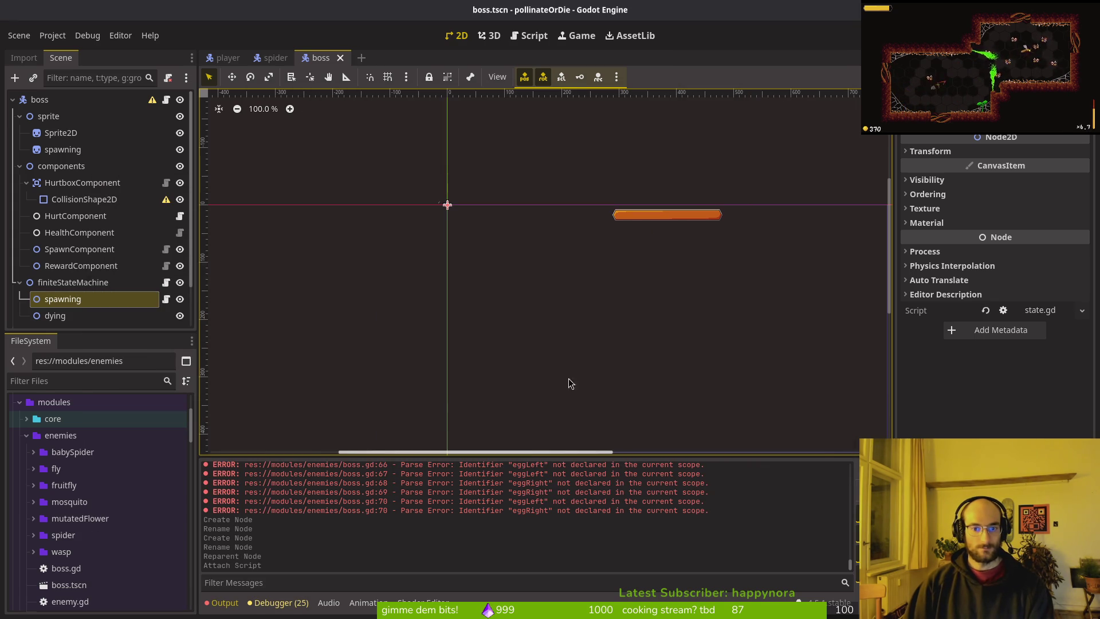
right_click(148, 300)
click(209, 349)
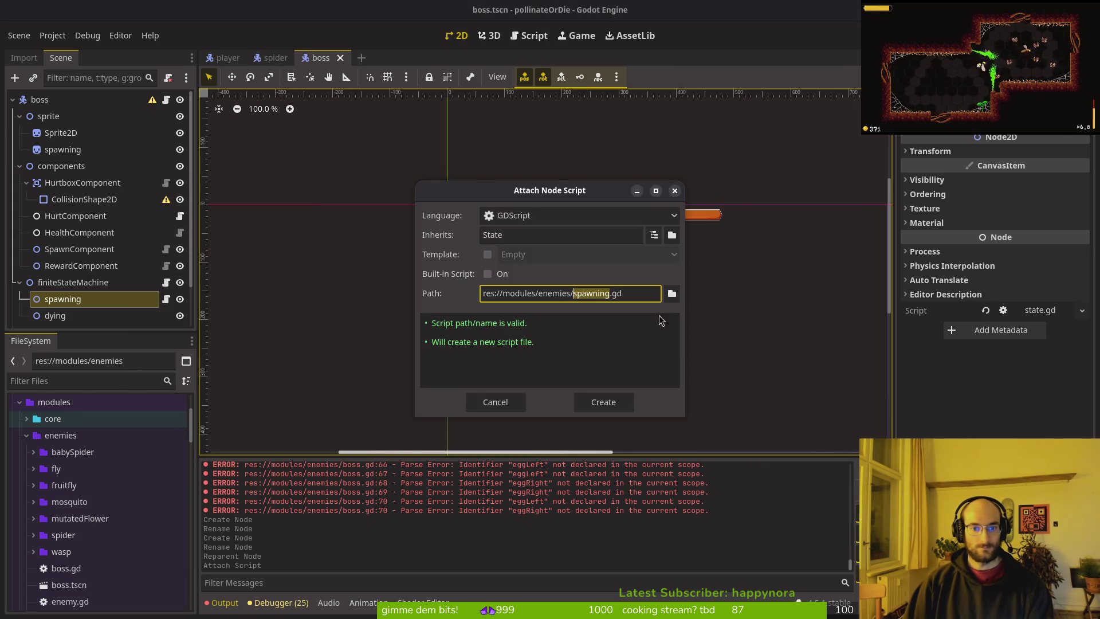
click(663, 290)
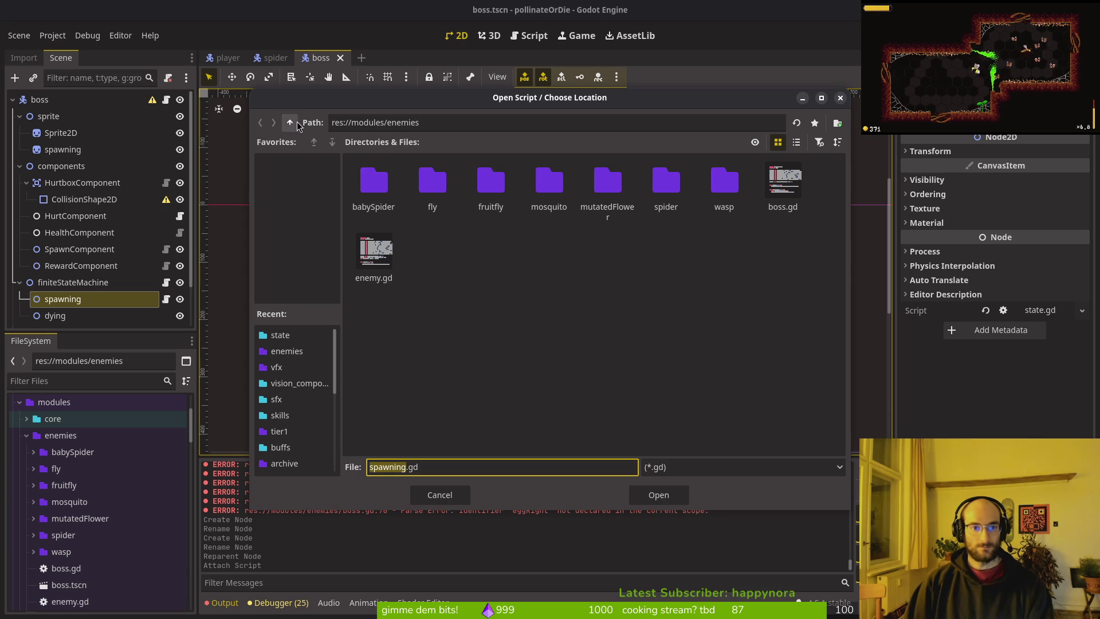
click(447, 495)
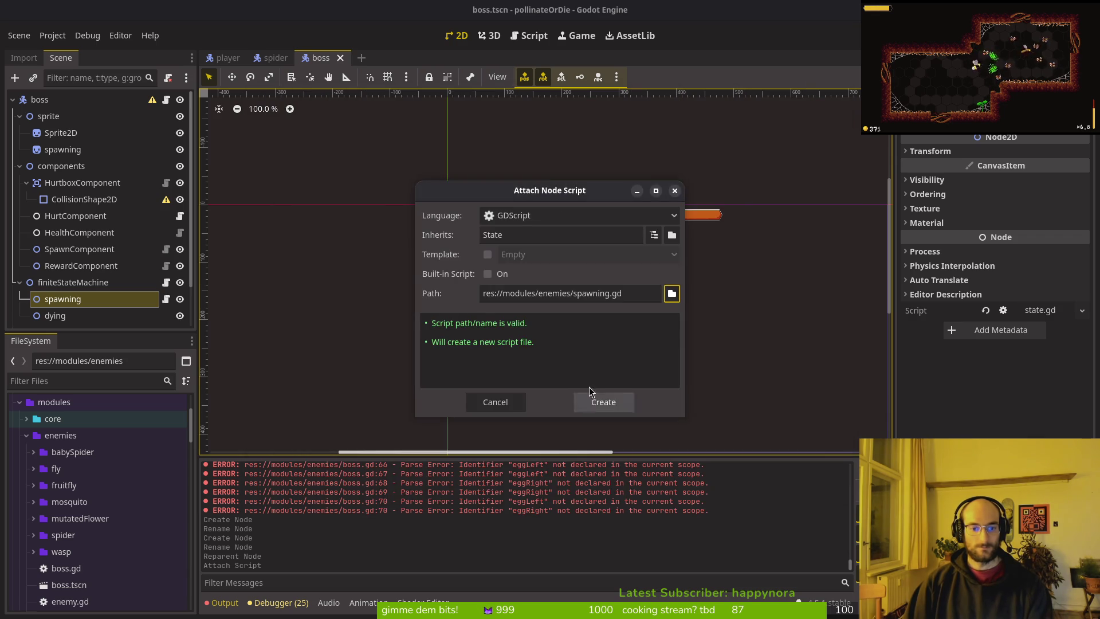
click(498, 402)
key(alt+Tab)
key(space)
- Filter Find Files with 'spiderspaw' and open modules/enemies/spider/spawn_spider.gd
key(f)
key(f)
text(s)
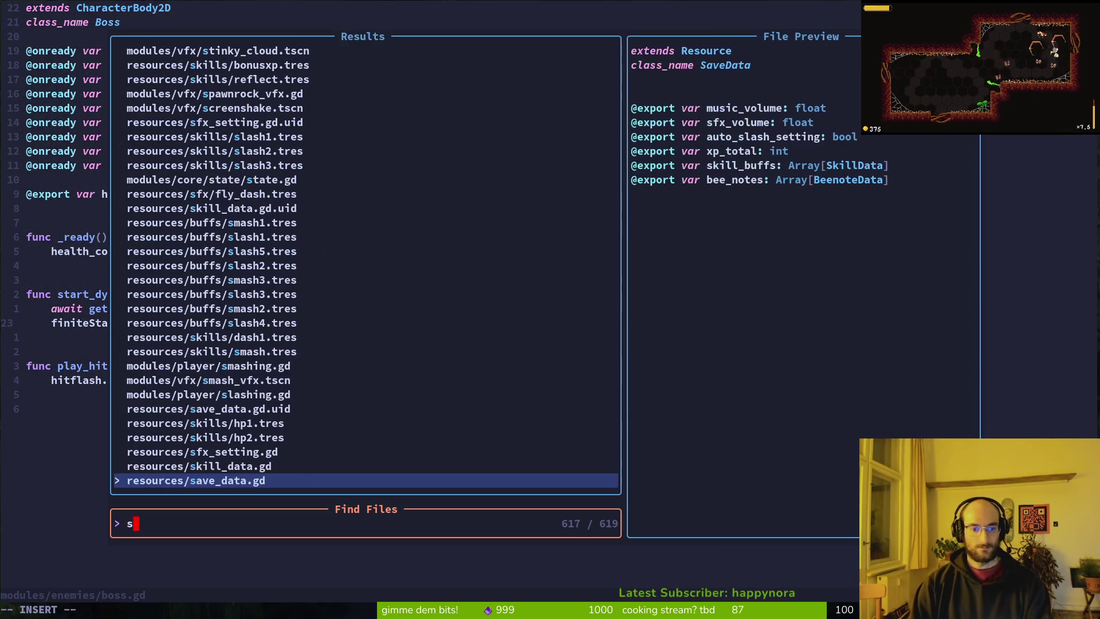
text(pidersp)
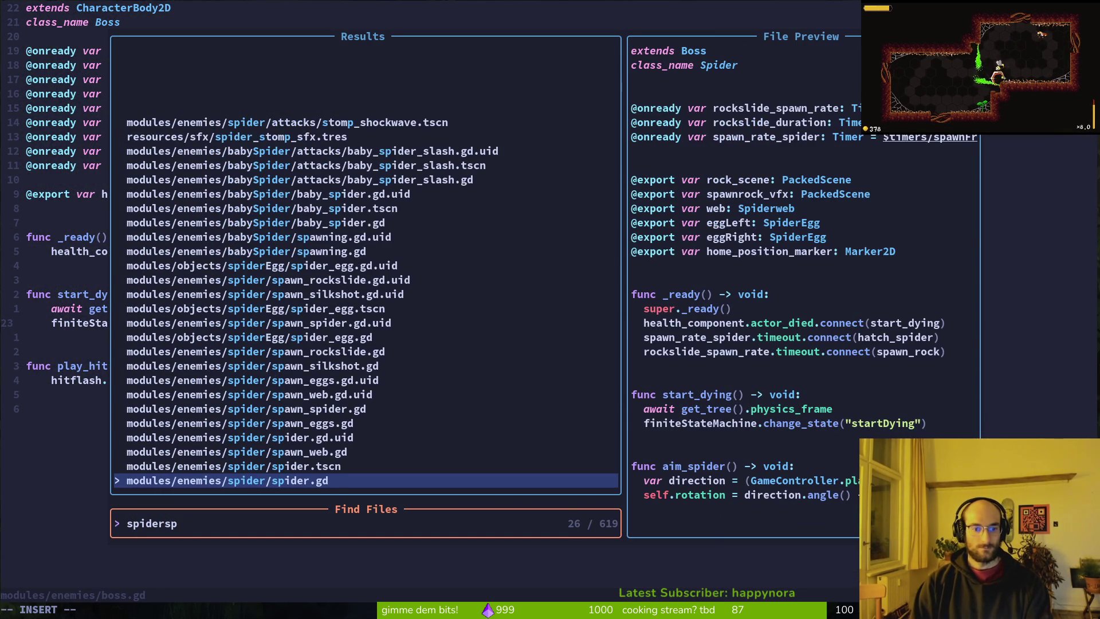
text(aw)
key(Up)
key(Up)
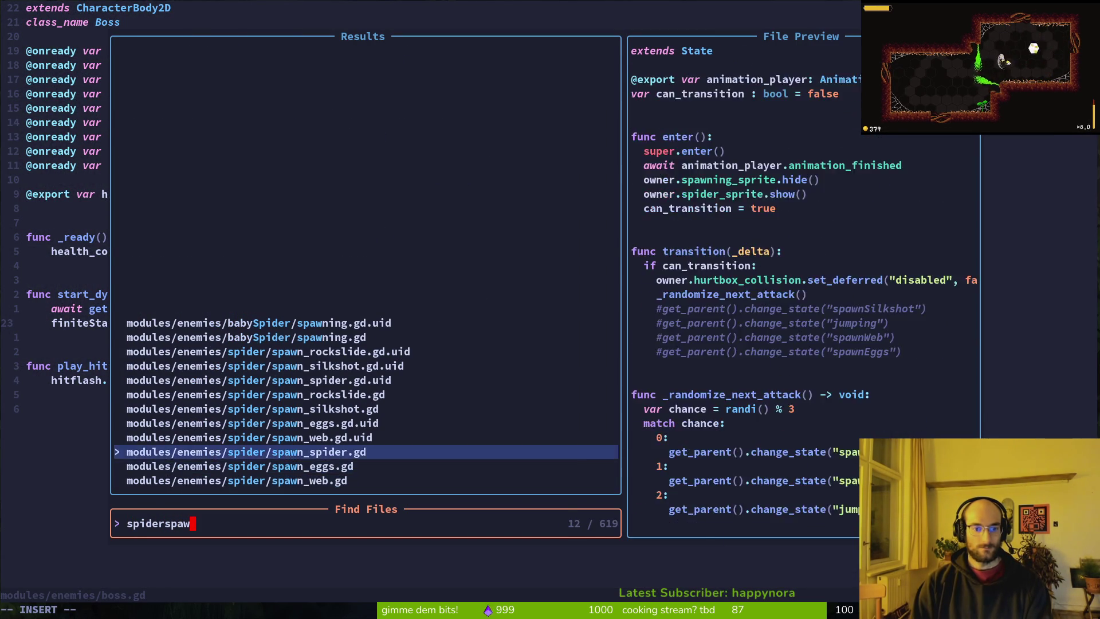
key(Return)
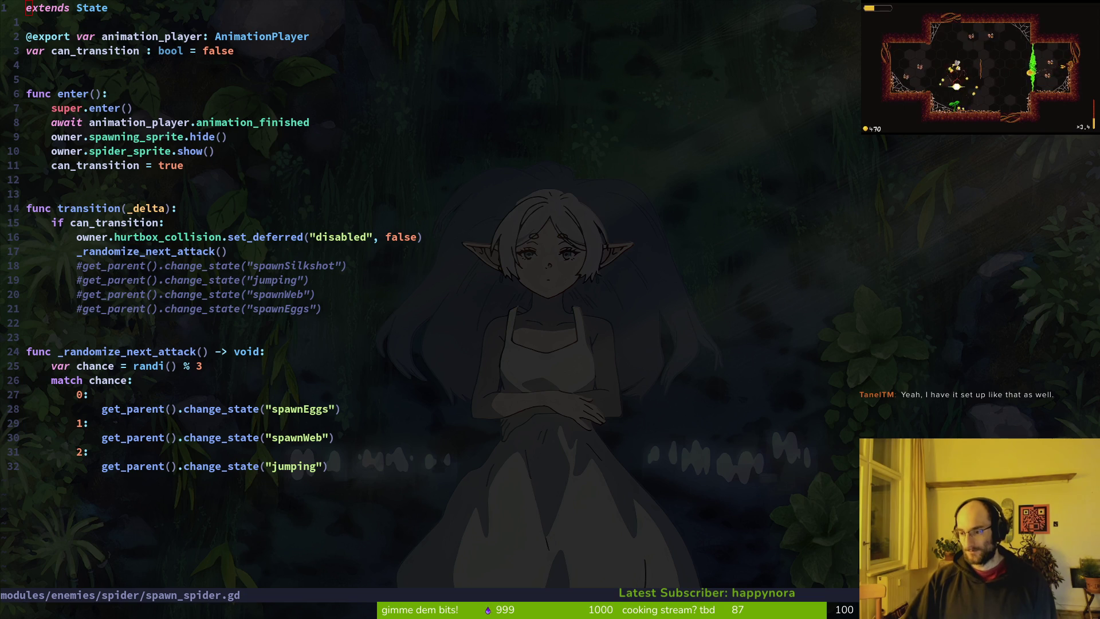
- Bring the OBS Studio window forward over spawn_spider.gd and nudge it slightly right
click(653, 442)
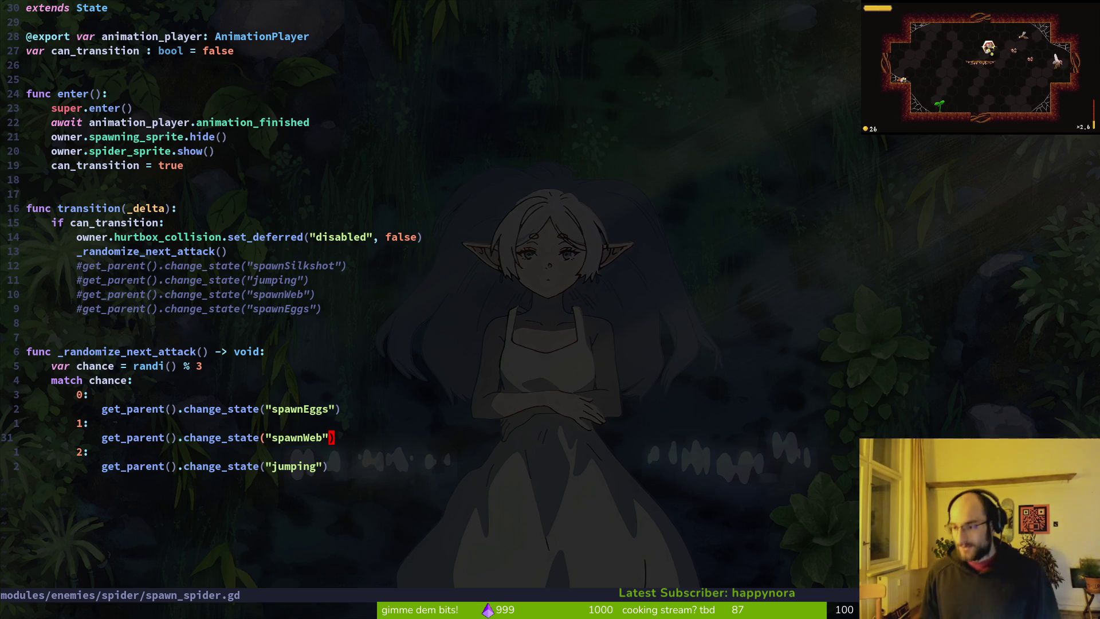
key(alt+Tab)
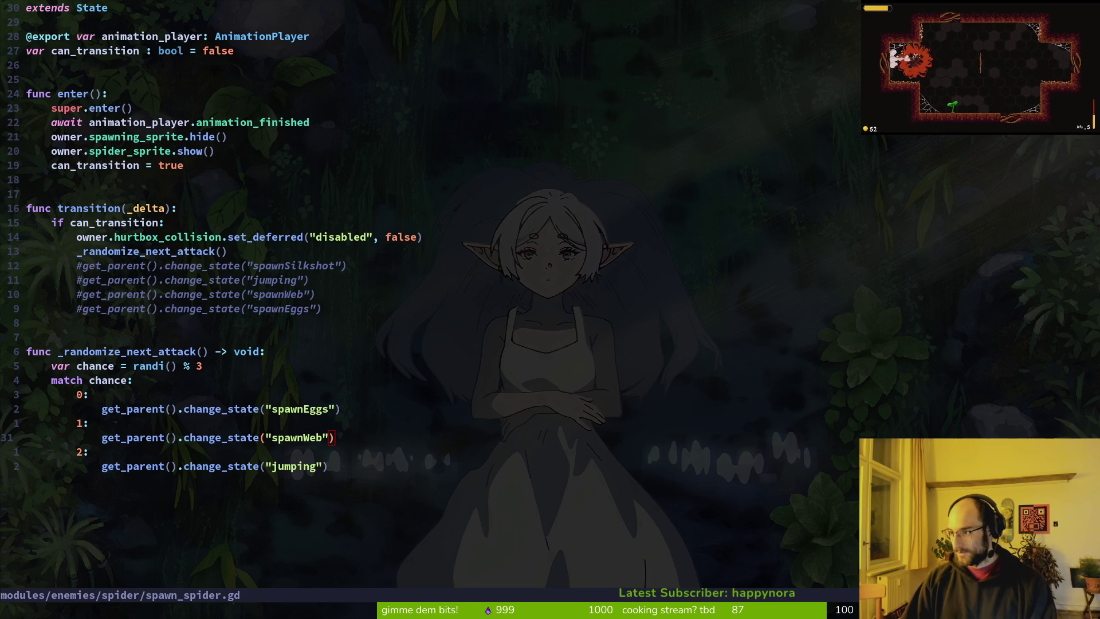
key(alt+Tab)
drag(652, 67, 666, 64)
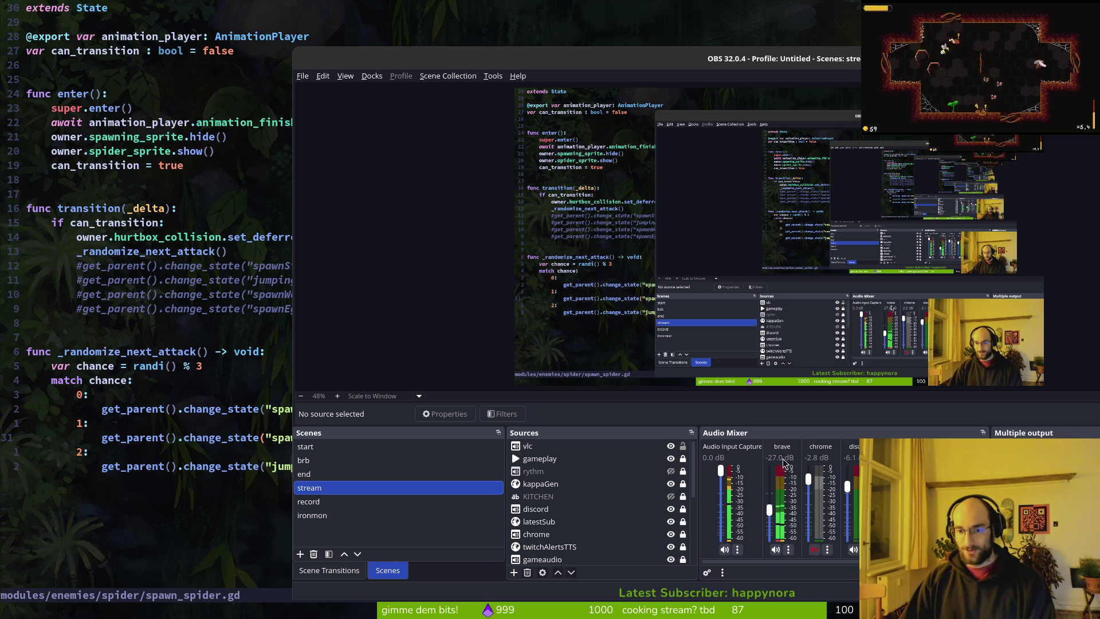
- Uncheck audio track 1 for the brave source in Advanced Audio Properties, then close it
click(788, 549)
click(818, 546)
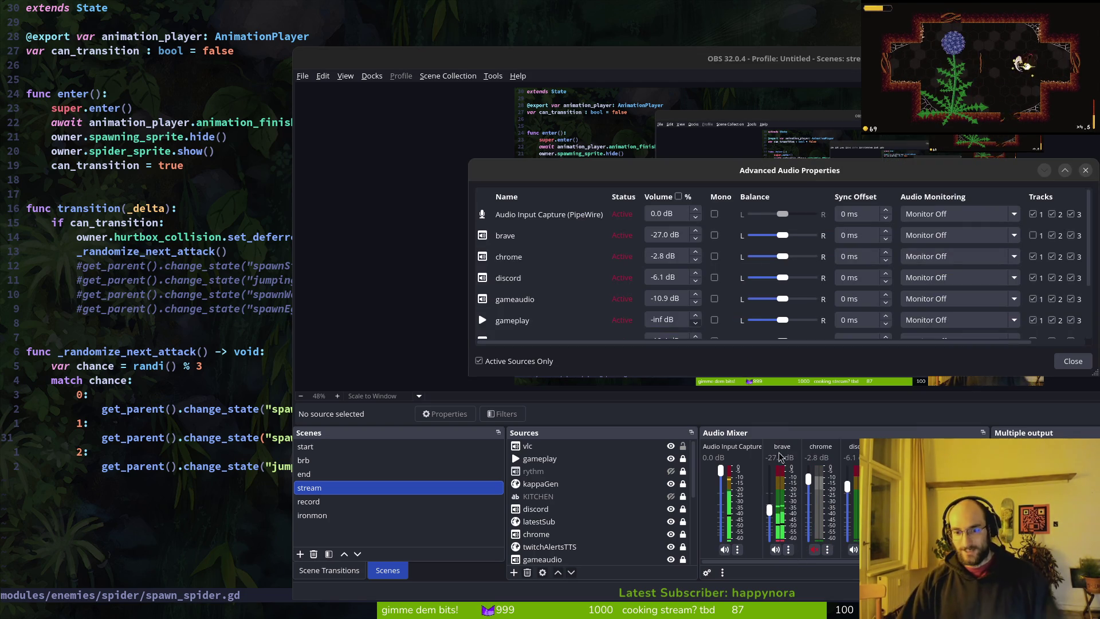
drag(679, 181, 599, 161)
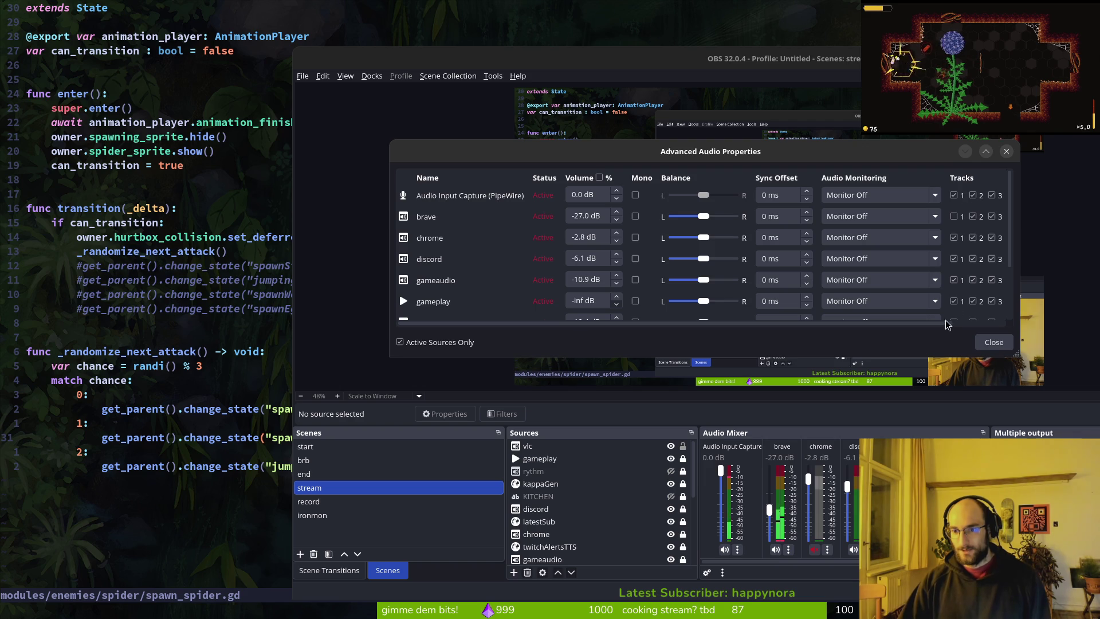
drag(942, 329, 995, 328)
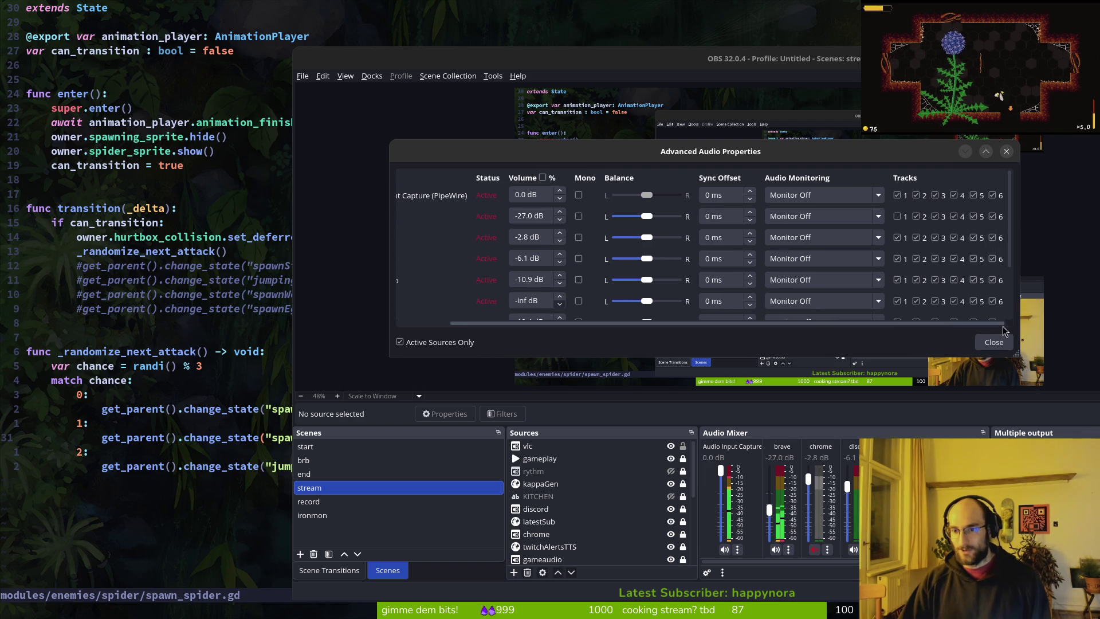
click(902, 218)
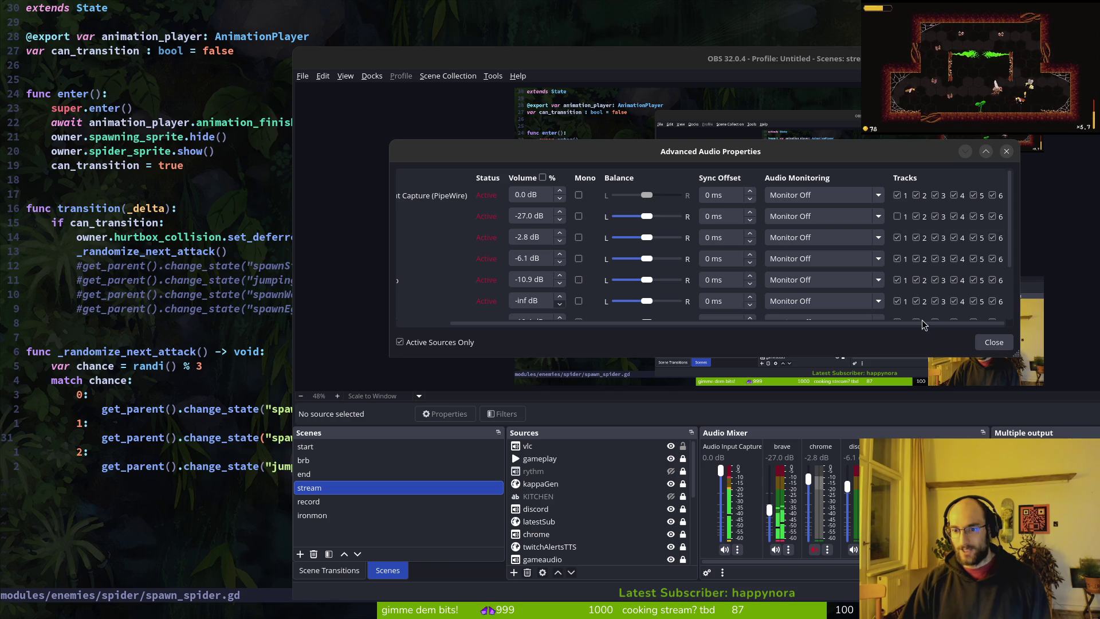
drag(911, 326, 859, 325)
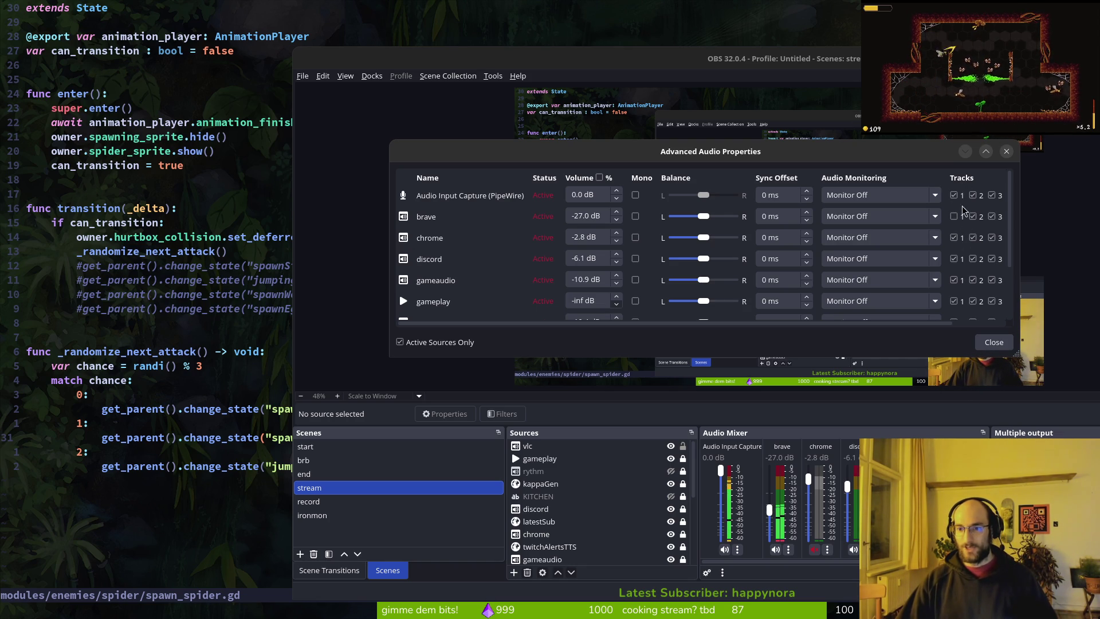
scroll(505, 312, down, 2)
scroll(496, 259, up, 2)
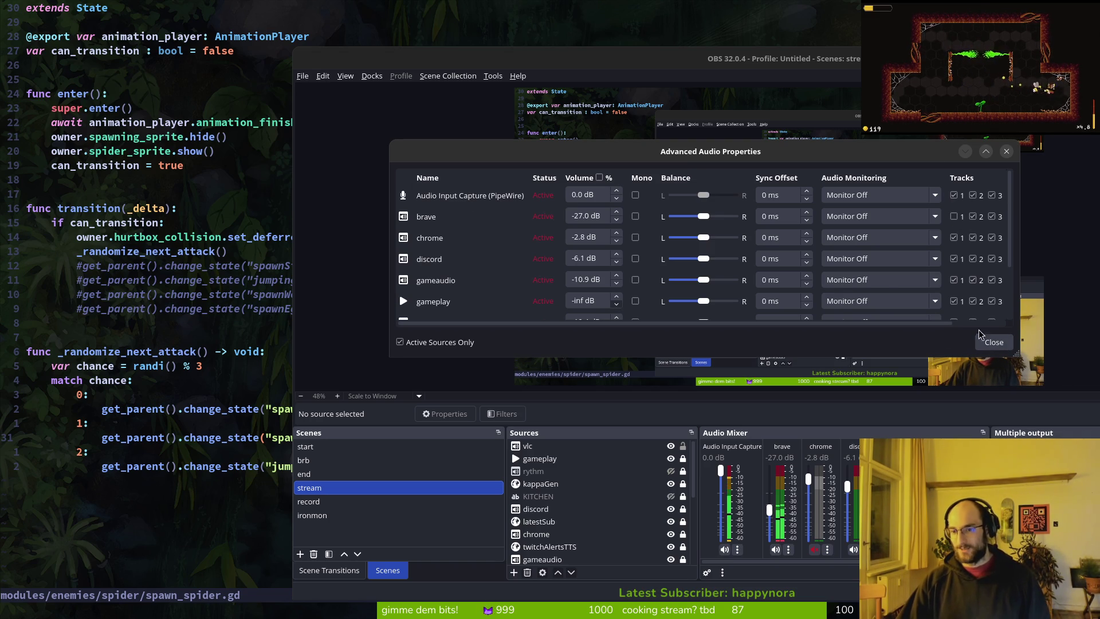
click(983, 351)
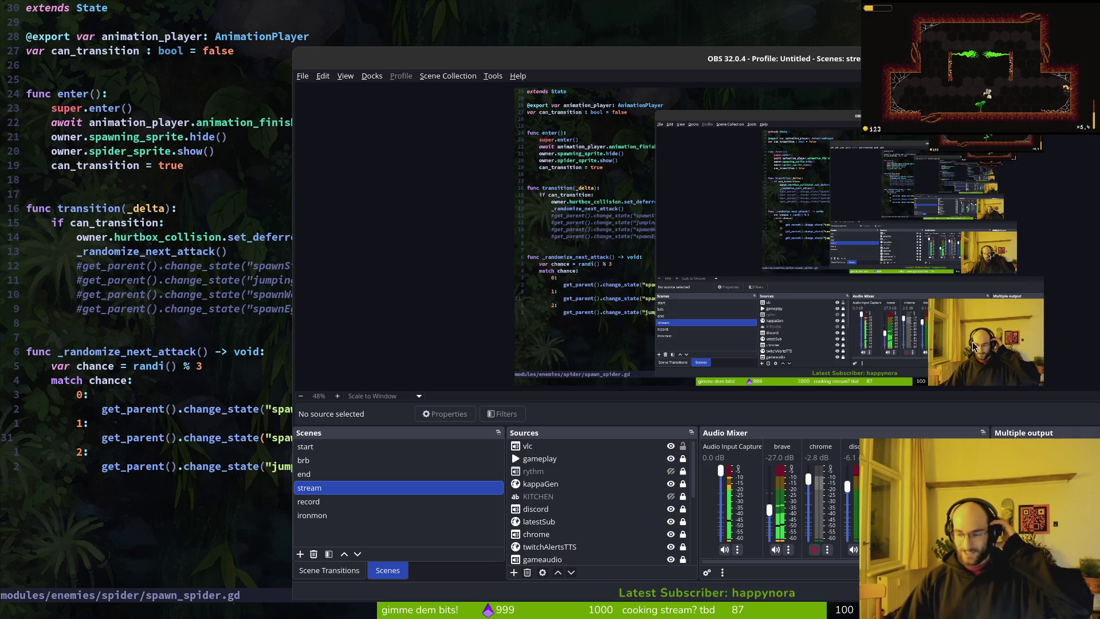
- Send the OBS window away with Super+S so spawn_spider.gd shows again
key(super+s)
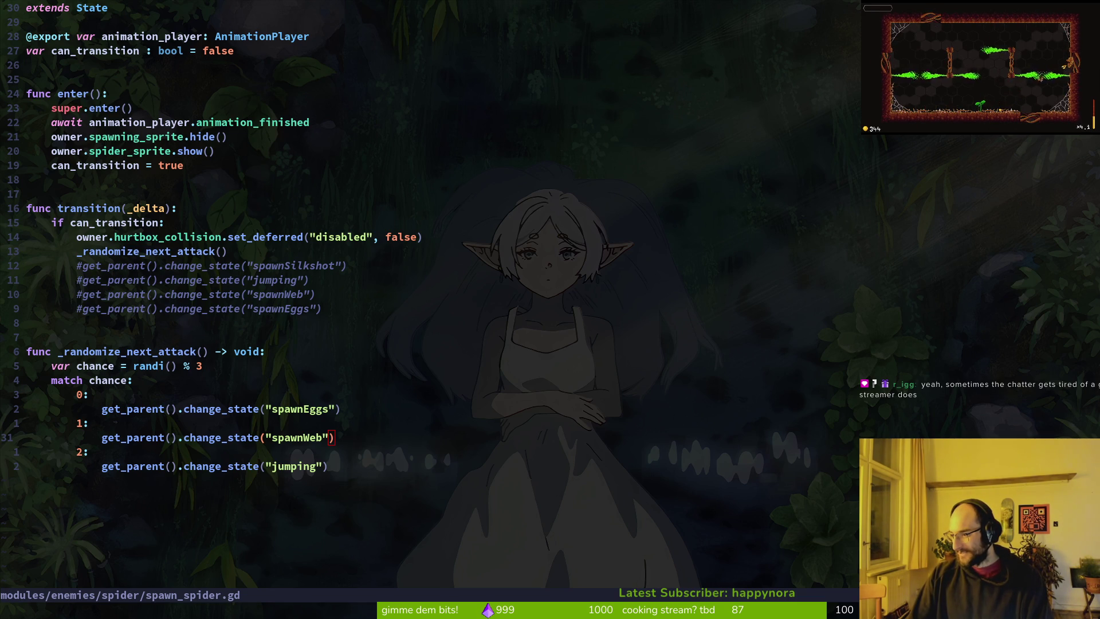
- Save spawn_spider.gd with :w and move up to the can_transition and spider_sprite lines
text(8k:w)
key(Return)
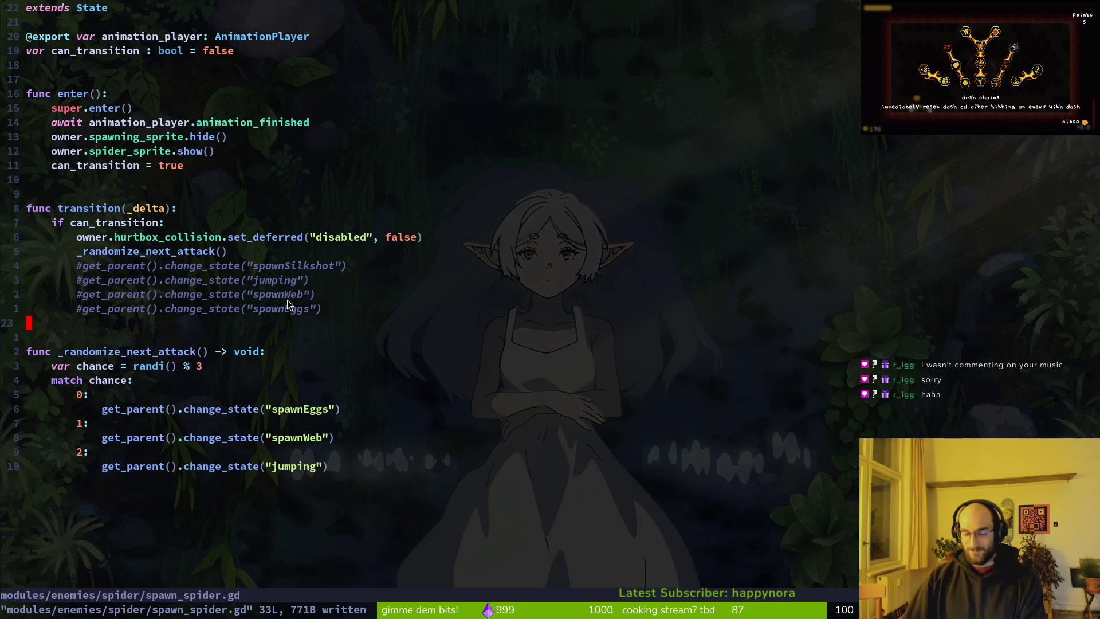
key(4)
key(k)
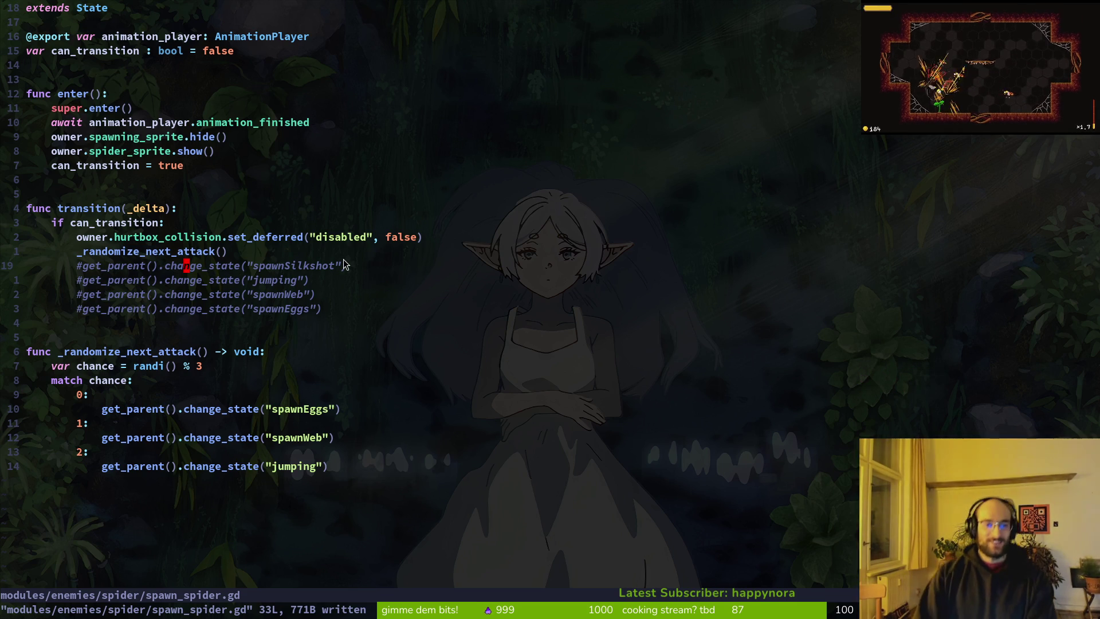
key(k)
key(k)
key(k)
key($)
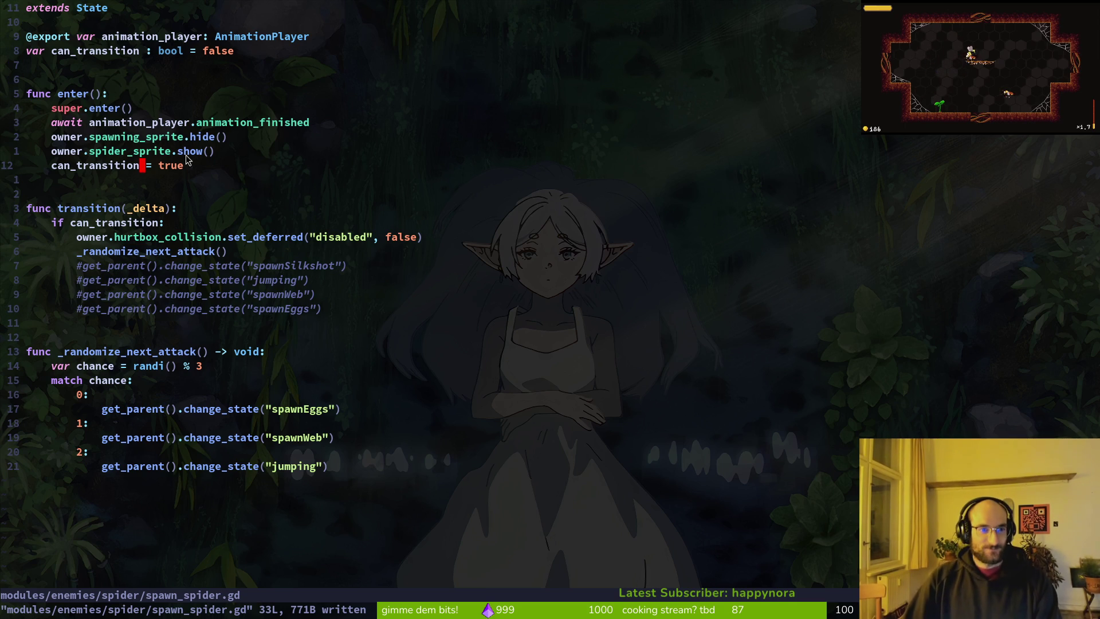
click(152, 154)
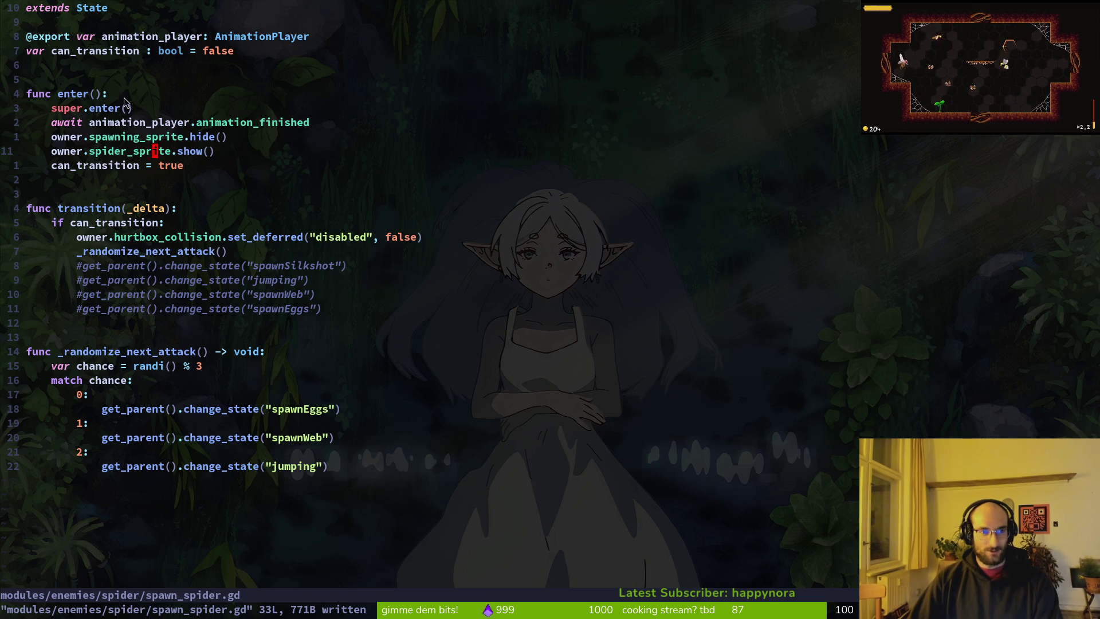
- Flip to boss.gd and back with Ctrl-^, then bring up the project file finder
key(ctrl+6)
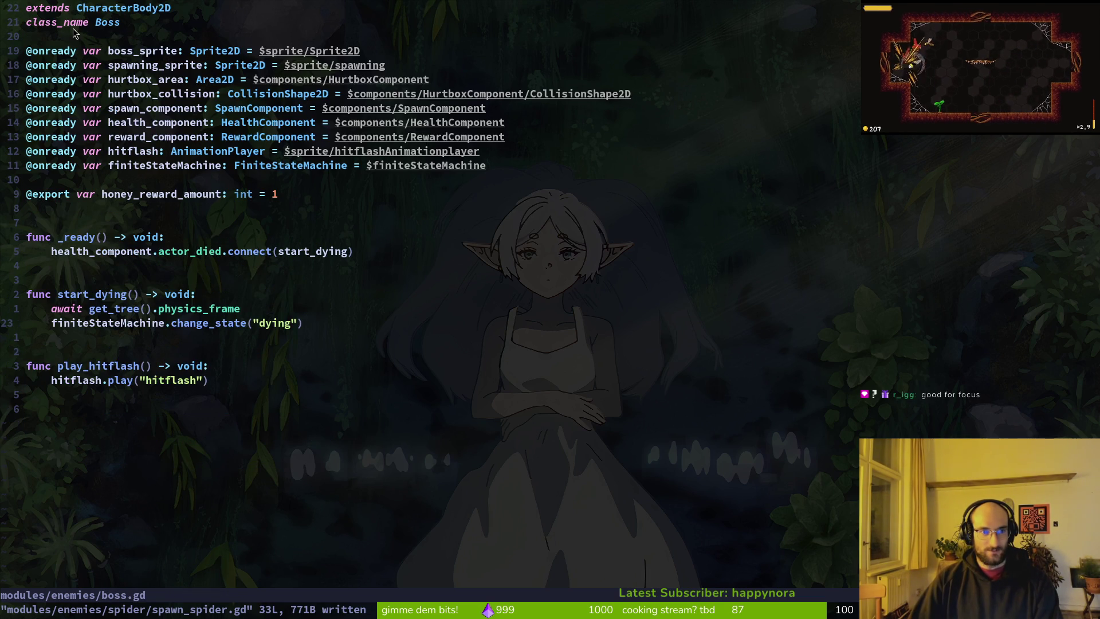
key(ctrl+6)
key(ctrl+p)
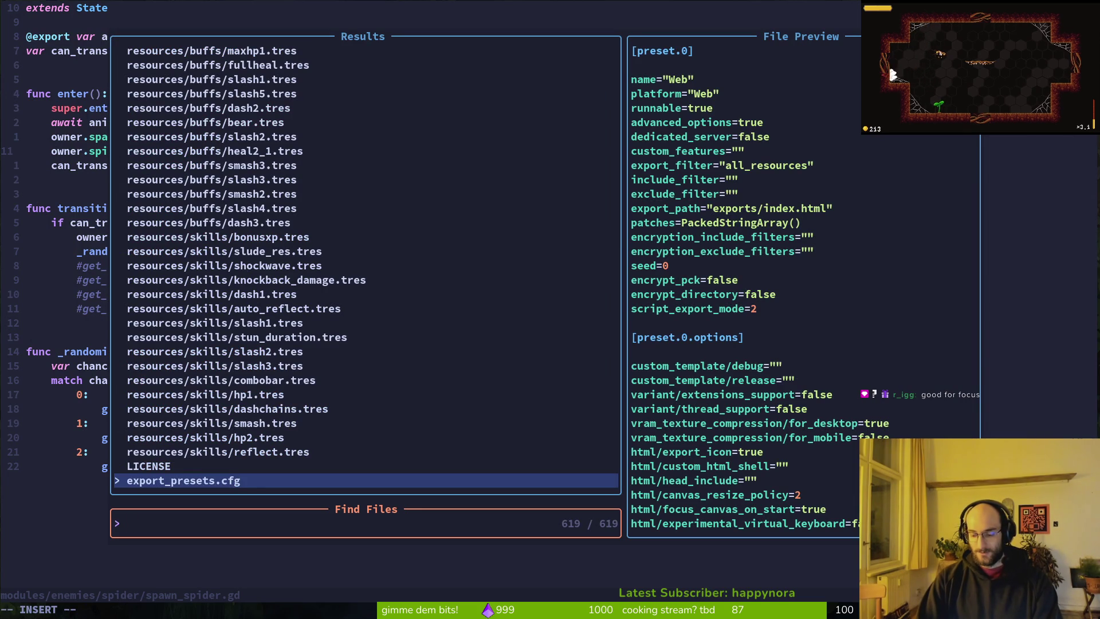
- Open the wasp spawning.gd file, then return to spawn_spider.gd and save it
text(spawning)
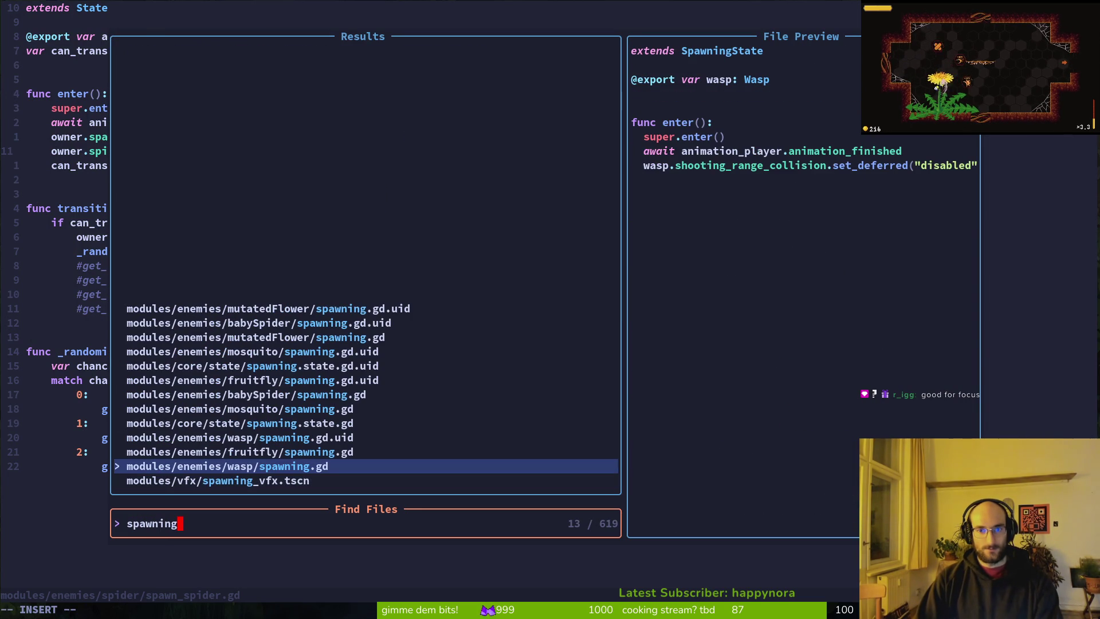
key(Return)
key(ctrl+6)
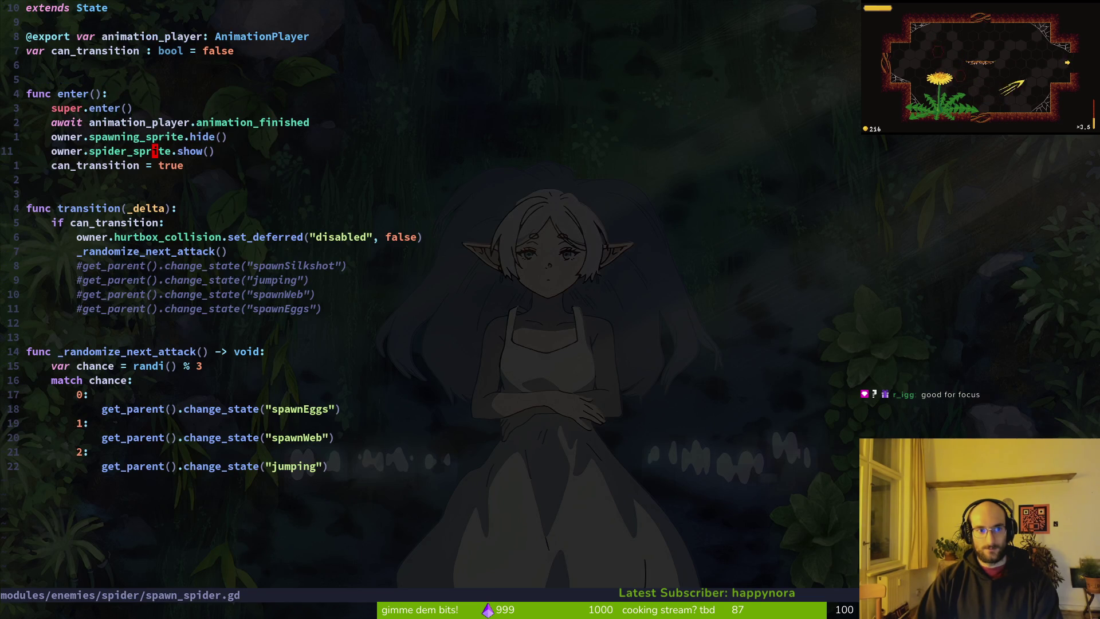
key(ctrl+s)
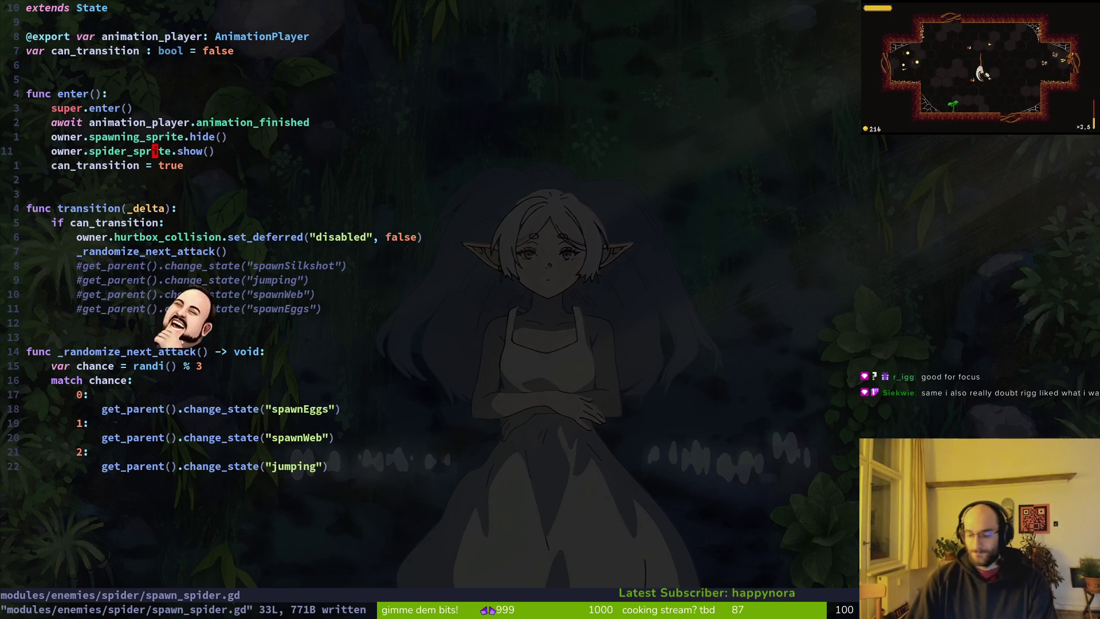
- Find 'spawsta' and open spawning.state.gd, inspecting its can_transition = true line
key(space)
key(f)
key(f)
text(spawsta)
key(Return)
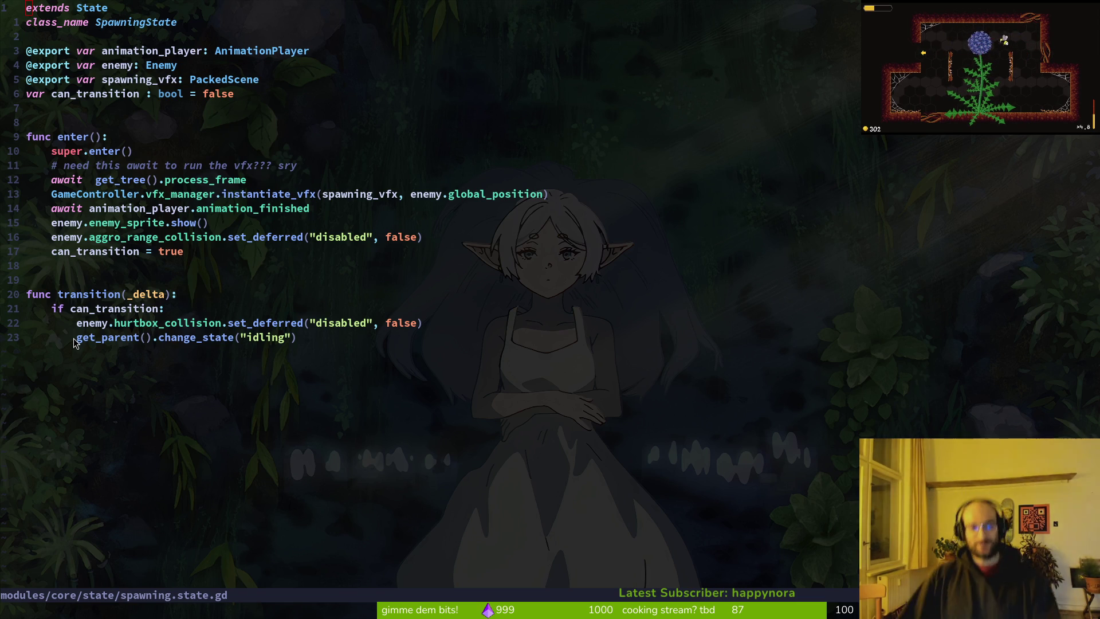
click(295, 250)
- Search Find Files for 'spawnspid' and reopen spawn_spider.gd
key(ctrl+s)
key(space)
key(f)
key(f)
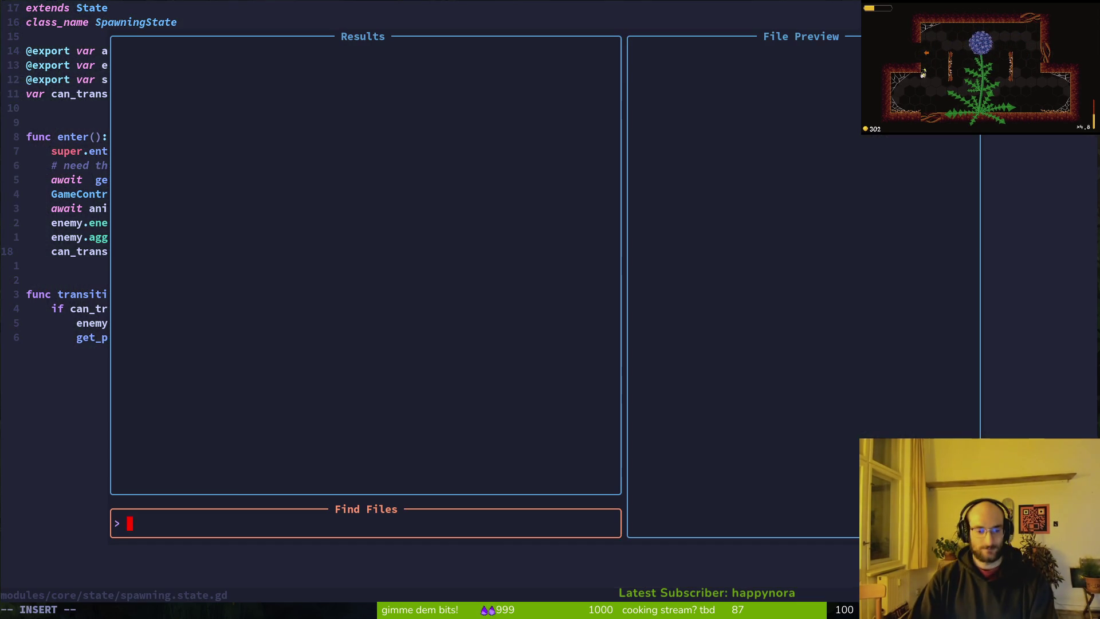
text(spawnspid)
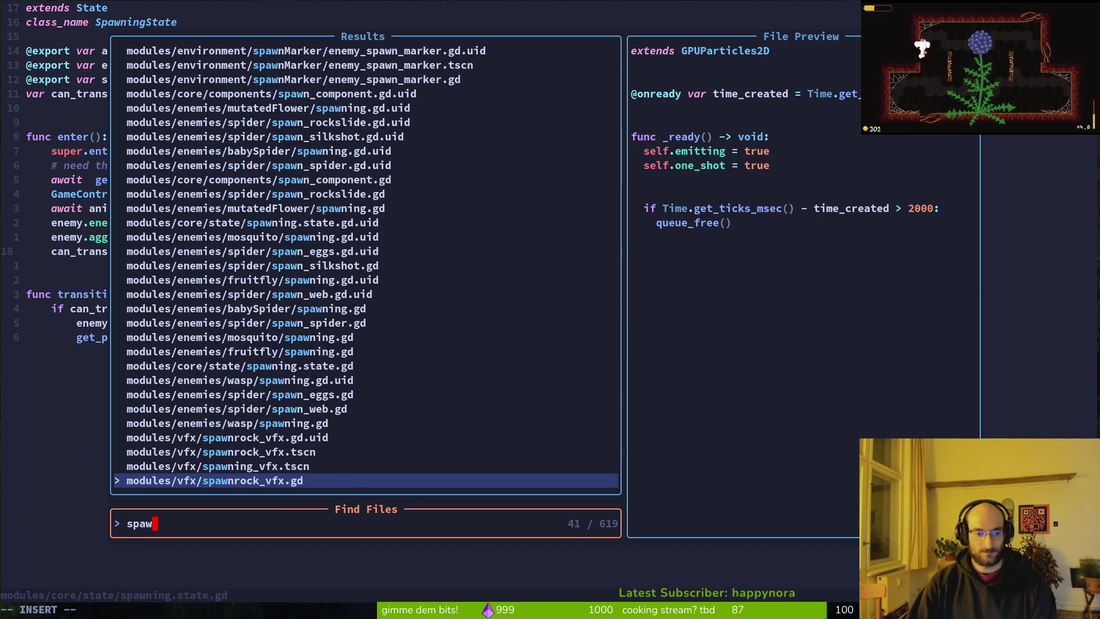
key(Return)
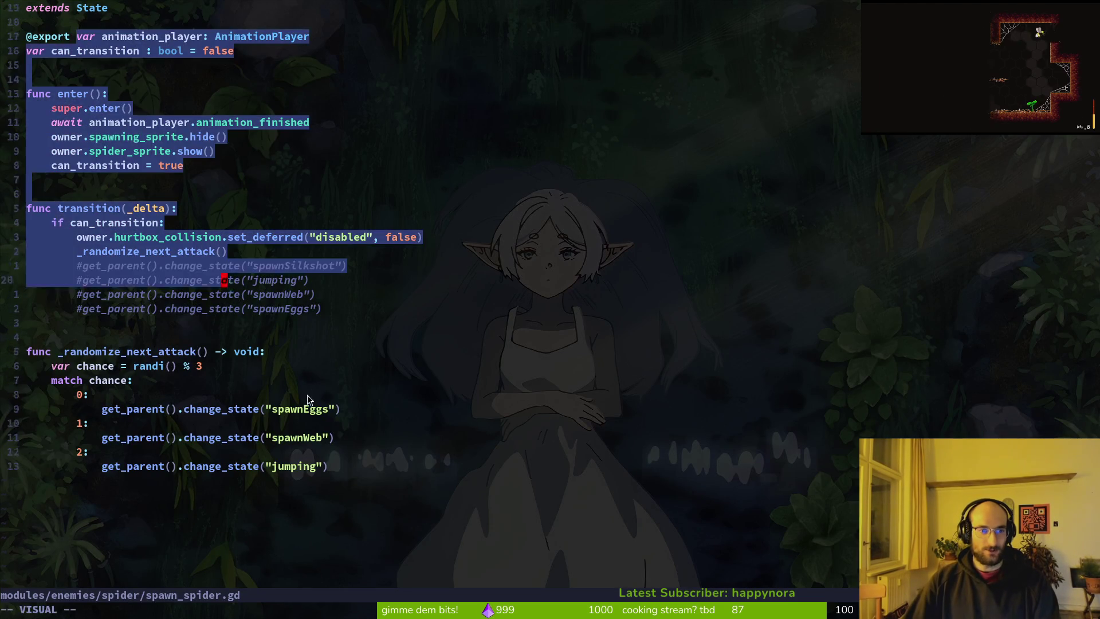
- Add class_name BossSpawningState under the extends State line and save the script
key(j)
key(j)
key(j)
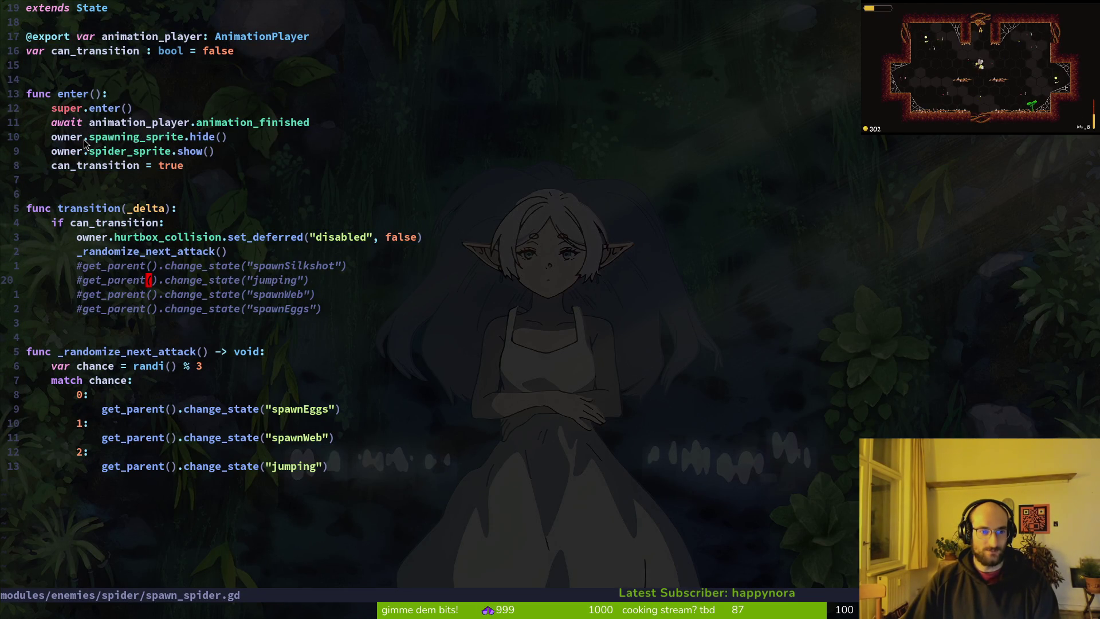
click(80, 12)
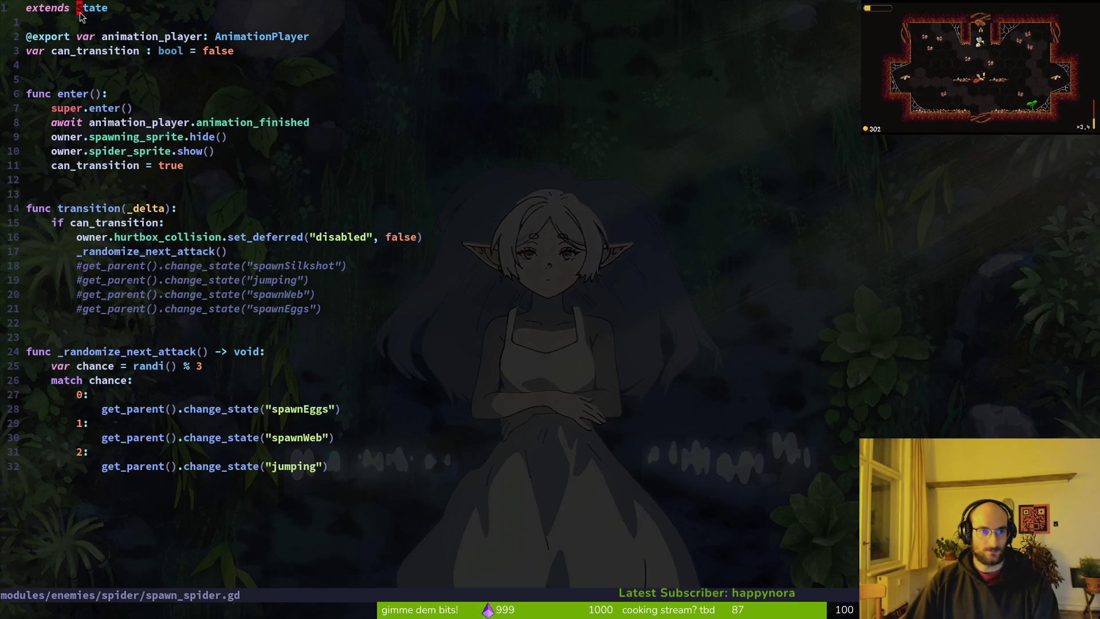
text(oclass)
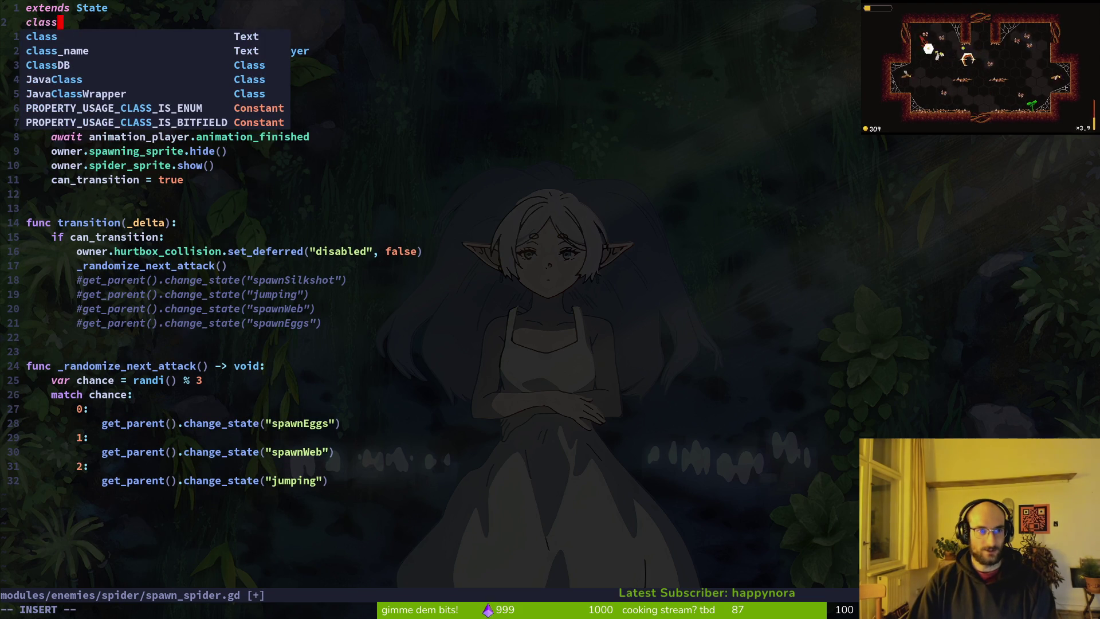
key(Tab)
text(Bo)
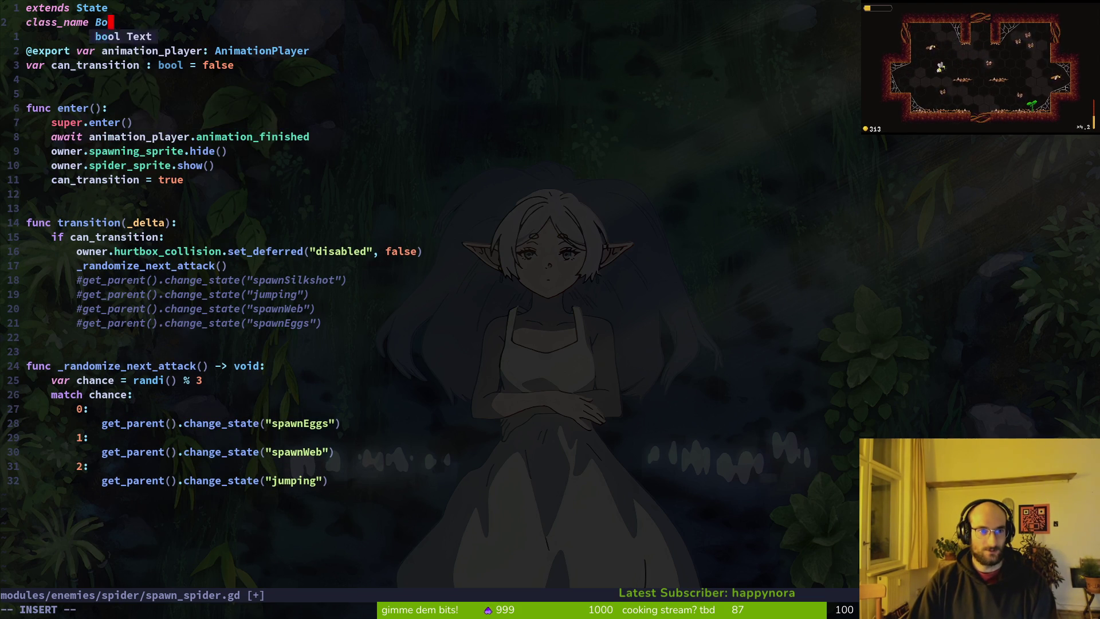
text(ssSpawningState)
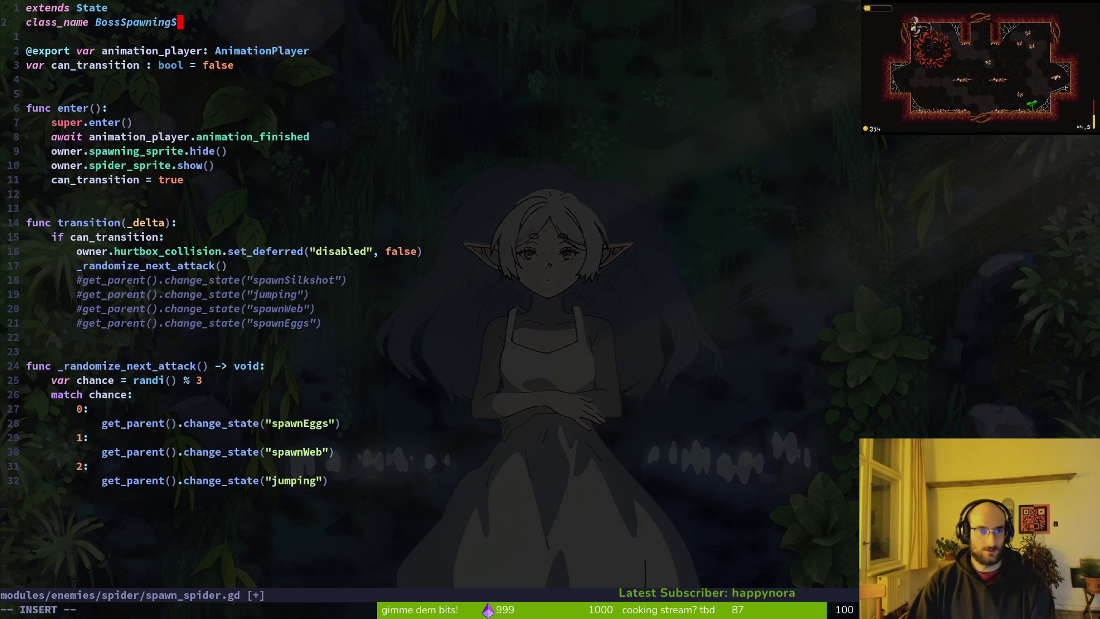
key(Escape)
text(:w)
key(Return)
key(j)
key(j)
key(j)
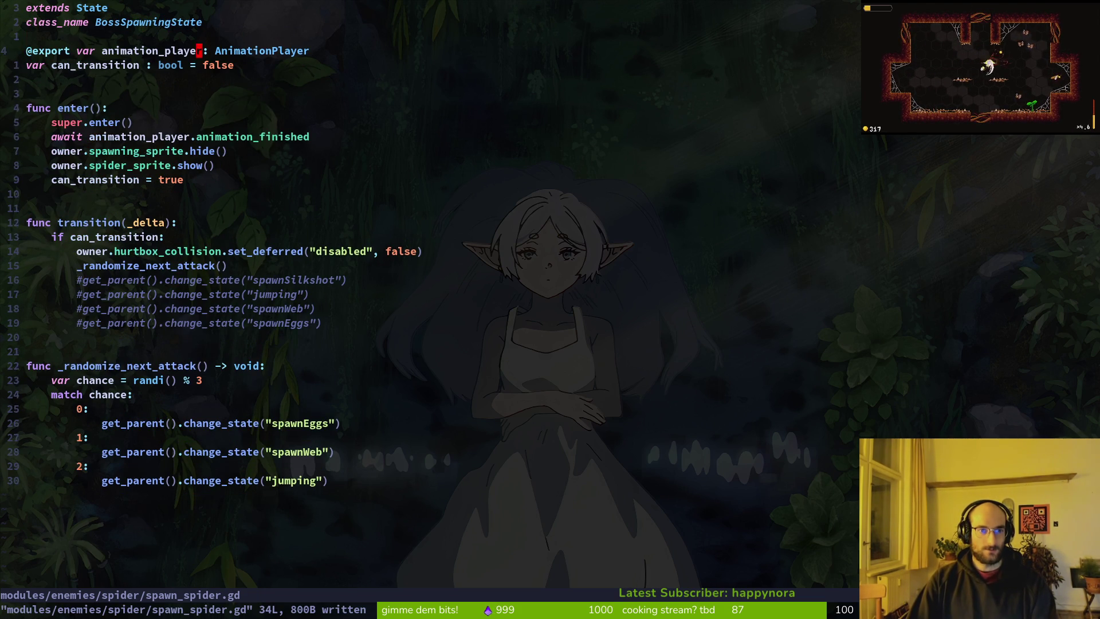
click(198, 151)
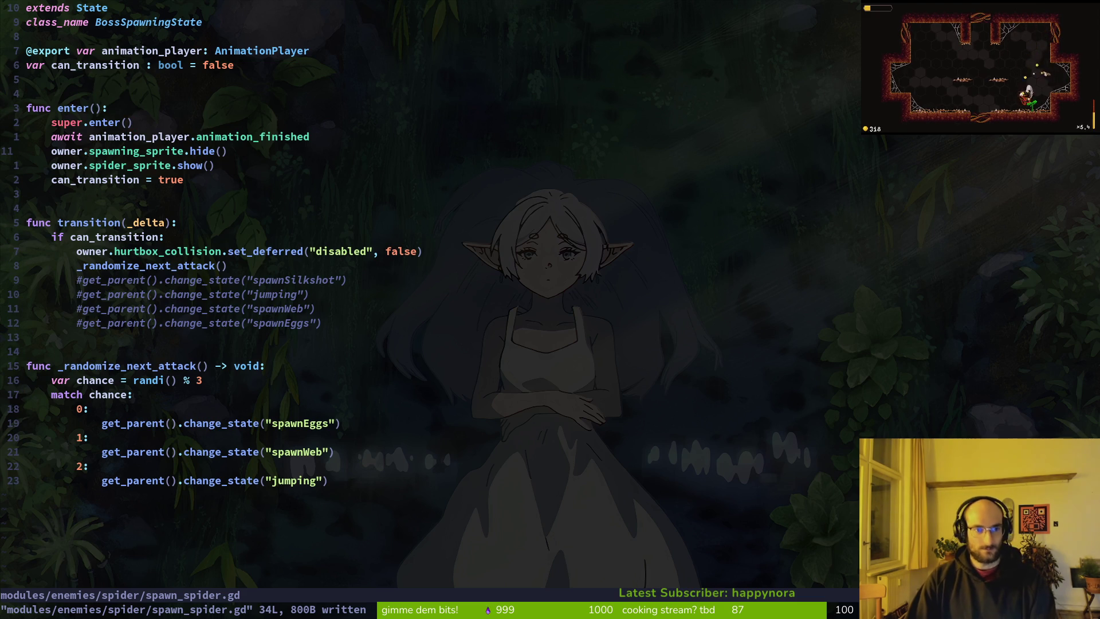
key(k)
key(k)
key(k)
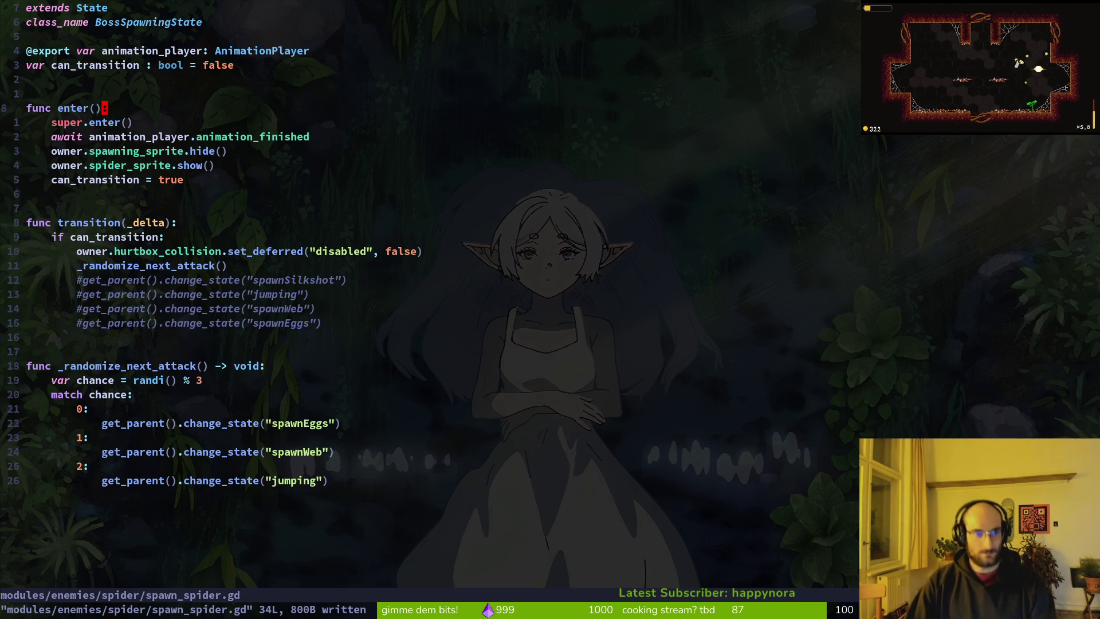
key(V)
key(y)
key(p)
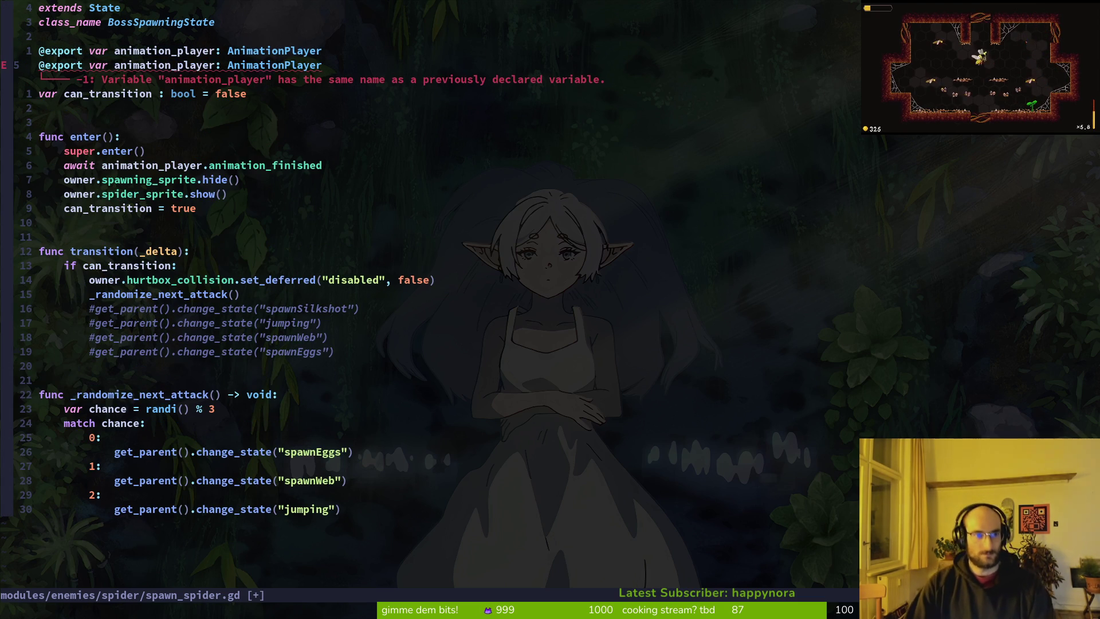
key(w)
key(w)
text(cwbos)
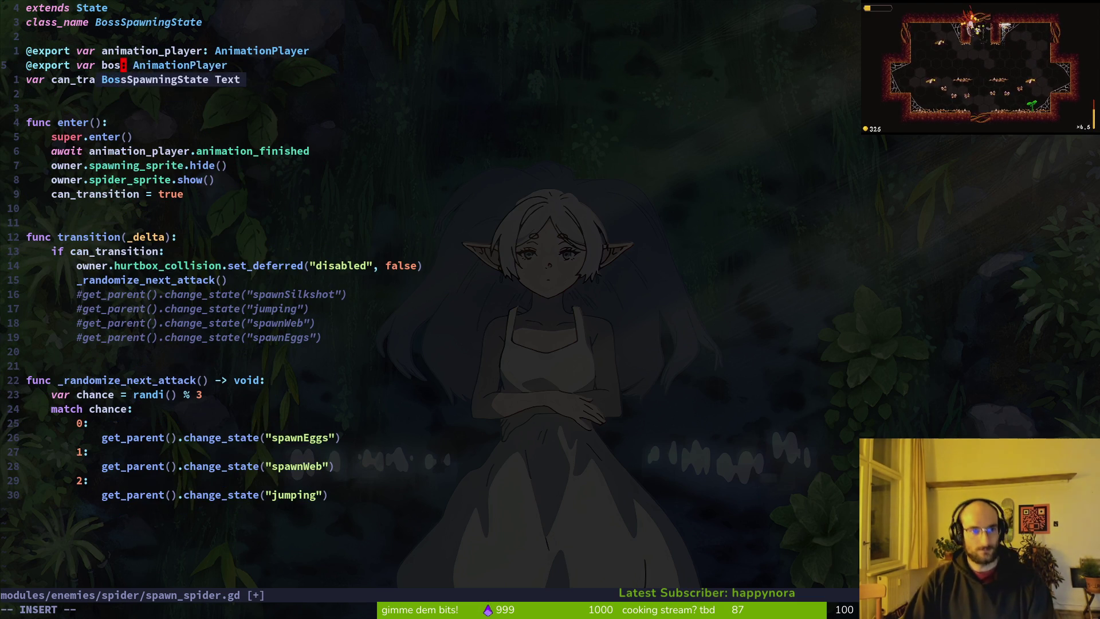
key(Escape)
text(as)
key(Escape)
text(WCBoss)
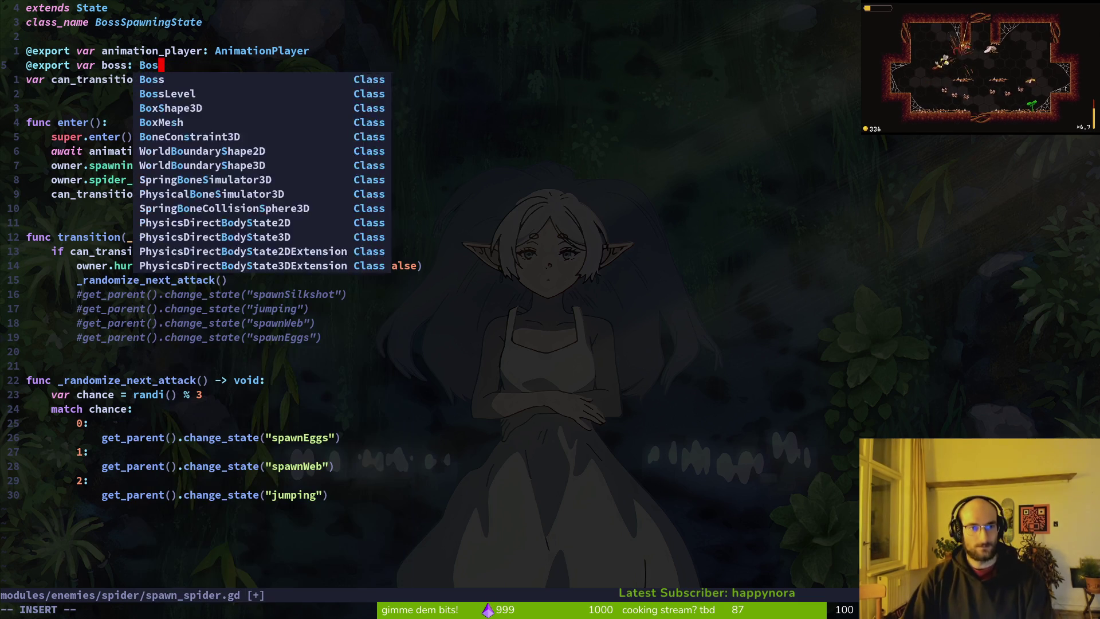
key(Escape)
text(:write)
key(Return)
- Replace owner with boss on the sprite and hurtbox lines in enter()
key(j)
key(j)
key(j)
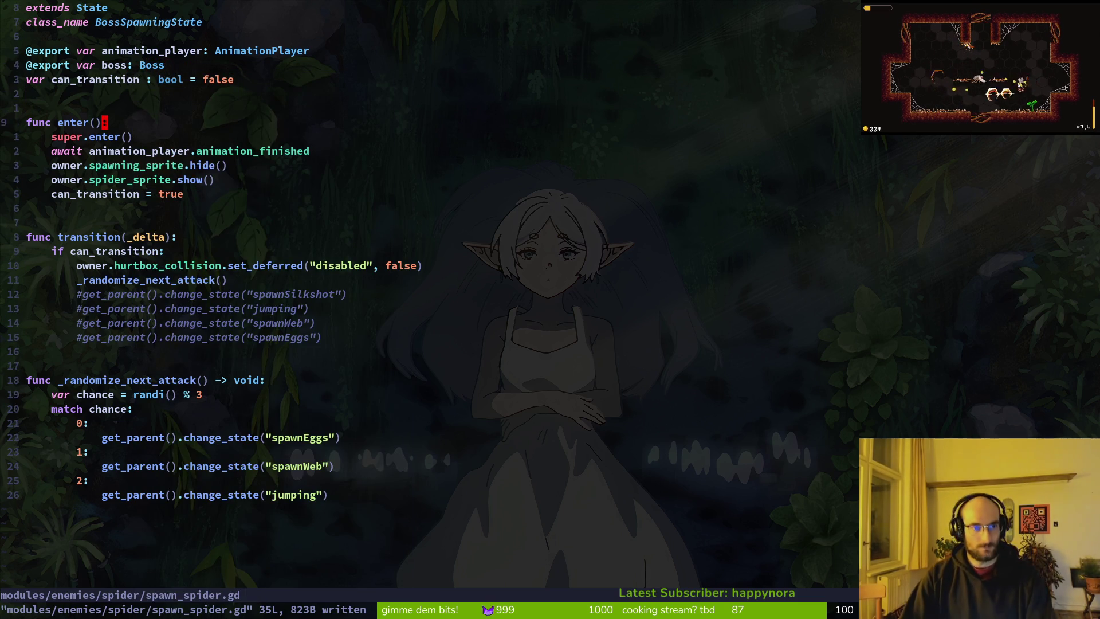
key(j)
key(b)
key(b)
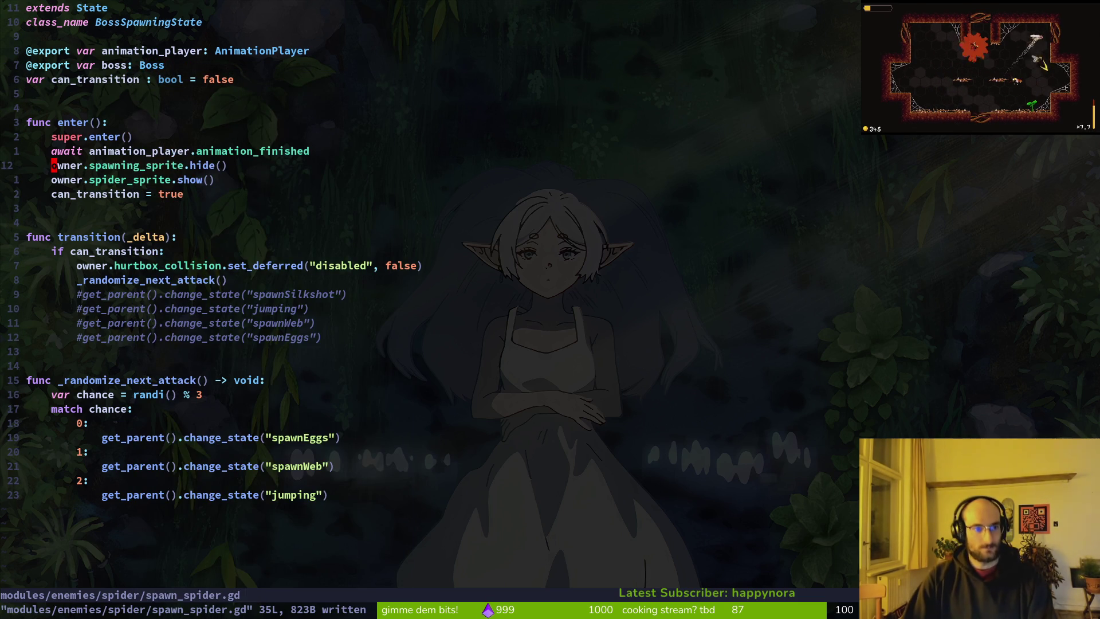
text(cwboss)
key(Escape)
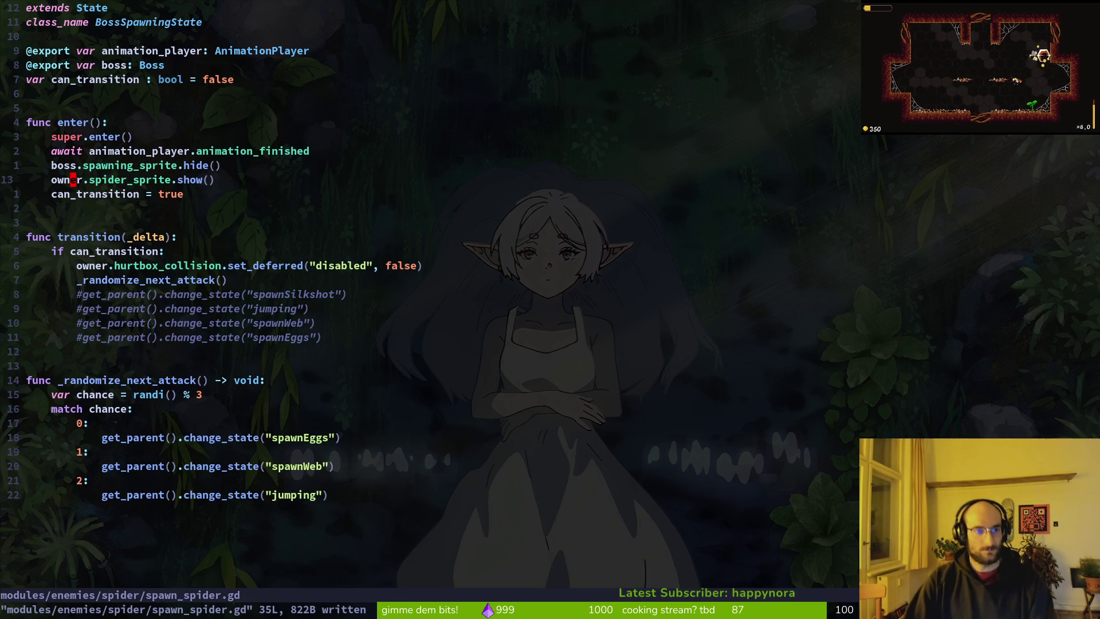
text(jbcwboss)
key(Escape)
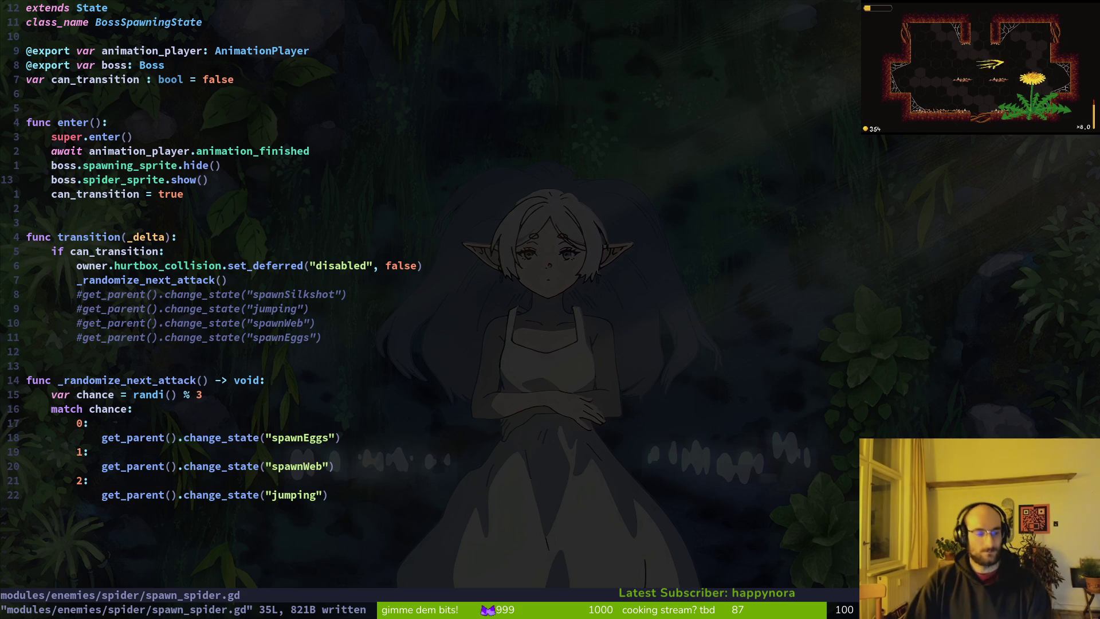
key(j)
key(j)
key(j)
text(w)
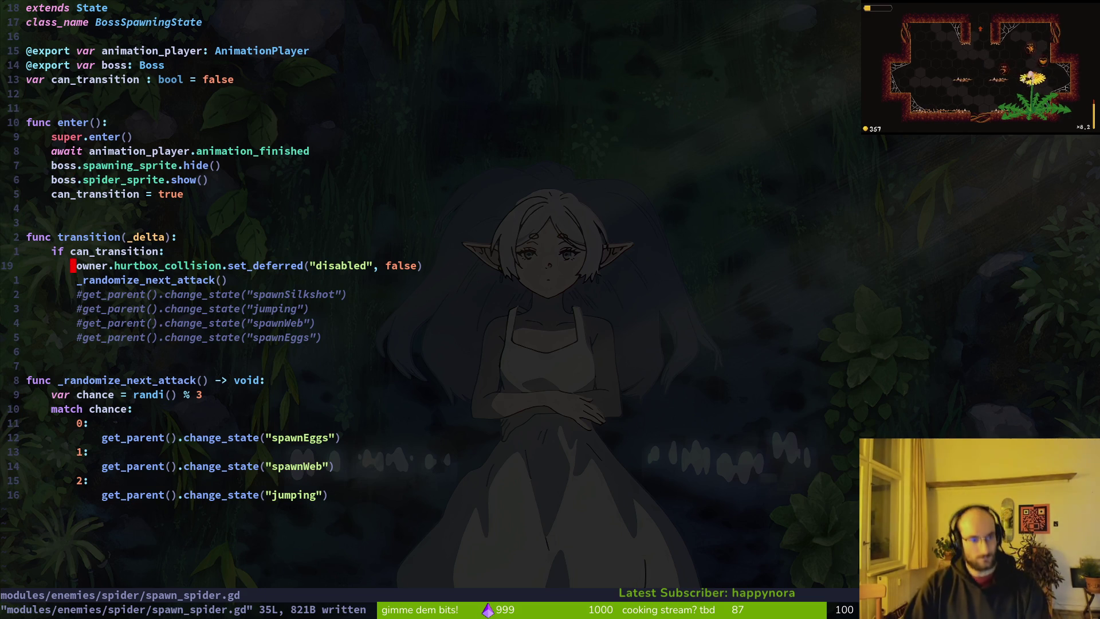
text(cwboss)
key(Escape)
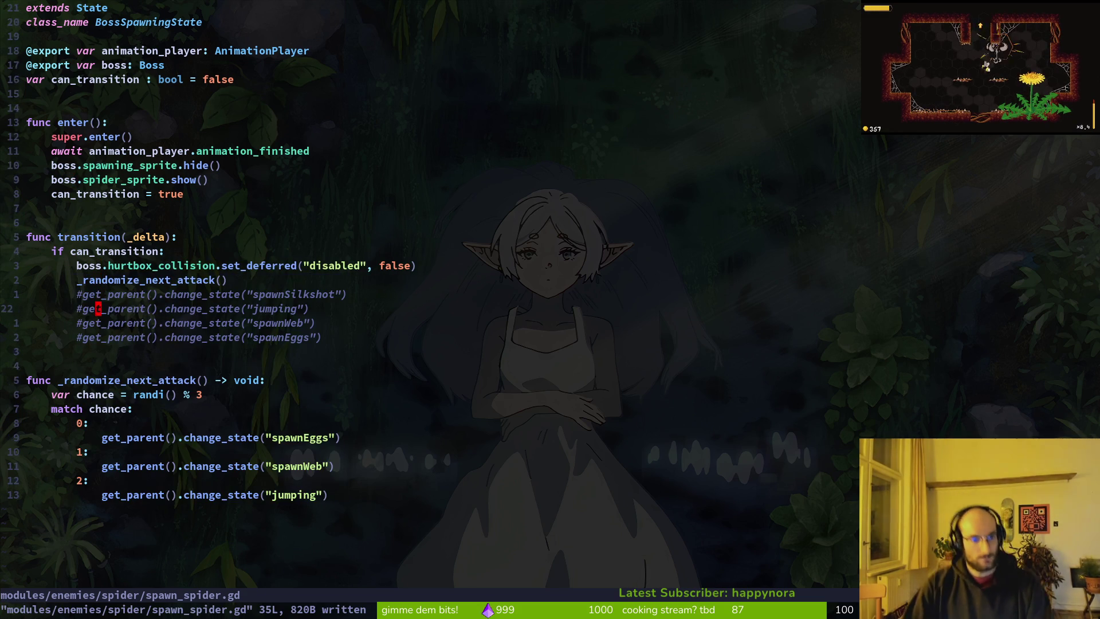
- Cut and paste back the five attack-choice lines, including the commented calls, in enter()
key(j)
key(j)
key(j)
key(j)
key(k)
key(k)
key(k)
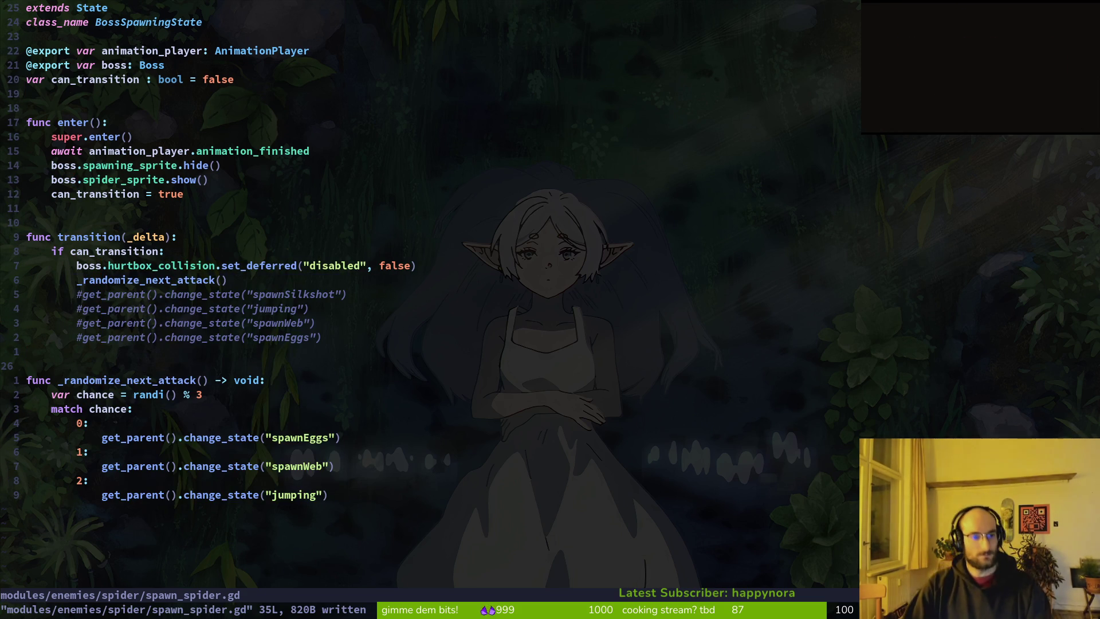
key(shift+v)
key(j)
key(j)
key(j)
key(j)
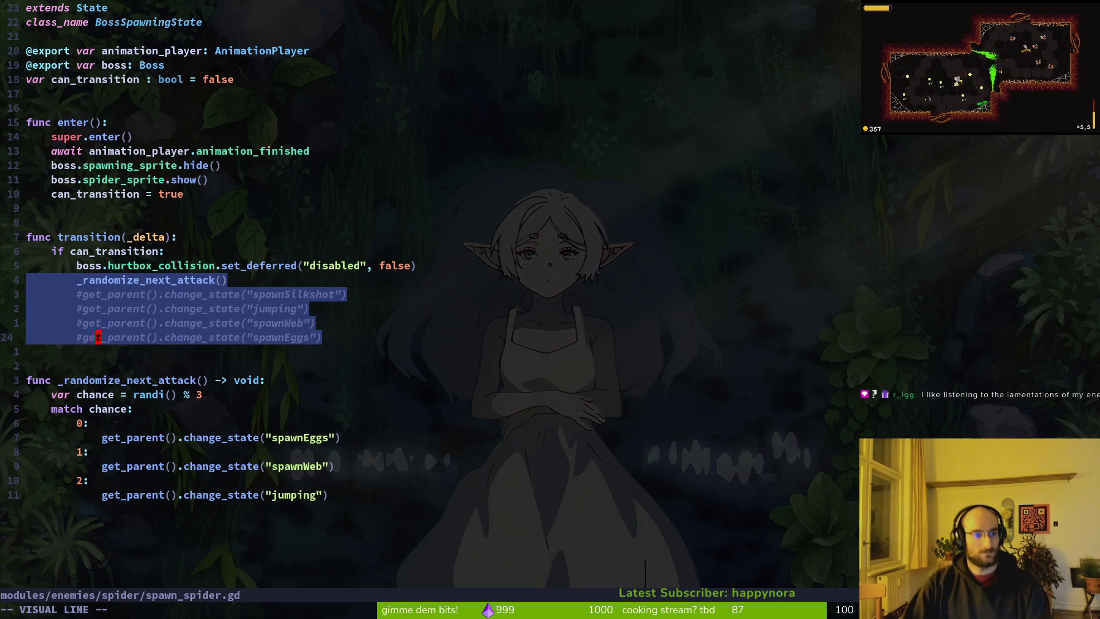
key(d)
key(j)
key(j)
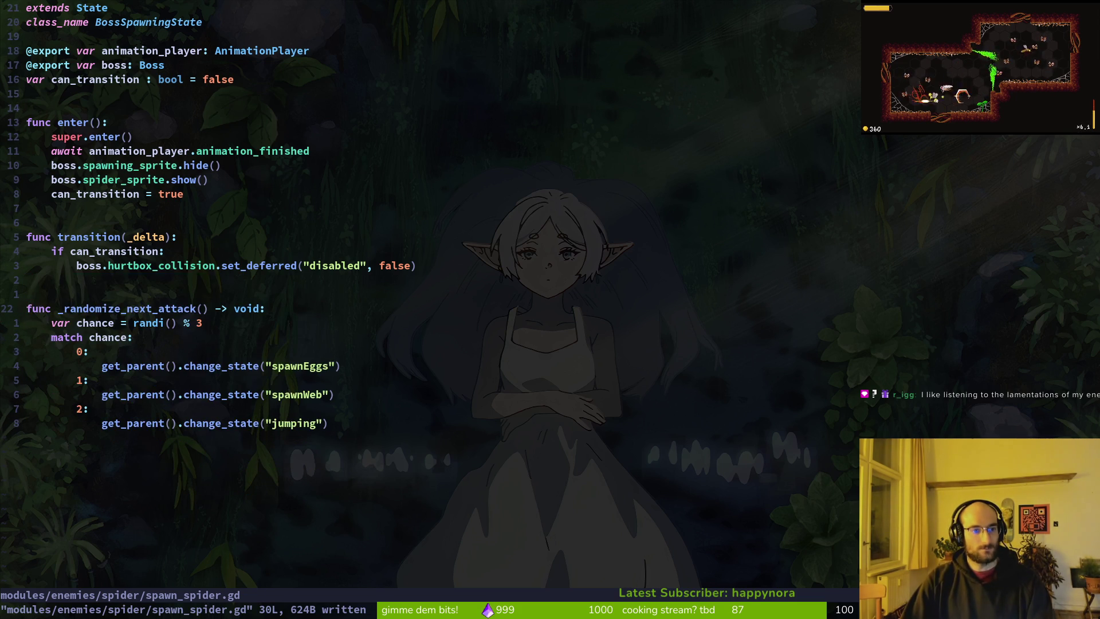
key(shift+v)
key(j)
key(Escape)
key(k)
key(k)
key(p)
key(shift+v)
key(j)
key(j)
key(j)
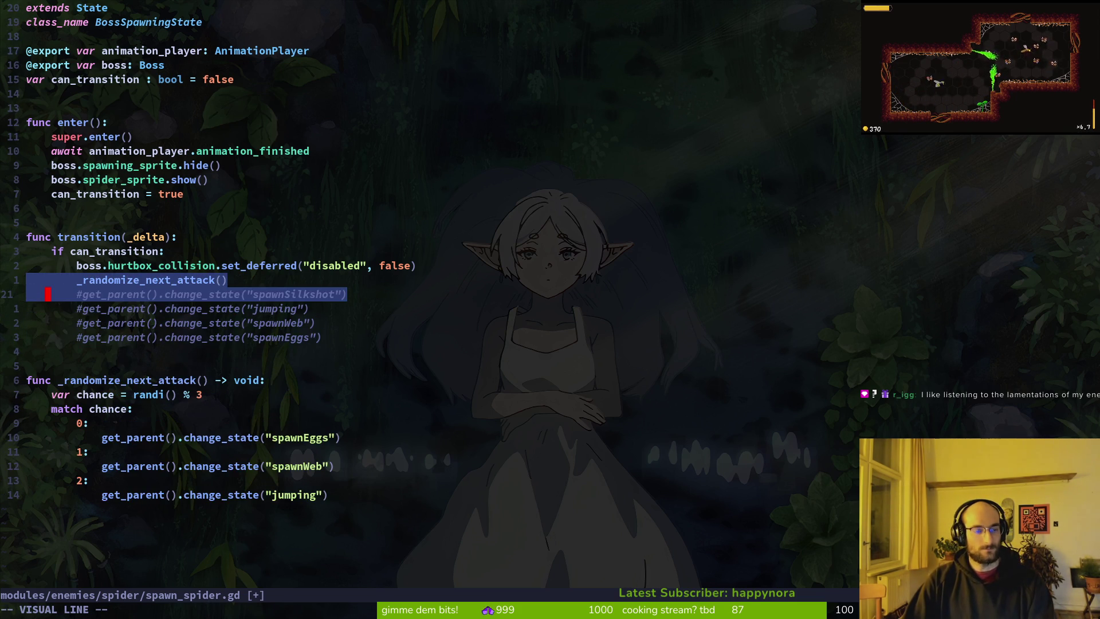
- Delete the transition and _randomize_next_attack functions, leaving a 16-line script, and save
key(d)
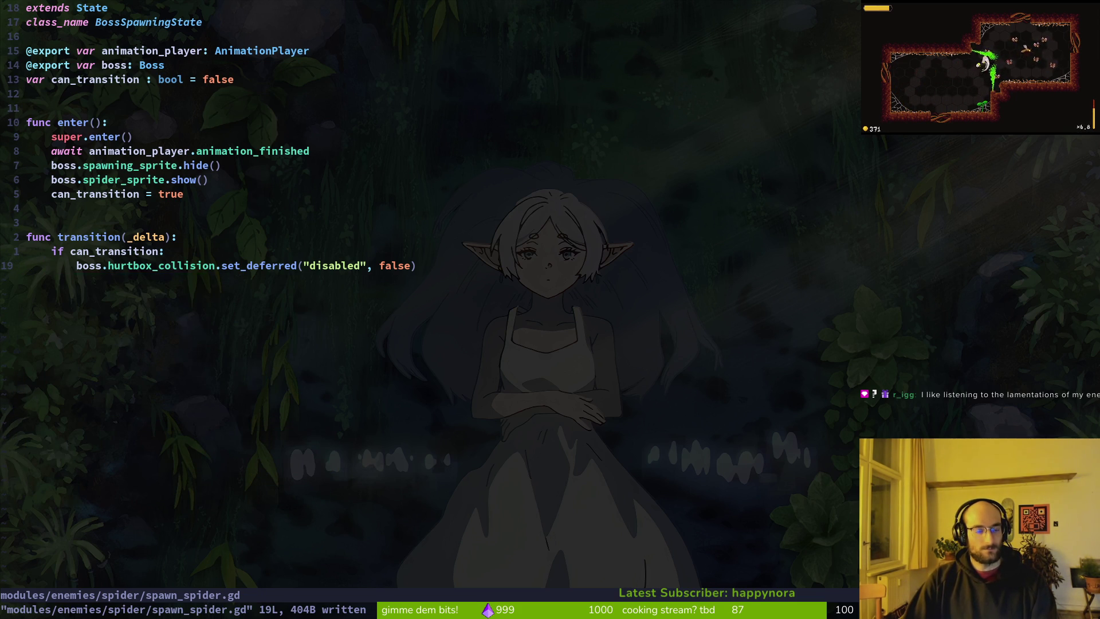
key(u)
key(shift+v)
key(j)
key(j)
key(j)
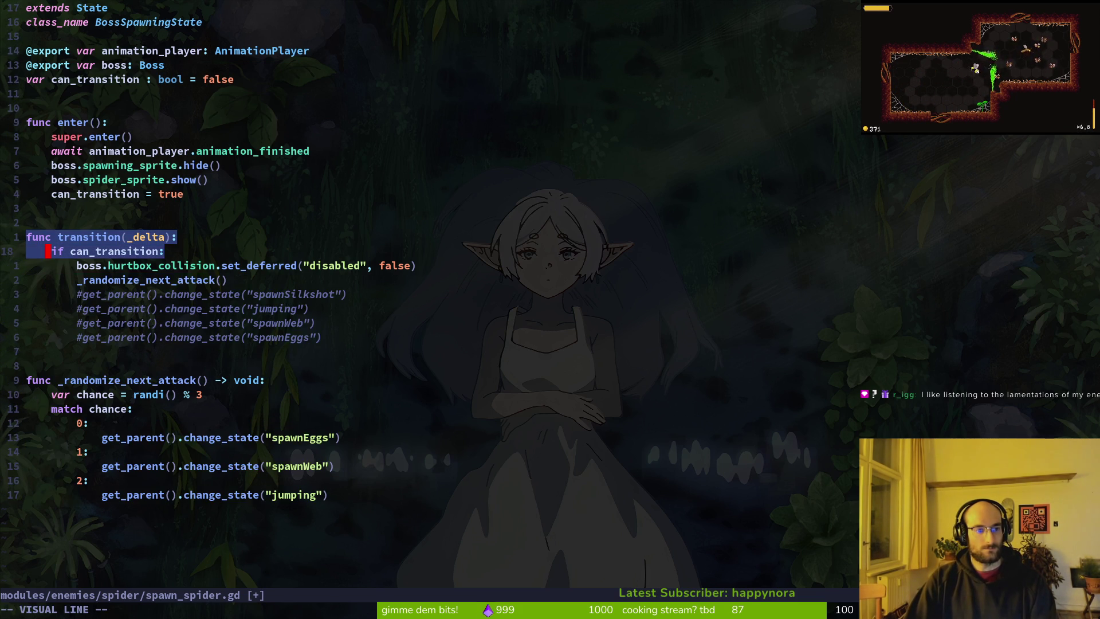
text(d:w)
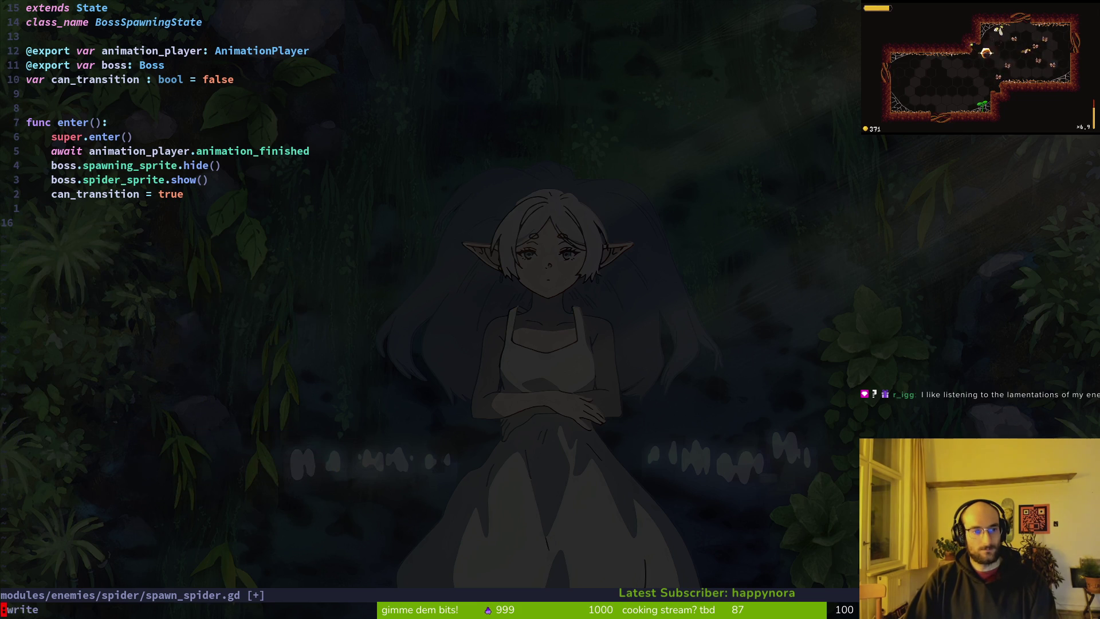
key(Return)
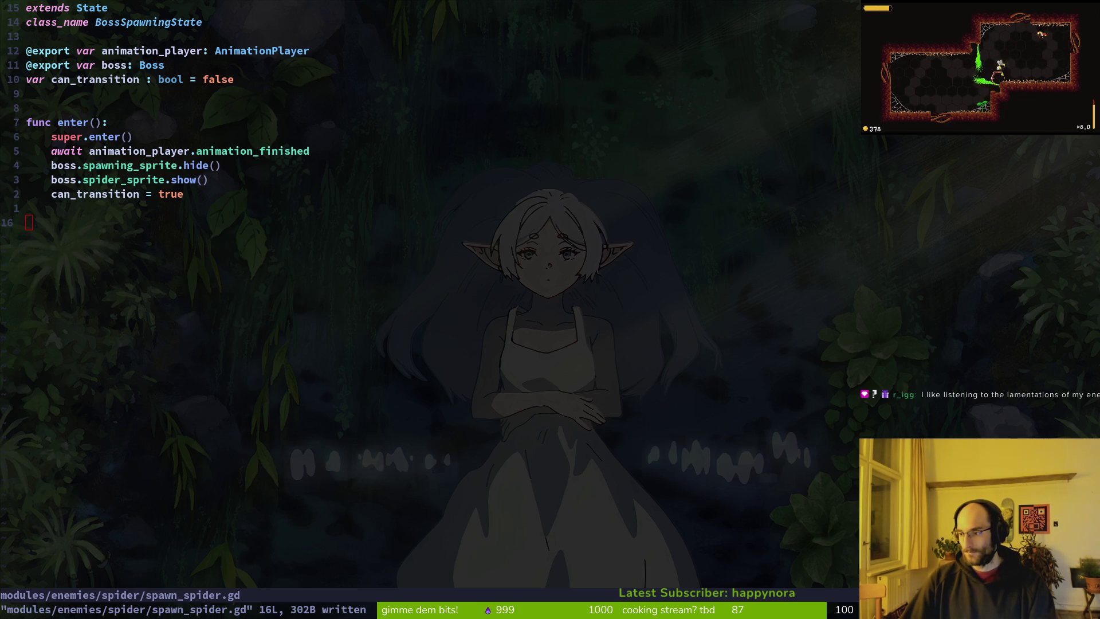
key(alt+Tab)
click(20, 283)
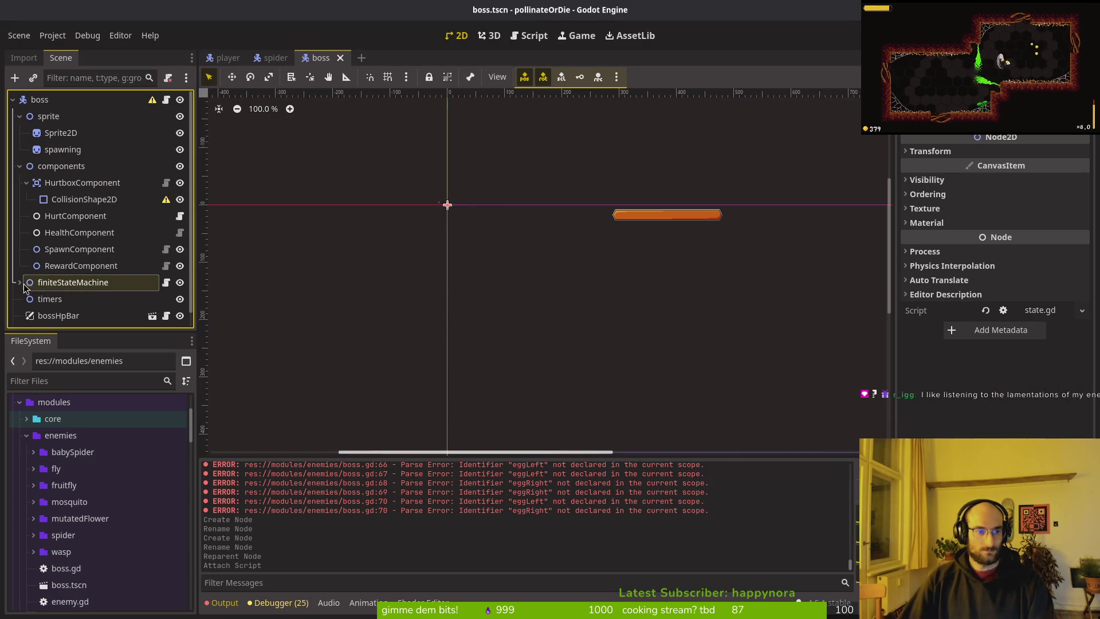
click(20, 283)
click(50, 301)
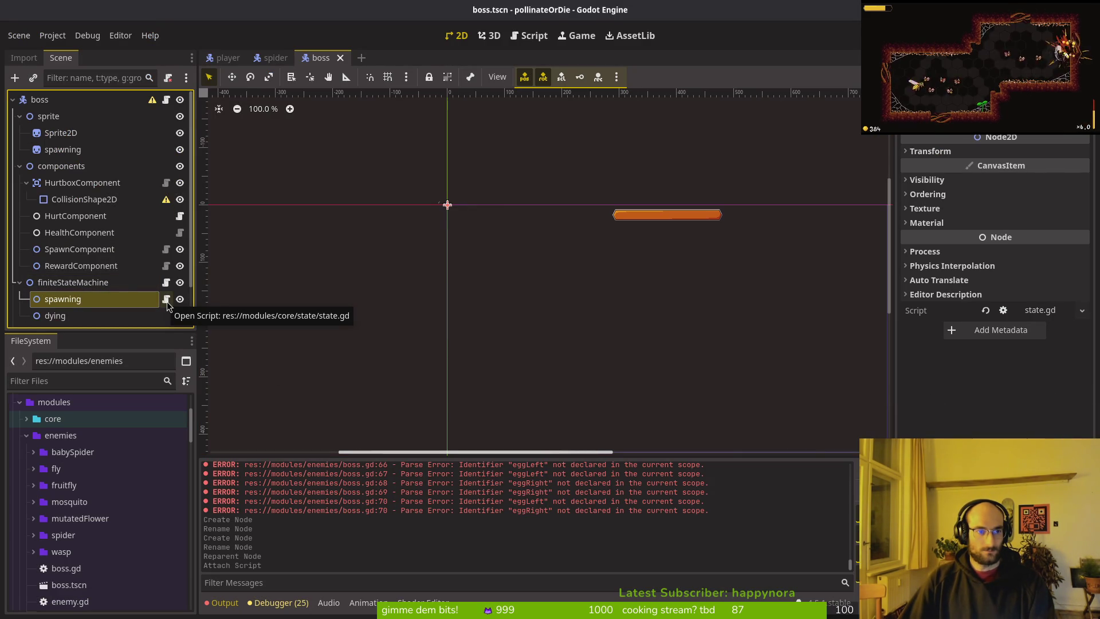
click(274, 58)
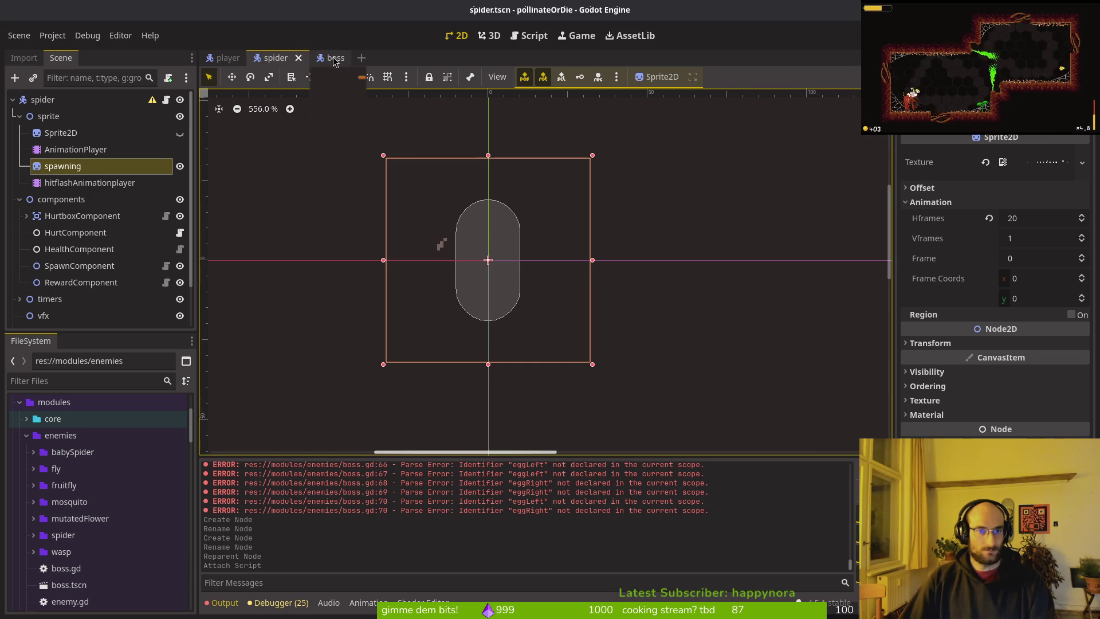
click(335, 58)
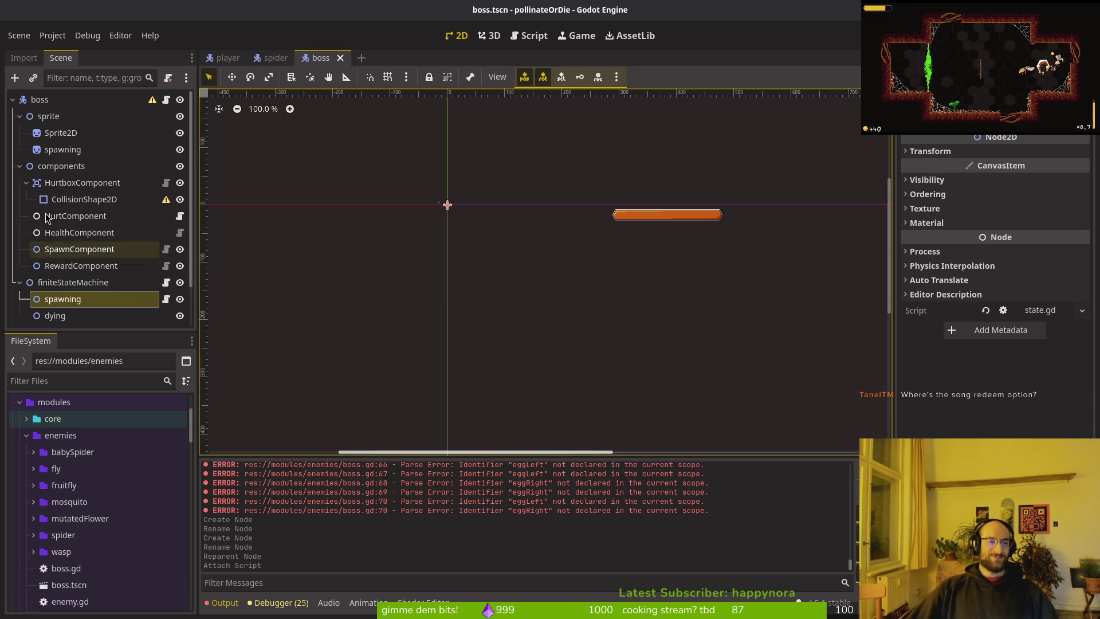
click(26, 183)
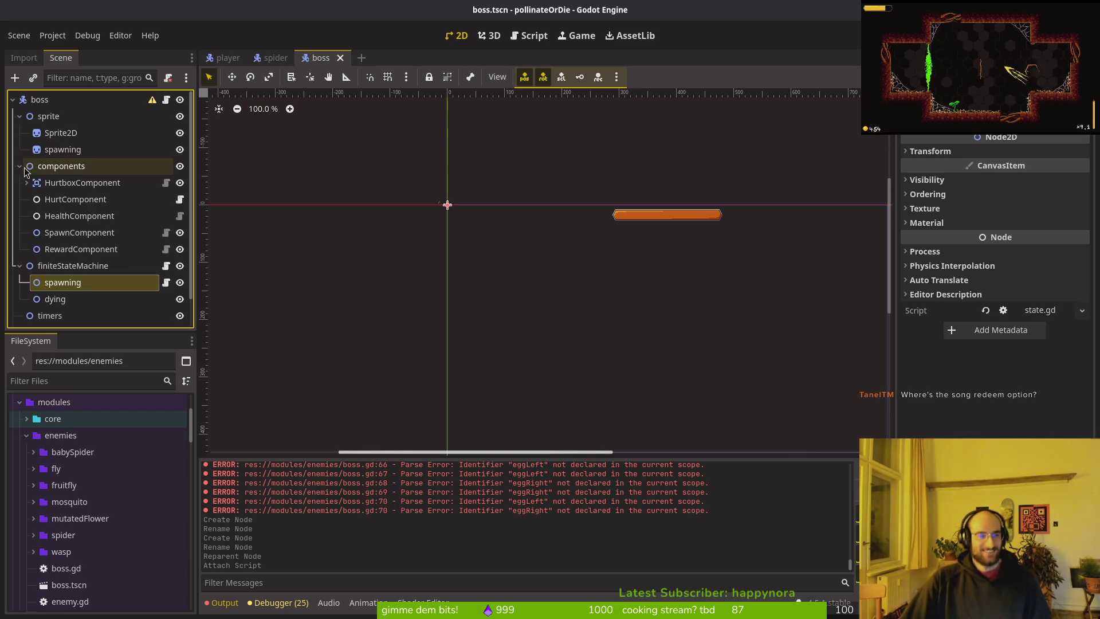
click(20, 167)
click(20, 117)
click(20, 149)
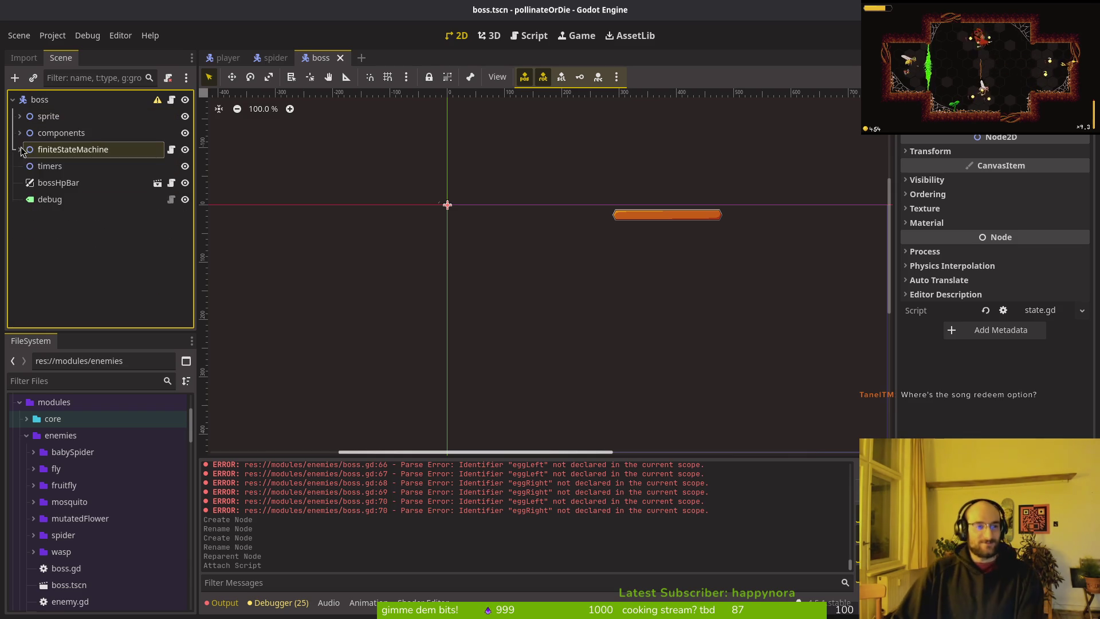
click(20, 149)
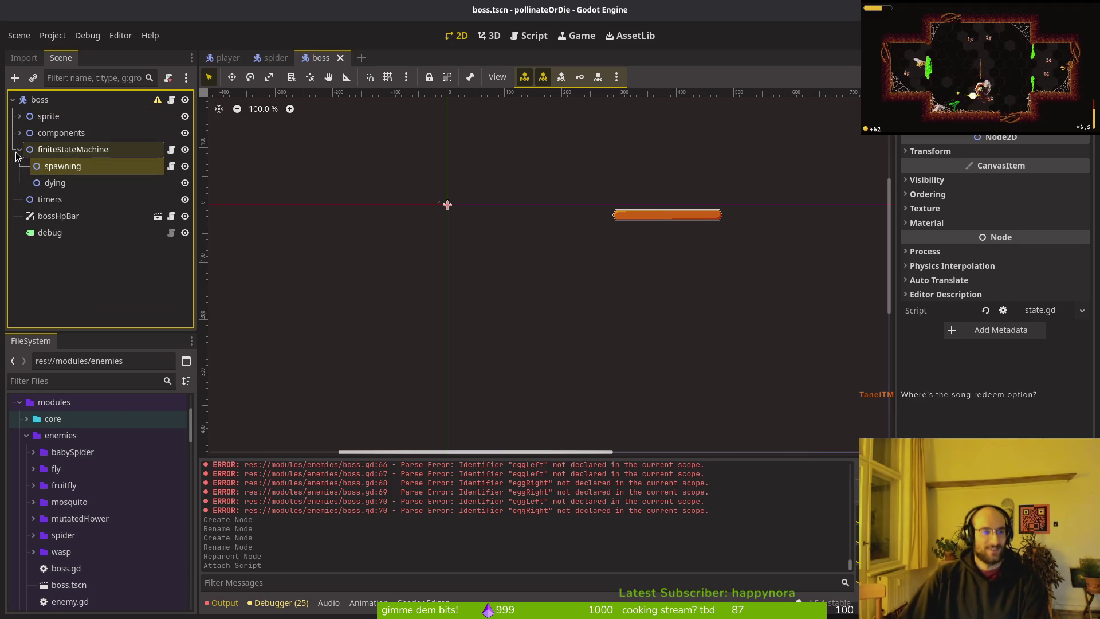
click(20, 149)
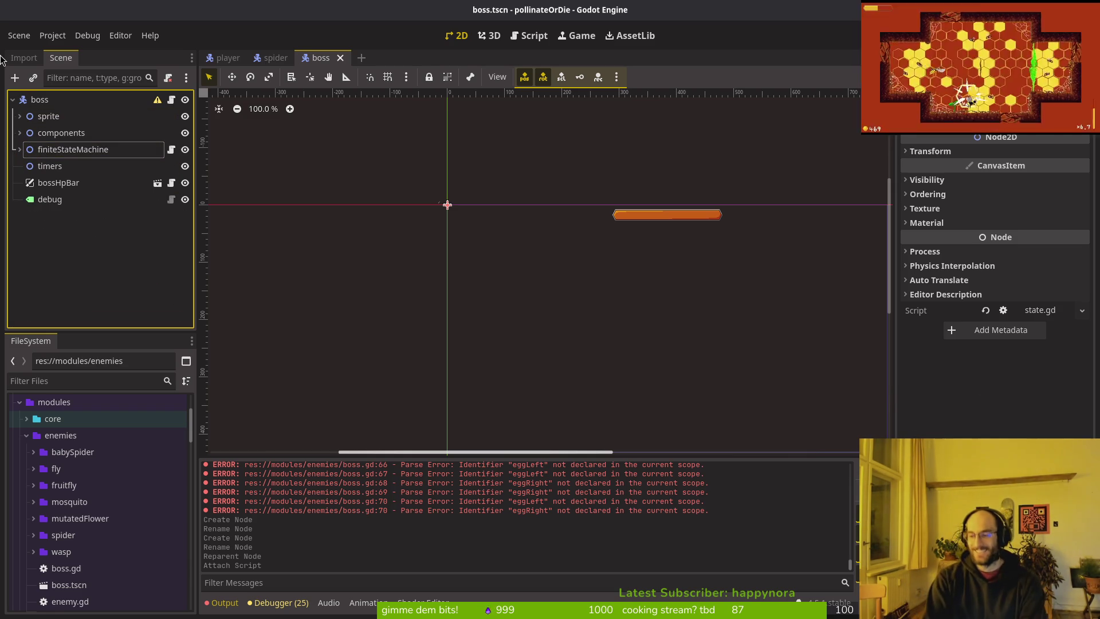
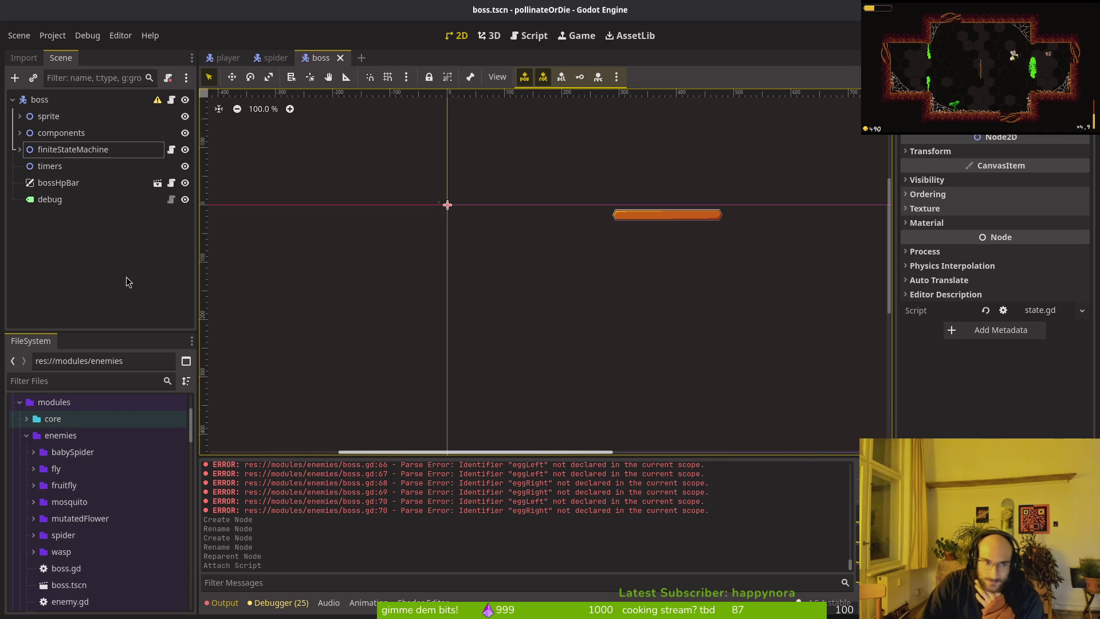
- Begin attaching a script to the dying state node under finiteStateMachine
click(20, 150)
click(92, 183)
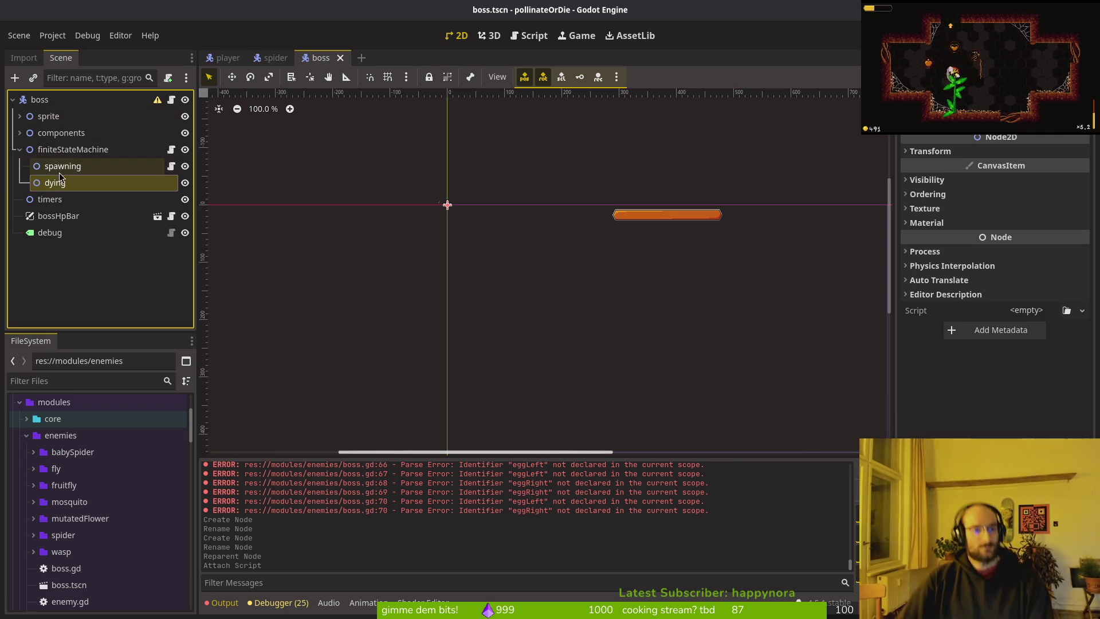
right_click(91, 183)
click(172, 314)
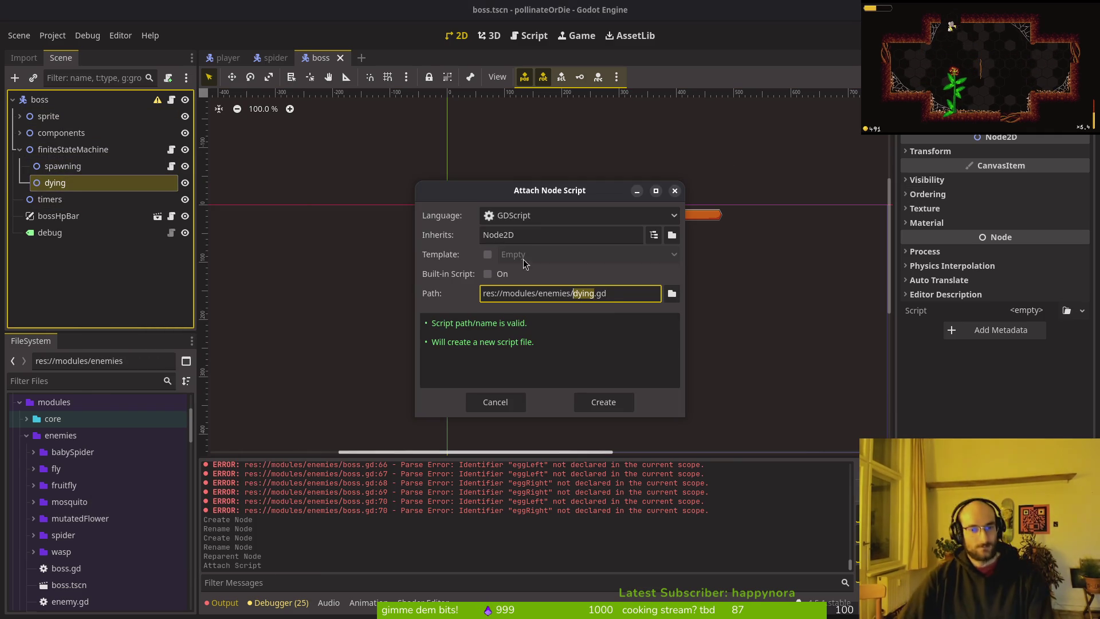
click(672, 293)
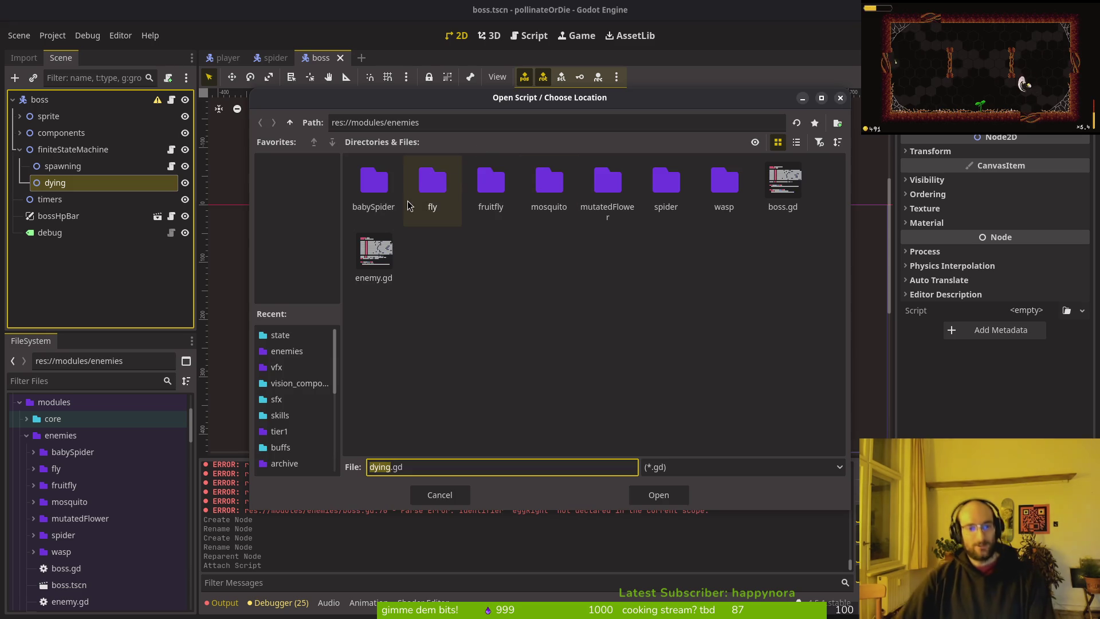
- Load the existing res://modules/core/state/state.gd as the dying node's script
click(290, 122)
click(289, 122)
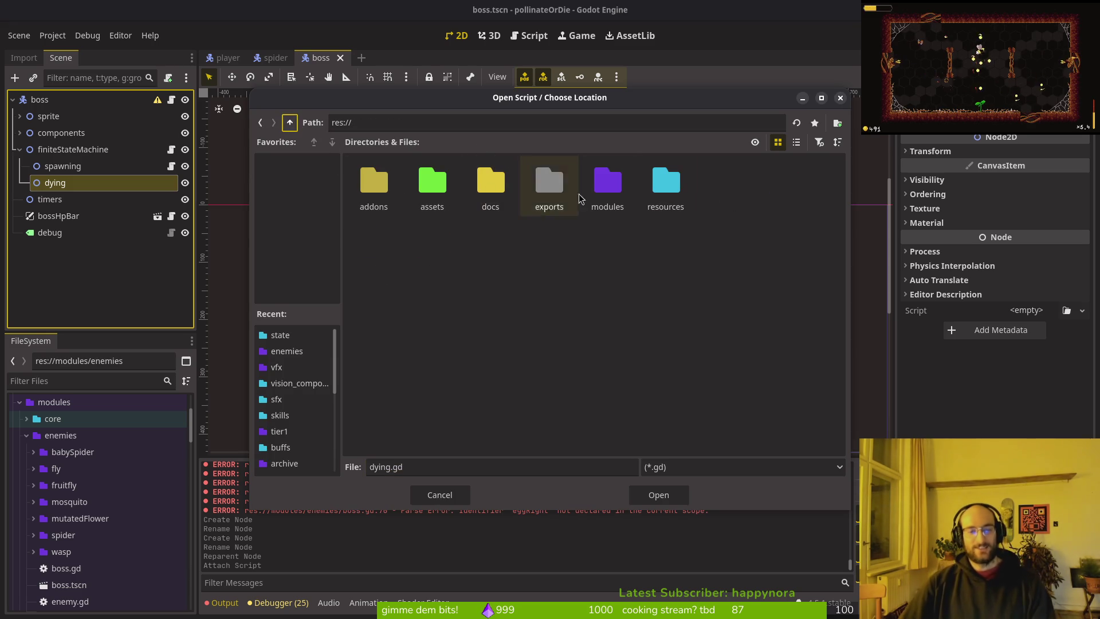
double_click(607, 186)
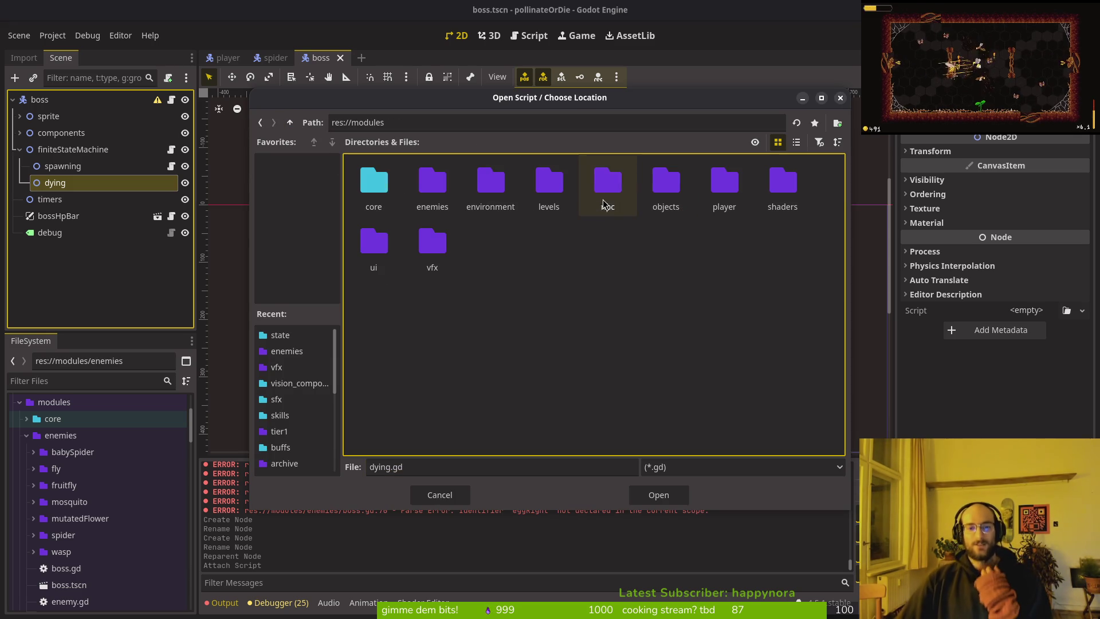
double_click(382, 194)
double_click(665, 182)
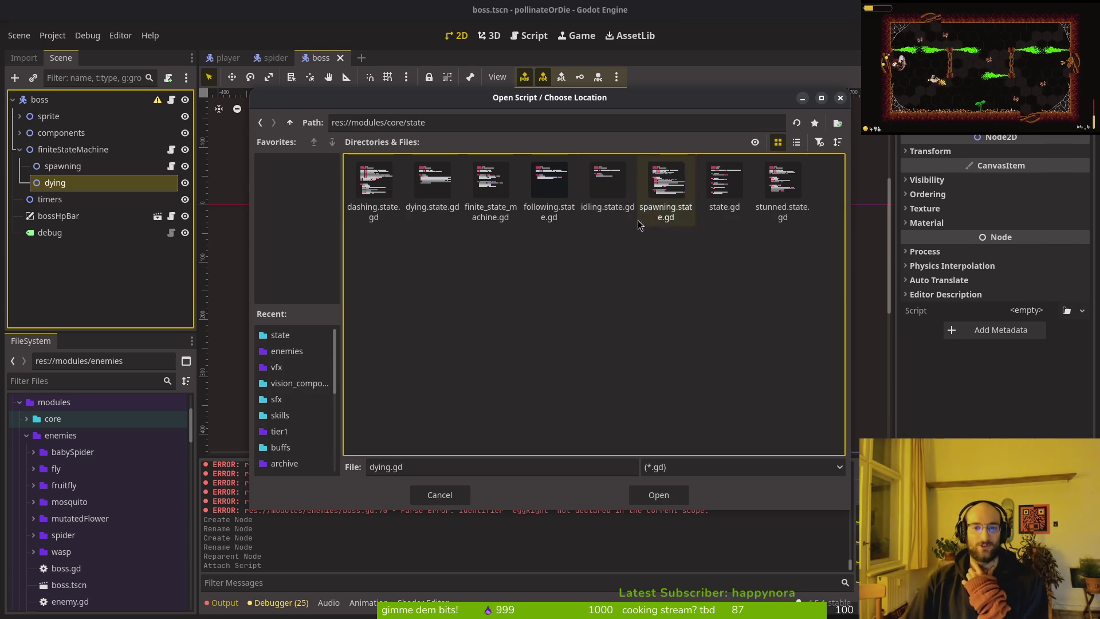
click(709, 198)
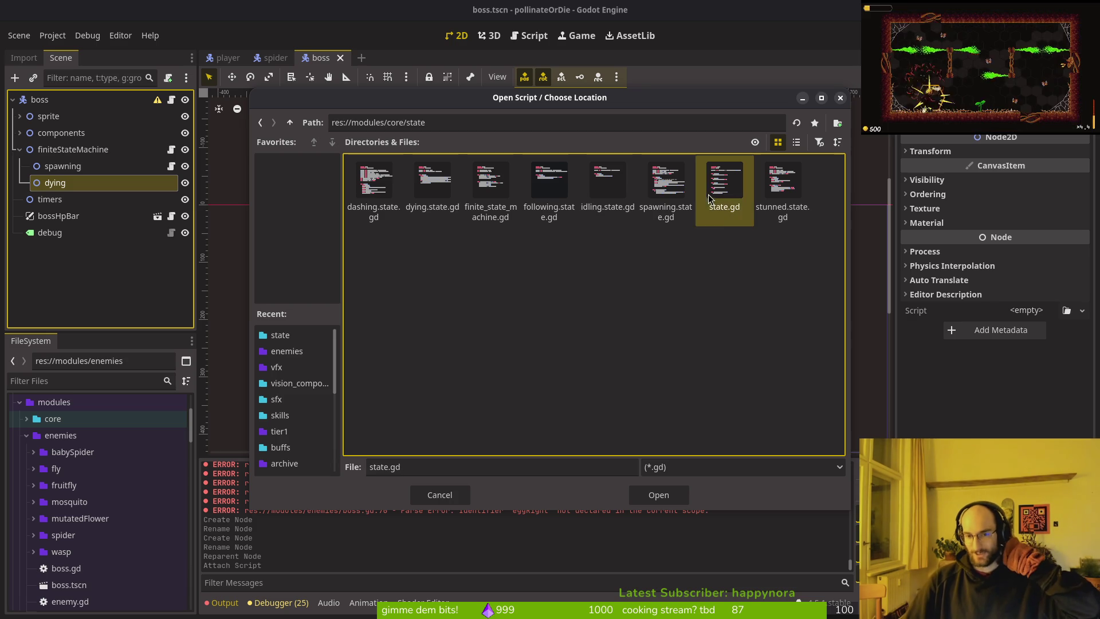
click(659, 495)
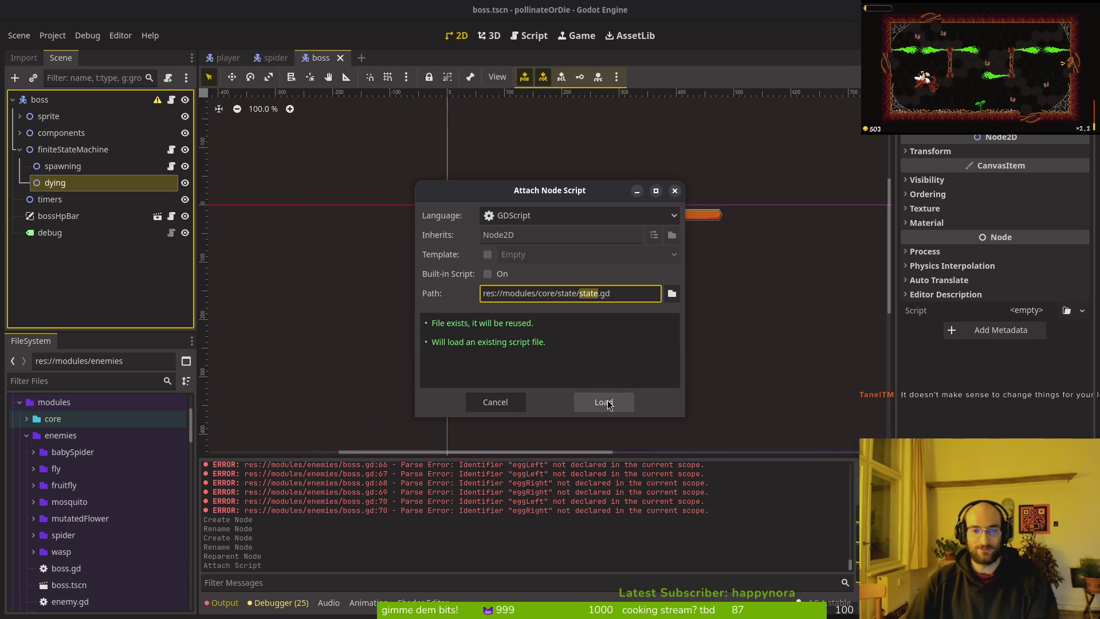
click(609, 404)
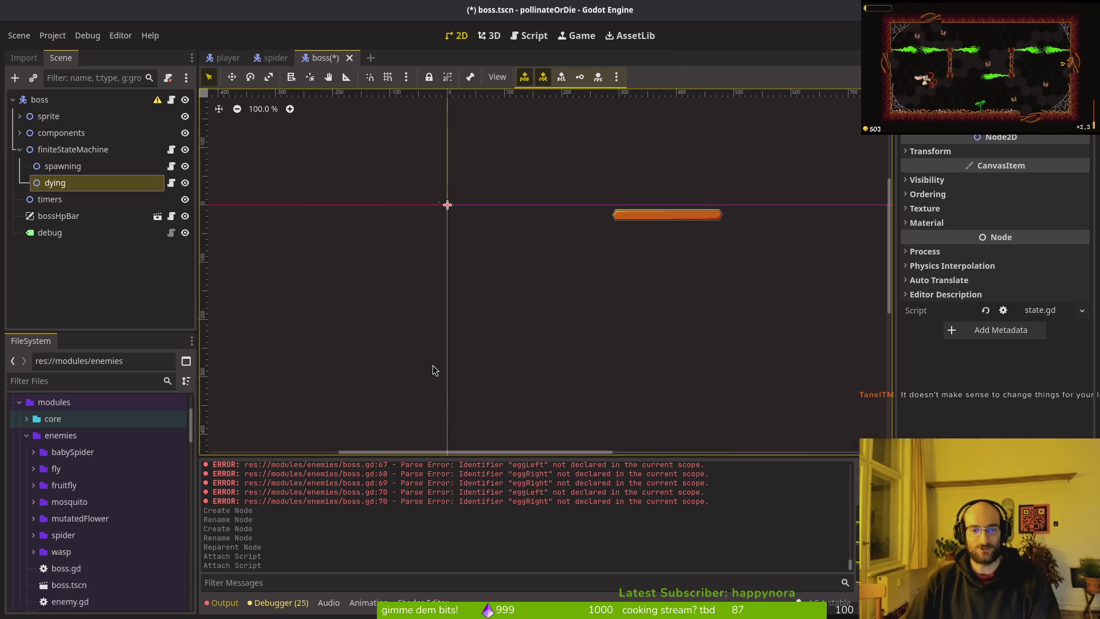
right_click(103, 188)
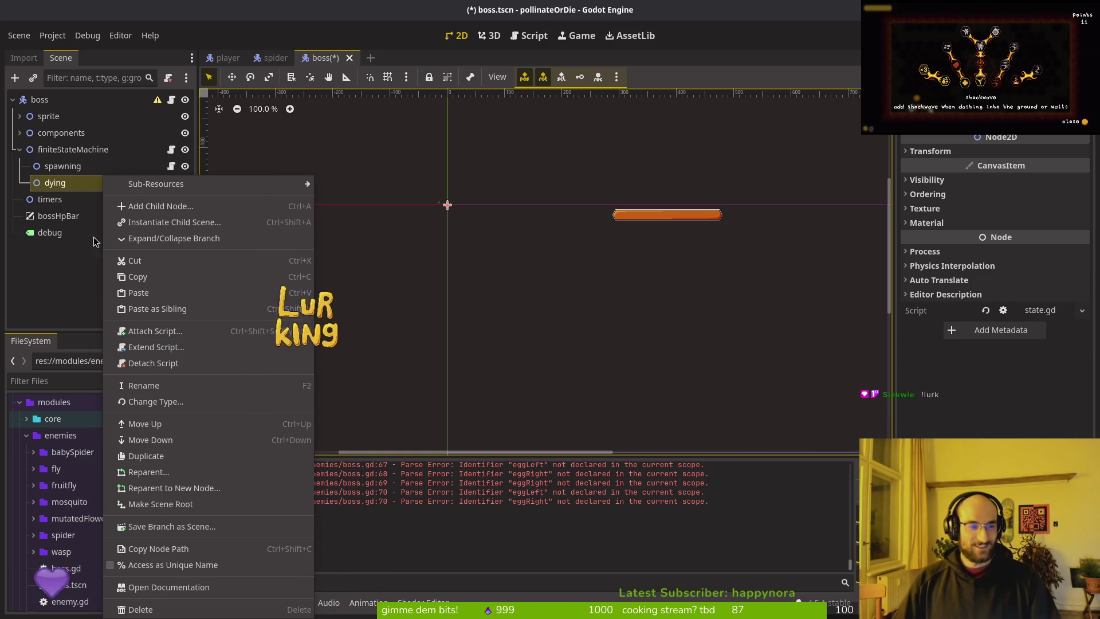
click(45, 290)
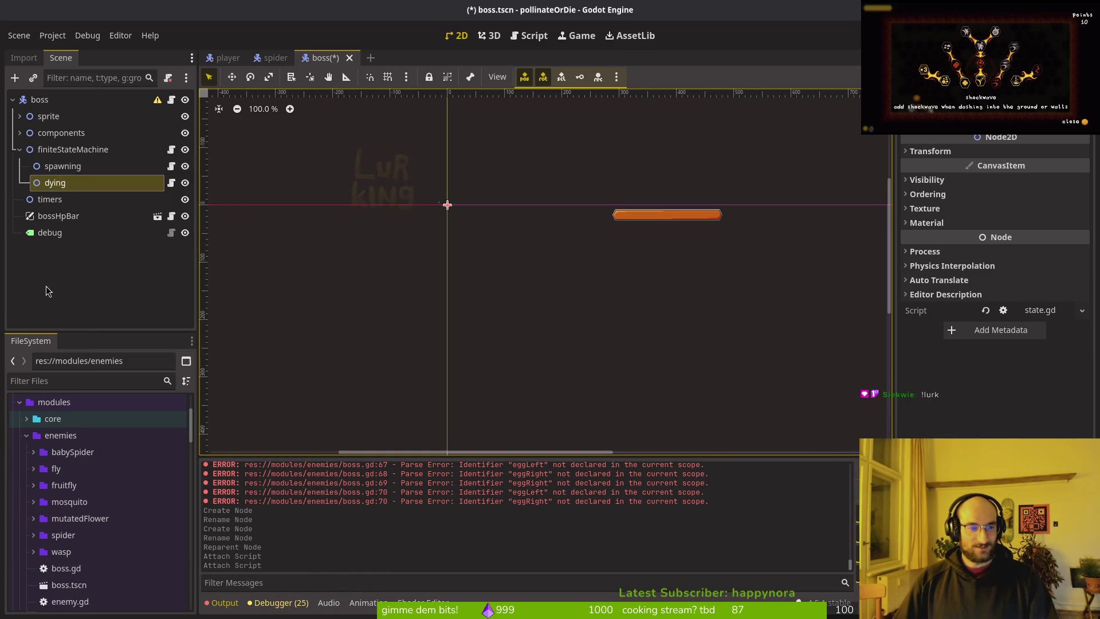
right_click(122, 184)
click(206, 365)
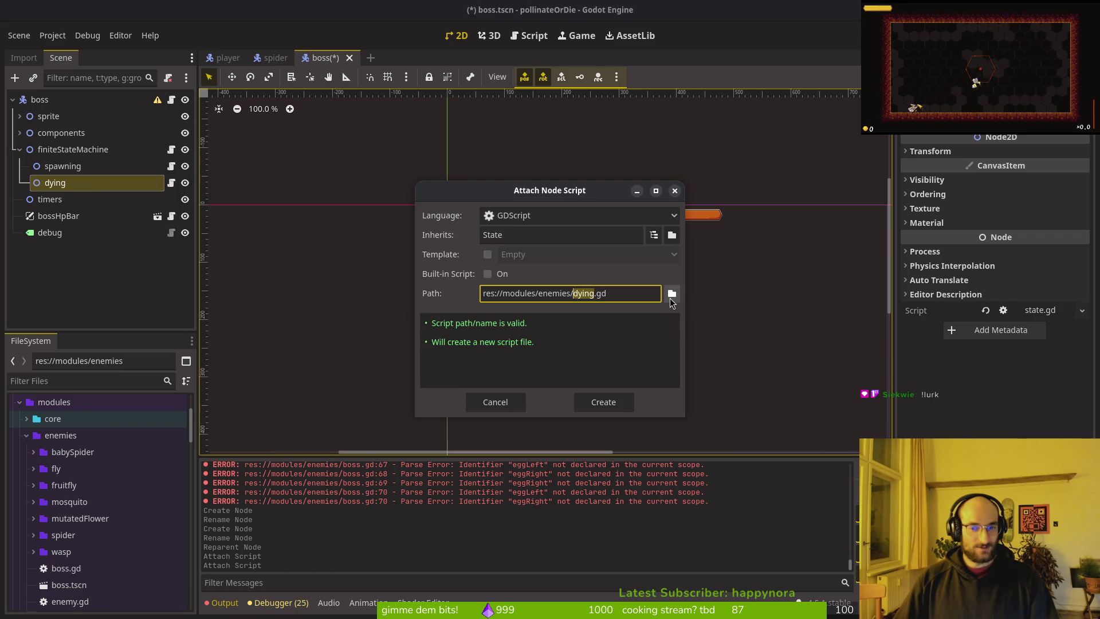
click(671, 294)
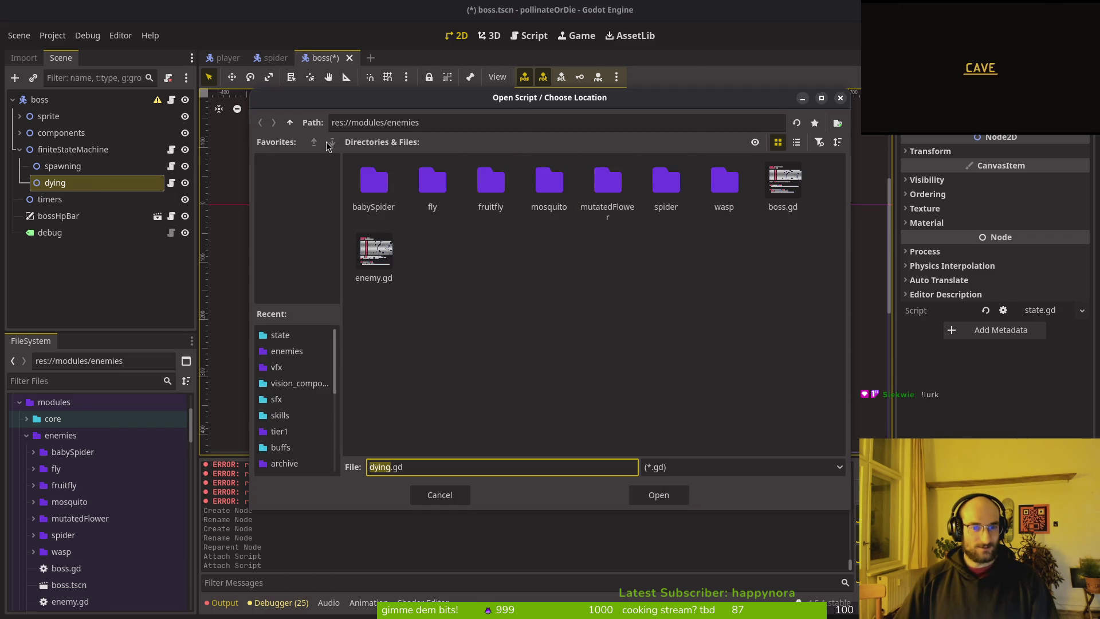
click(290, 122)
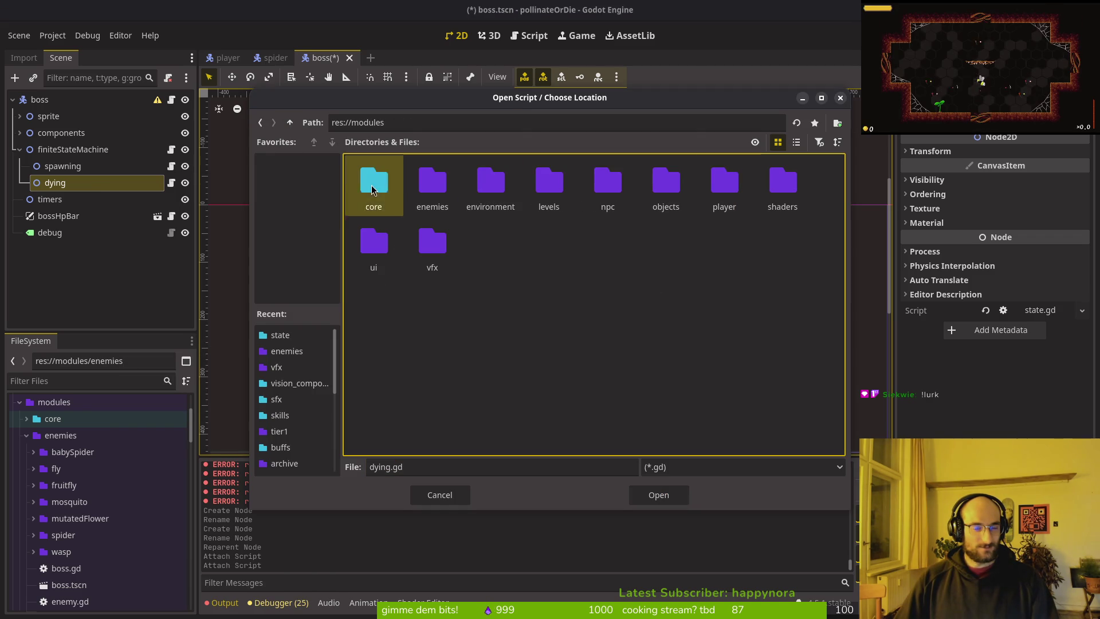
double_click(373, 182)
double_click(666, 182)
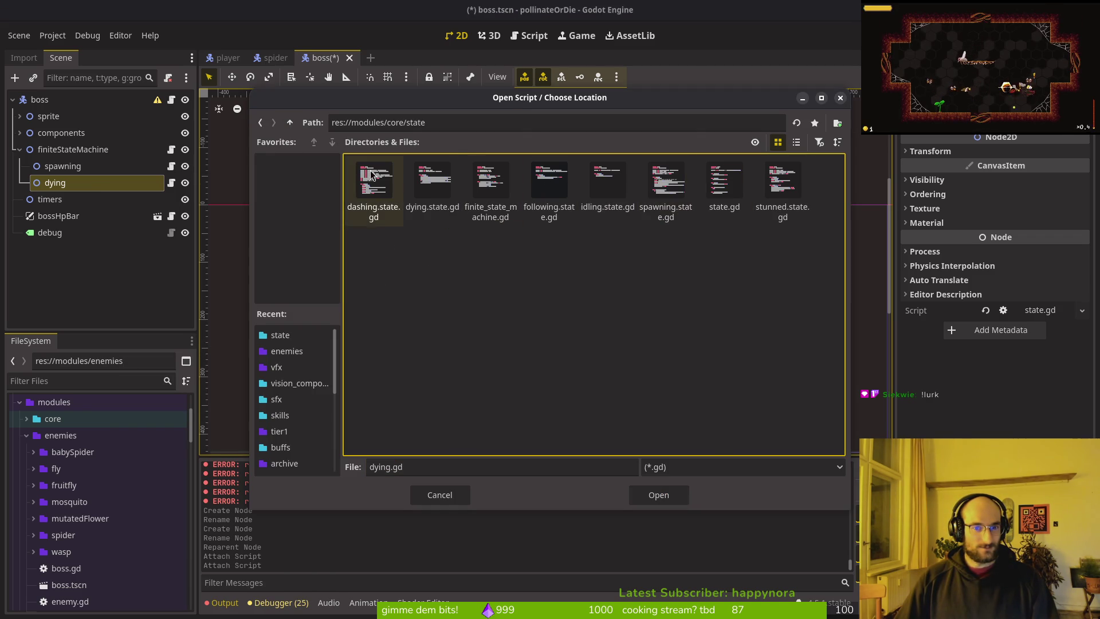
click(432, 175)
key(Escape)
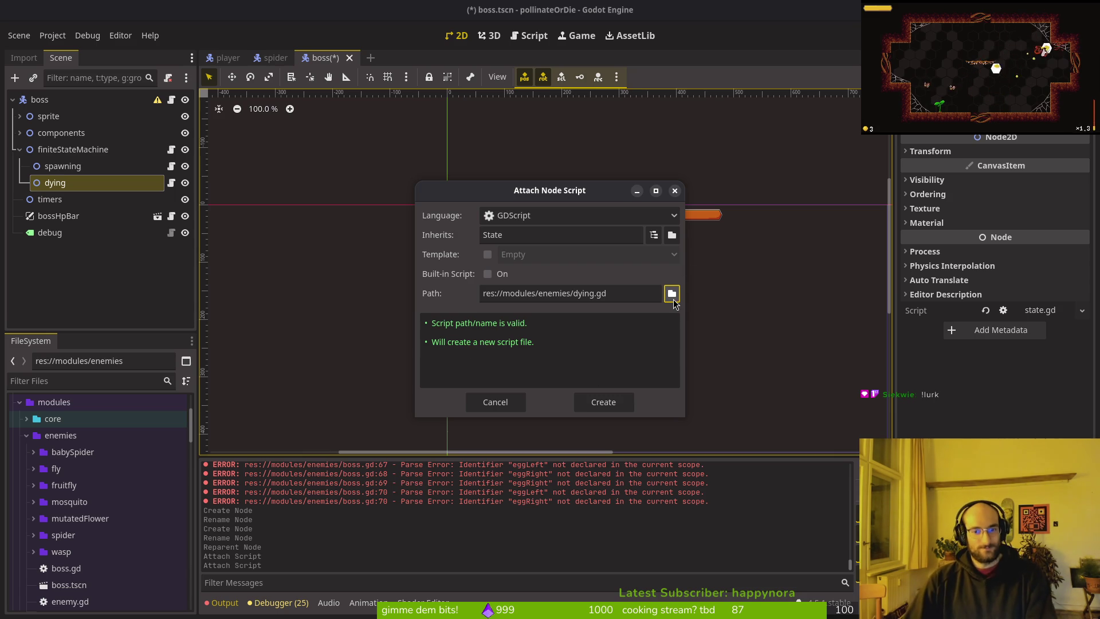
key(Escape)
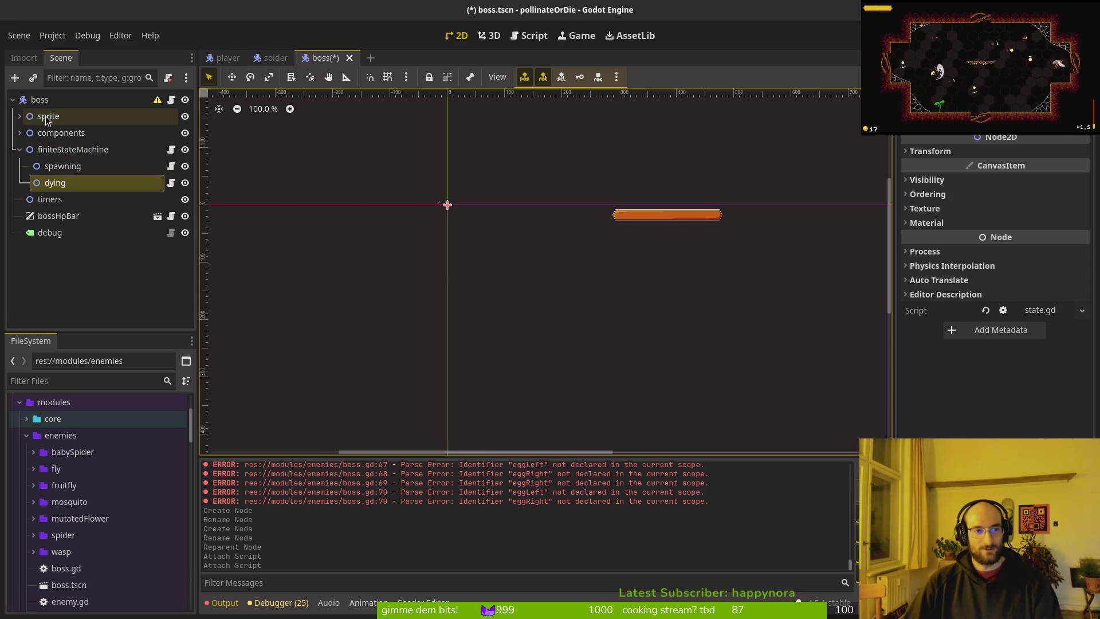
click(19, 132)
click(20, 132)
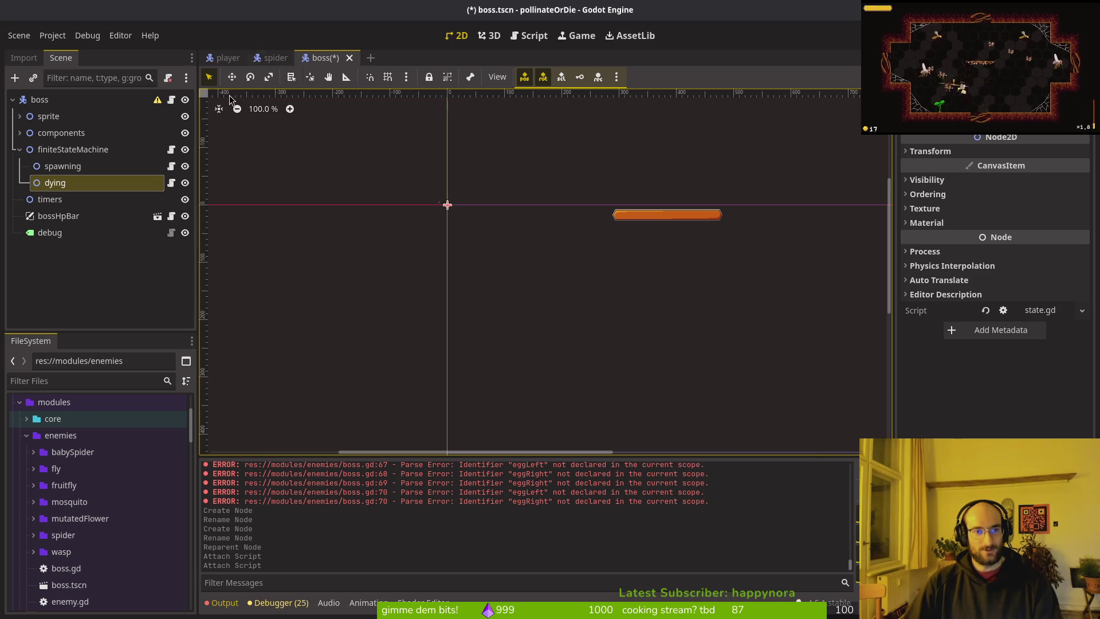
click(275, 57)
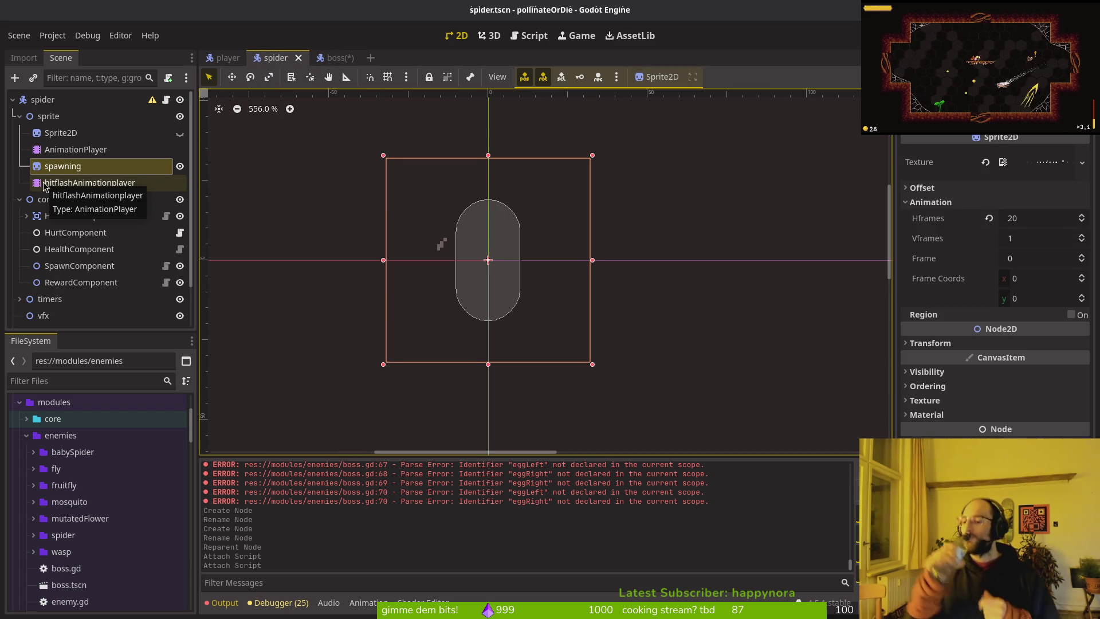
- Collapse components, expand finiteStateMachine, and select the states from spawnWeb through jumpingBack
click(20, 199)
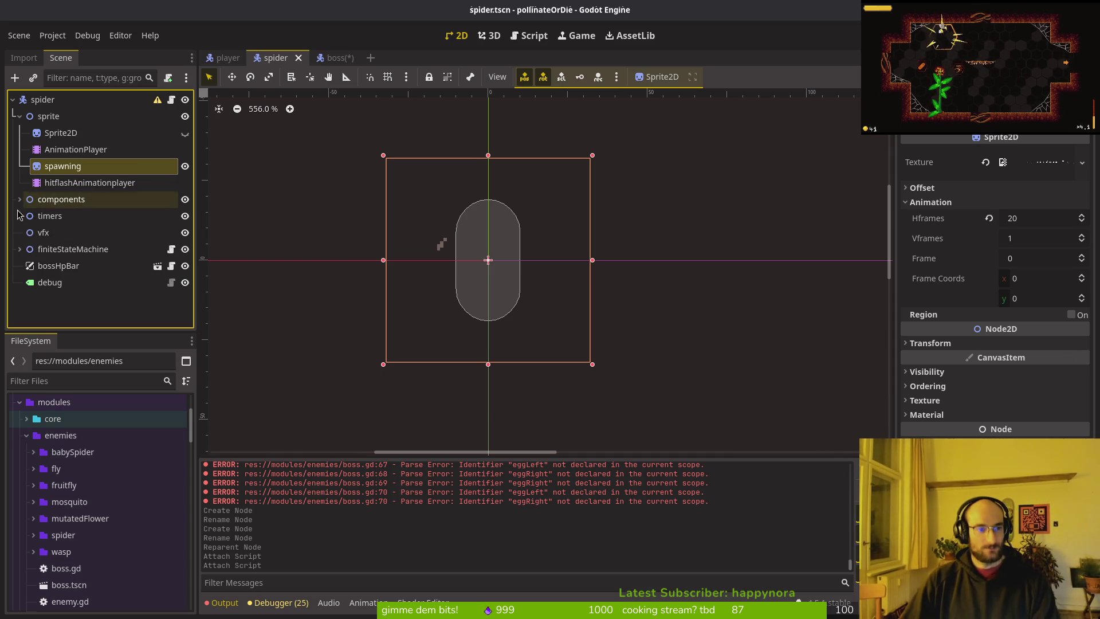
click(19, 250)
scroll(21, 255, down, 3)
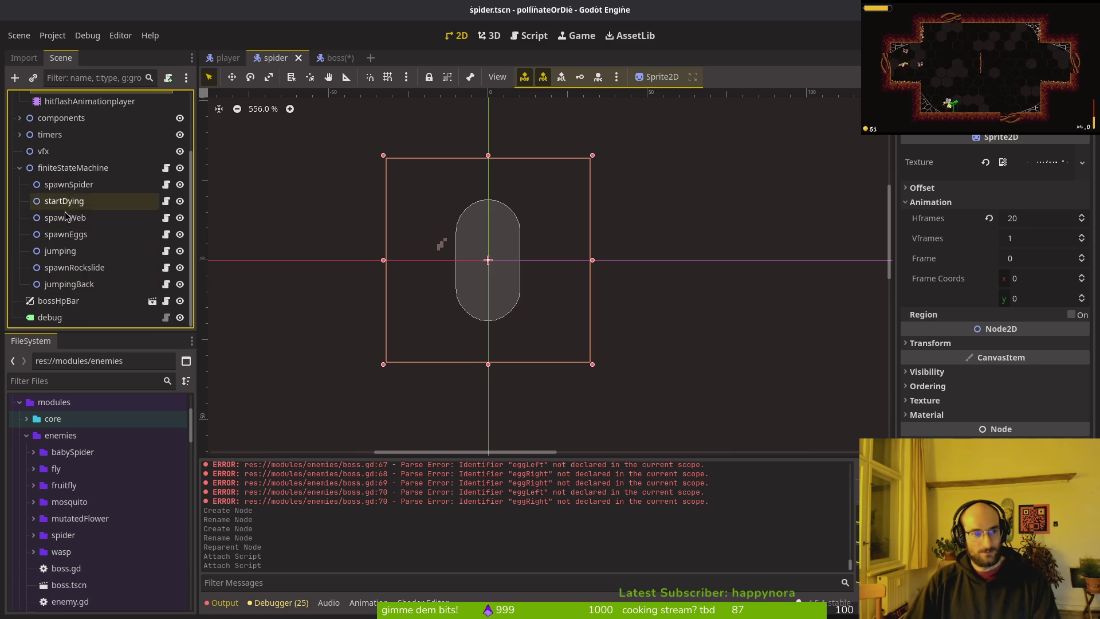
click(66, 218)
shift+click(85, 285)
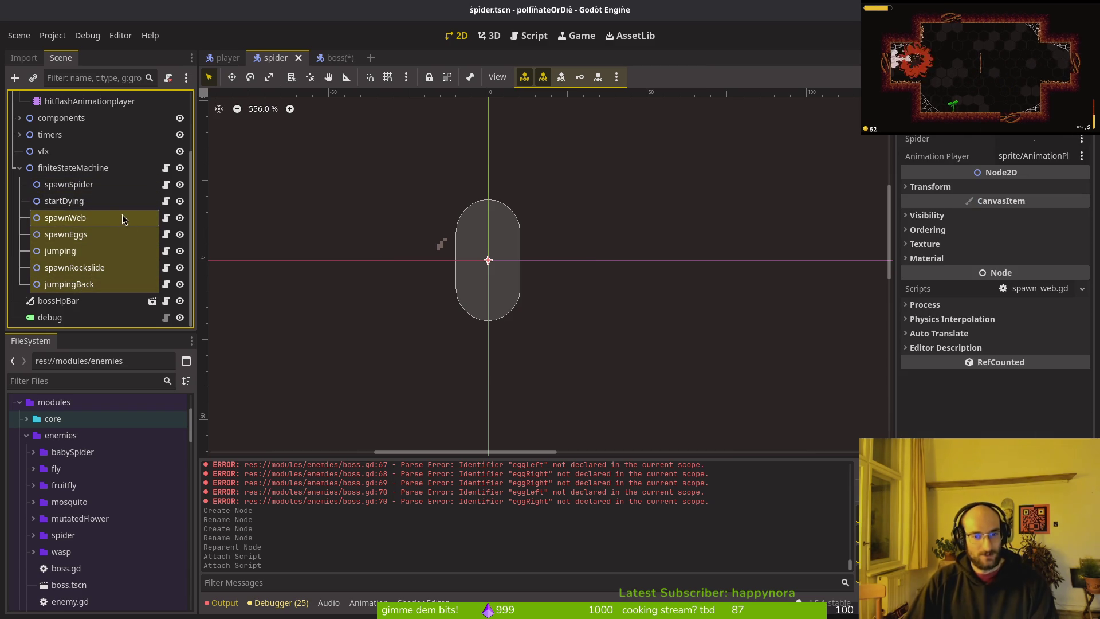
- Compare the startDying and spawnSpider states in the Inspector, ending on spawnSpider
click(64, 200)
click(66, 188)
click(69, 196)
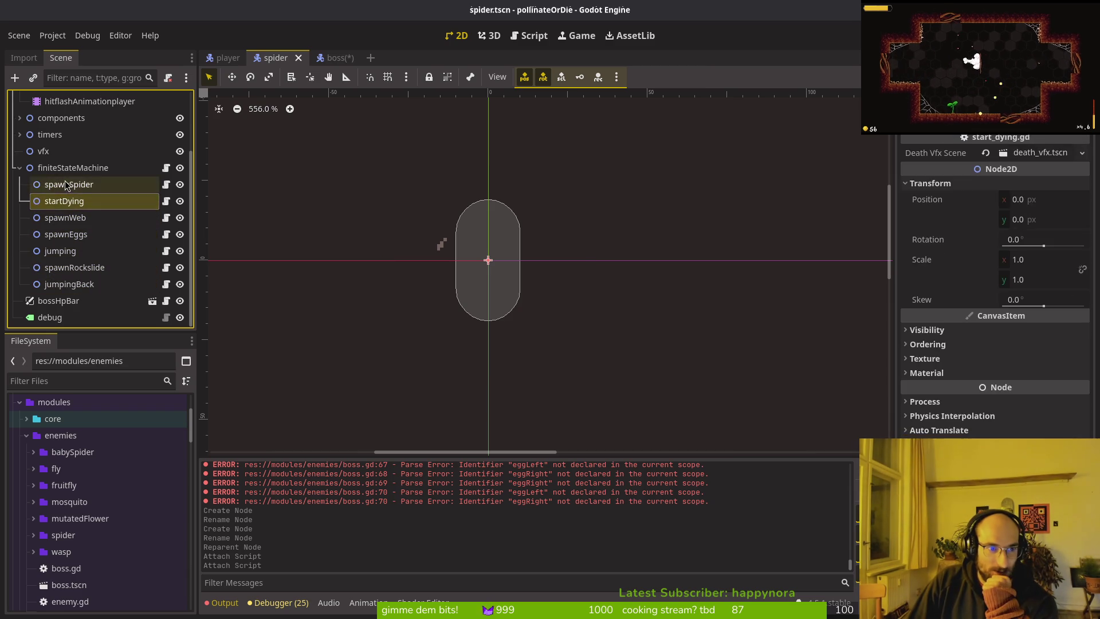
click(71, 189)
click(71, 197)
click(73, 190)
click(72, 198)
click(74, 190)
click(73, 198)
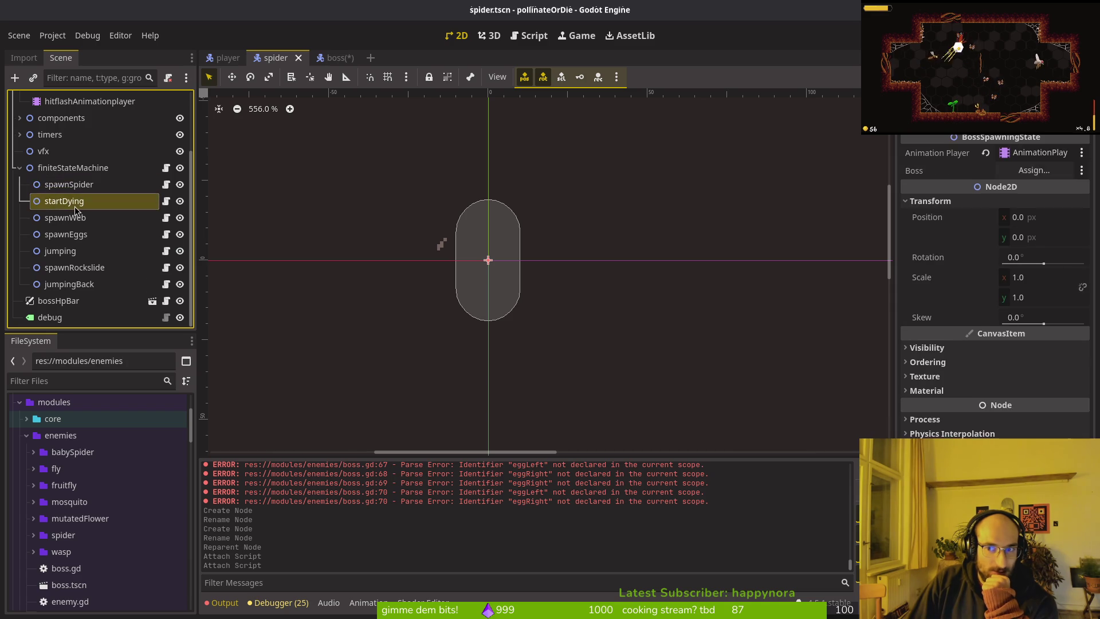
click(75, 190)
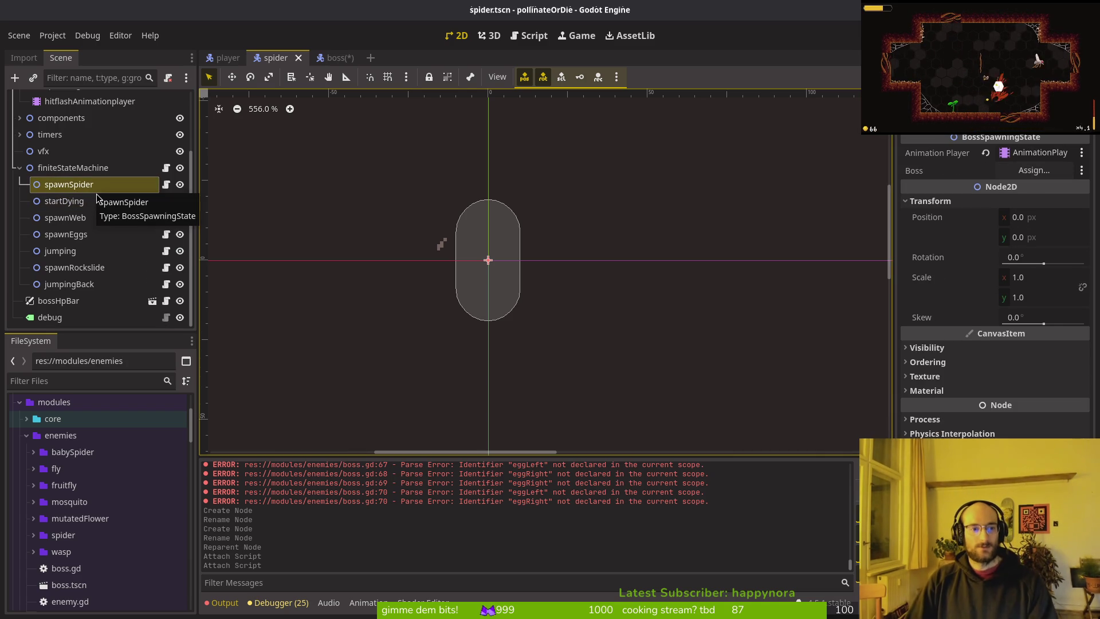
scroll(97, 217, up, 3)
- Browse the spider folder's files, including stomp_shockwave.tscn and the spider scene
click(332, 58)
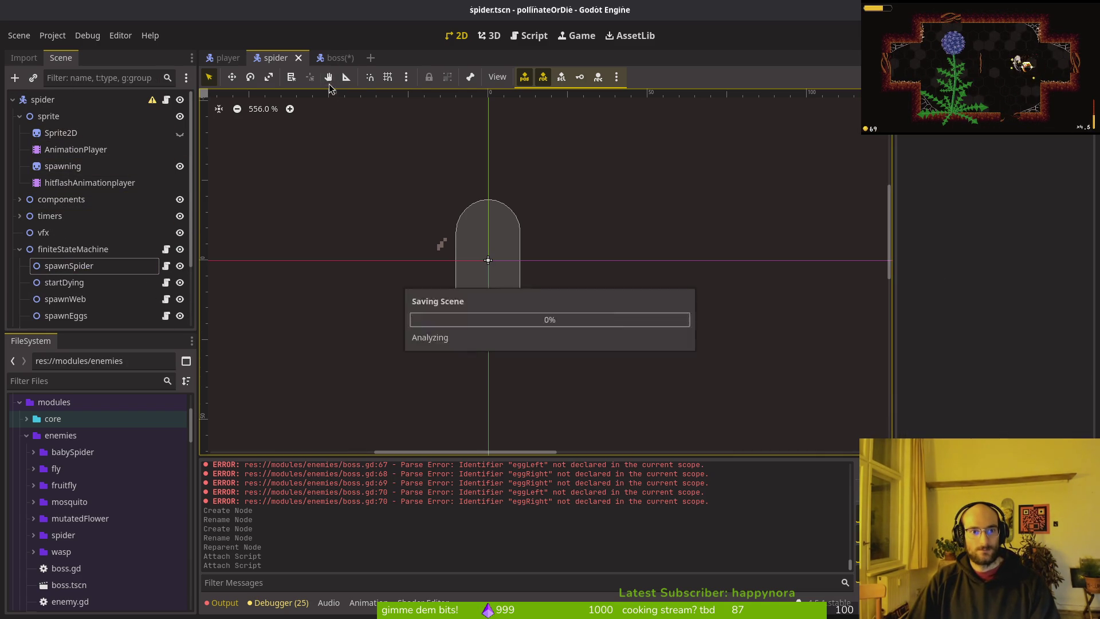
click(275, 58)
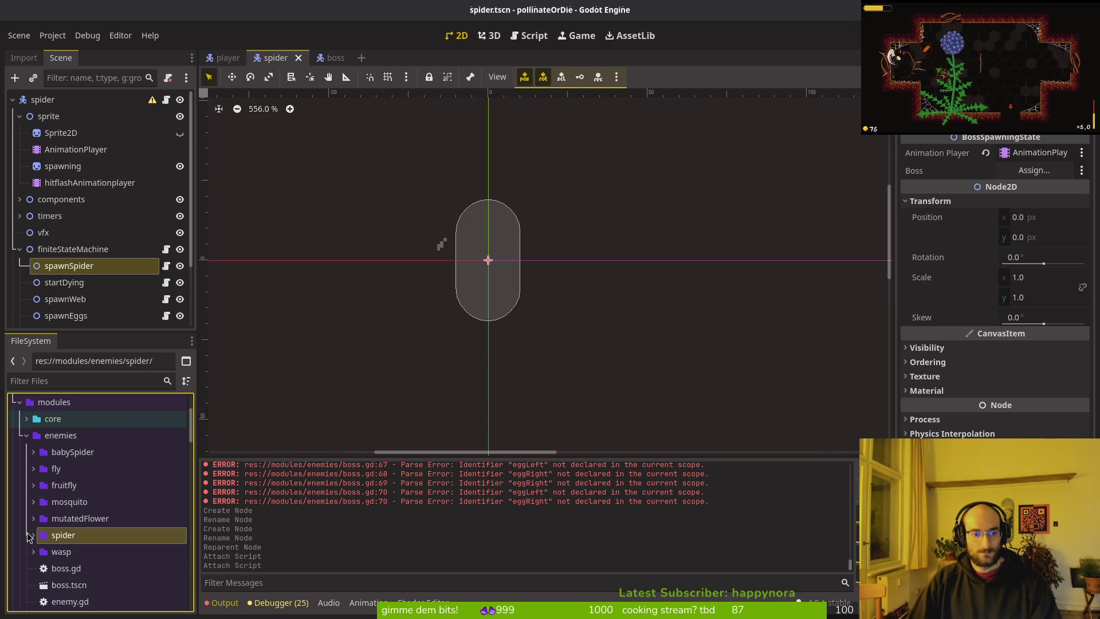
double_click(39, 537)
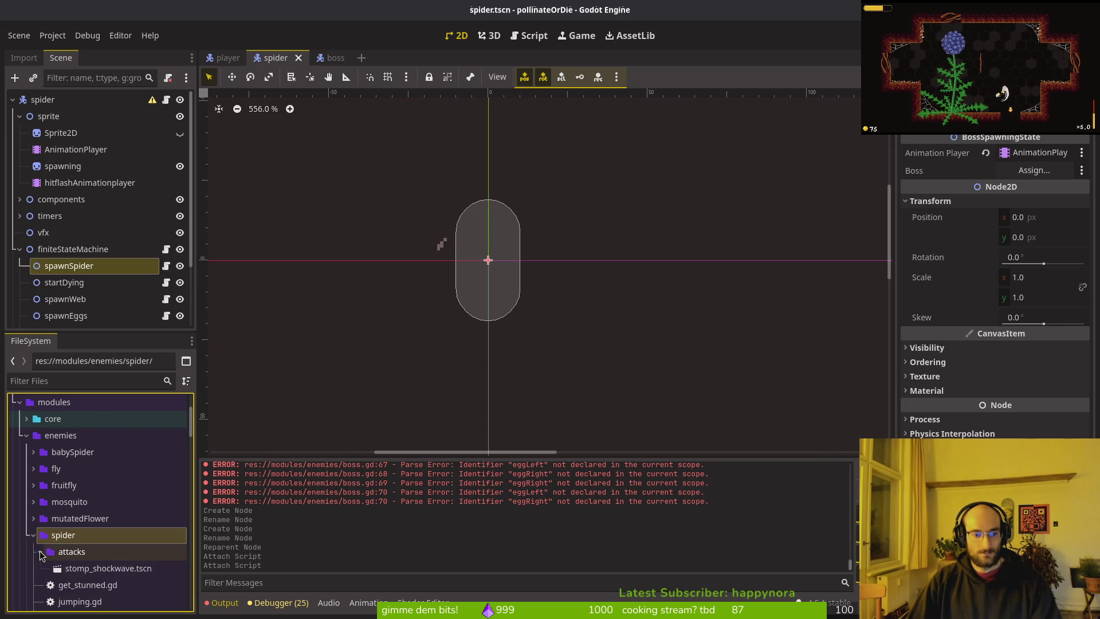
scroll(49, 554, down, 1)
double_click(72, 525)
click(89, 542)
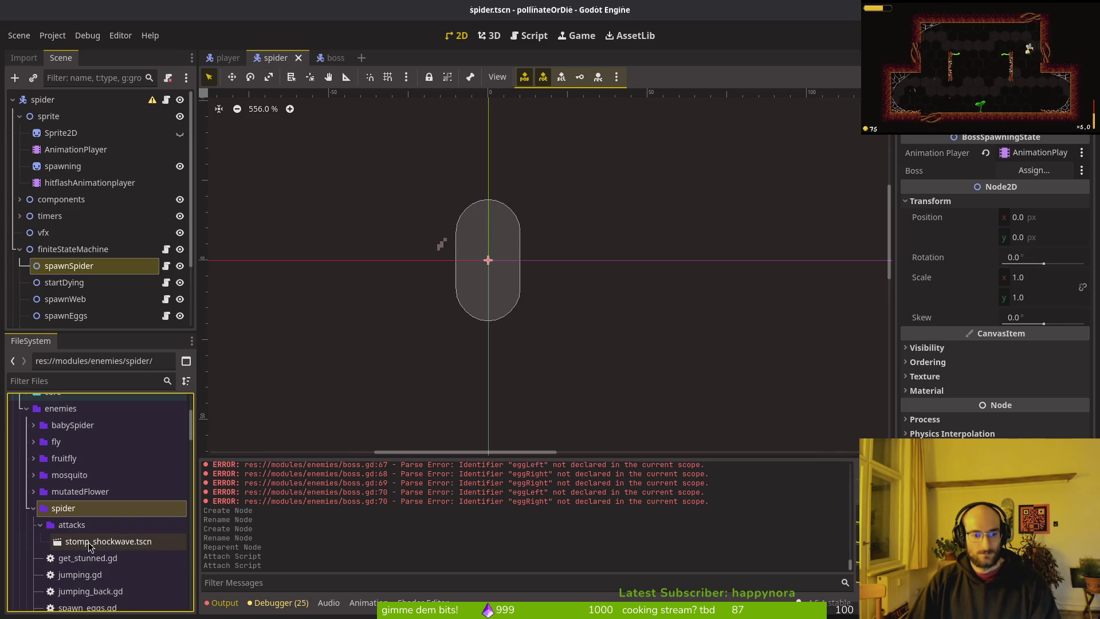
double_click(68, 525)
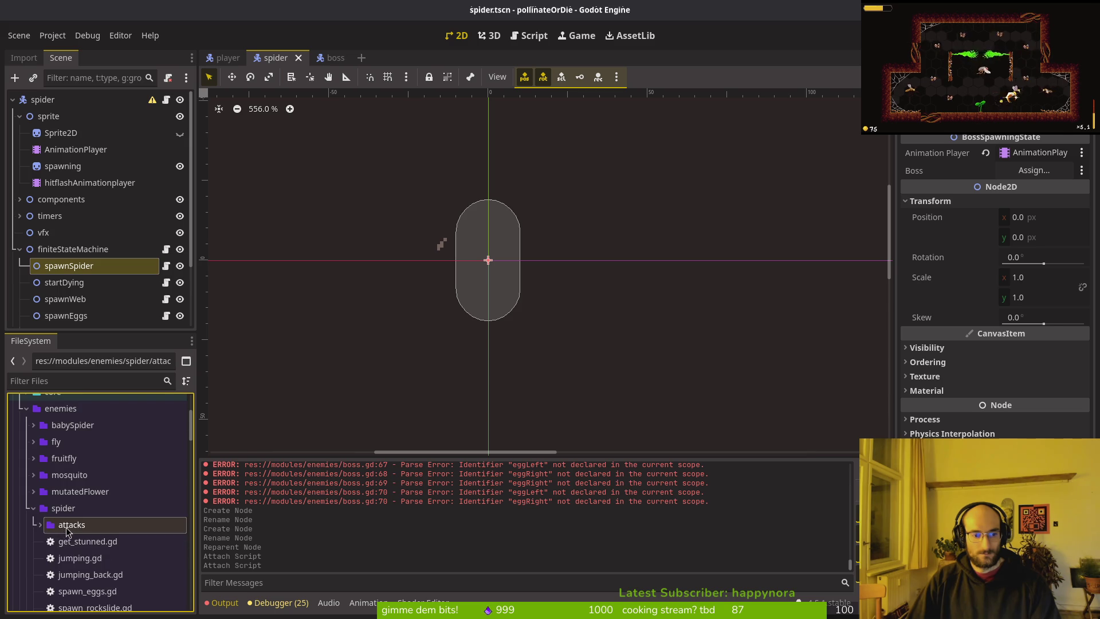
scroll(43, 529, down, 3)
scroll(91, 481, down, 3)
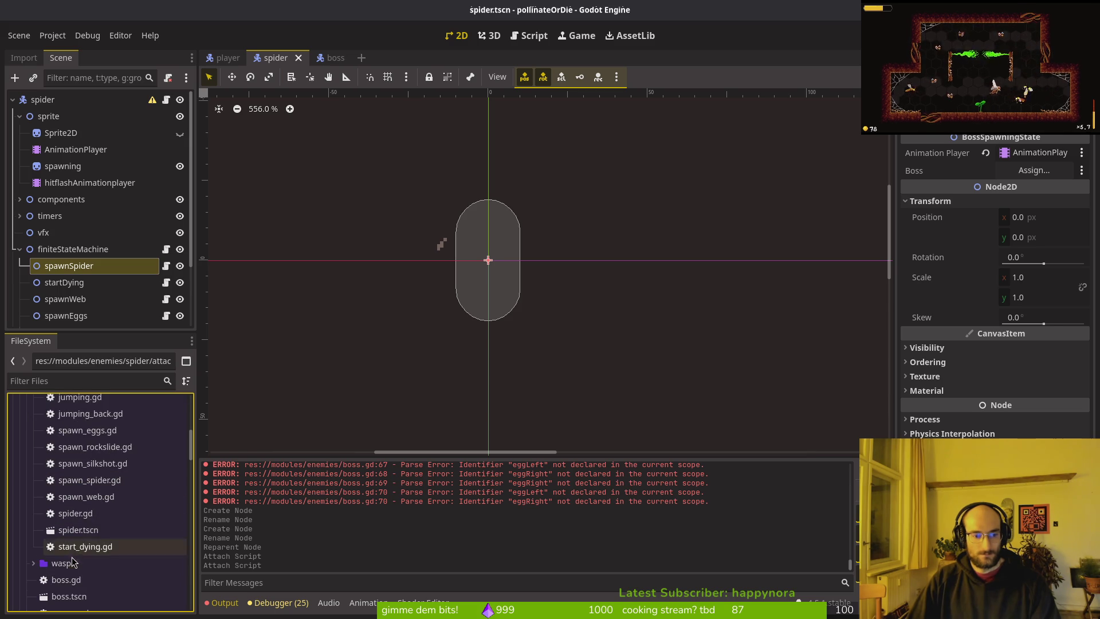
click(76, 530)
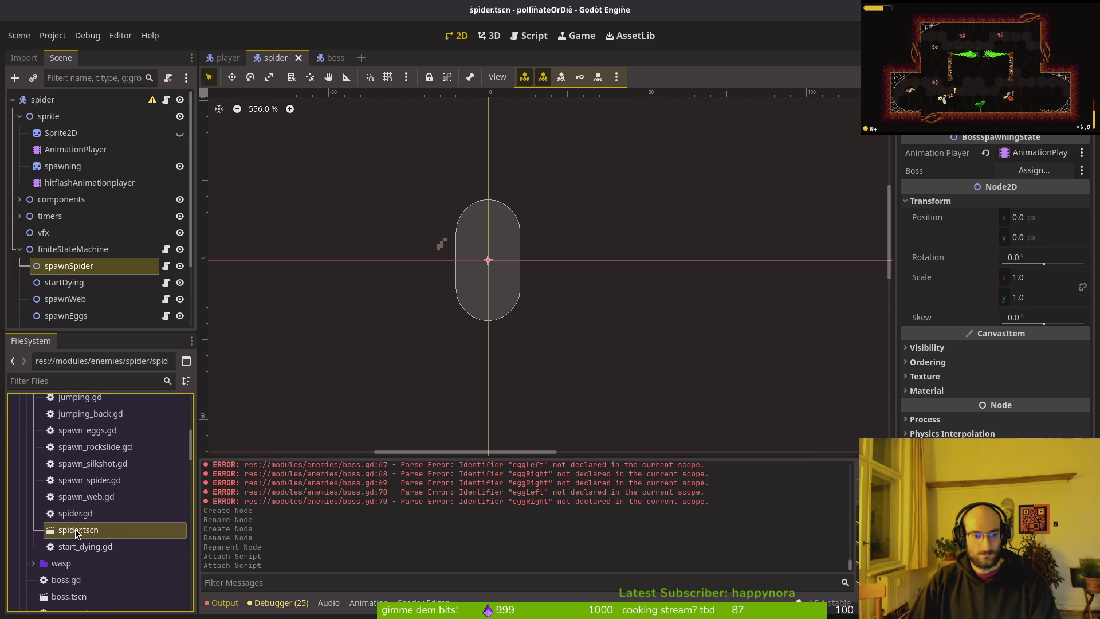
scroll(76, 533, up, 5)
- Rename the spider folder to spiderOld
click(76, 456)
right_click(76, 455)
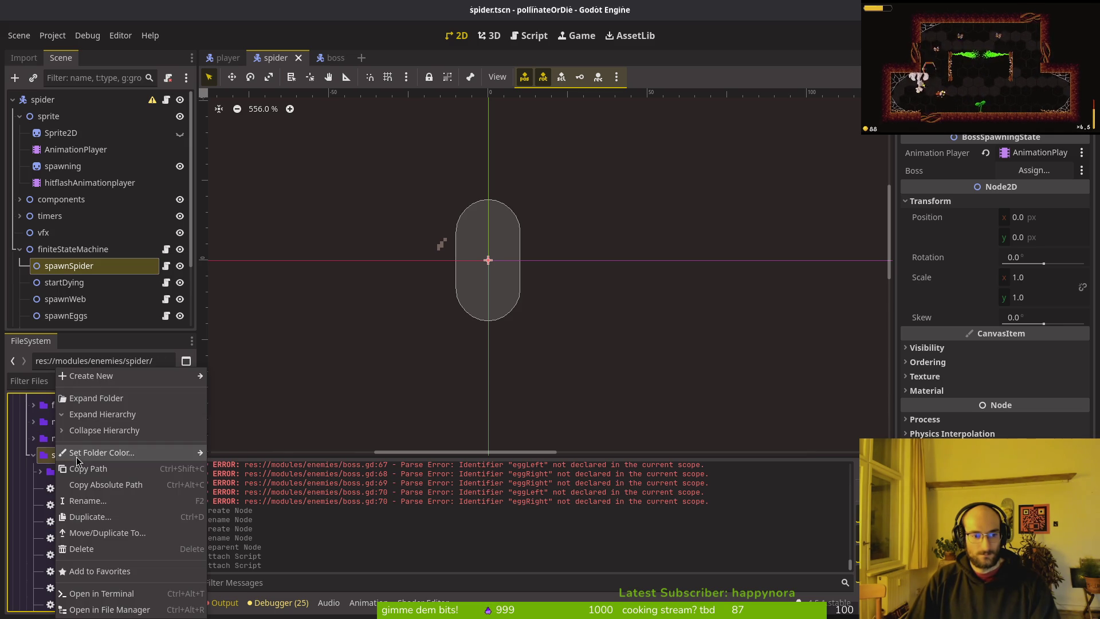
click(103, 496)
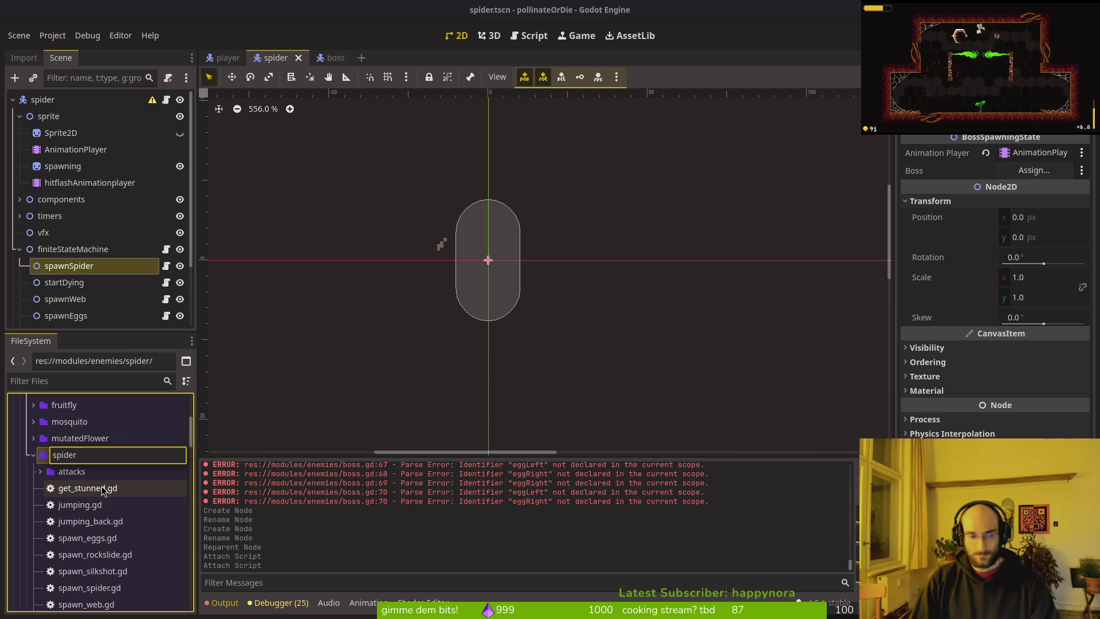
text(ld)
key(Return)
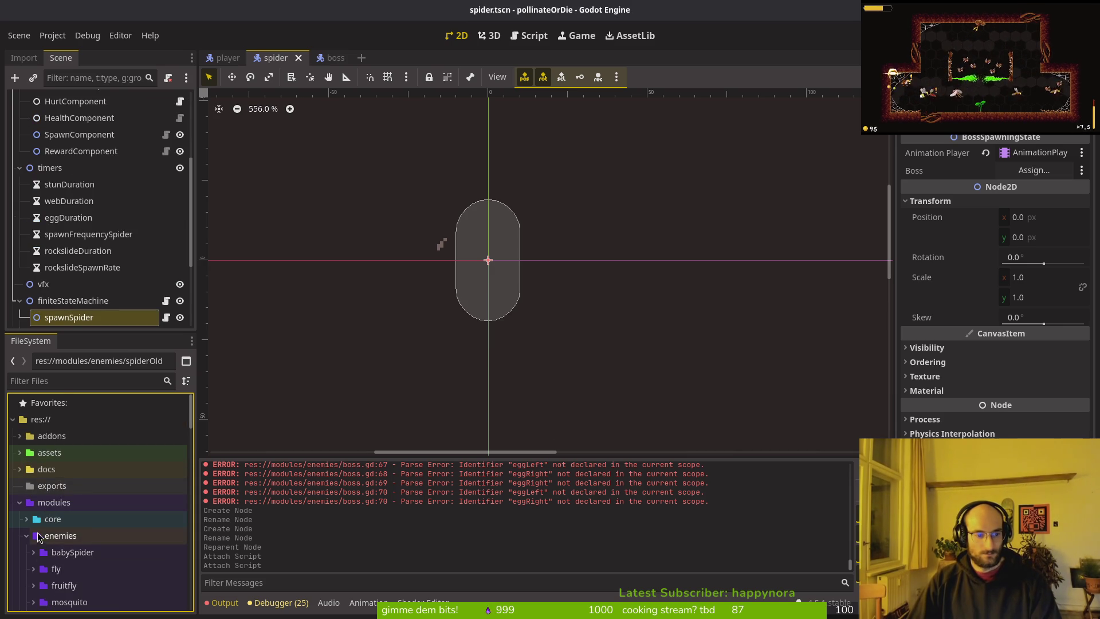
- Create a new empty spider folder under enemies and bring up the boss scene
right_click(42, 538)
mouse_move(83, 381)
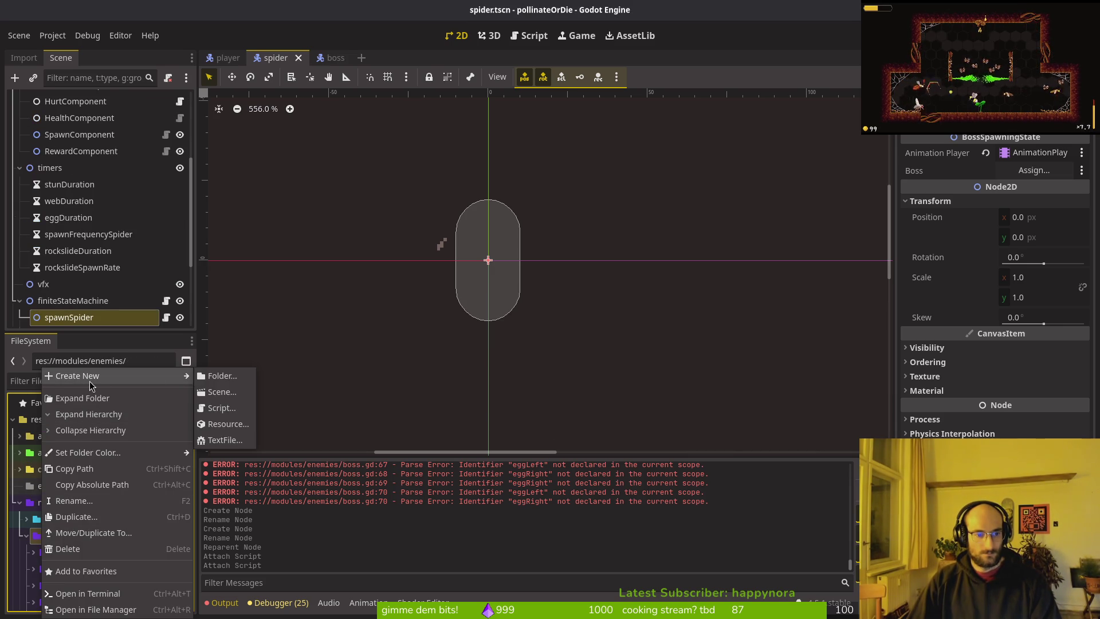
click(218, 380)
text(spider)
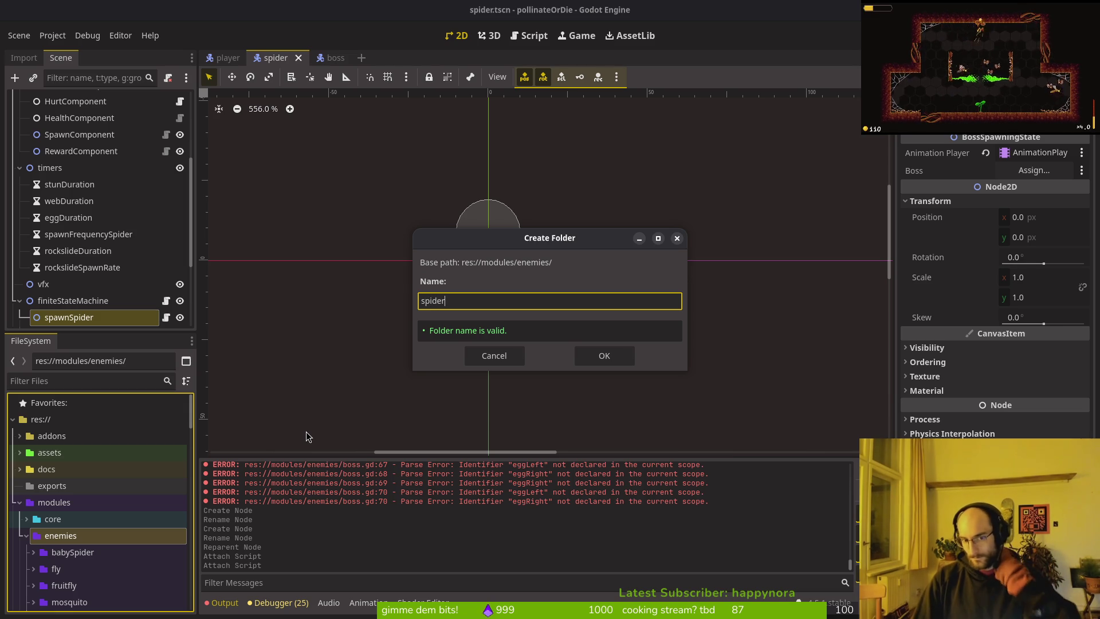
key(Return)
scroll(104, 500, down, 3)
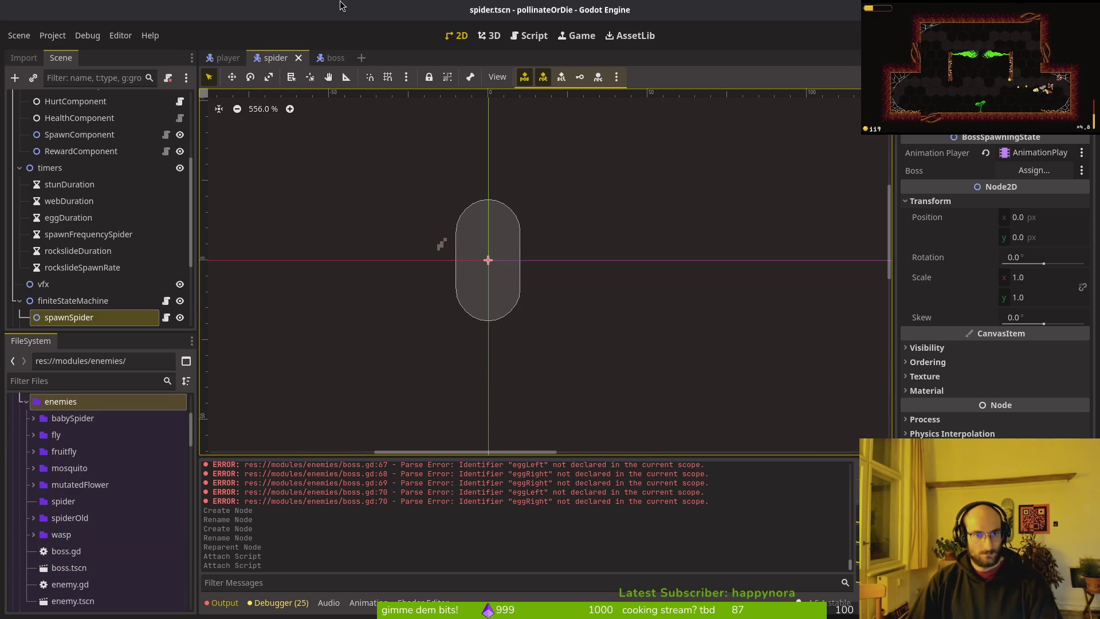
click(335, 58)
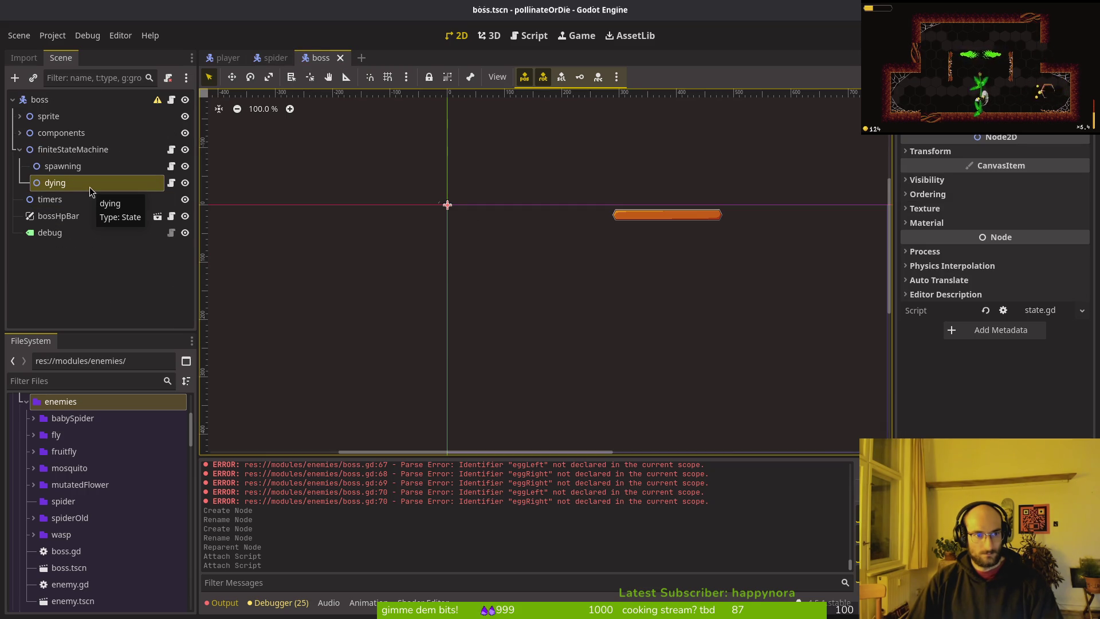
- Write the spawning-state script to modules/enemies/spider/spawn_spider.gd in Neovim
click(32, 518)
click(34, 519)
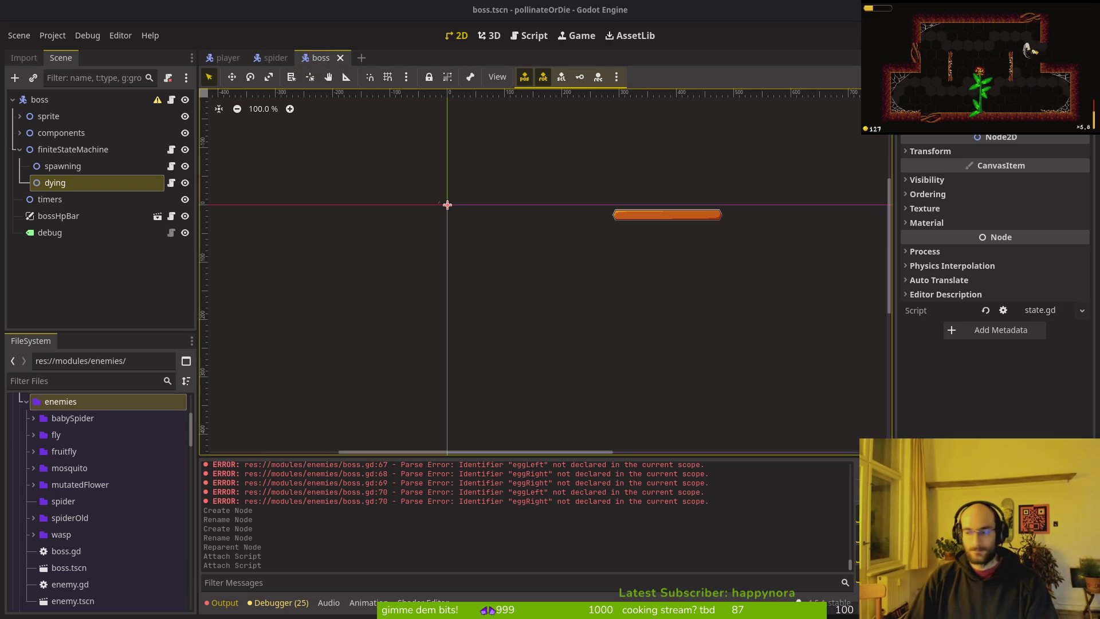
key(alt+Tab)
text(:w)
key(Return)
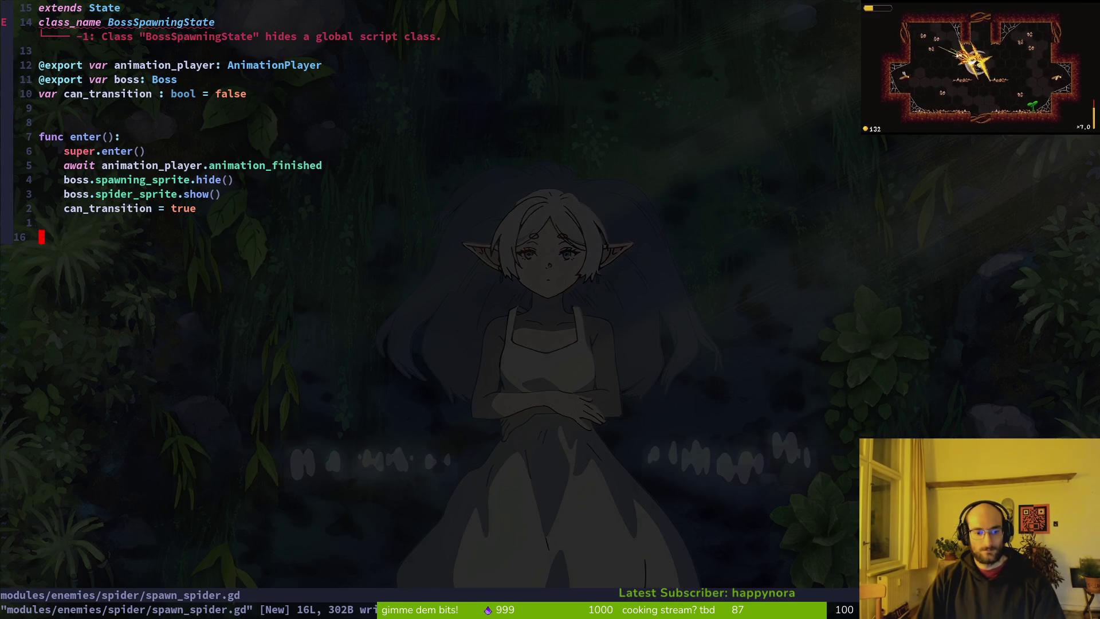
- Quit Neovim with :q and go back to Godot, selecting the spiderOld folder
text(:q)
key(Return)
key(alt+Tab)
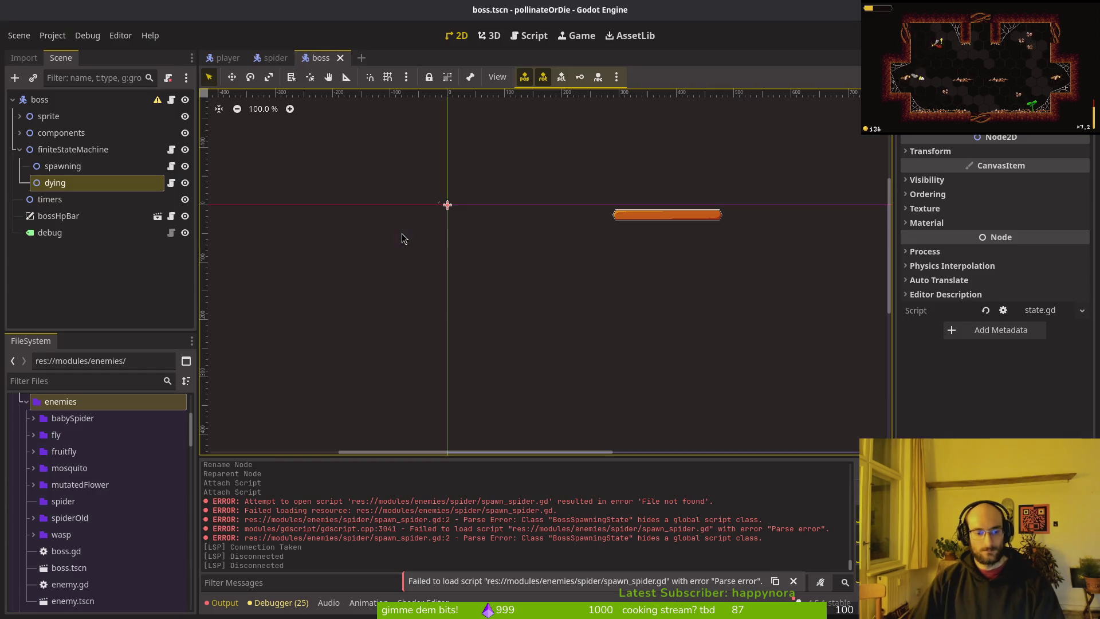
click(81, 520)
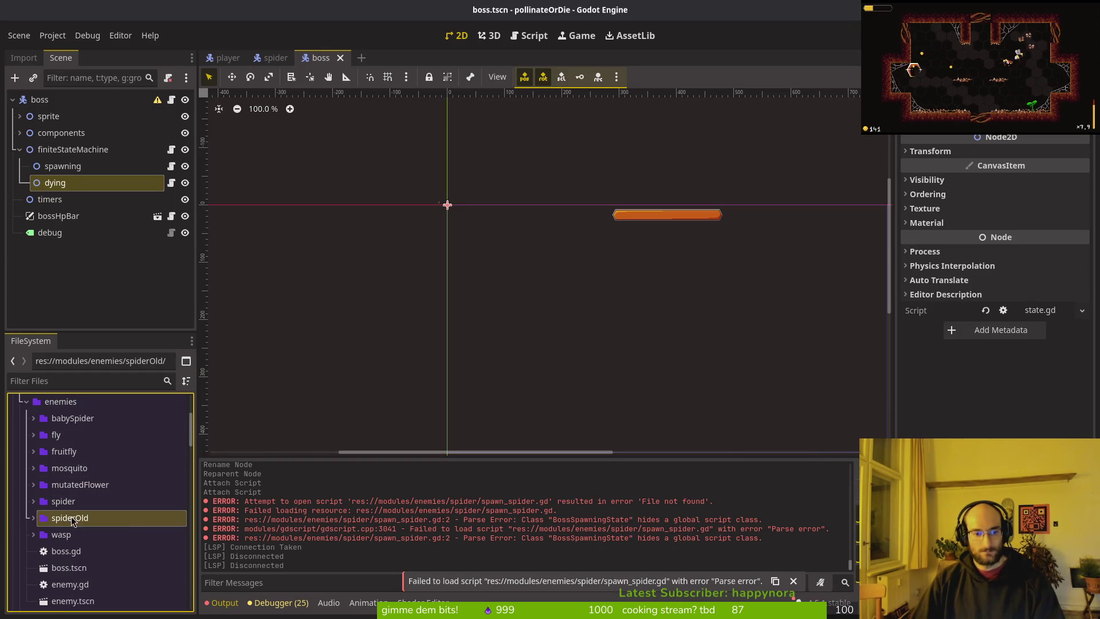
key(alt+Tab)
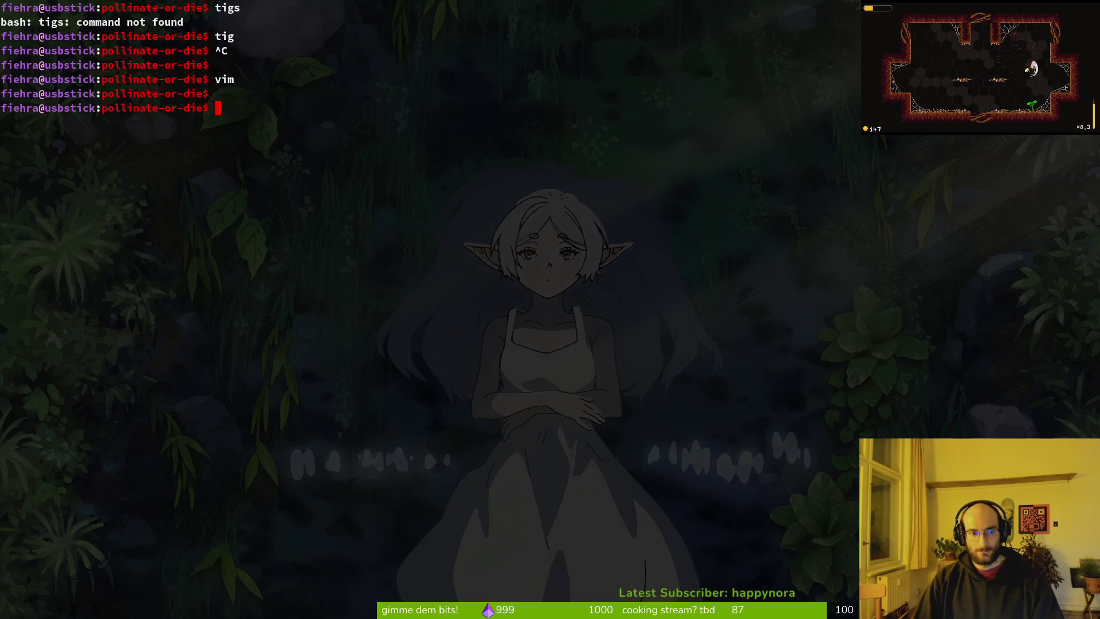
key(Return)
text(spawspi)
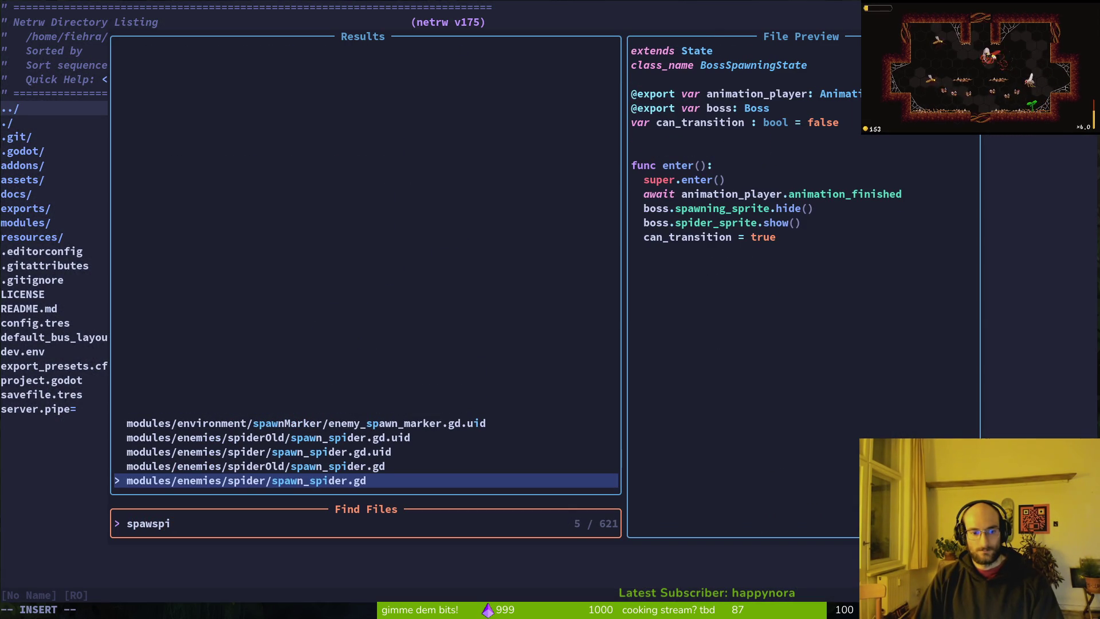
key(Up)
key(Down)
key(Escape)
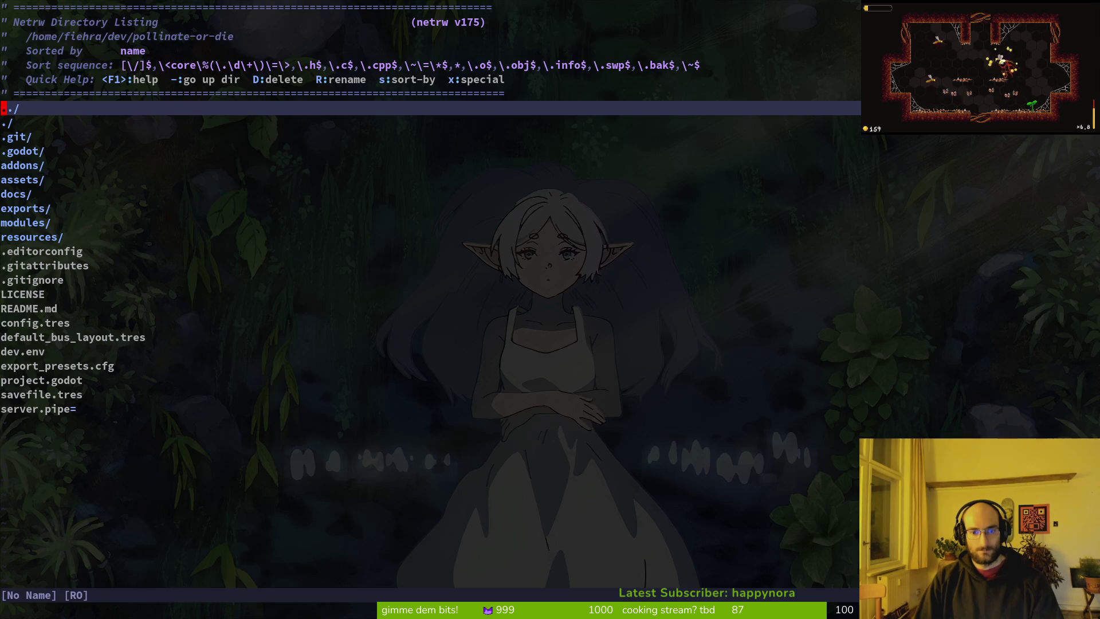
text(q)
key(Return)
text(tig status)
key(Return)
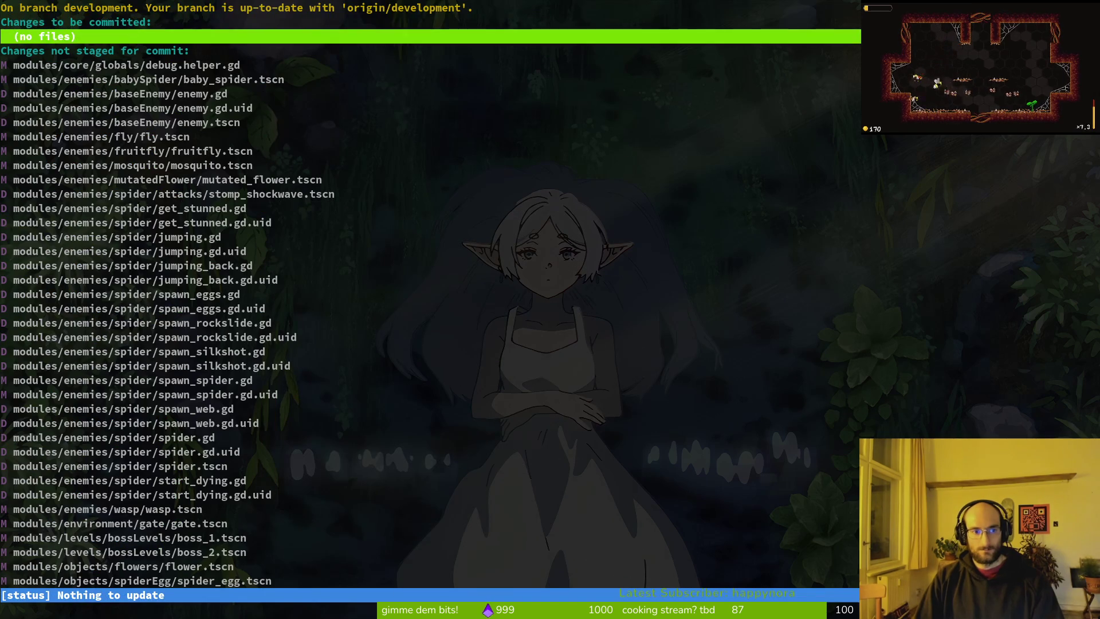
key(Down)
key(Down)
key(Down)
key(Down)
key(Down)
key(Down)
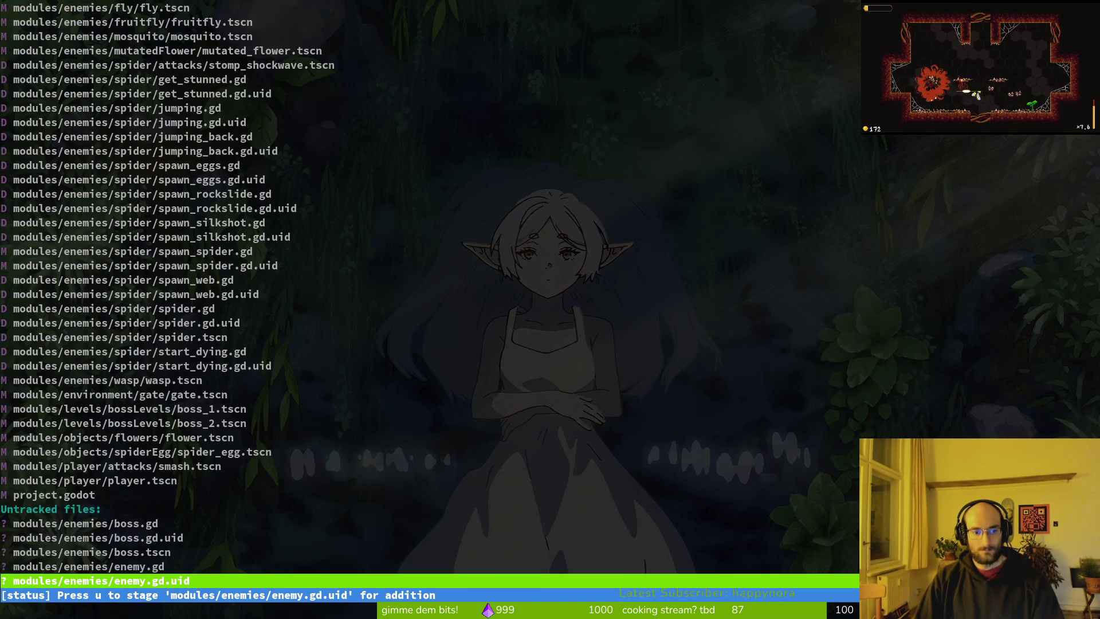
key(Up)
key(Up)
key(Up)
key(Up)
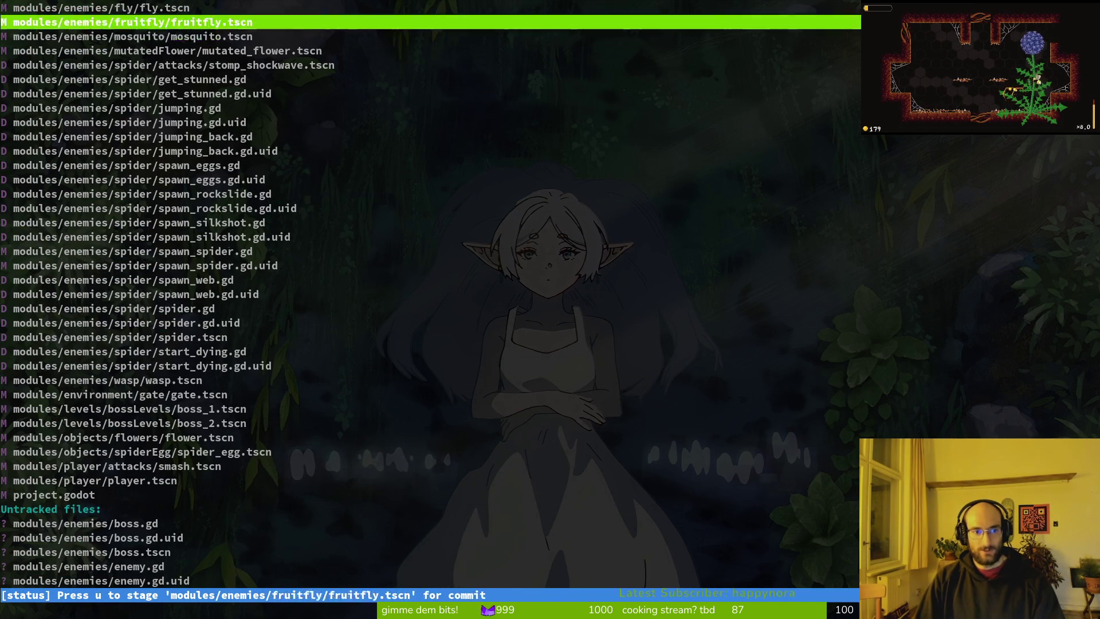
key(Down)
key(Down)
key(Down)
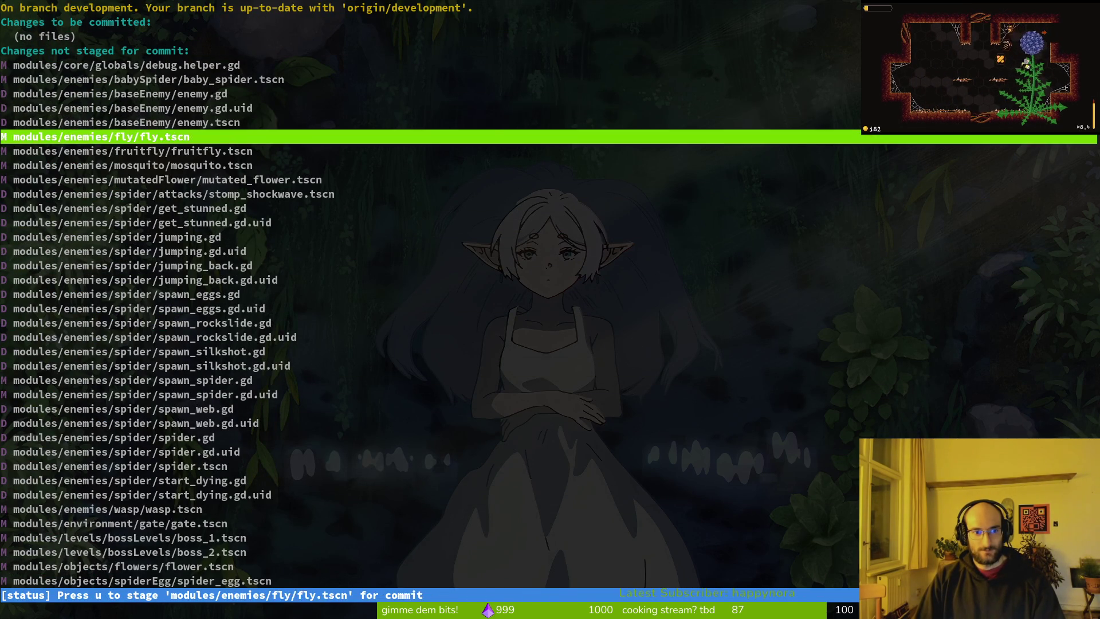
key(Up)
key(Up)
key(Up)
key(Down)
key(Down)
key(Down)
key(q)
- Expand the new spider and spiderOld folders to locate both spawn_spider.gd files
key(alt+Tab)
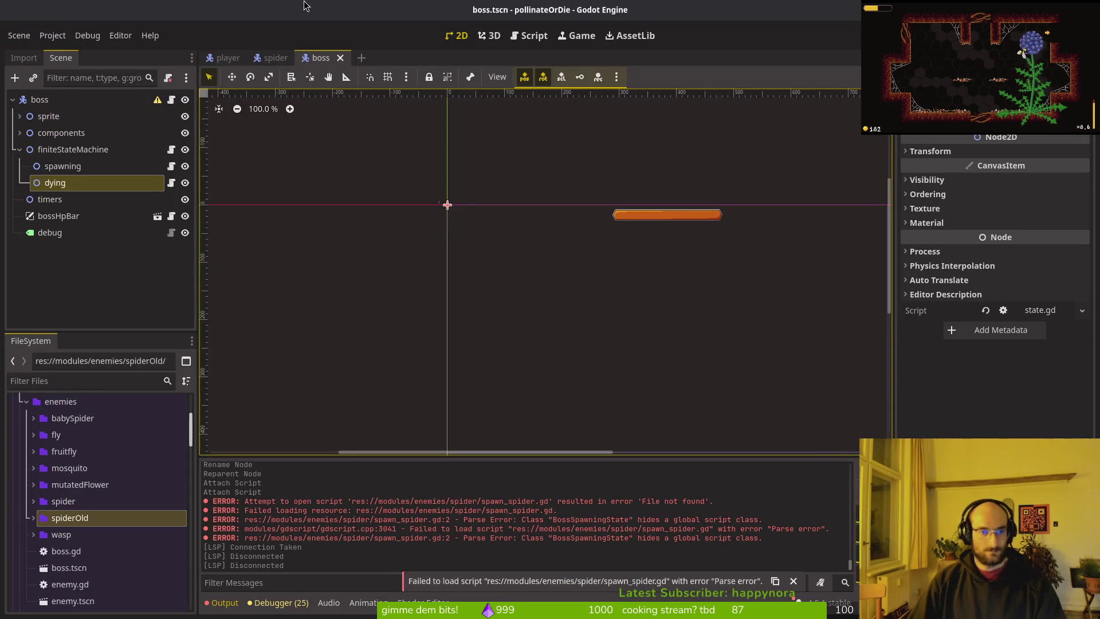
click(33, 502)
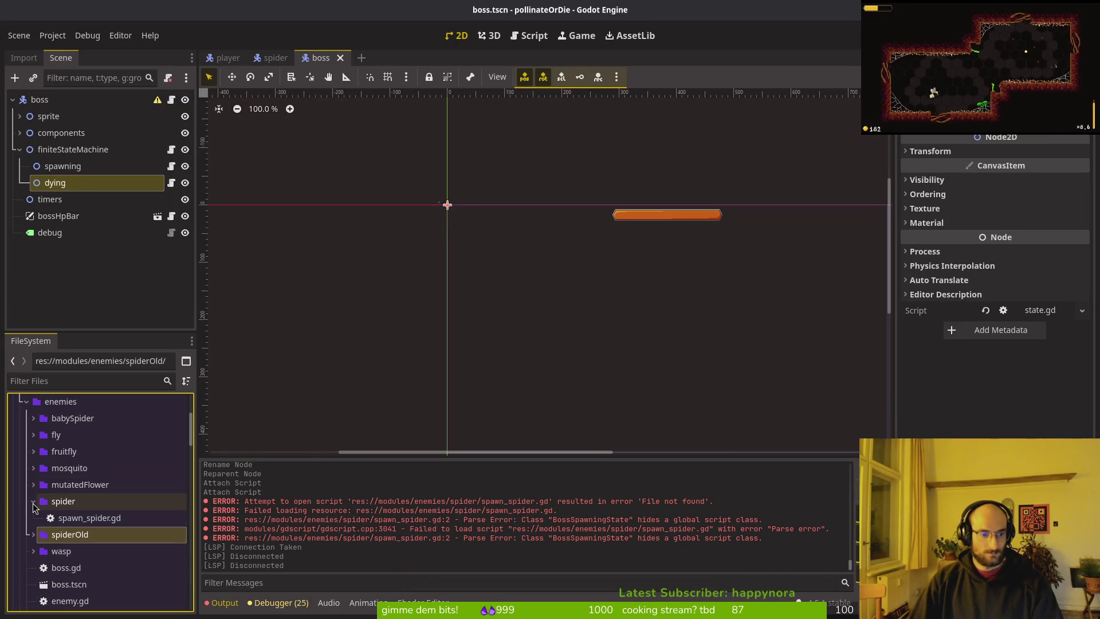
key(Up)
click(66, 502)
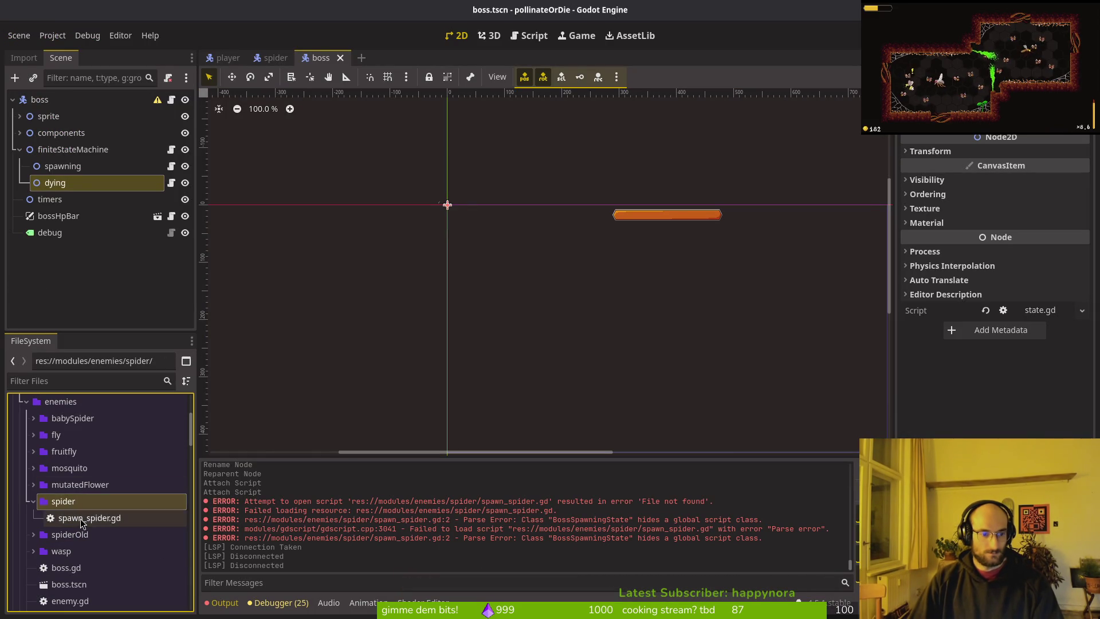
key(Down)
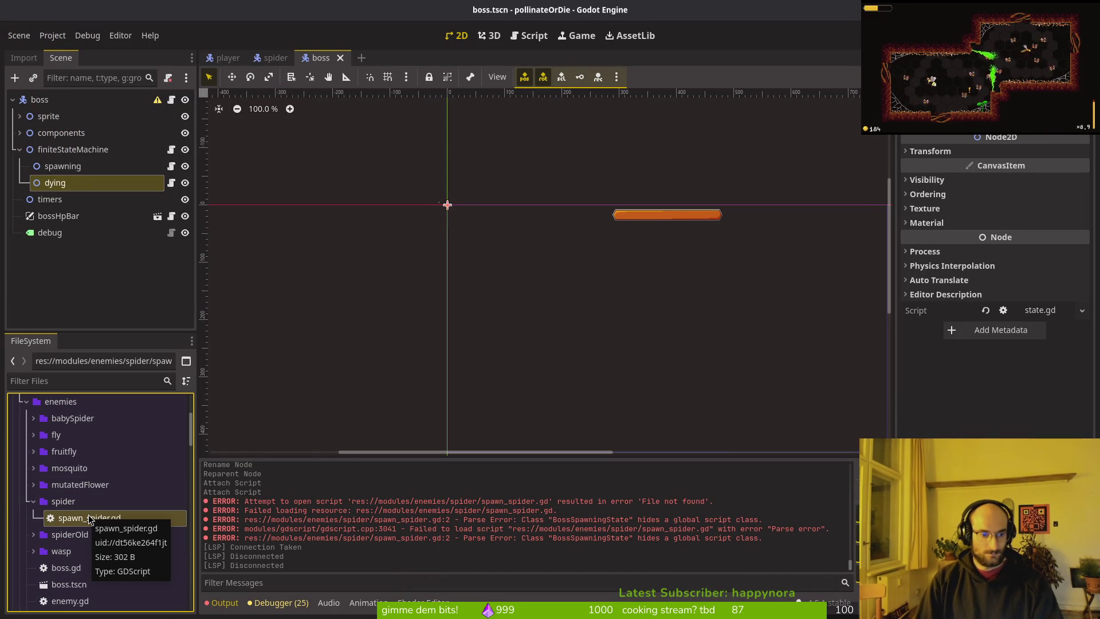
click(34, 534)
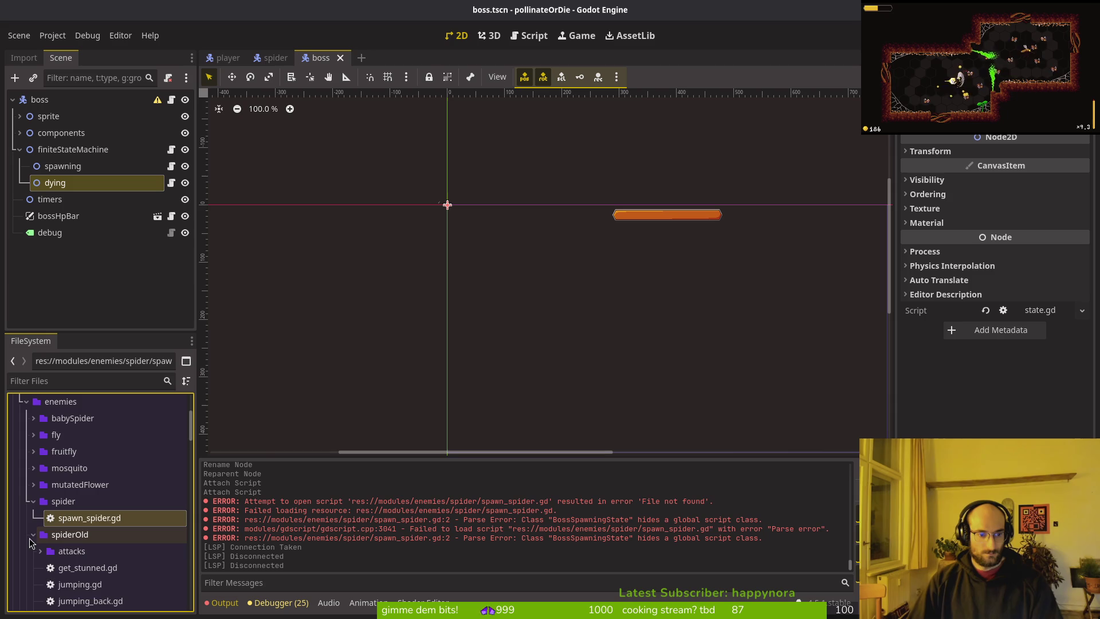
scroll(65, 564, down, 5)
click(101, 483)
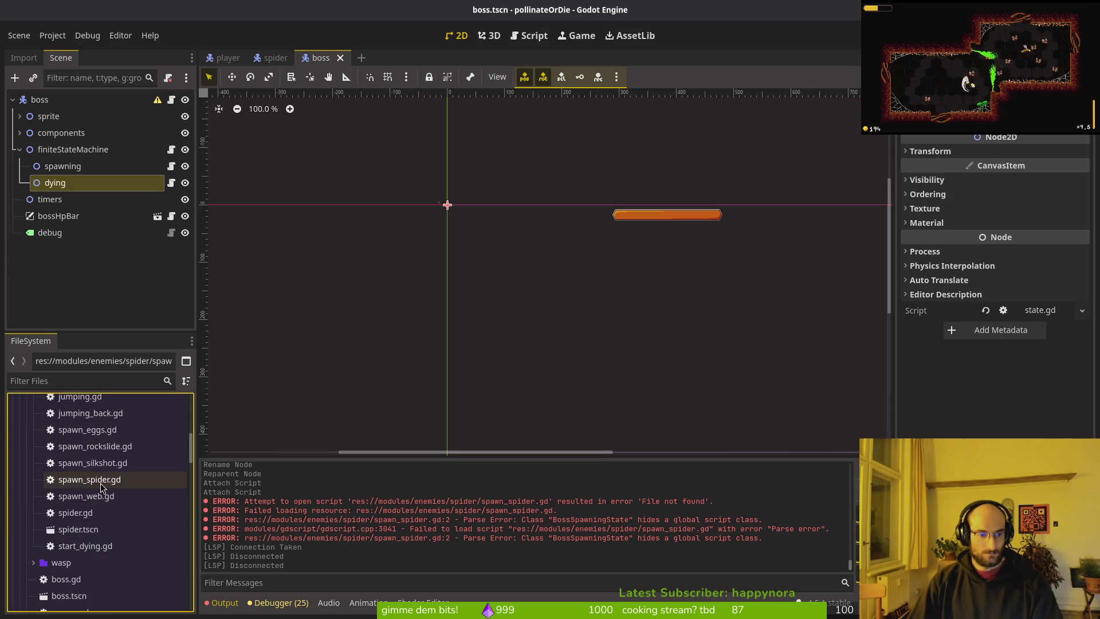
- Delete spawn_spider.gd from the new spider folder and confirm its removal
scroll(105, 488, up, 2)
scroll(106, 488, up, 4)
click(85, 518)
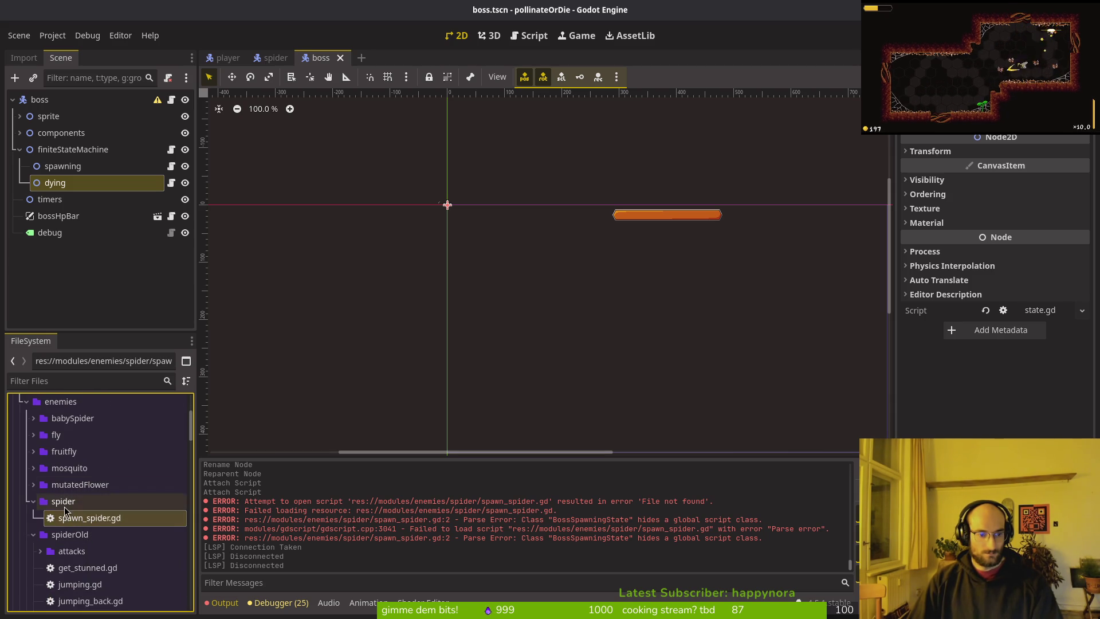
key(Delete)
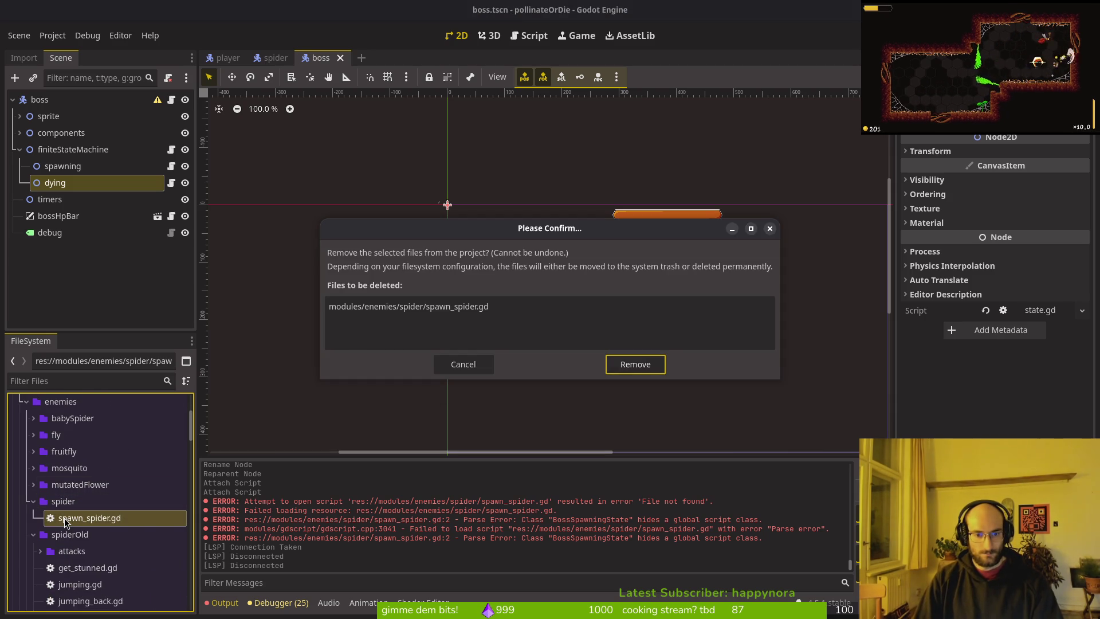
key(Return)
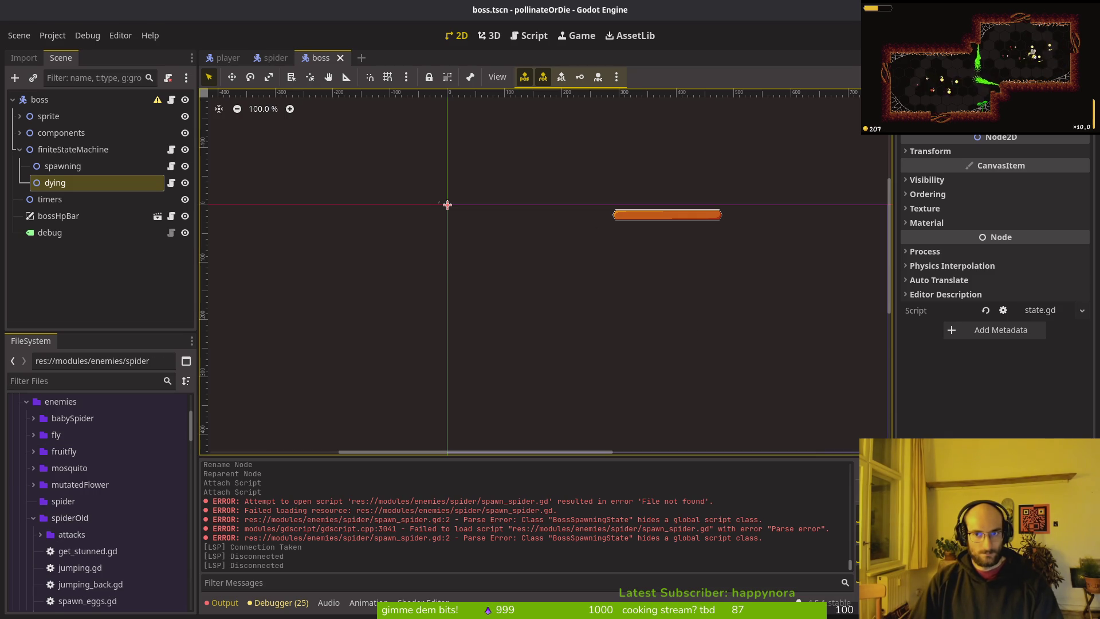
key(alt+Tab)
- Open tig, review the baby_spider.tscn and enemy.gd diffs, and stage the baseEnemy deletions
text(tig)
key(Return)
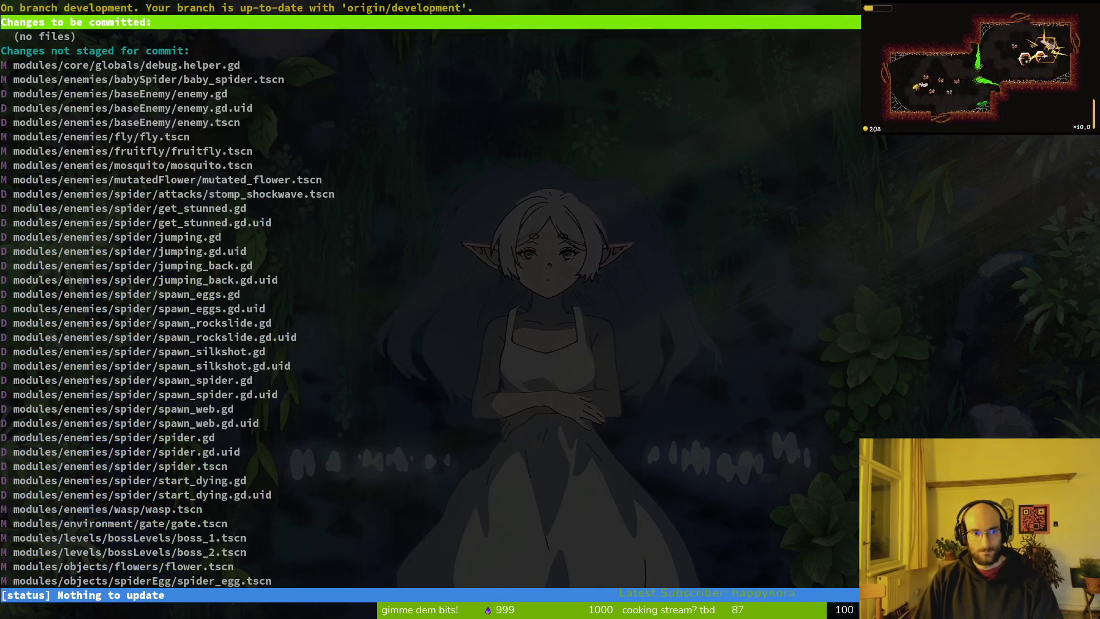
key(Down)
key(Down)
key(Down)
key(Return)
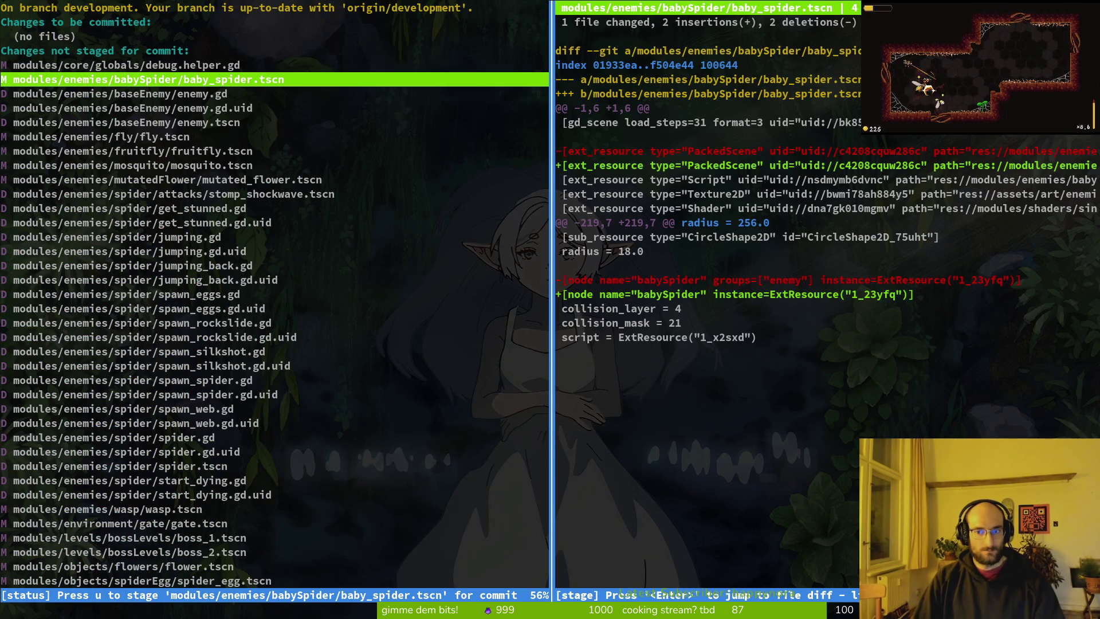
key(q)
key(u)
key(u)
key(u)
key(u)
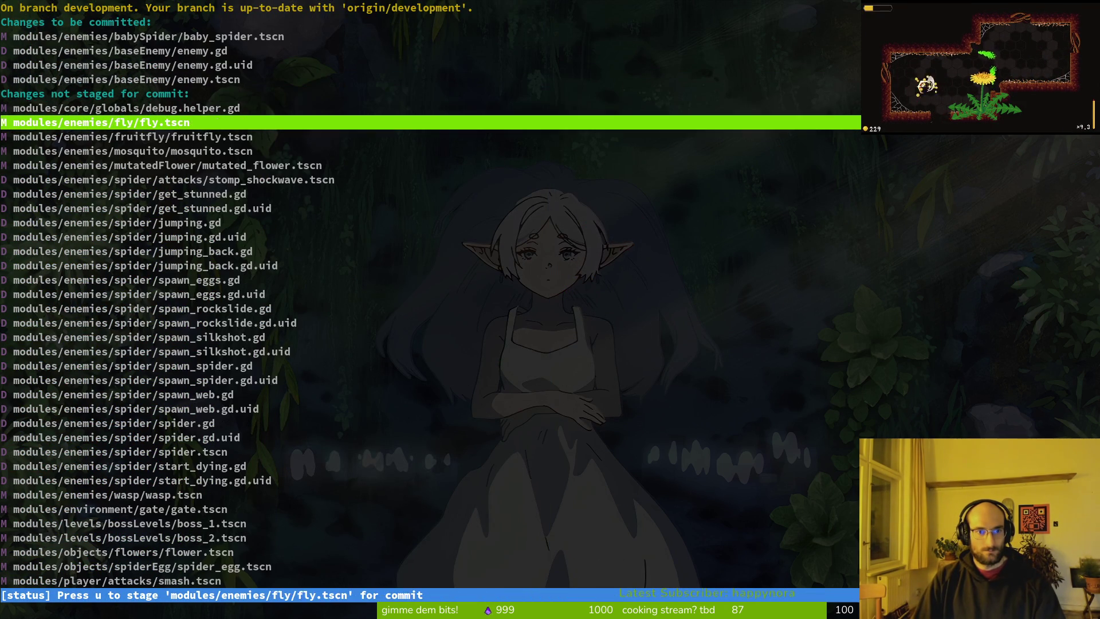
key(Up)
key(Up)
key(Up)
key(Return)
key(q)
key(Down)
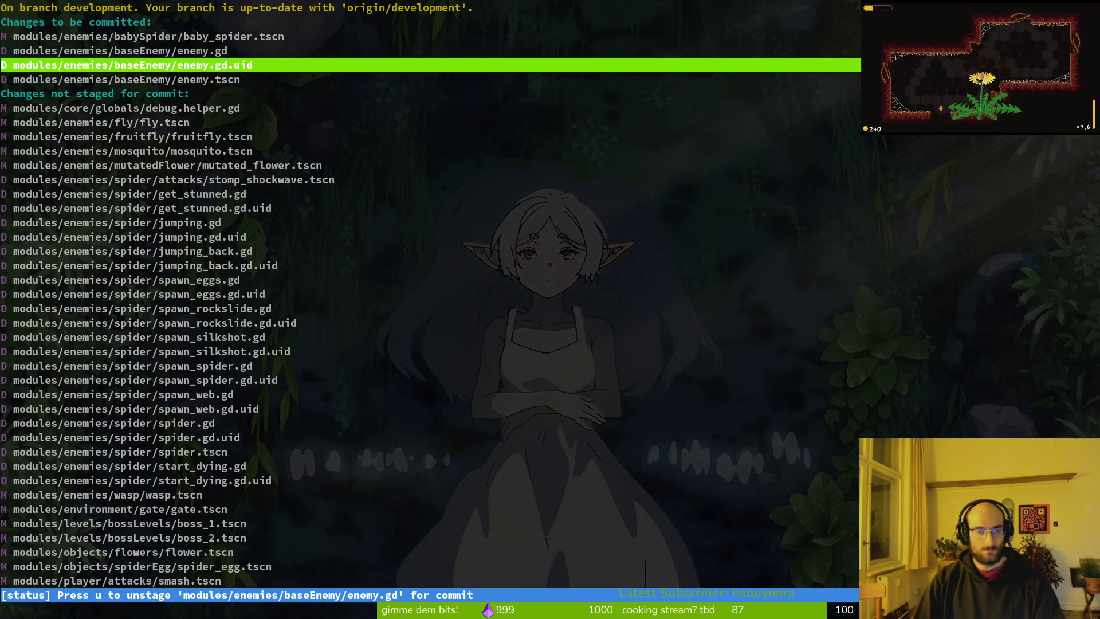
key(Down)
key(Down)
key(Down)
key(Down)
- Stage the enemy scenes, deleted spider state scripts, wasp, gate, boss_1 and boss_2 changes
key(u)
key(u)
key(u)
key(u)
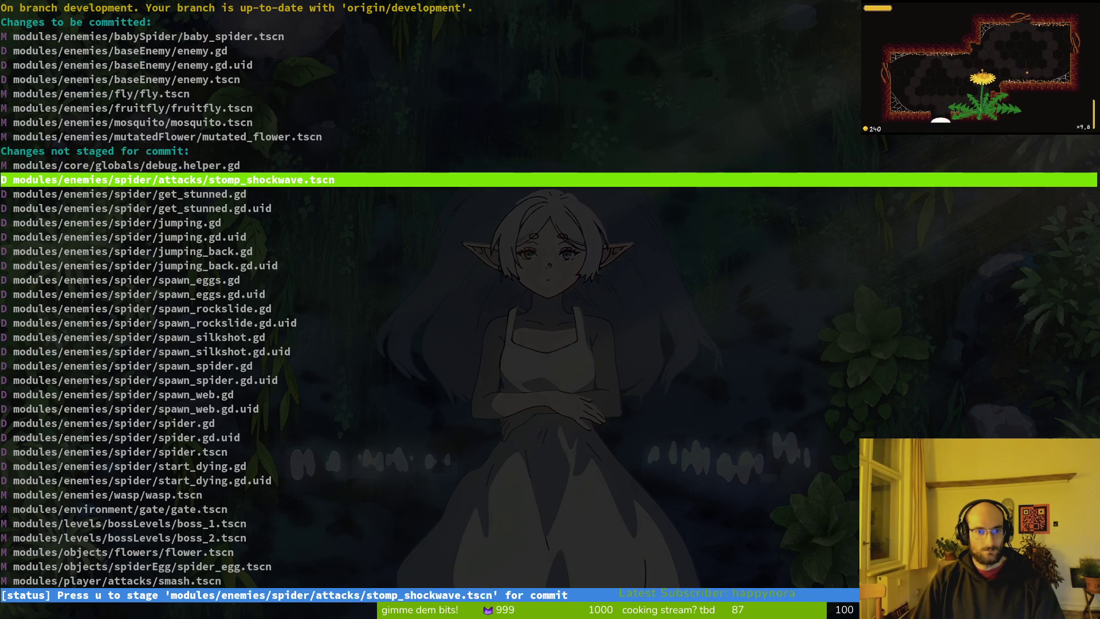
key(u)
key(u)
key(u)
key(u)
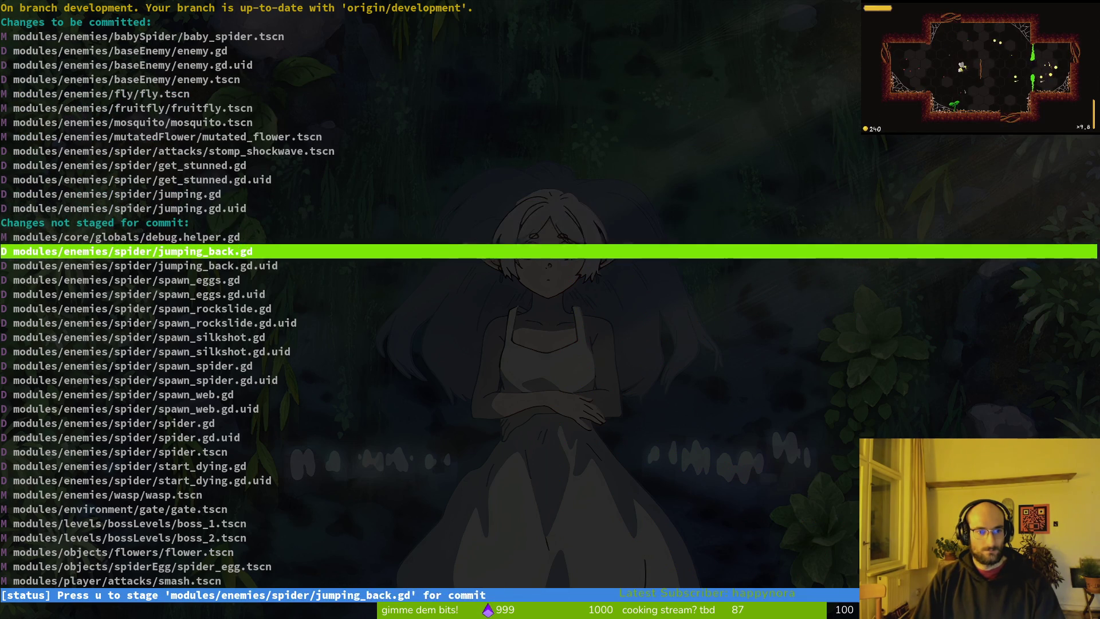
key(u)
key(u)
key(u)
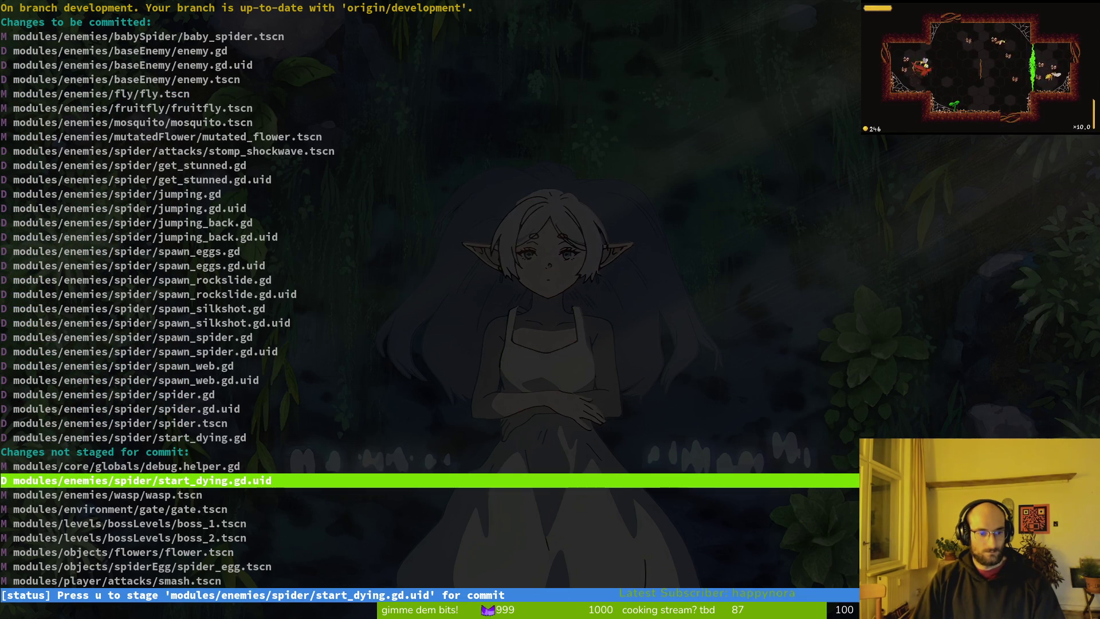
key(u)
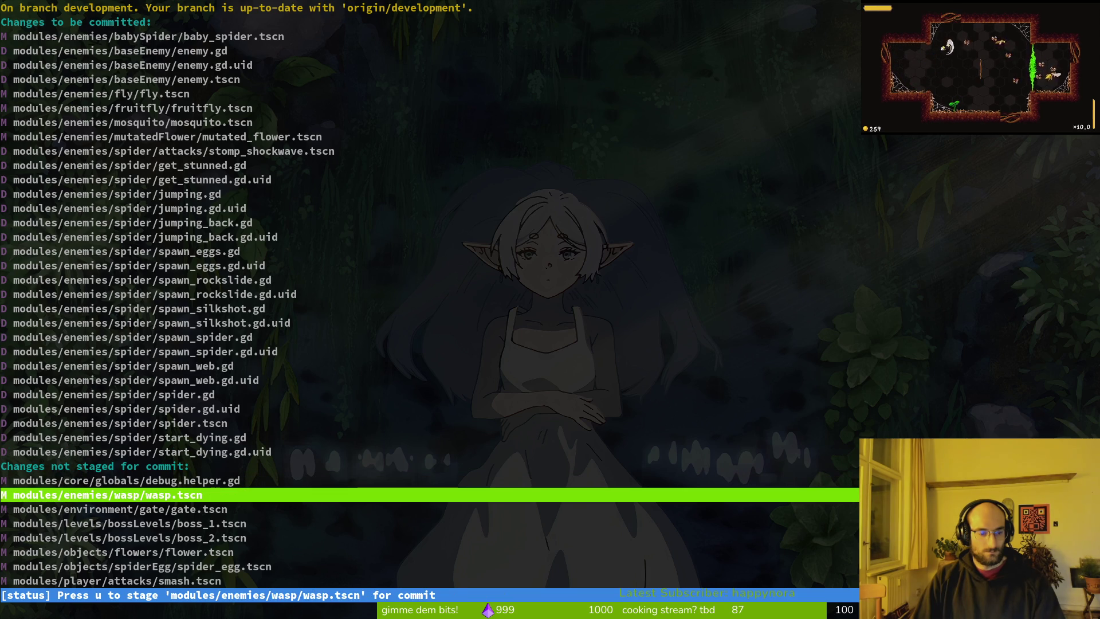
key(u)
key(Return)
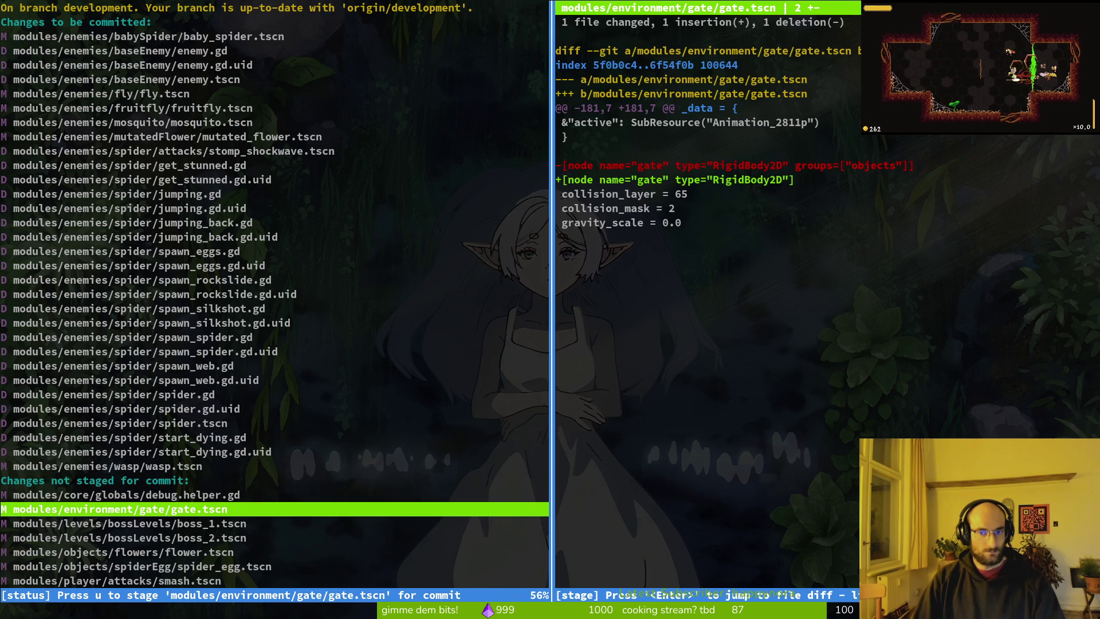
key(u)
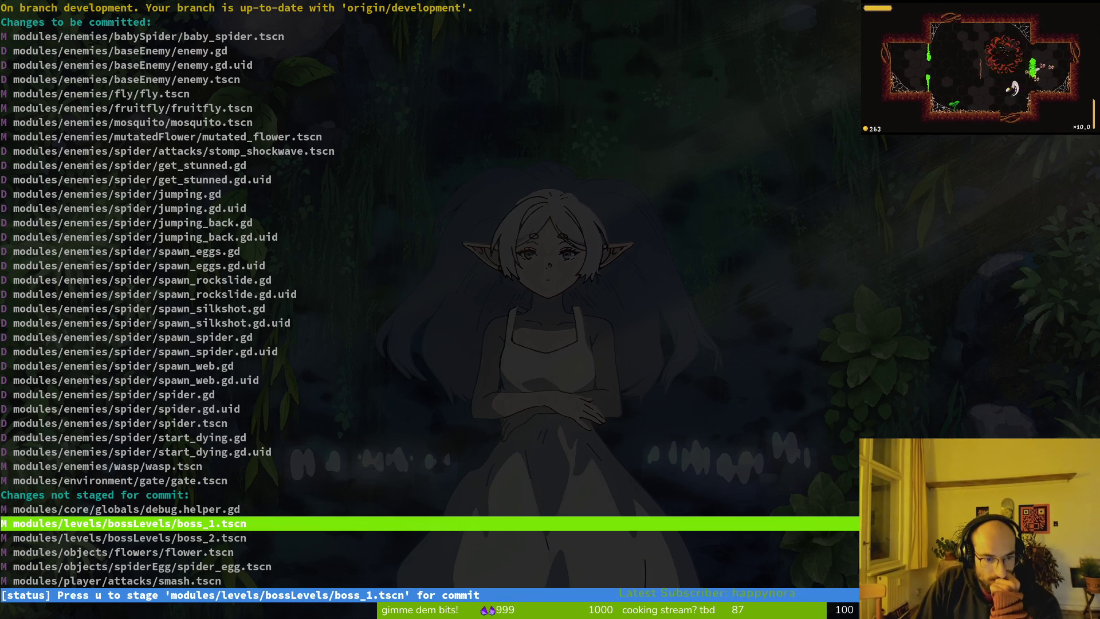
key(u)
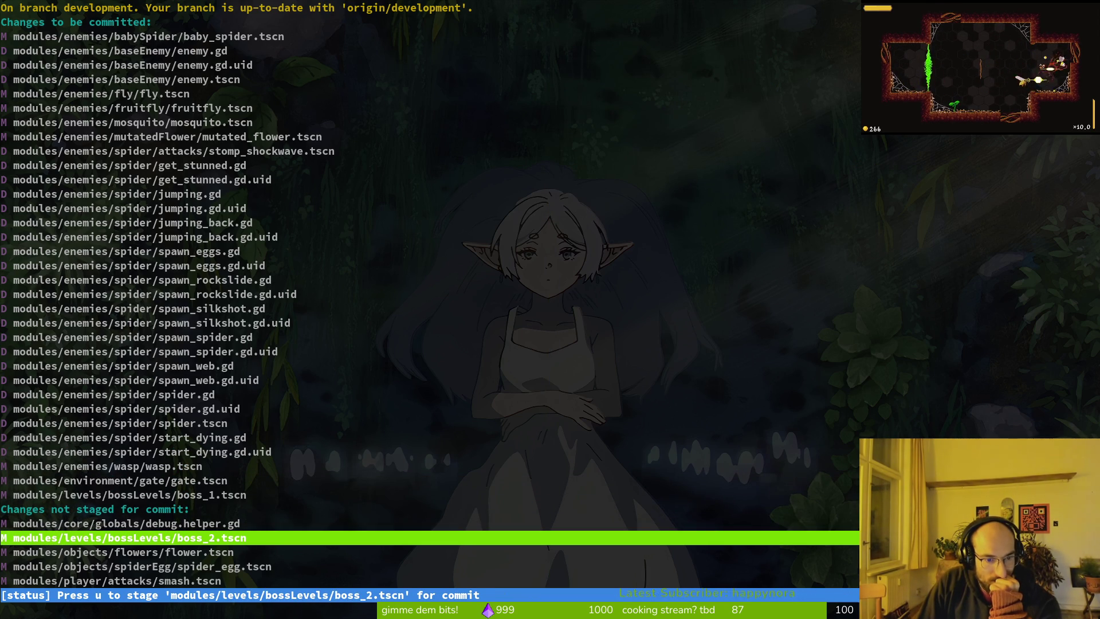
key(u)
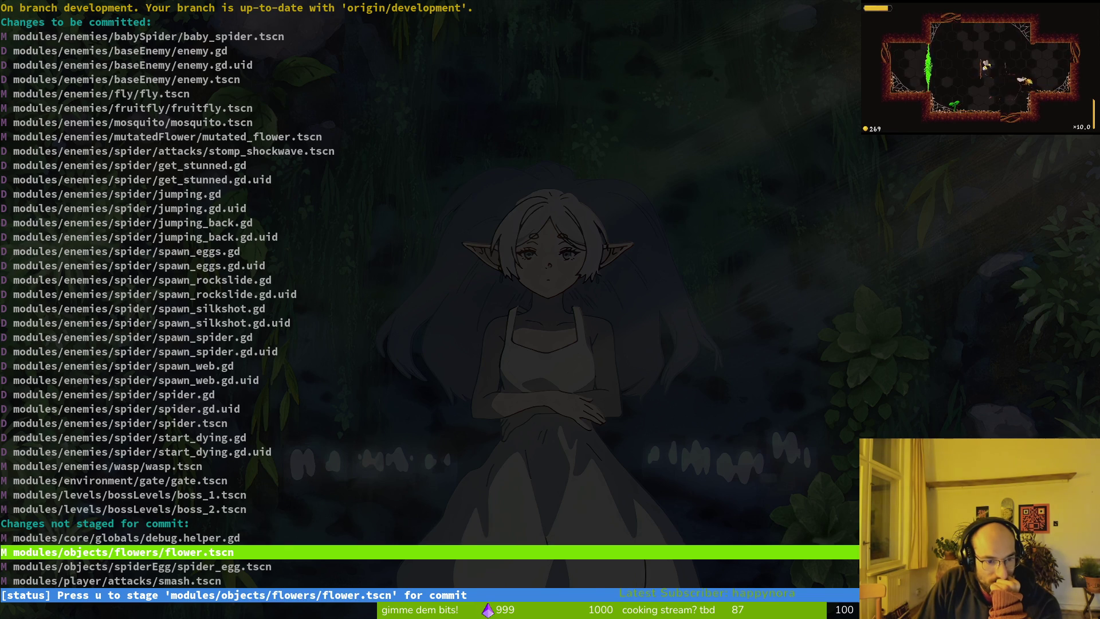
- Stage flower.tscn, spider_egg.tscn, smash.tscn, player.tscn and project.godot, skipping the debug helper
key(Return)
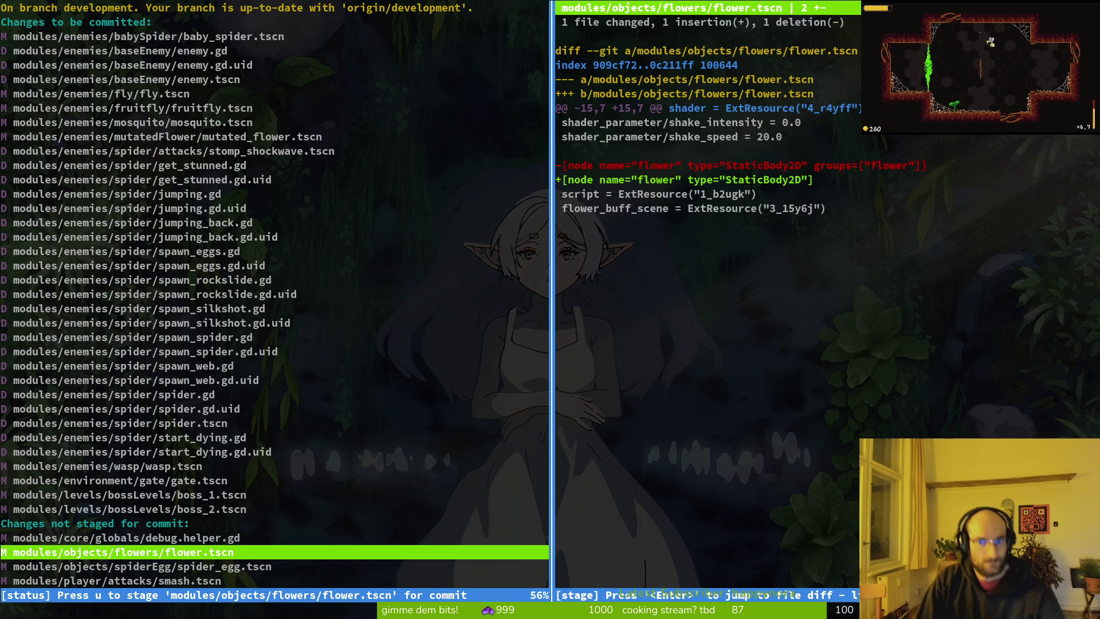
key(u)
key(Return)
key(u)
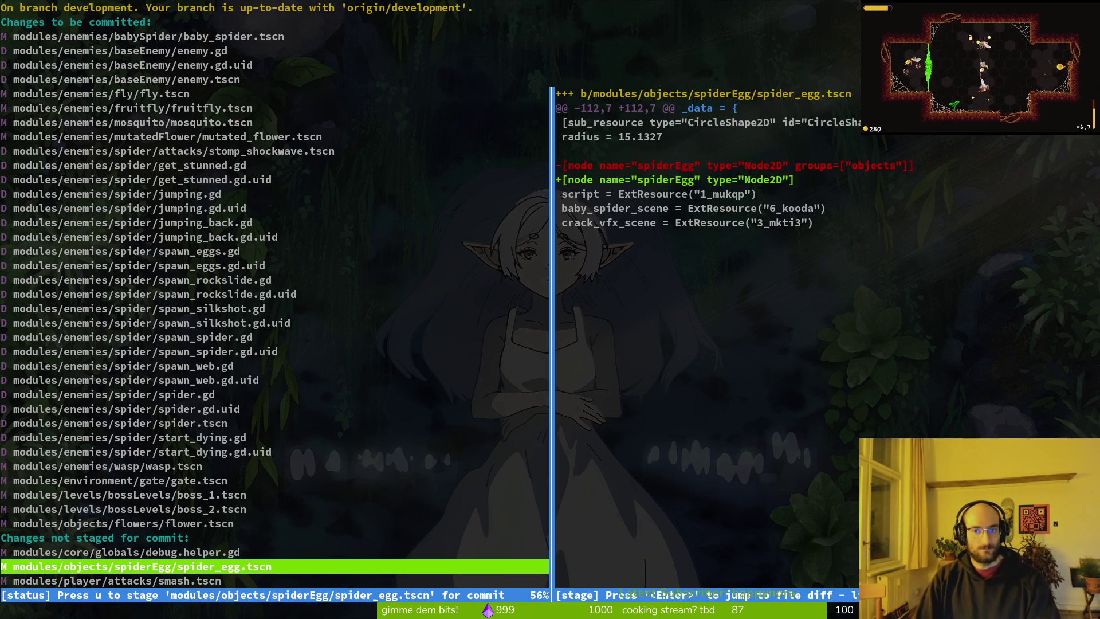
key(u)
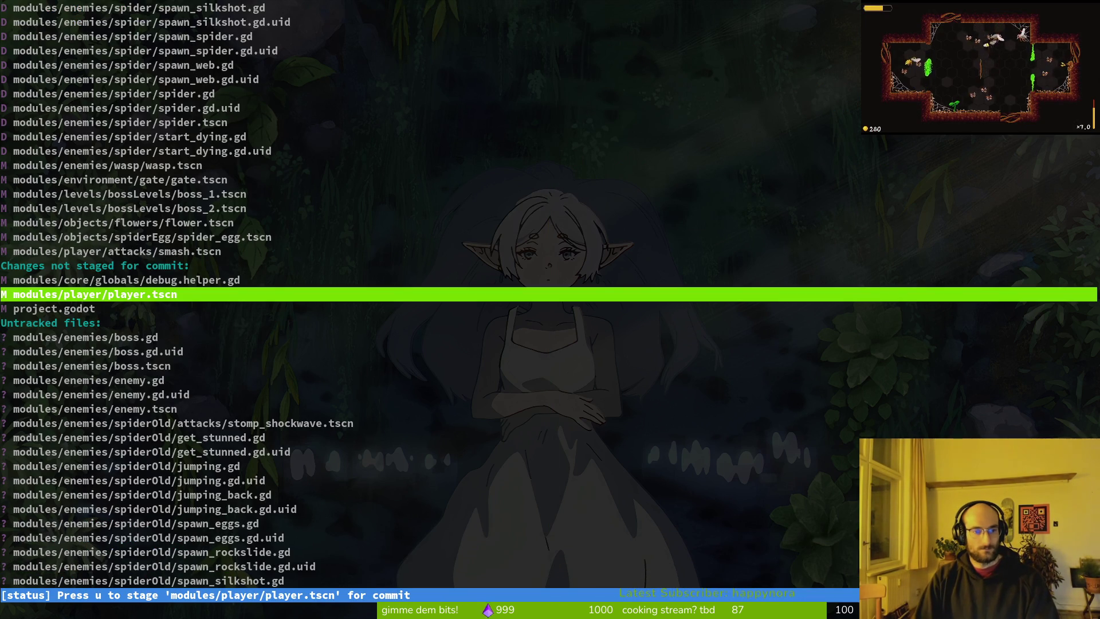
key(u)
key(Return)
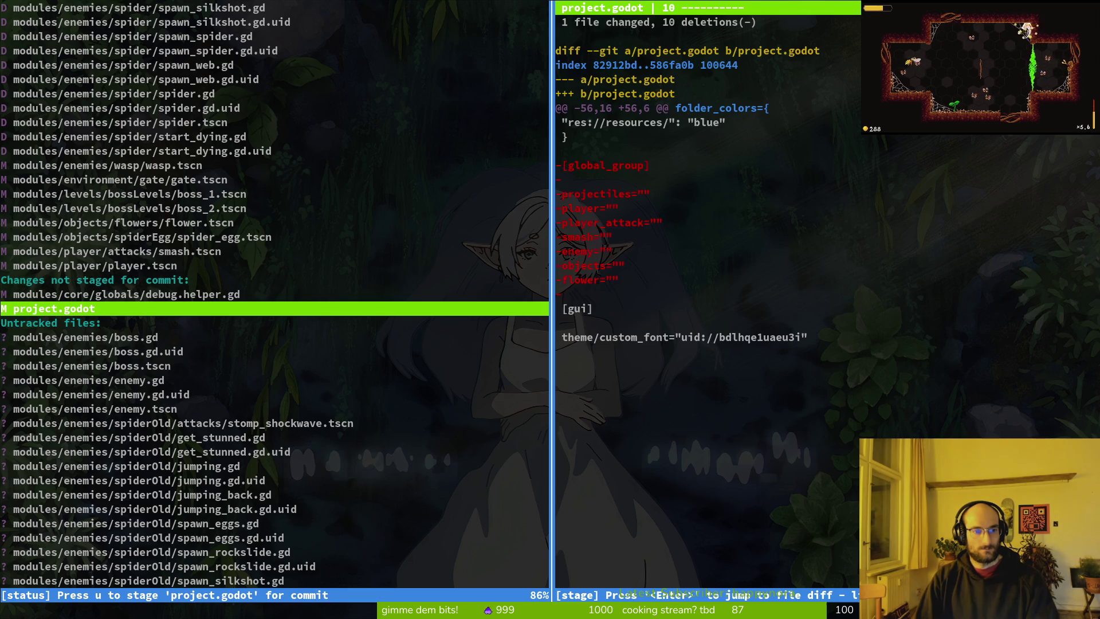
key(u)
key(Down)
- Stage the new boss and enemy files and the moved spiderOld files, then quit tig
key(Down)
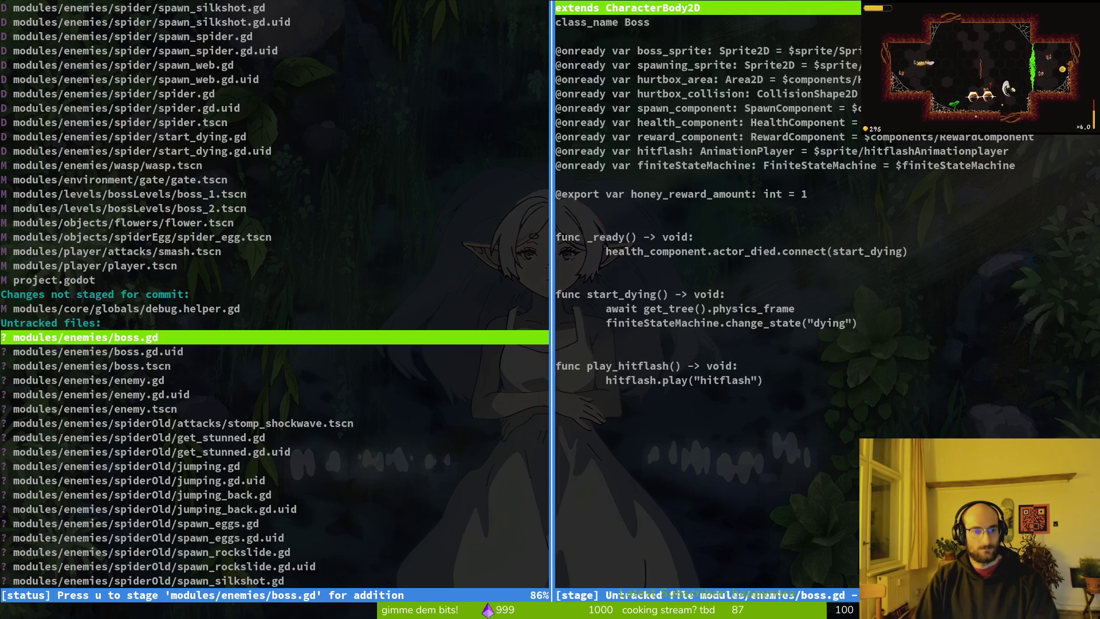
key(u)
key(u)
key(u)
key(u)
key(Down)
key(u)
key(Down)
key(u)
key(Down)
key(u)
key(Down)
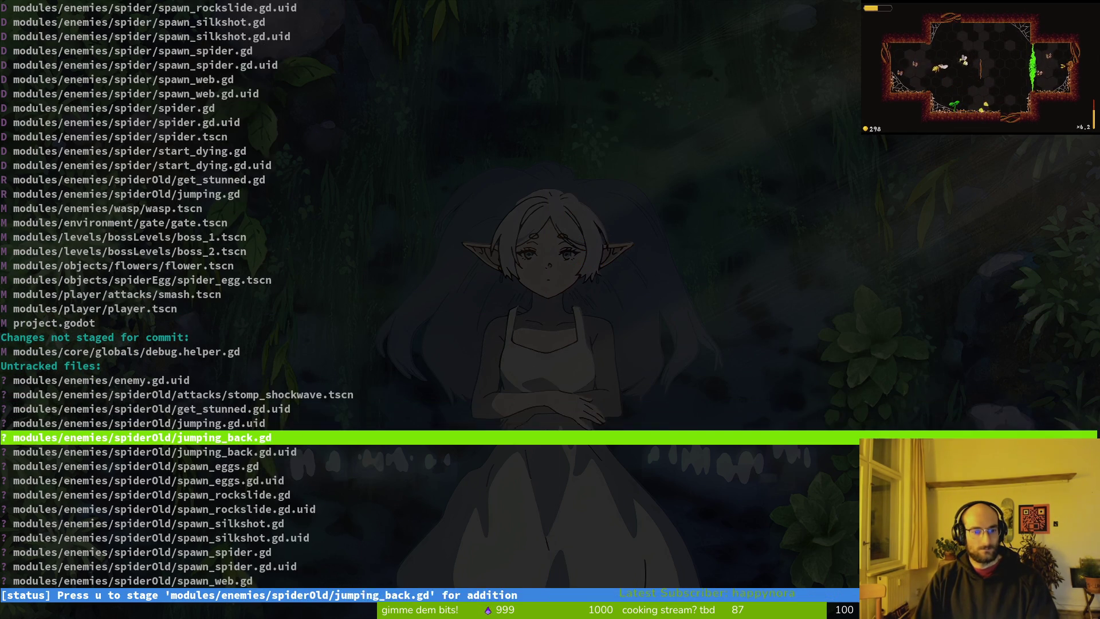
key(u)
key(Down)
key(u)
key(Down)
key(u)
key(Down)
key(u)
key(u)
key(u)
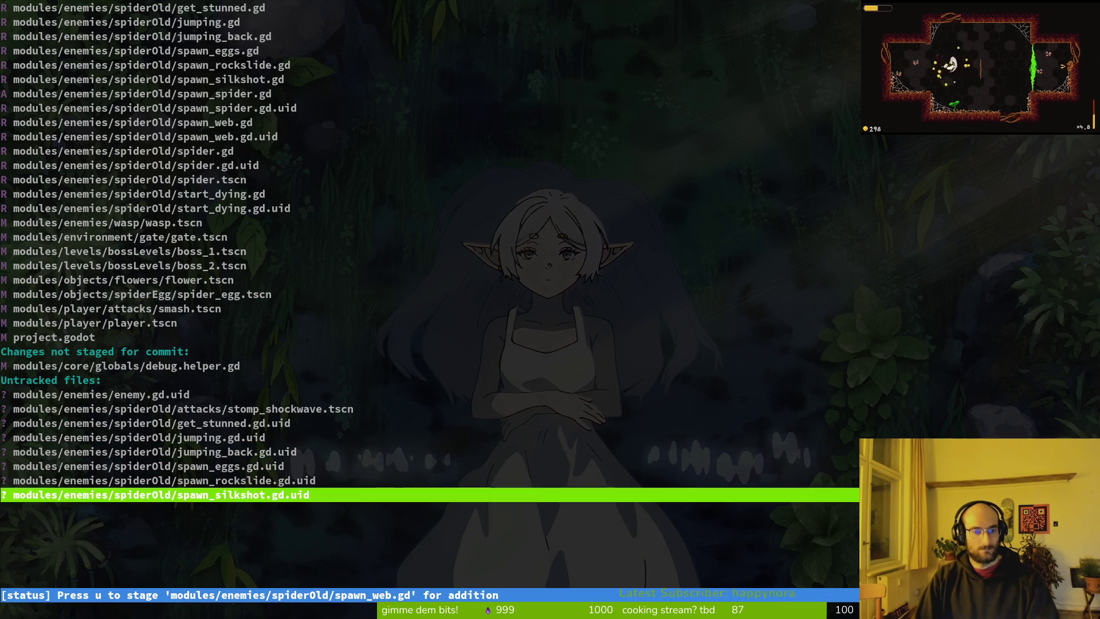
key(u)
key(u)
key(u)
text(uuq)
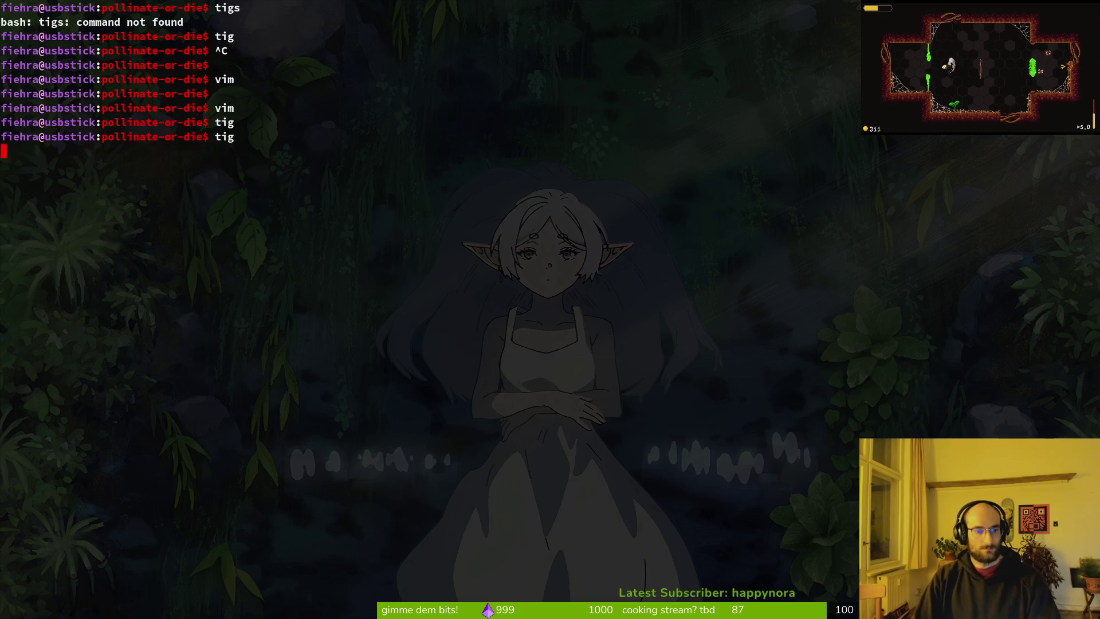
text(git)
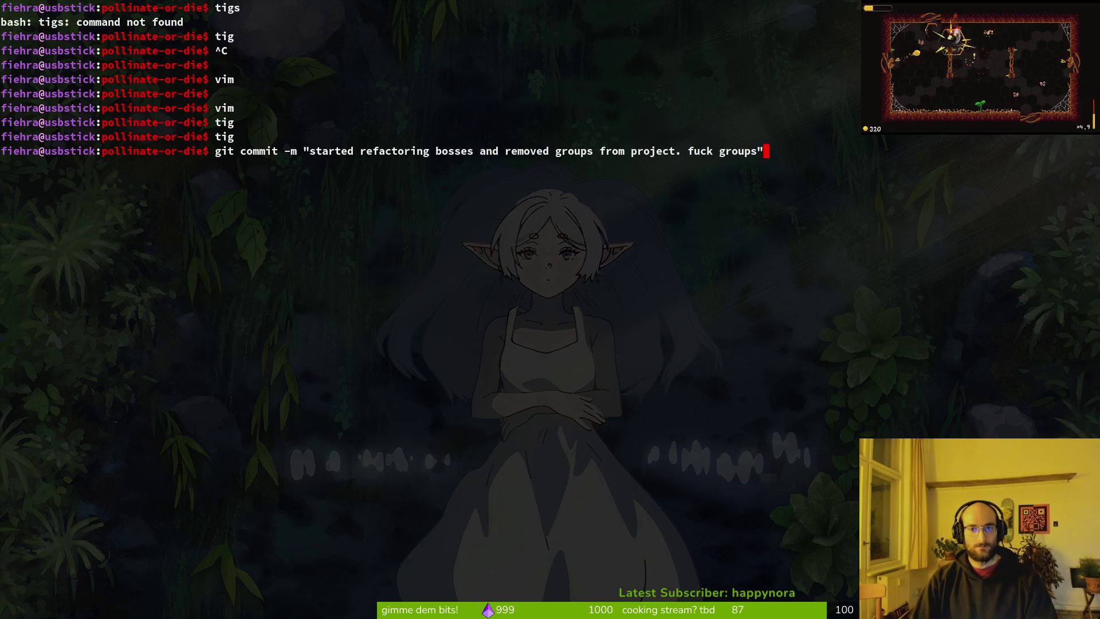
- Commit the boss refactoring as 8e9af00, push to development, and clear the terminal
key(Return)
text(gt)
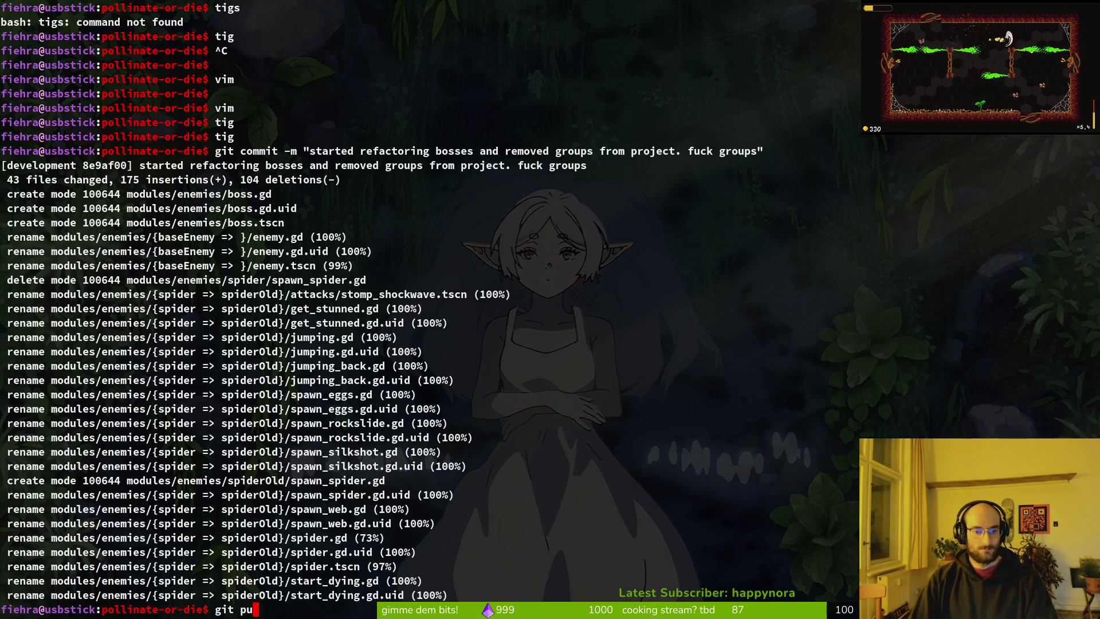
key(Return)
text(cl)
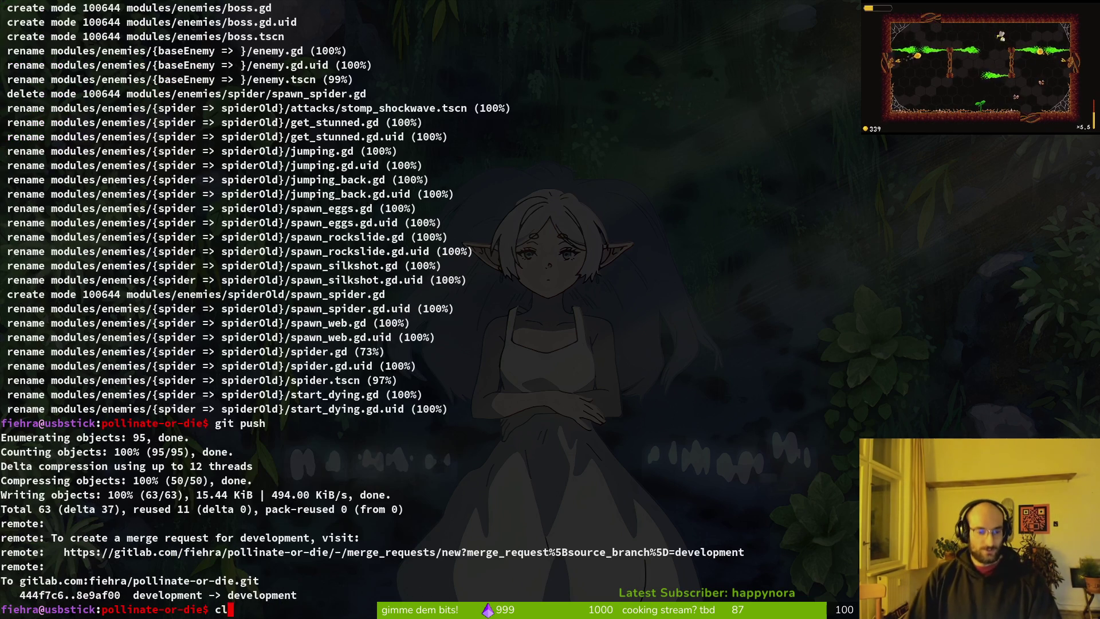
text(ear)
key(Return)
key(alt+Tab)
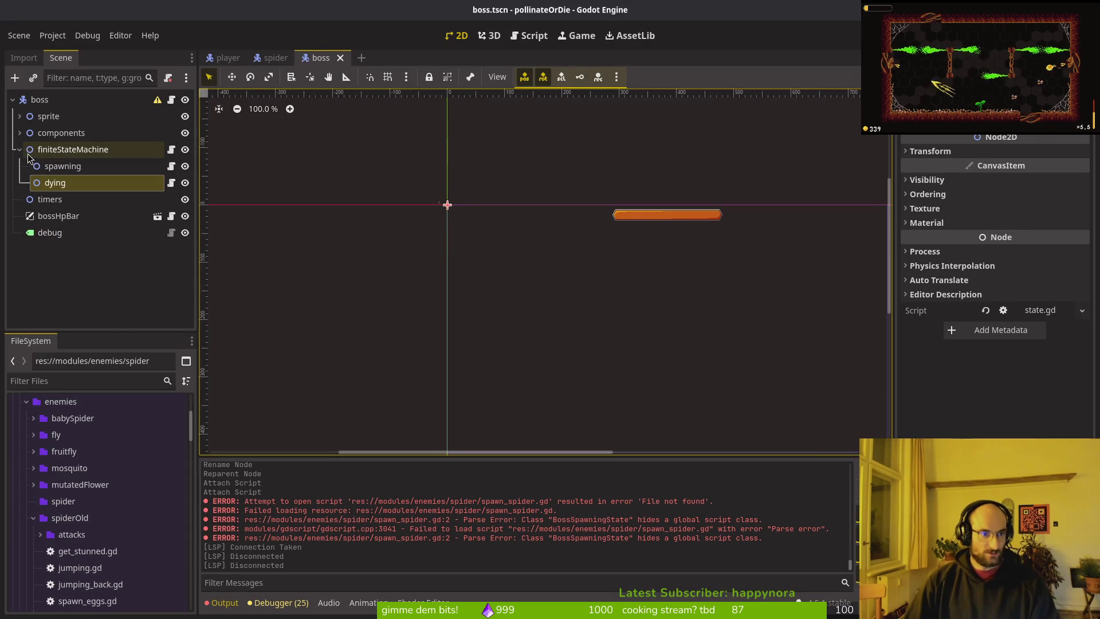
- Collapse the finiteStateMachine states, then save and run the game with F5
click(20, 149)
scroll(665, 294, down, 4)
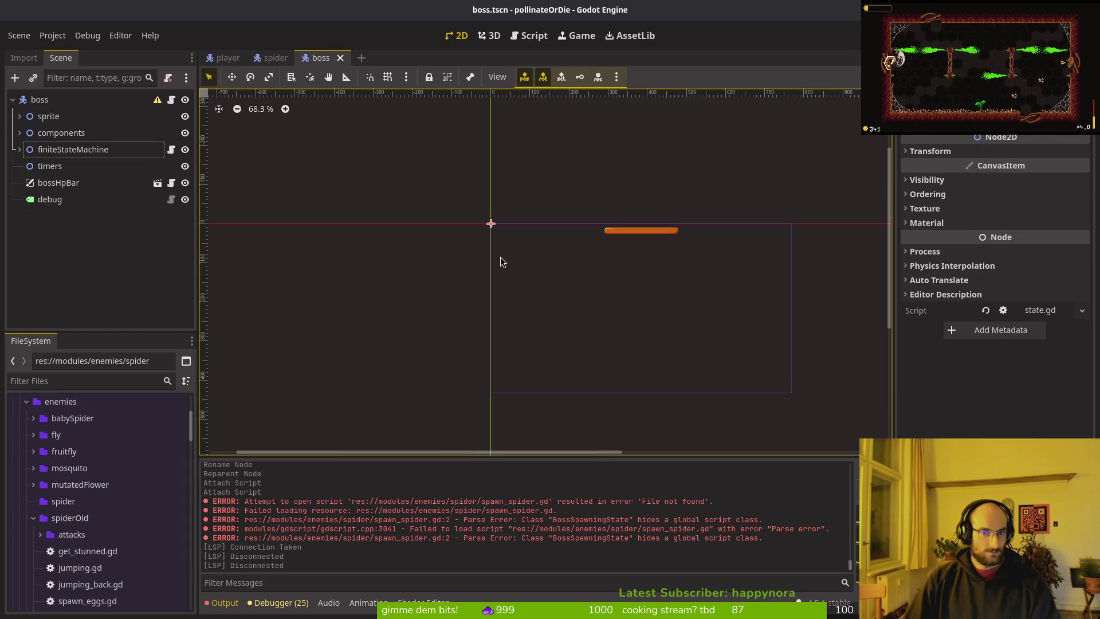
scroll(500, 257, right, 3)
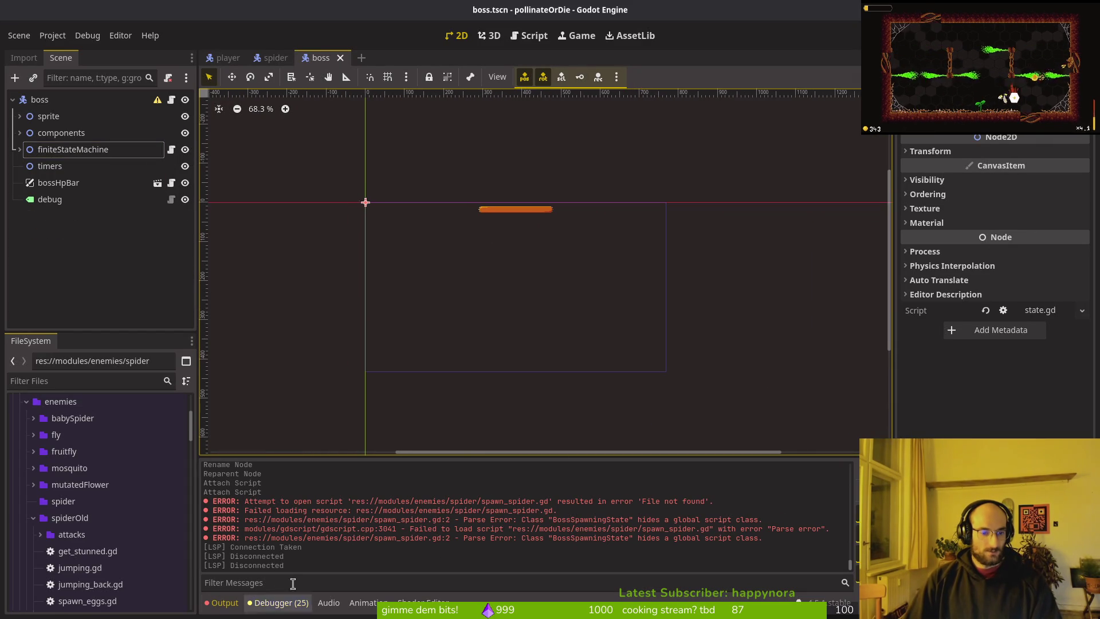
key(F5)
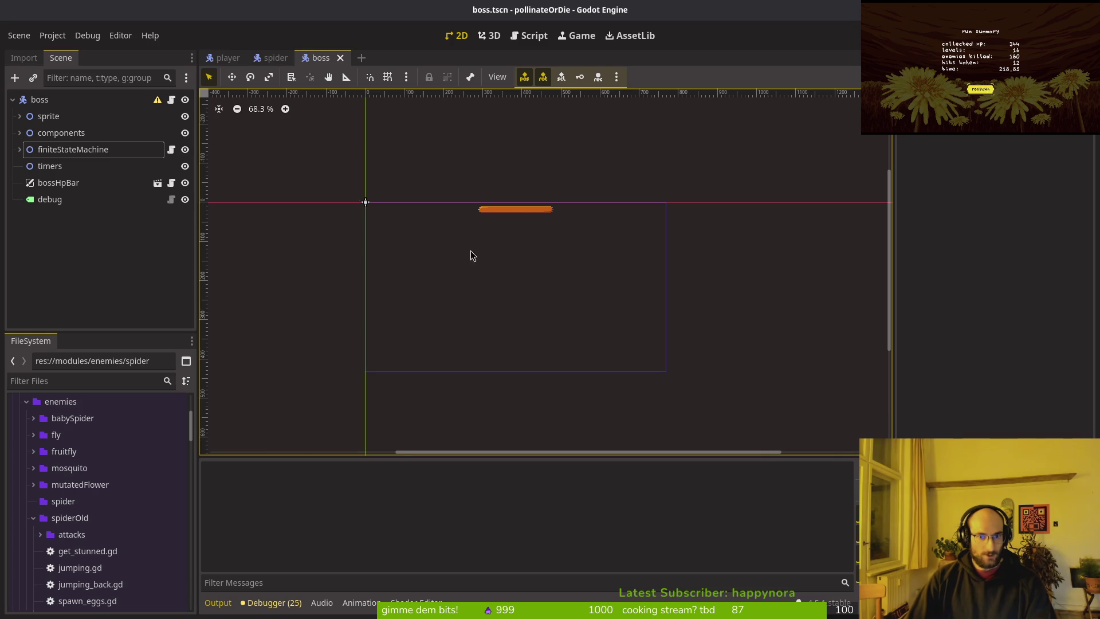
scroll(418, 222, up, 4)
scroll(315, 208, left, 4)
scroll(315, 209, up, 1)
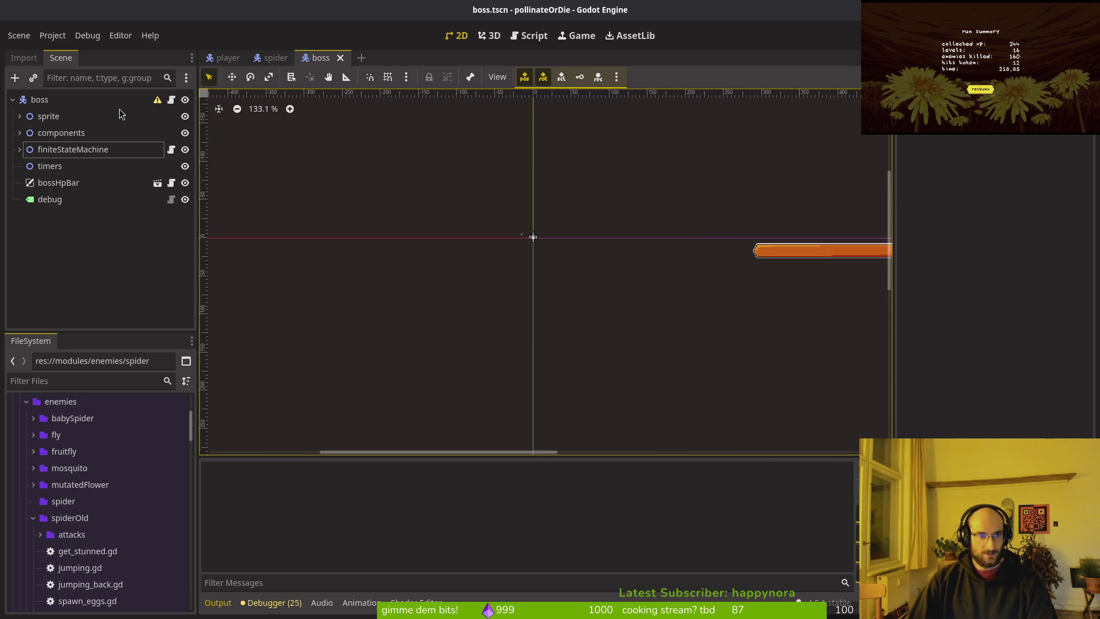
- Expand the sprite node and inspect its spawning and Sprite2D children
click(19, 116)
click(63, 149)
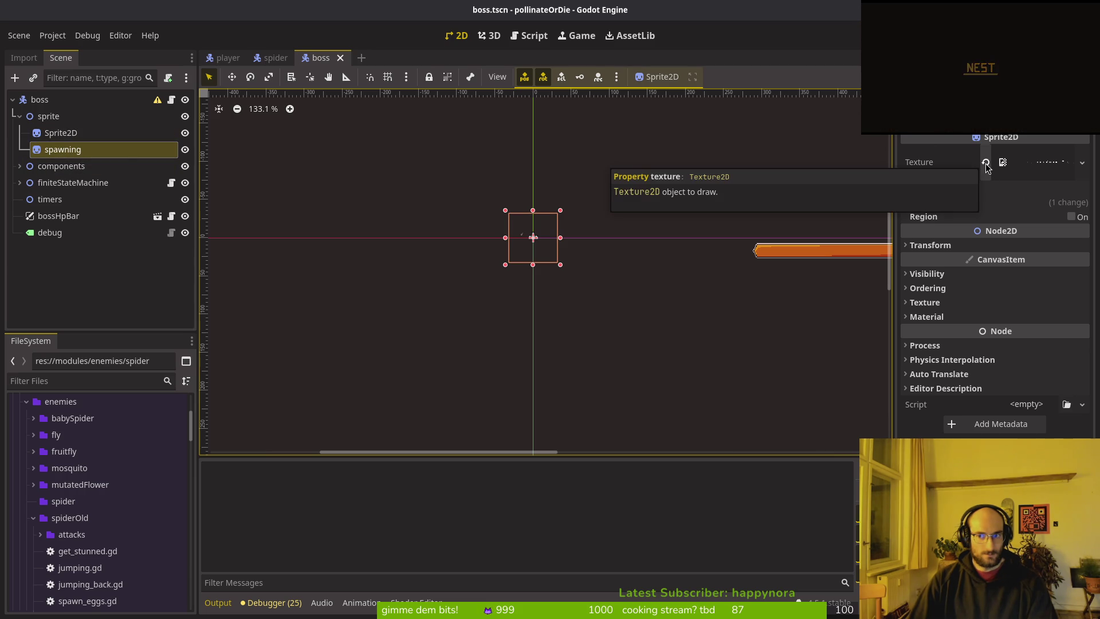
key(Up)
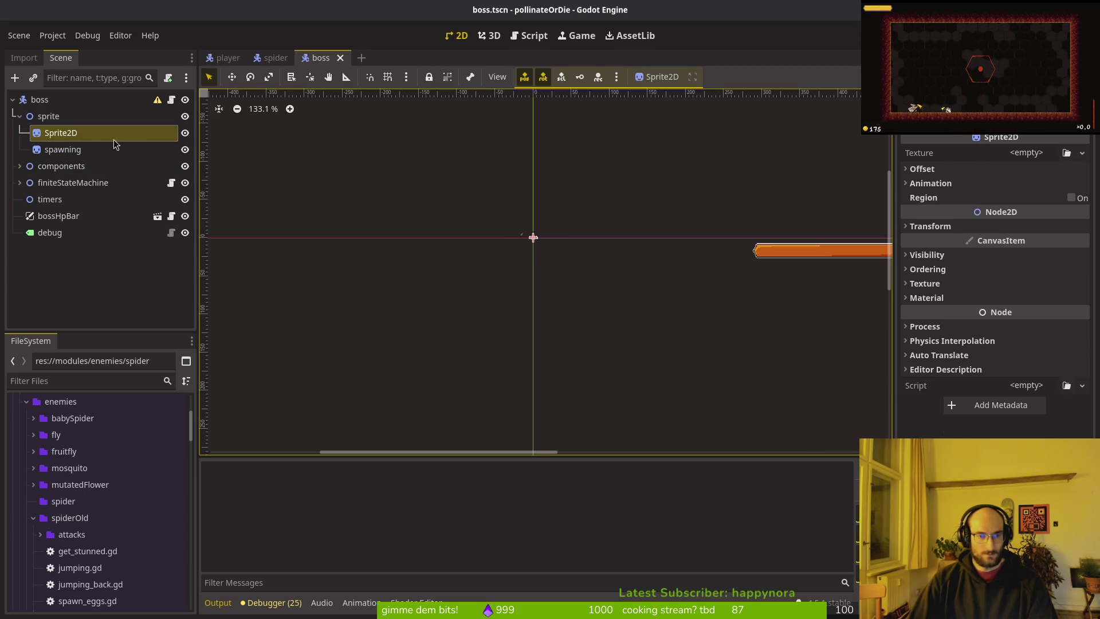
click(115, 148)
- Expand components and inspect the HurtboxComponent and its CollisionShape2D
click(20, 166)
click(68, 184)
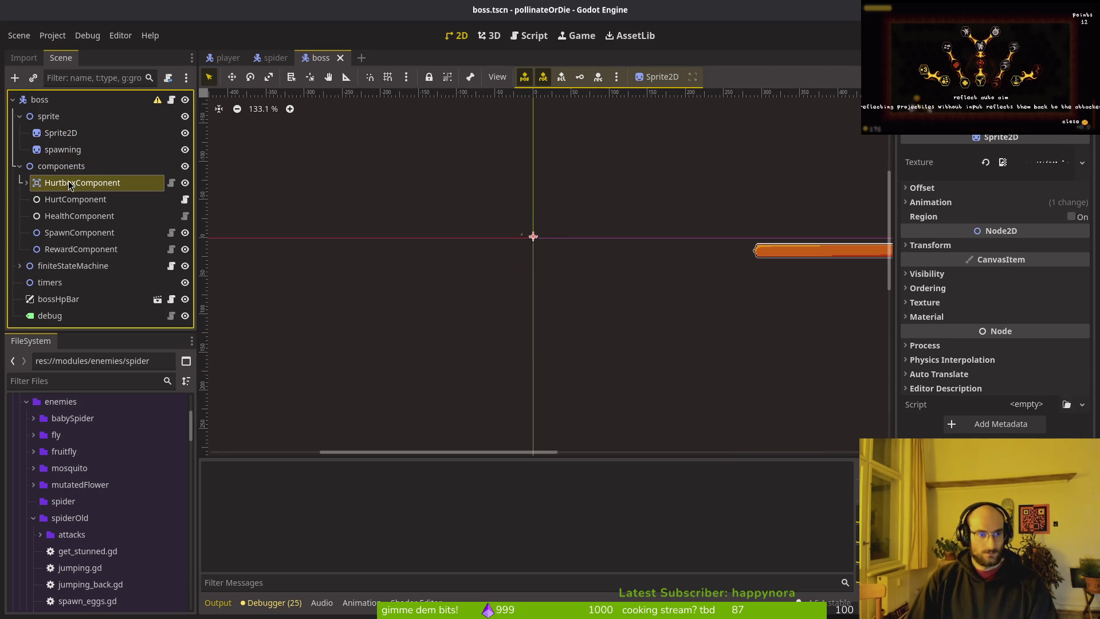
click(26, 182)
click(83, 200)
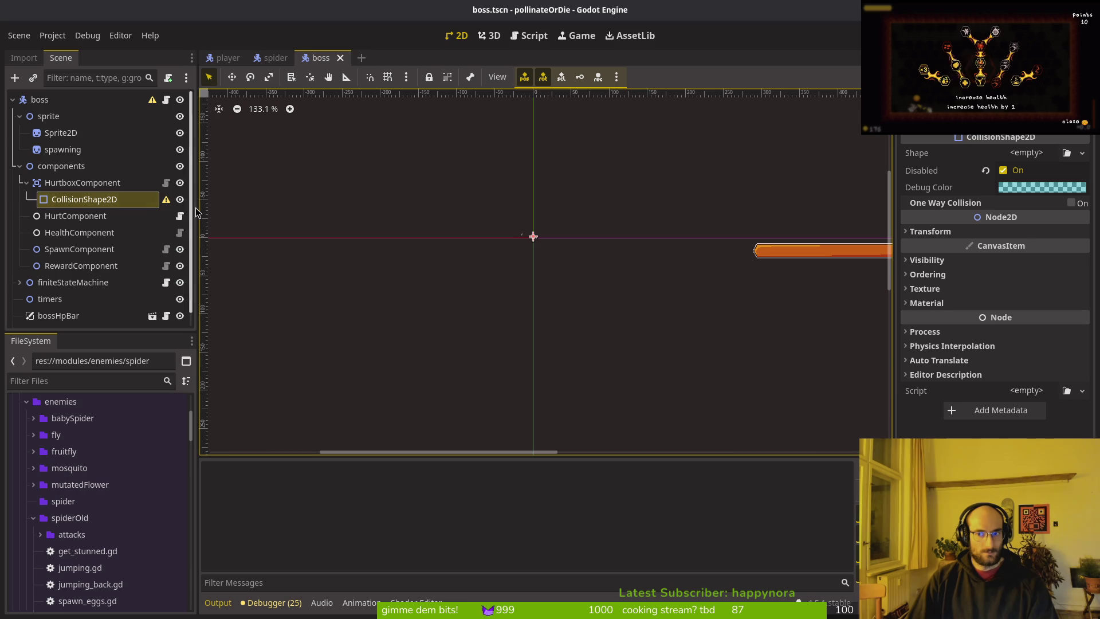
key(Left)
key(Left)
key(Left)
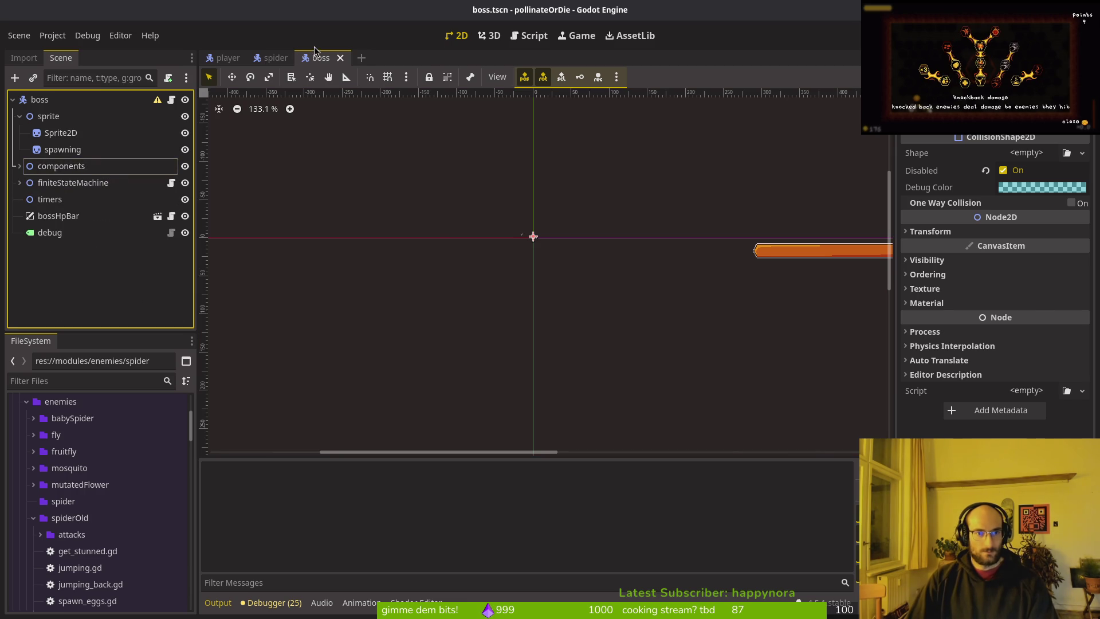
- Flip between the spider and boss scene tabs and collapse the spiderOld folder
click(272, 57)
click(319, 57)
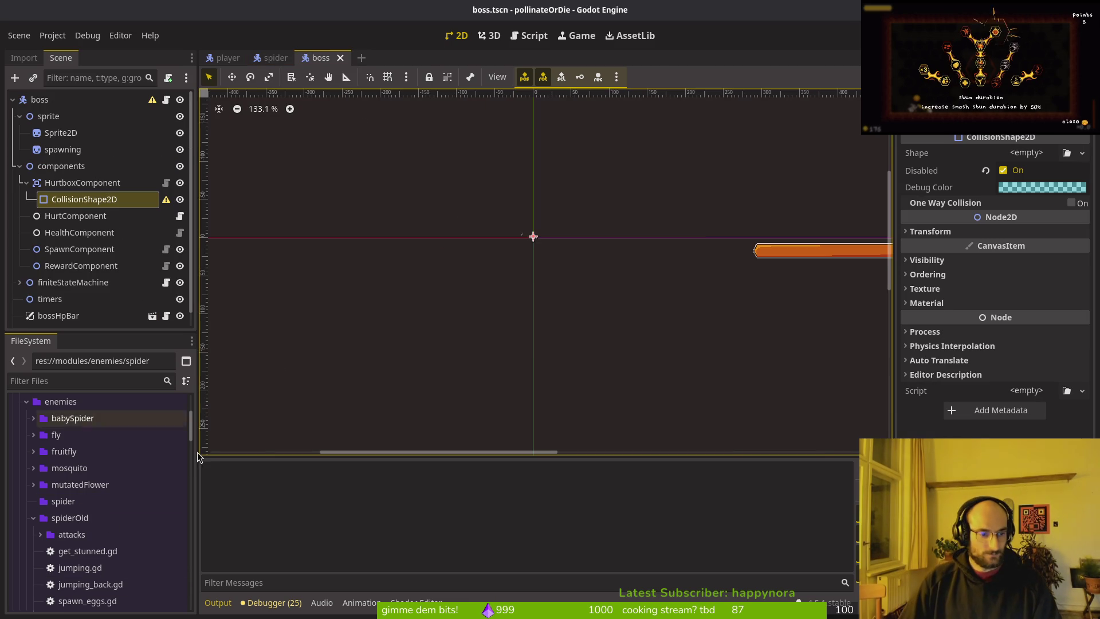
right_click(322, 62)
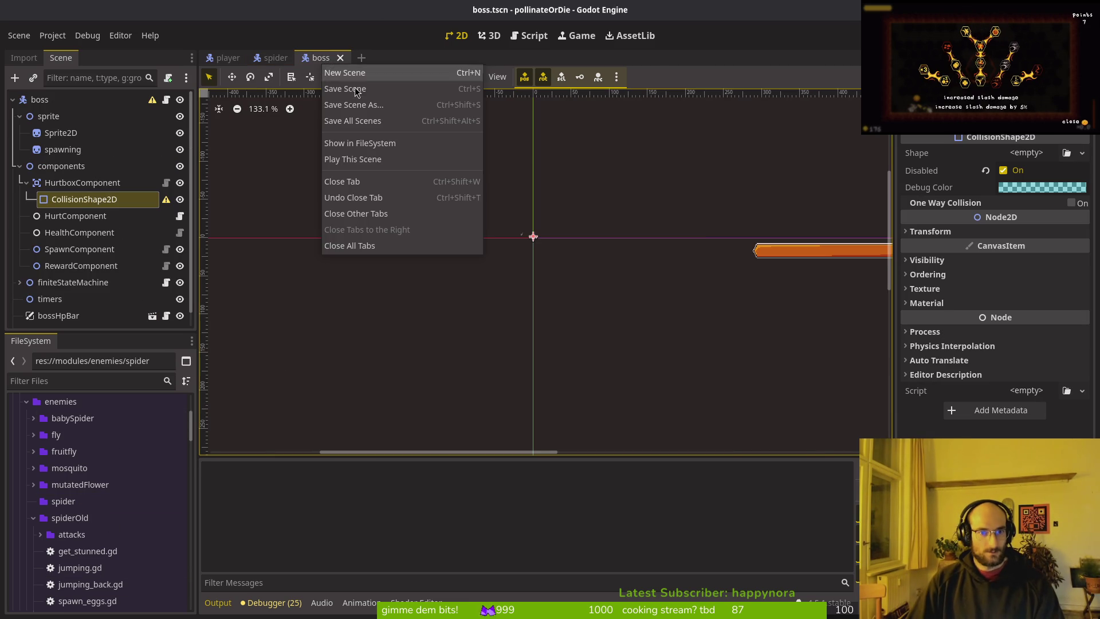
key(Escape)
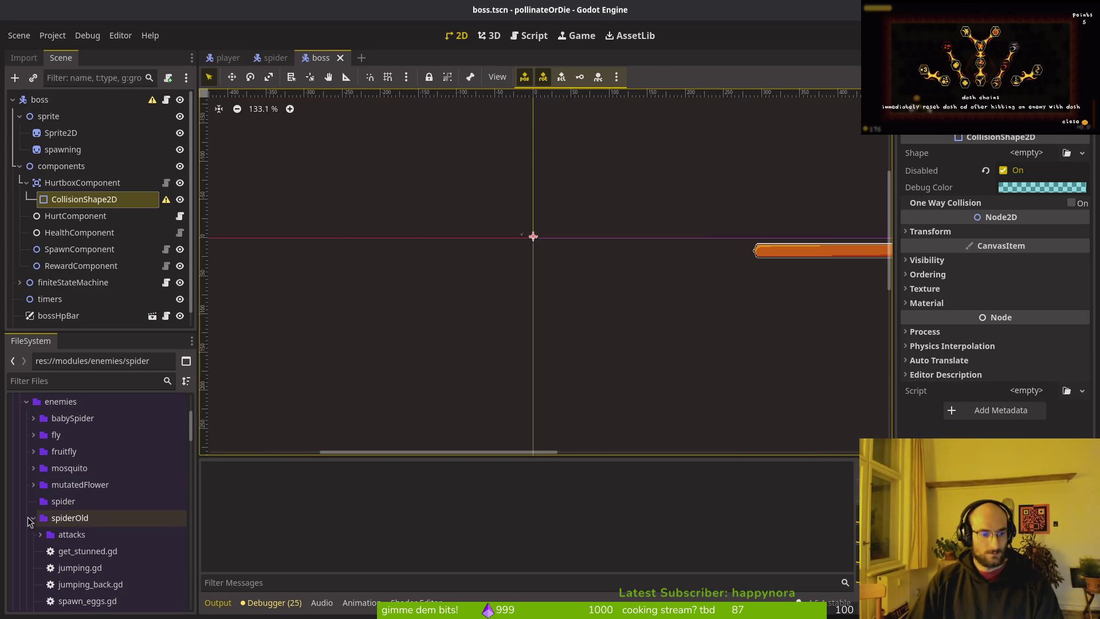
click(30, 517)
- Create a new scene inheriting from boss.tscn and rename its root to spider
right_click(65, 568)
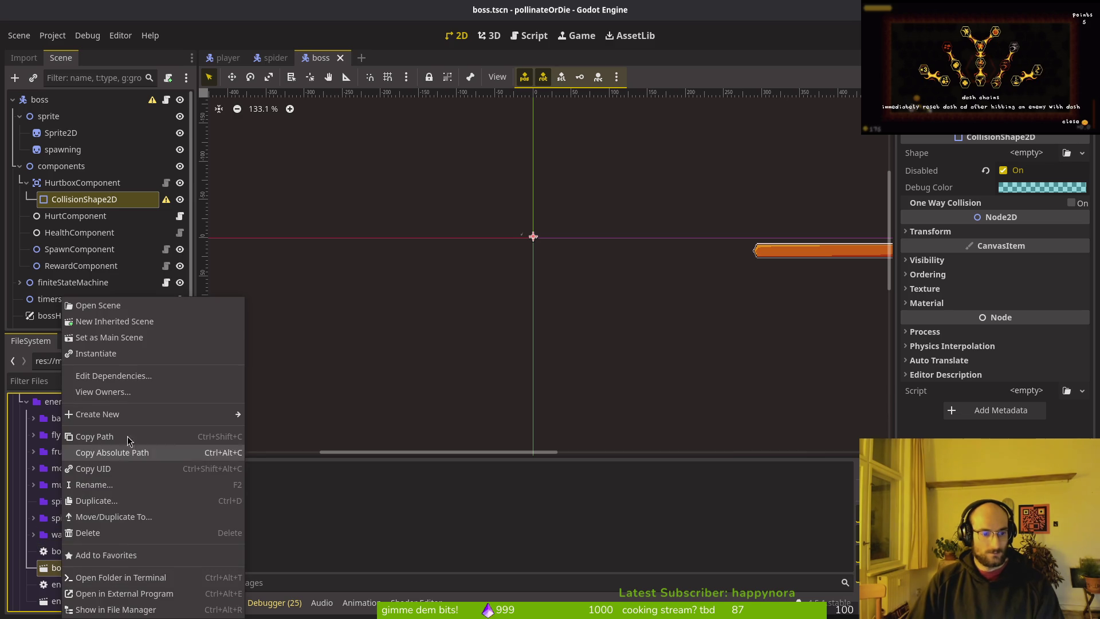
click(114, 321)
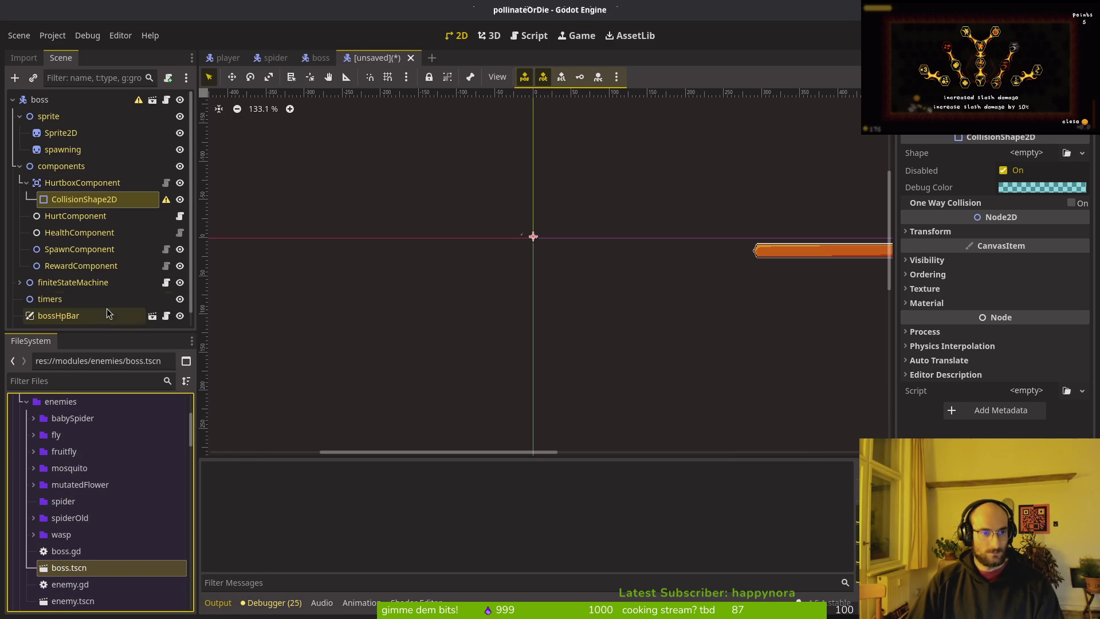
click(39, 101)
double_click(38, 99)
text(spider)
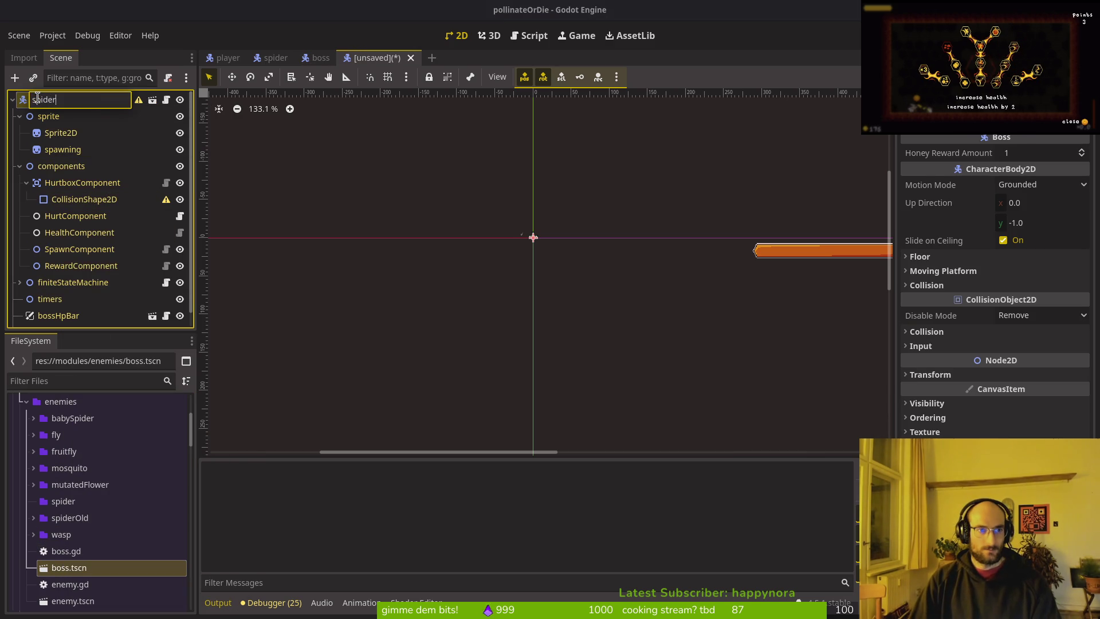
key(Return)
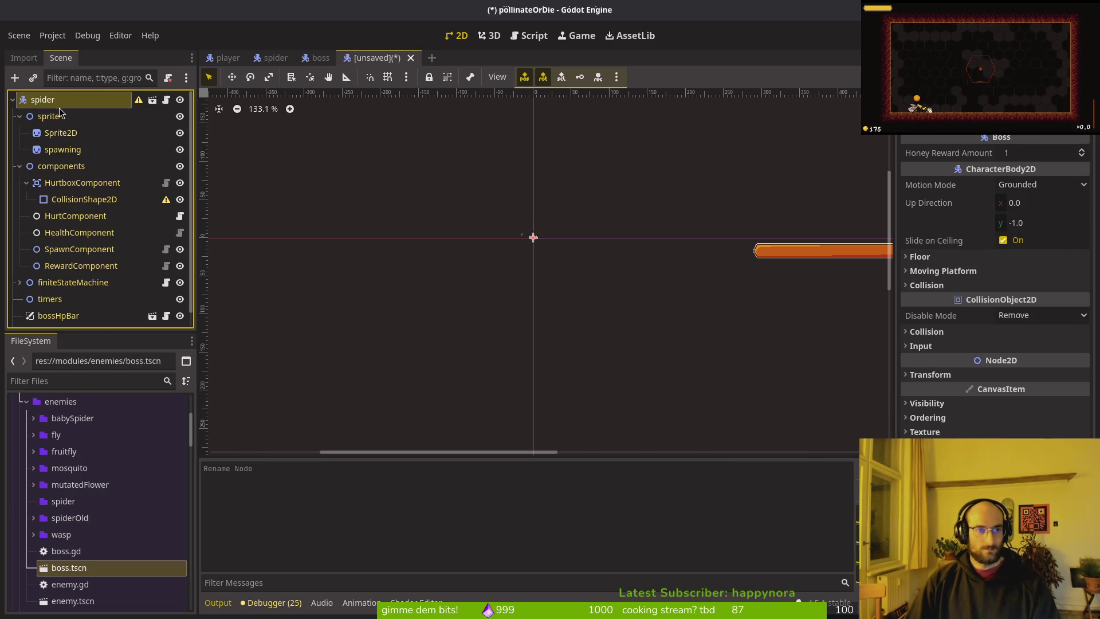
- Save the new scene as spider.tscn inside the spider folder
key(ctrl+s)
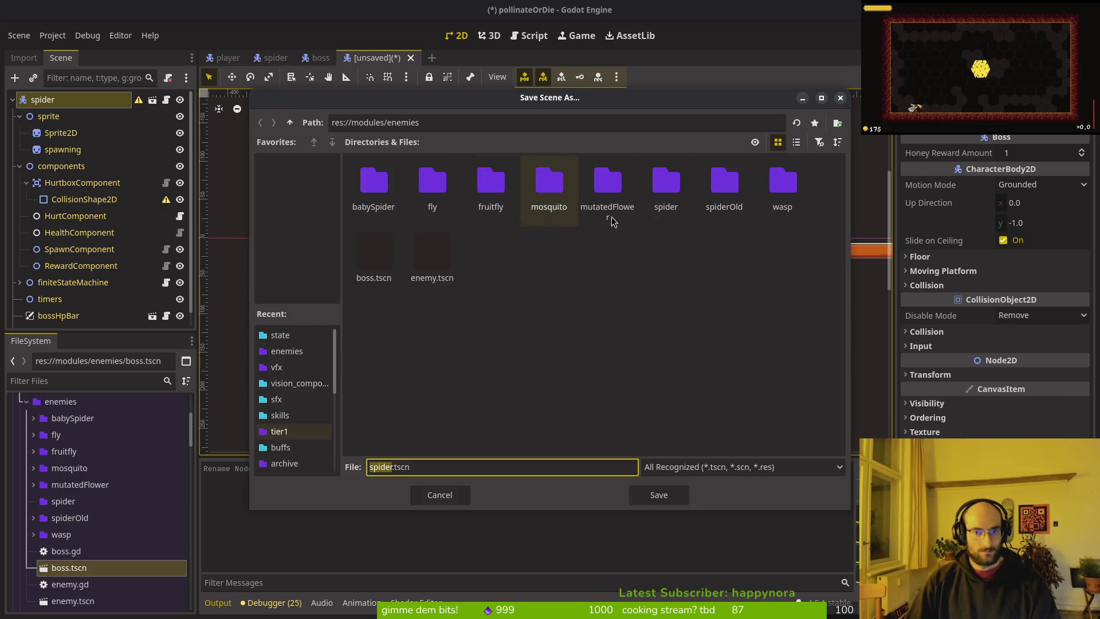
click(649, 188)
double_click(648, 188)
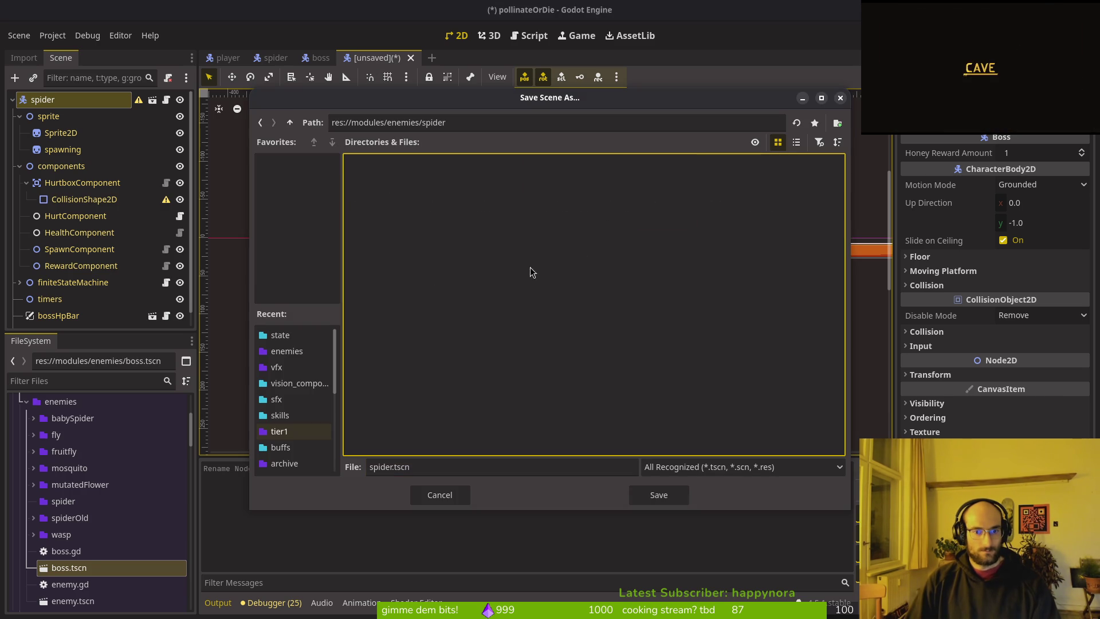
click(657, 494)
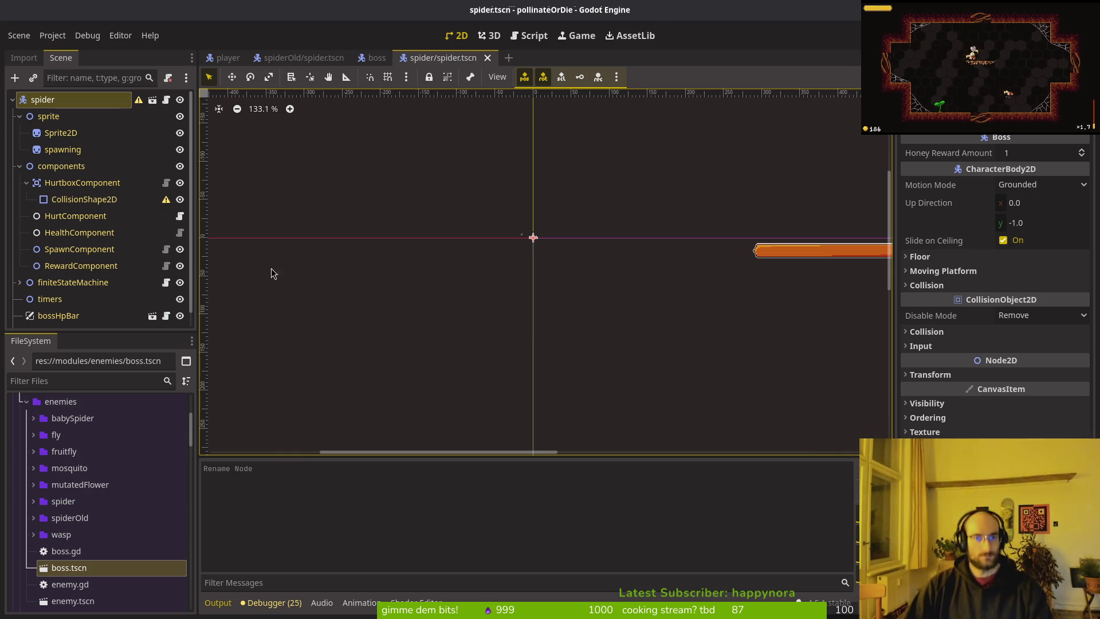
- Select the spawnWeb through jumpingBack states in the old spider scene
click(81, 283)
click(19, 282)
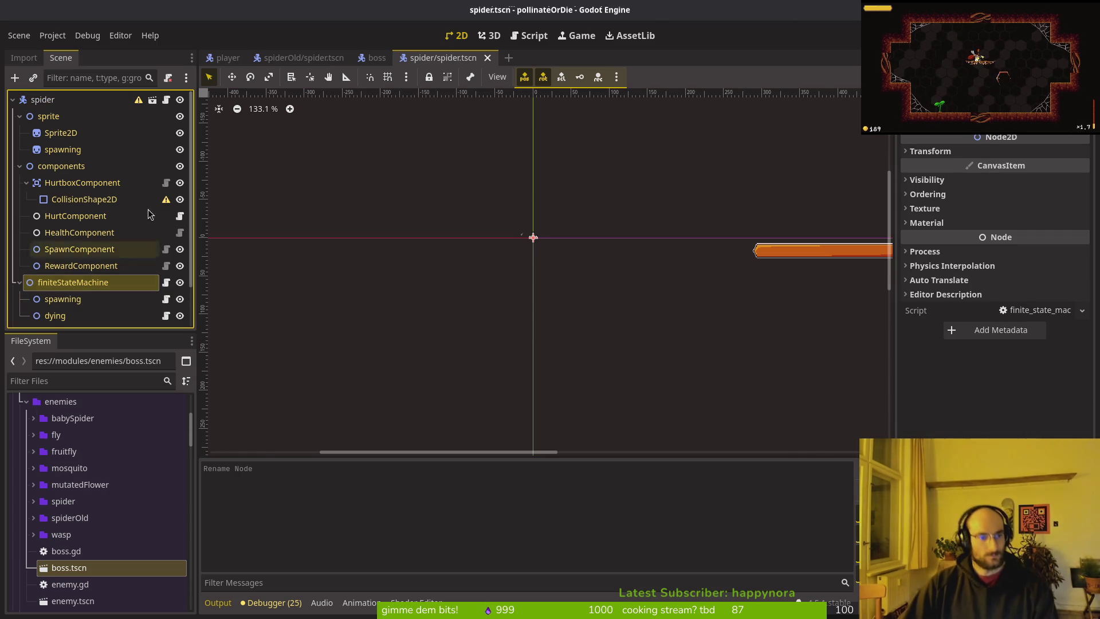
click(318, 59)
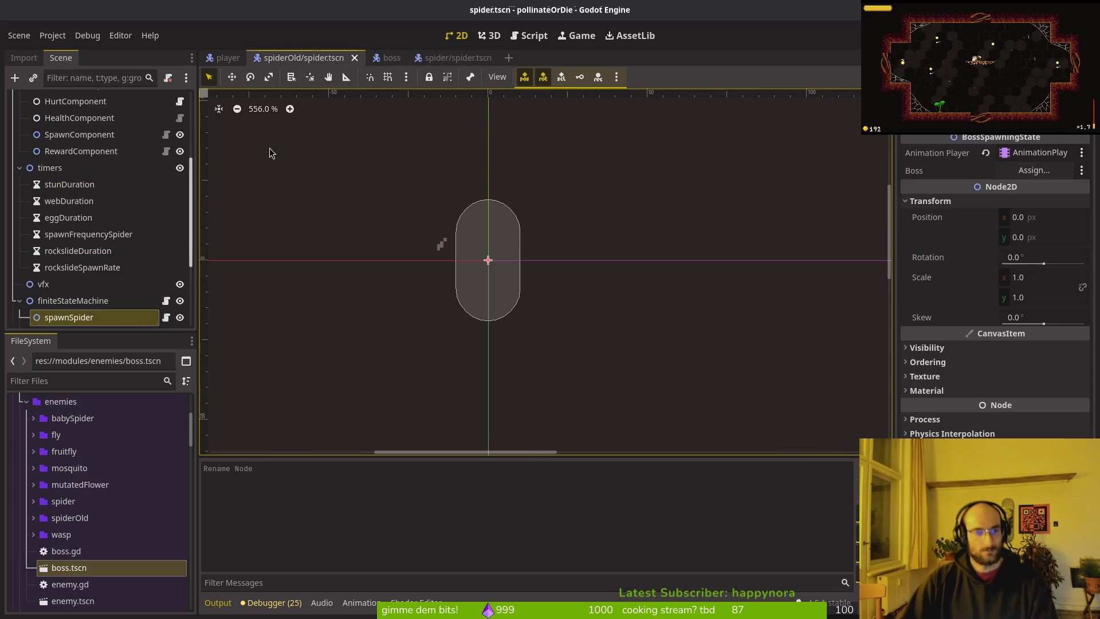
scroll(70, 245, down, 4)
click(66, 234)
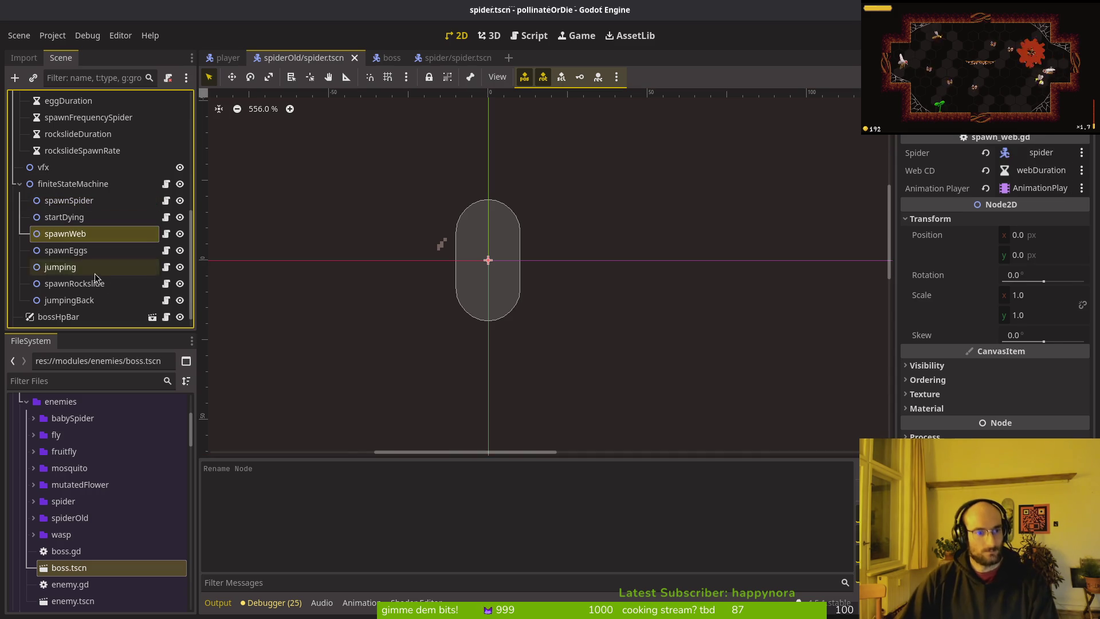
shift+click(69, 300)
- Paste the five states under the new spider's finiteStateMachine
click(459, 58)
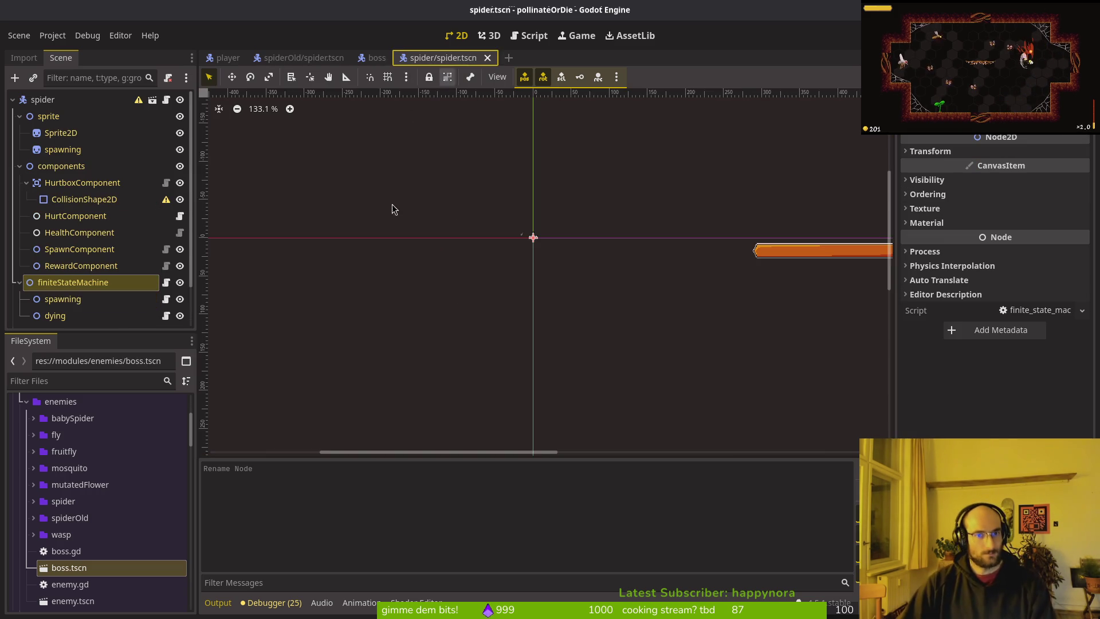
key(ctrl+v)
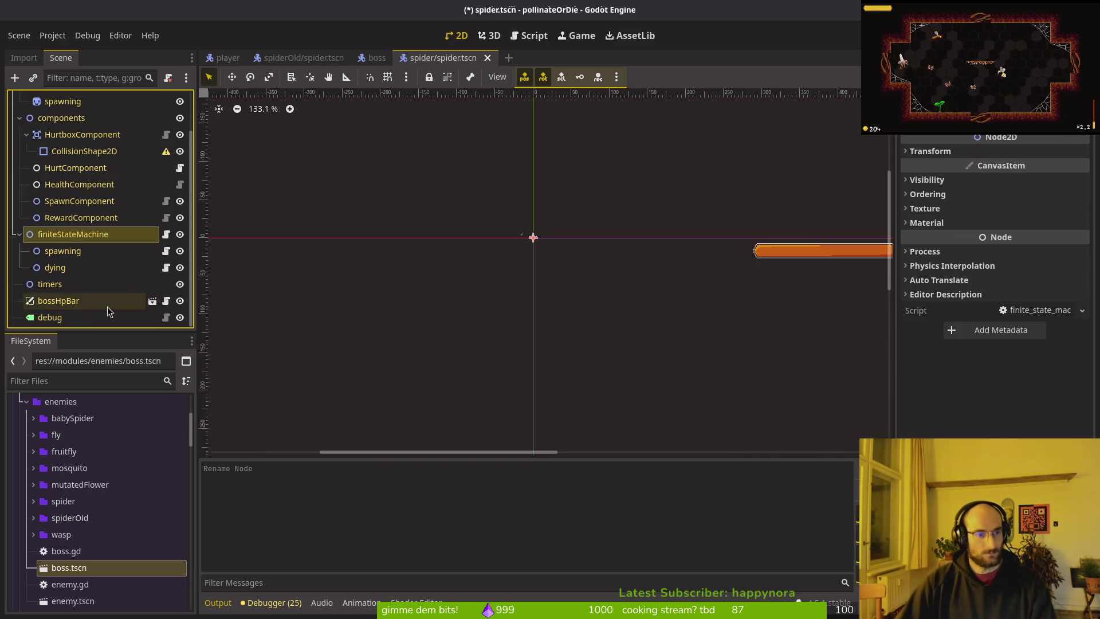
key(F2)
key(Return)
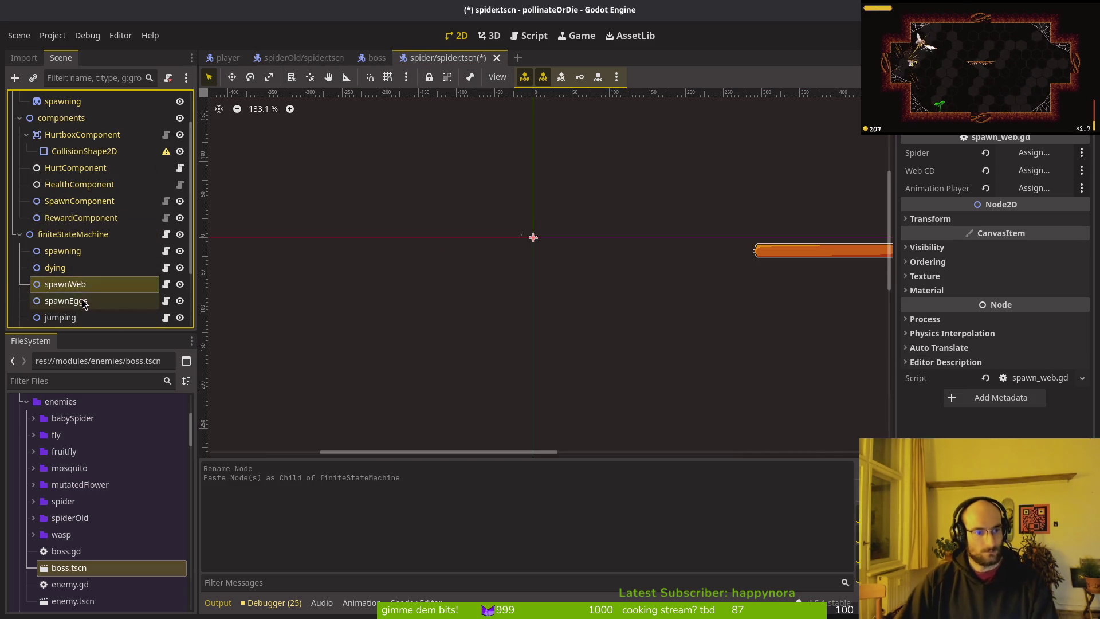
click(96, 298)
scroll(96, 275, down, 3)
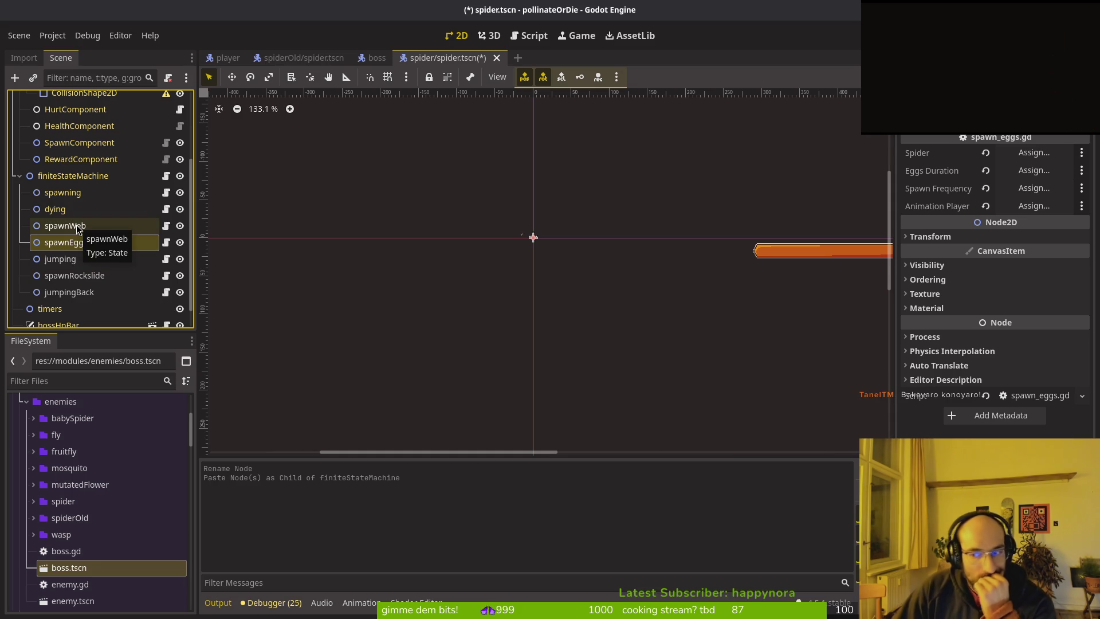
click(78, 230)
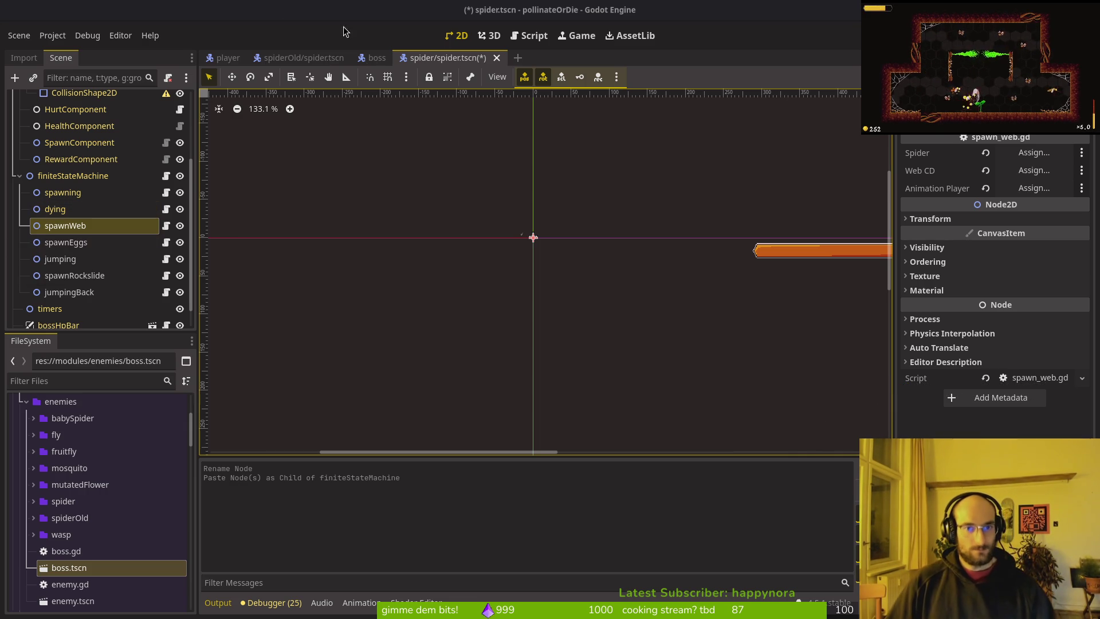
- Save the spider scene and reveal the HurtboxComponent's CollisionShape2D under components
scroll(505, 197, down, 3)
click(670, 243)
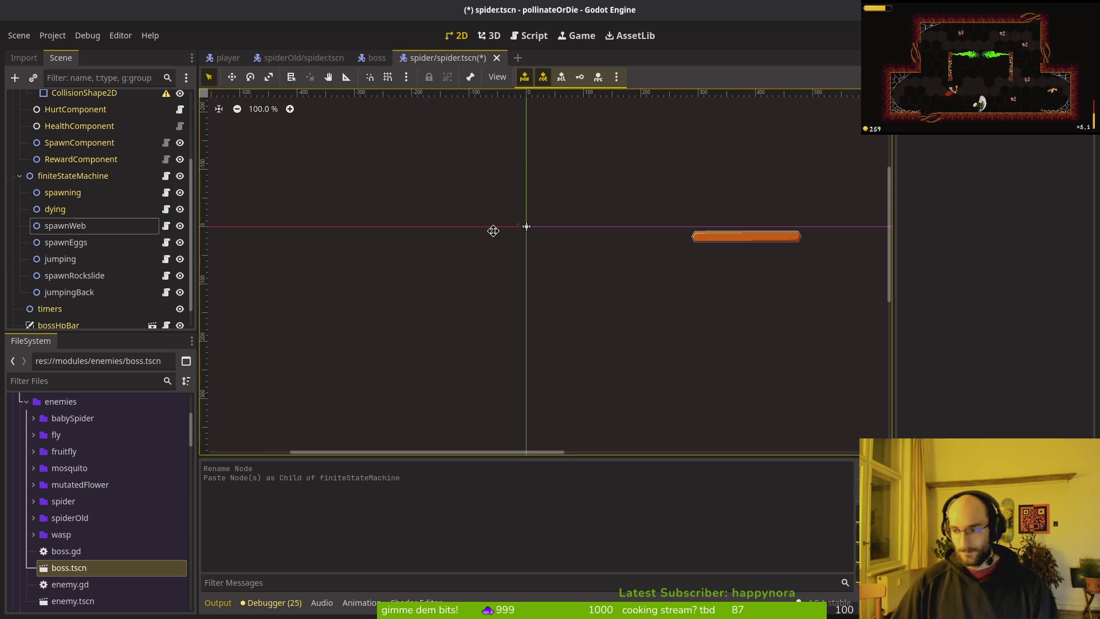
drag(485, 251, 522, 282)
key(ctrl+s)
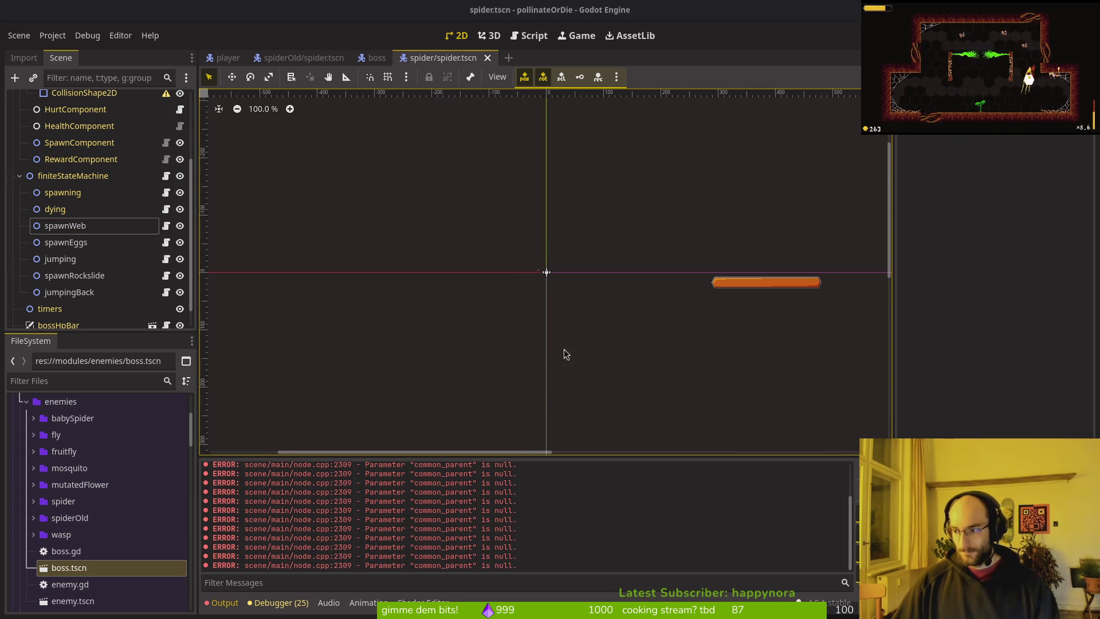
click(66, 225)
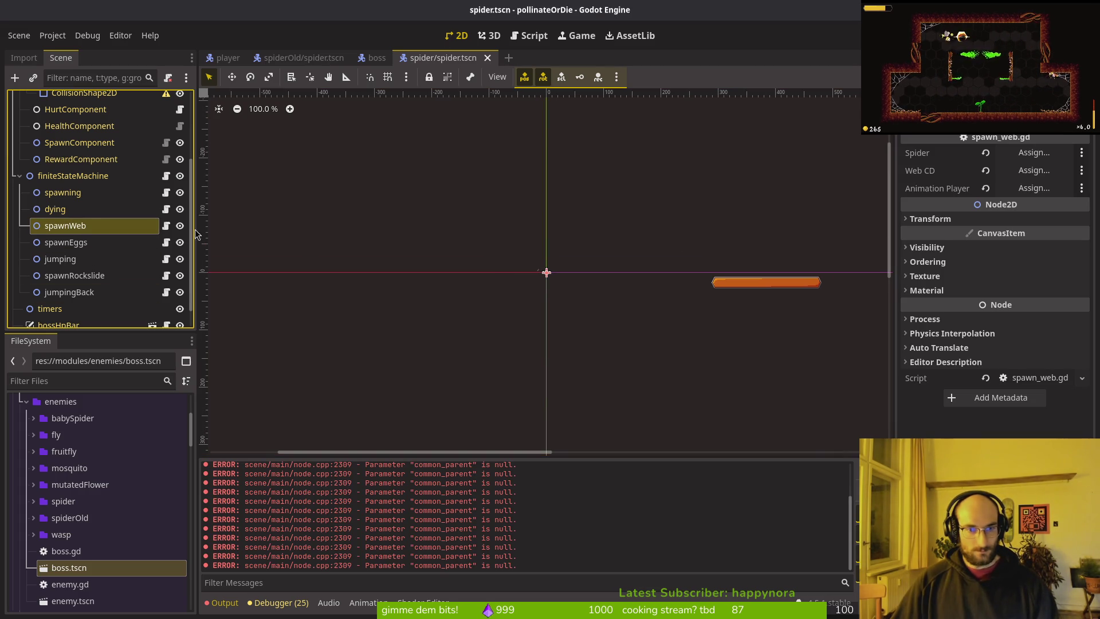
scroll(72, 240, up, 3)
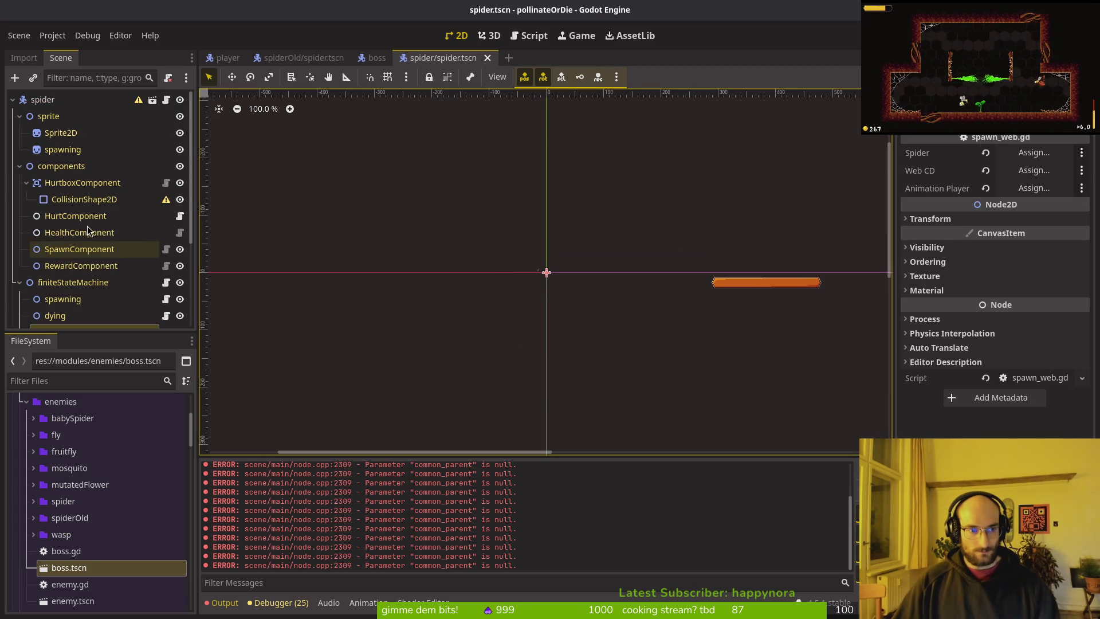
click(20, 166)
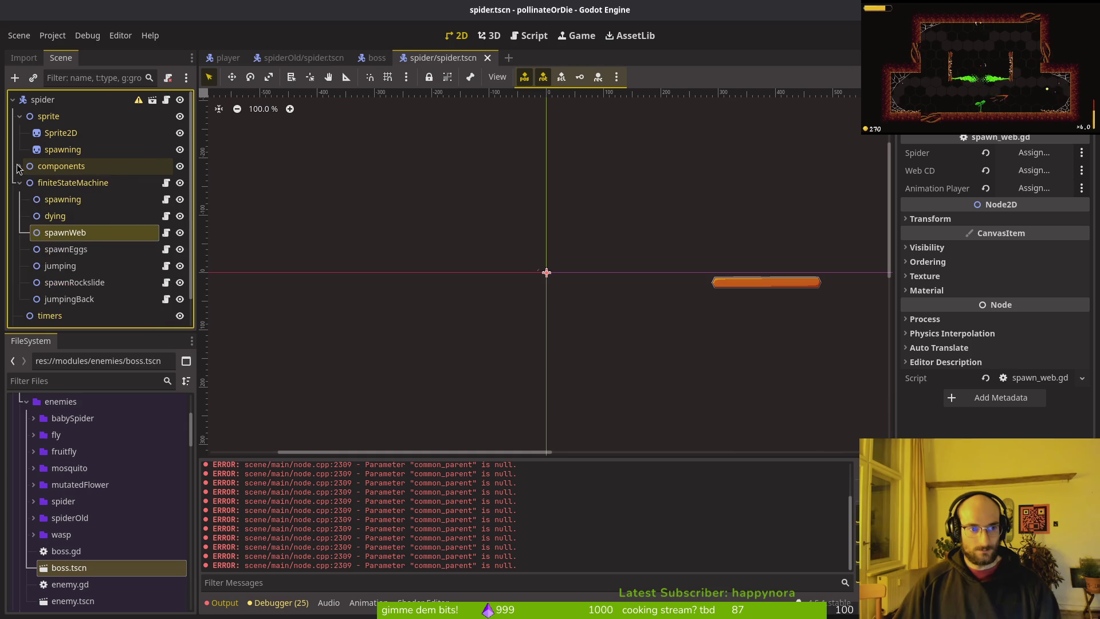
click(19, 166)
click(27, 183)
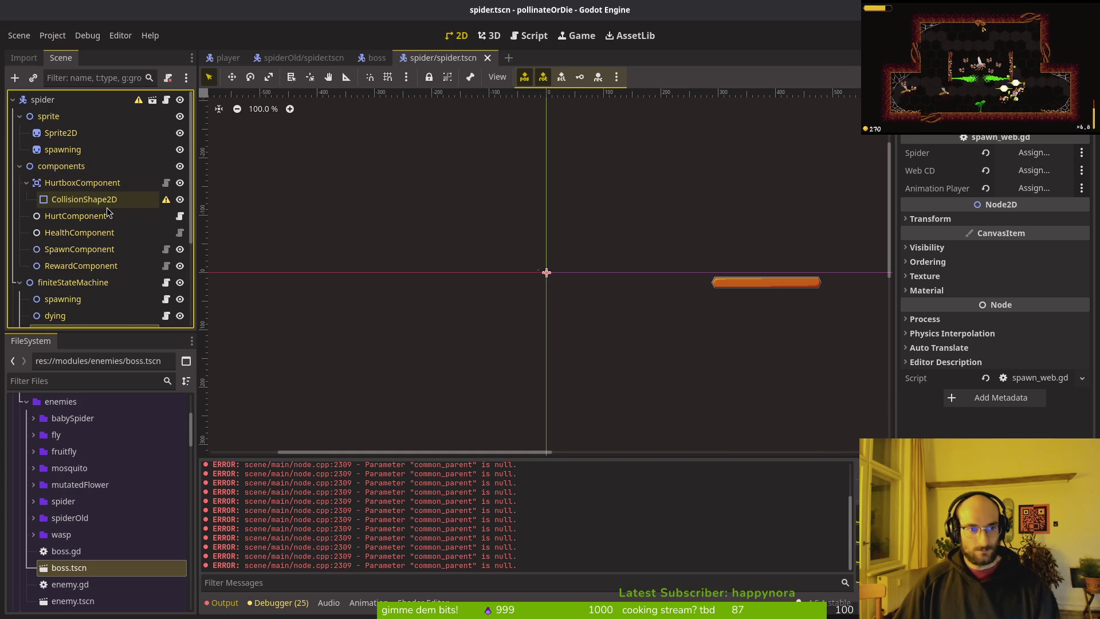
- Copy the capsule shape from the old spider's hurtbox CollisionShape2D
click(303, 58)
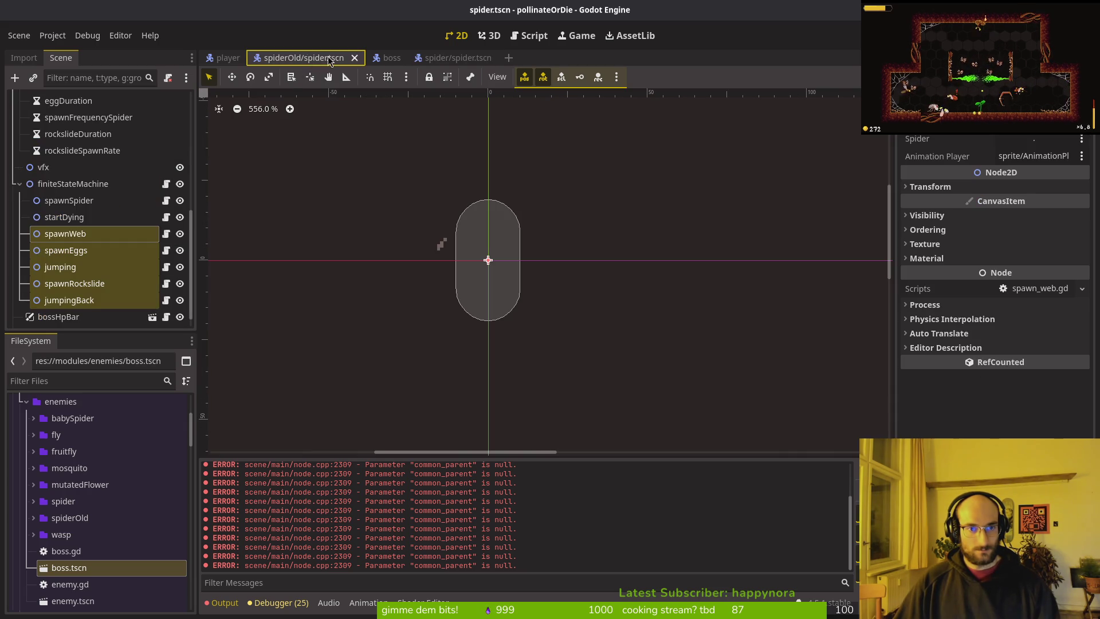
scroll(90, 167, up, 5)
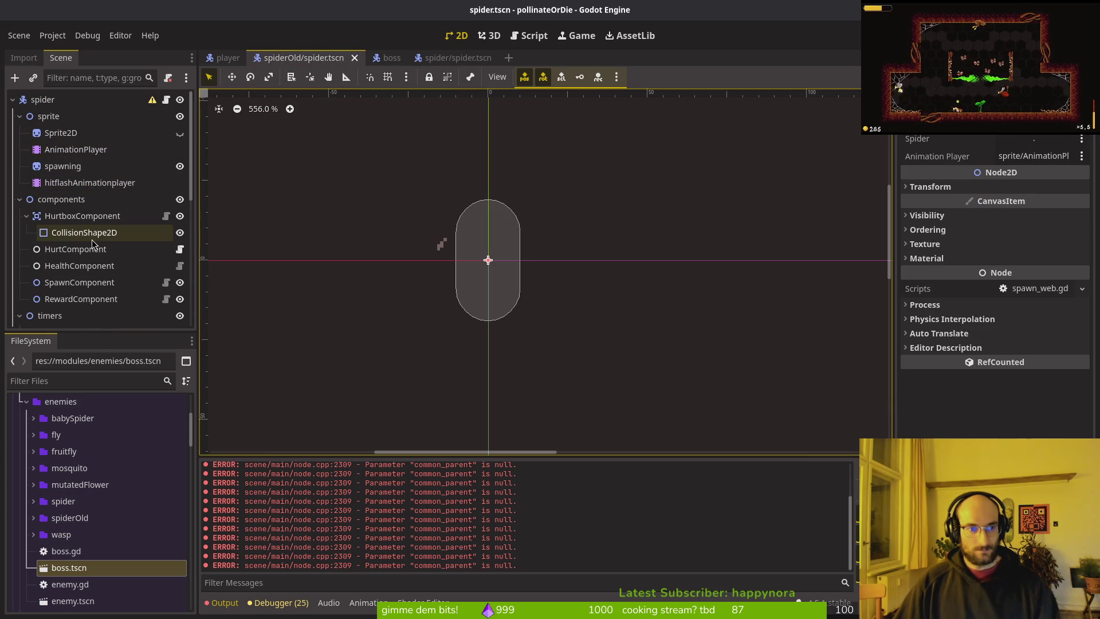
click(87, 235)
right_click(1025, 155)
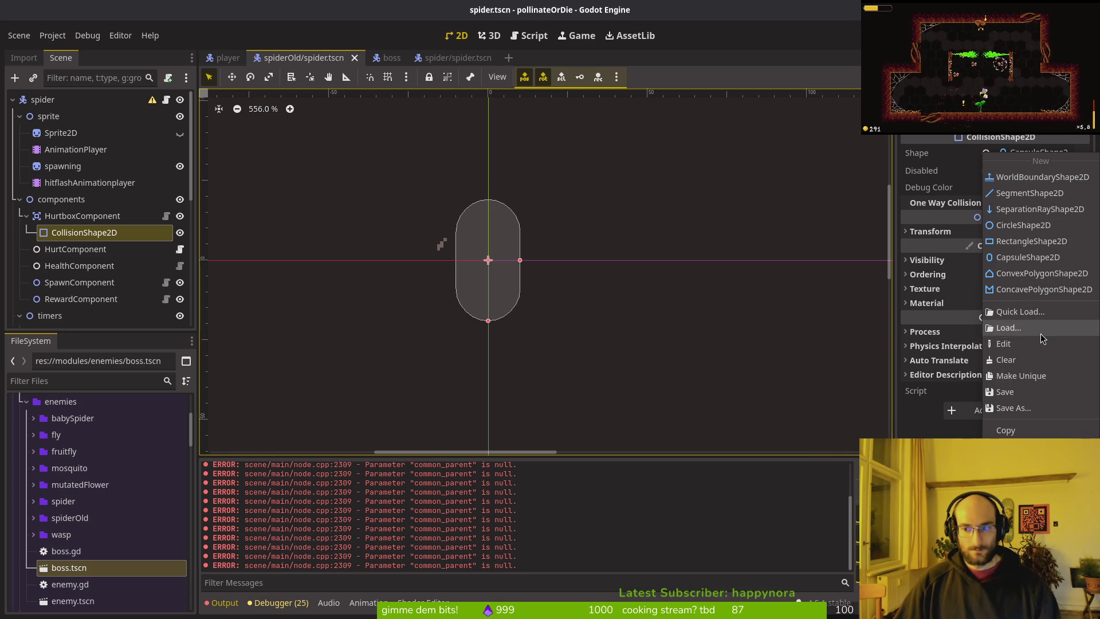
right_click(951, 156)
click(984, 162)
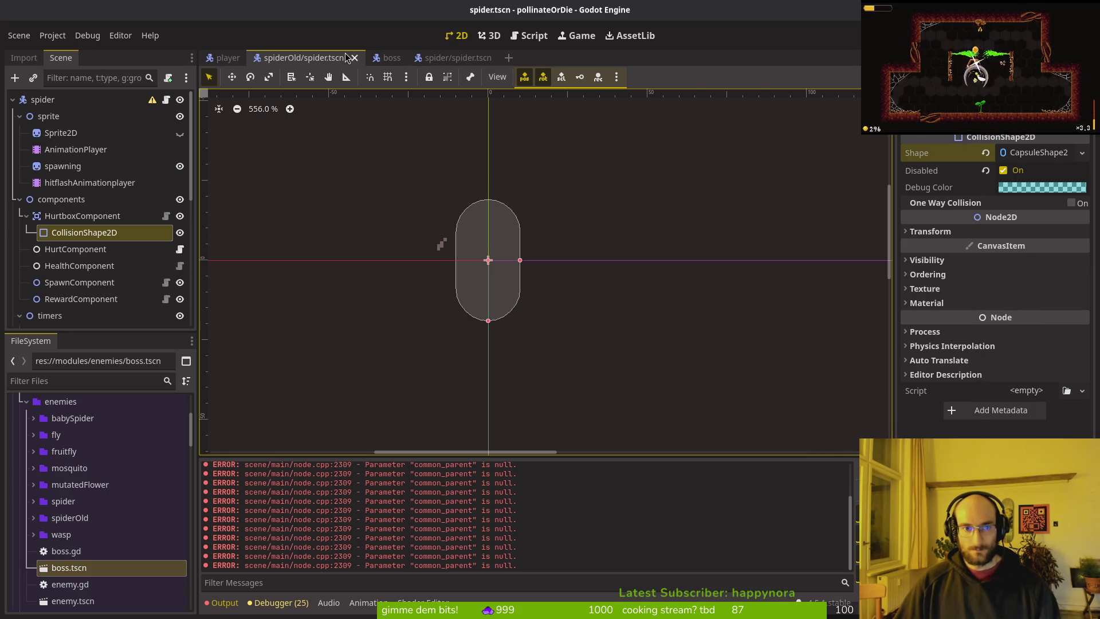
- Paste the CapsuleShape2D into the new spider's hurtbox CollisionShape2D and save
click(444, 57)
click(66, 184)
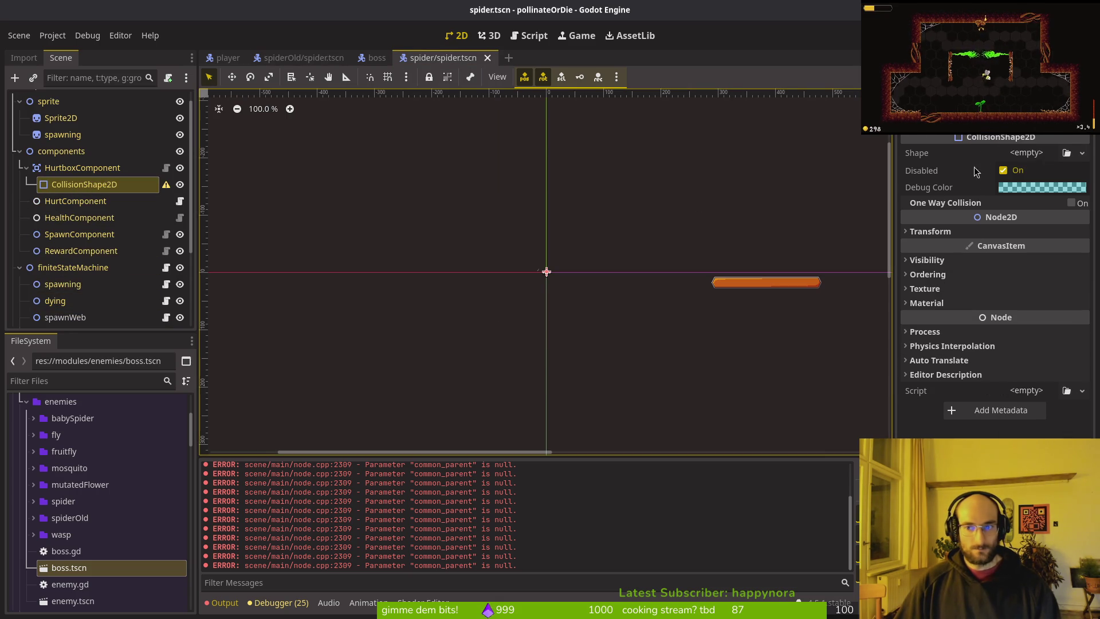
click(1006, 156)
click(946, 155)
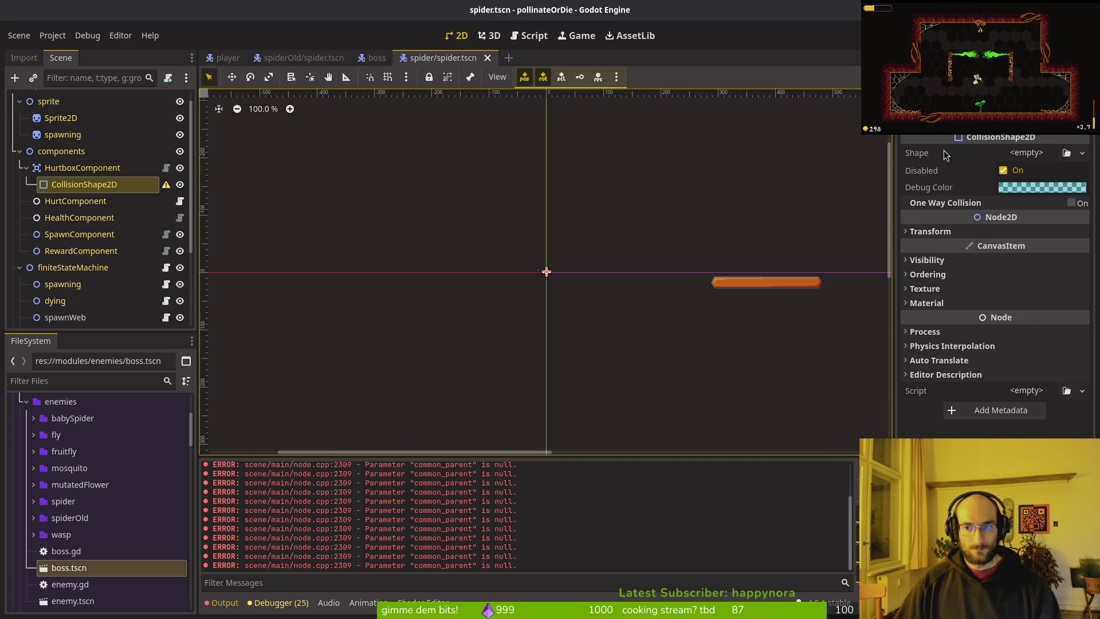
click(1034, 163)
right_click(923, 156)
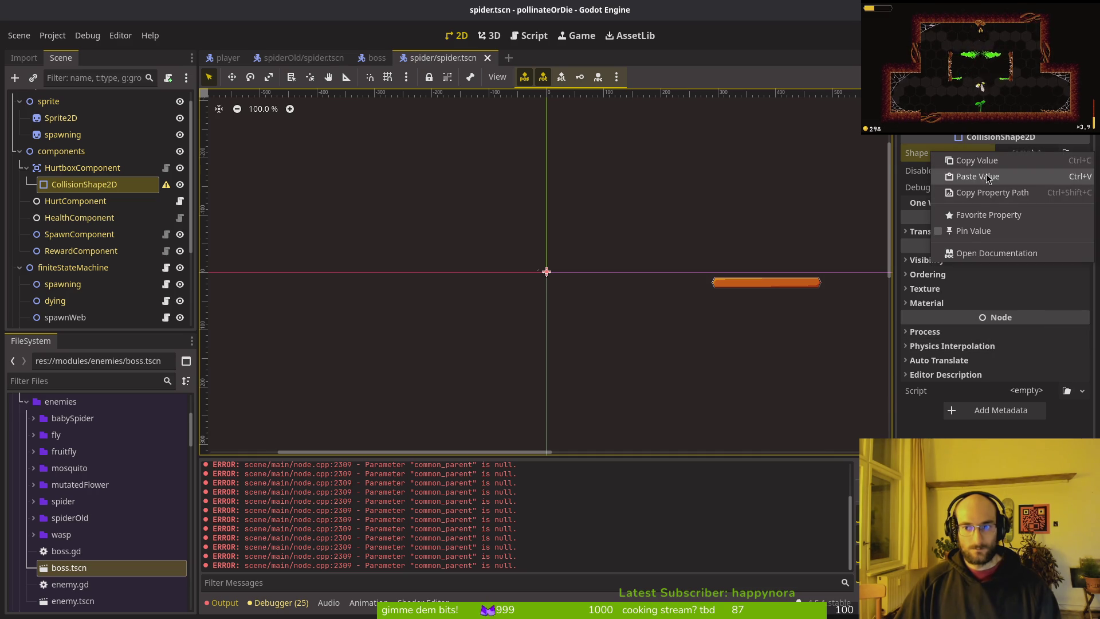
click(951, 174)
key(ctrl+s)
- Set spawnWeb's Spider property to the spider root node
scroll(544, 271, up, 9)
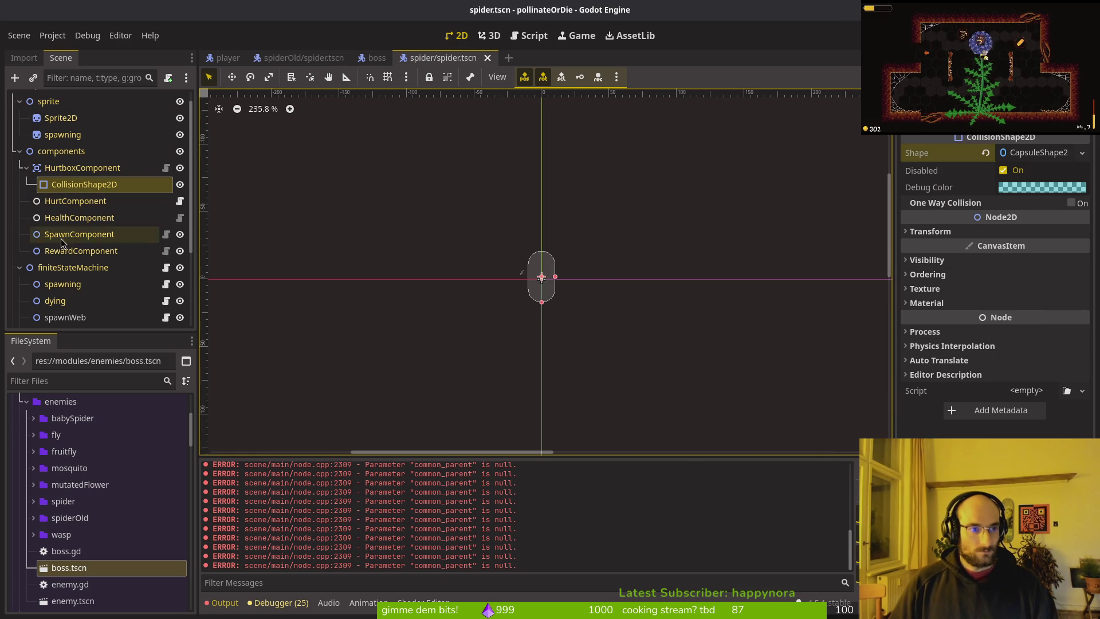
click(62, 319)
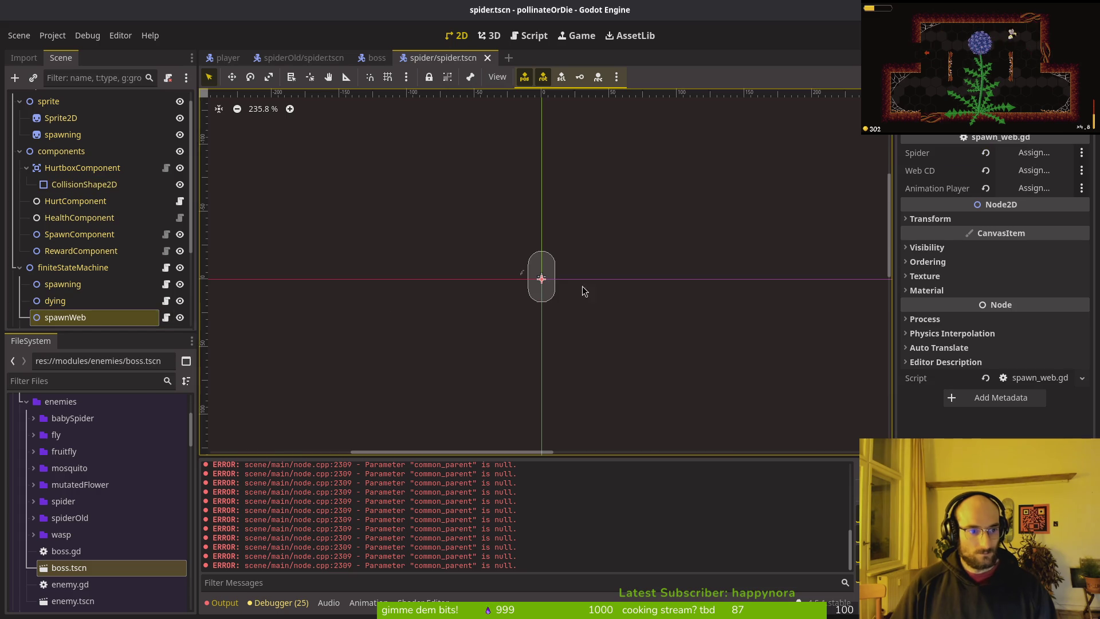
click(1031, 153)
click(592, 494)
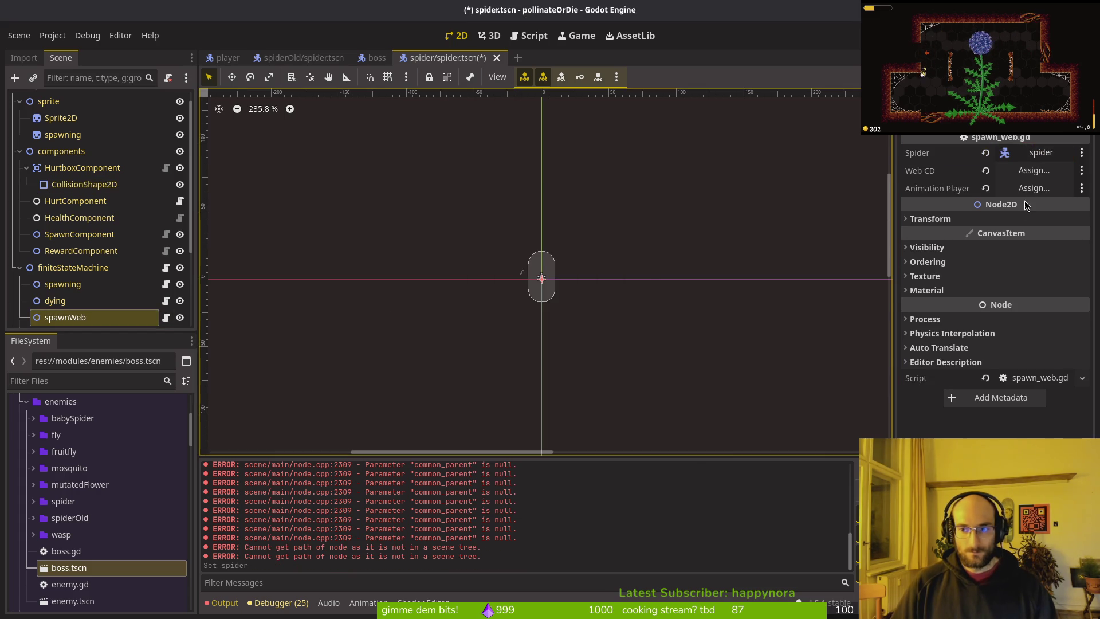
click(1034, 170)
key(Escape)
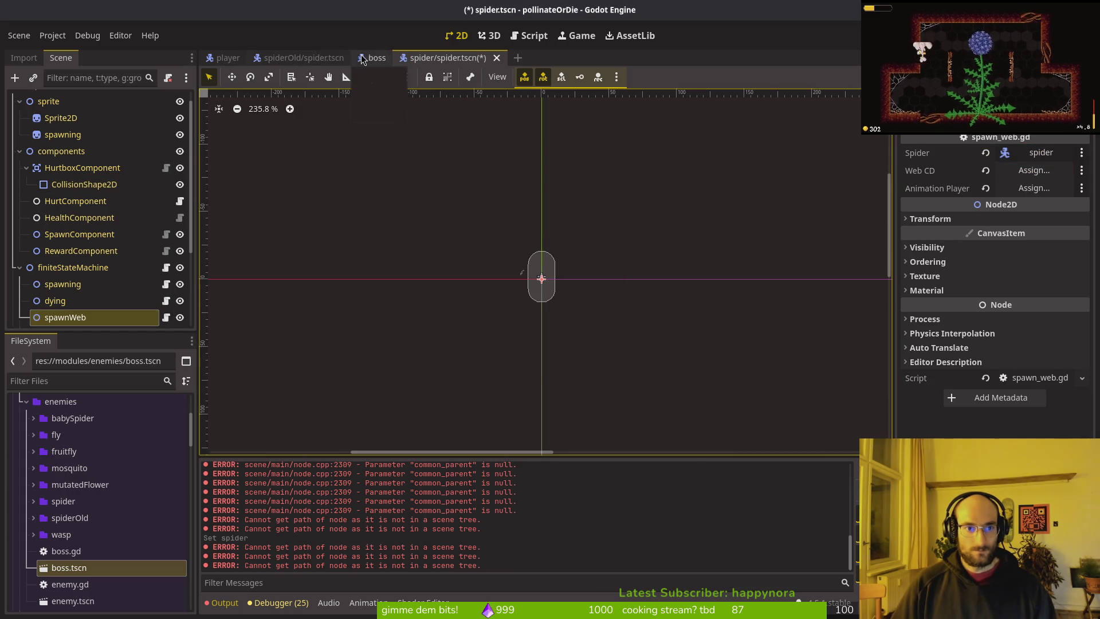
- In the old spider scene, collapse components and select the stunDuration timer
click(375, 58)
click(304, 58)
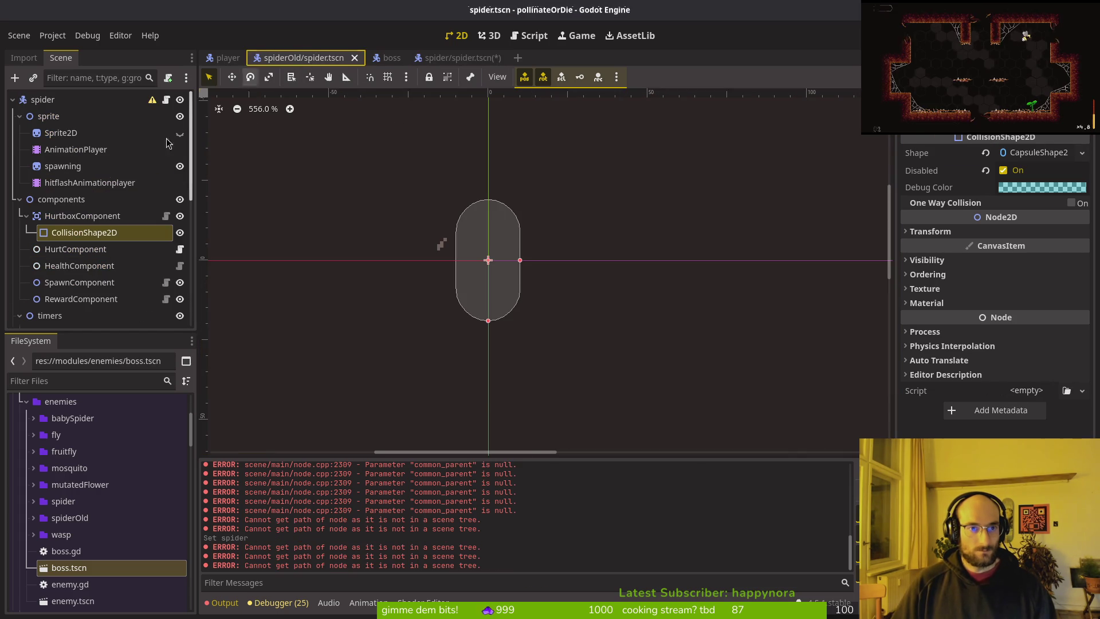
click(20, 199)
click(69, 232)
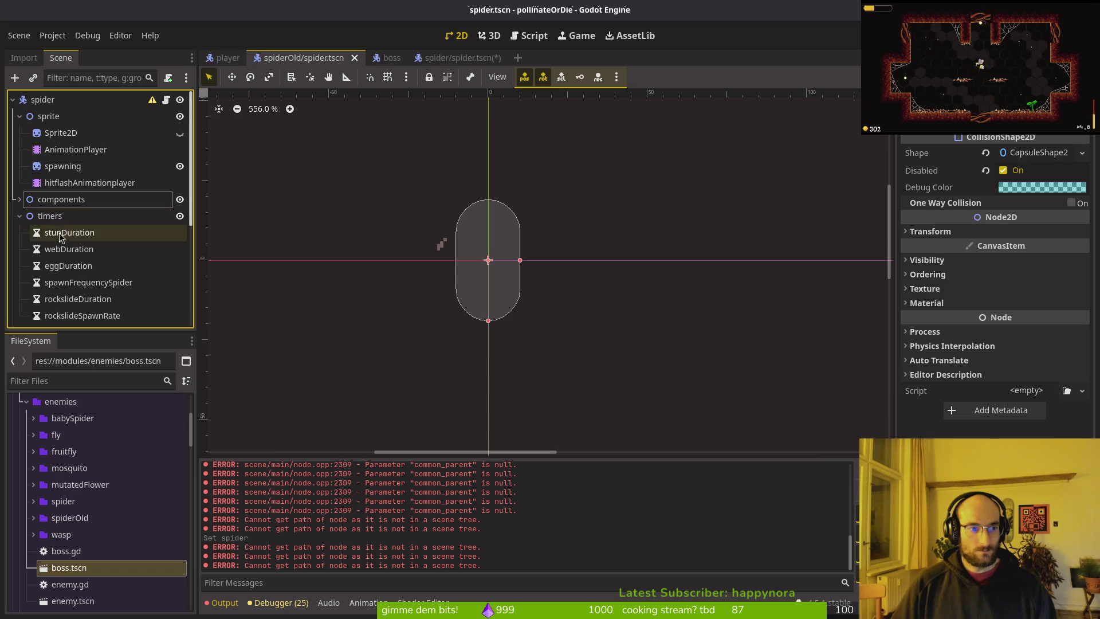
- Paste the old spider's six timers under the new spider's timers node
scroll(114, 241, down, 2)
shift+click(114, 256)
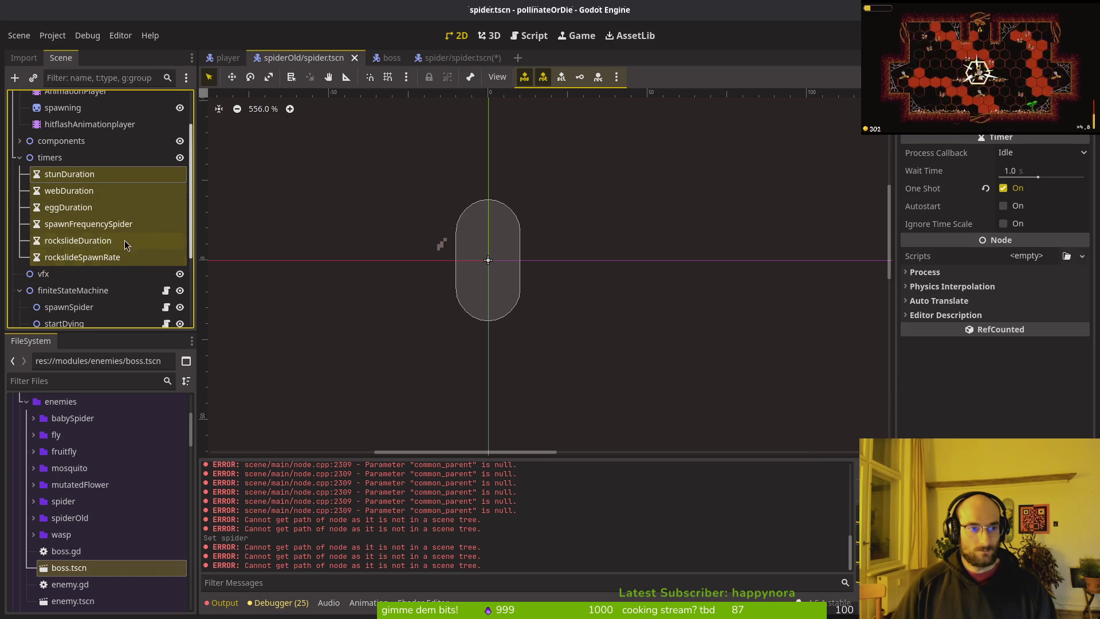
click(458, 58)
click(20, 267)
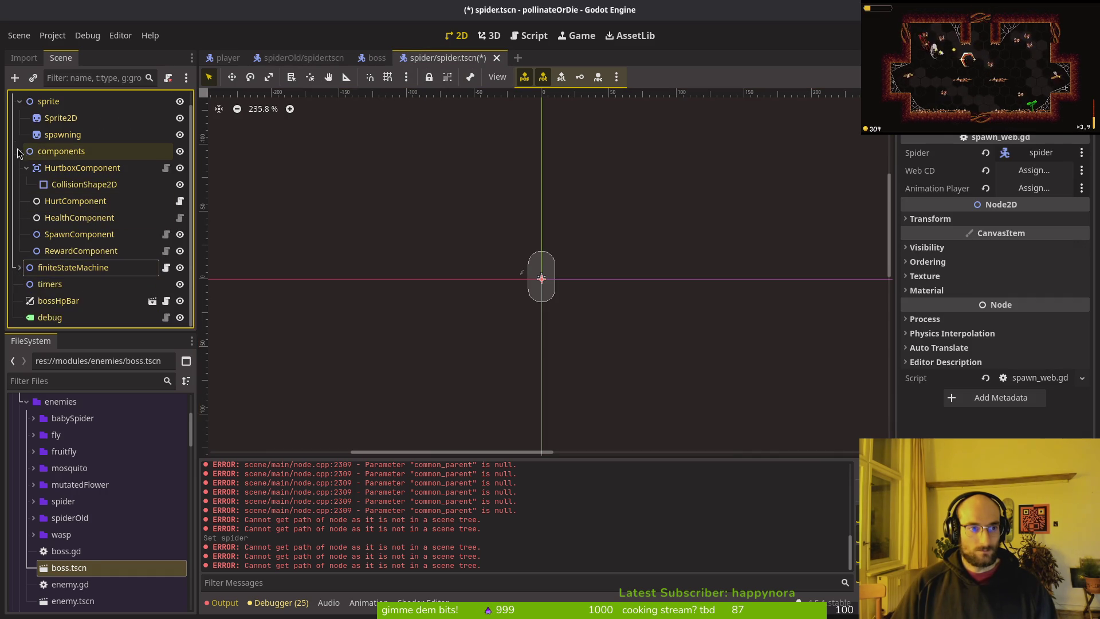
click(20, 152)
click(36, 203)
key(ctrl+v)
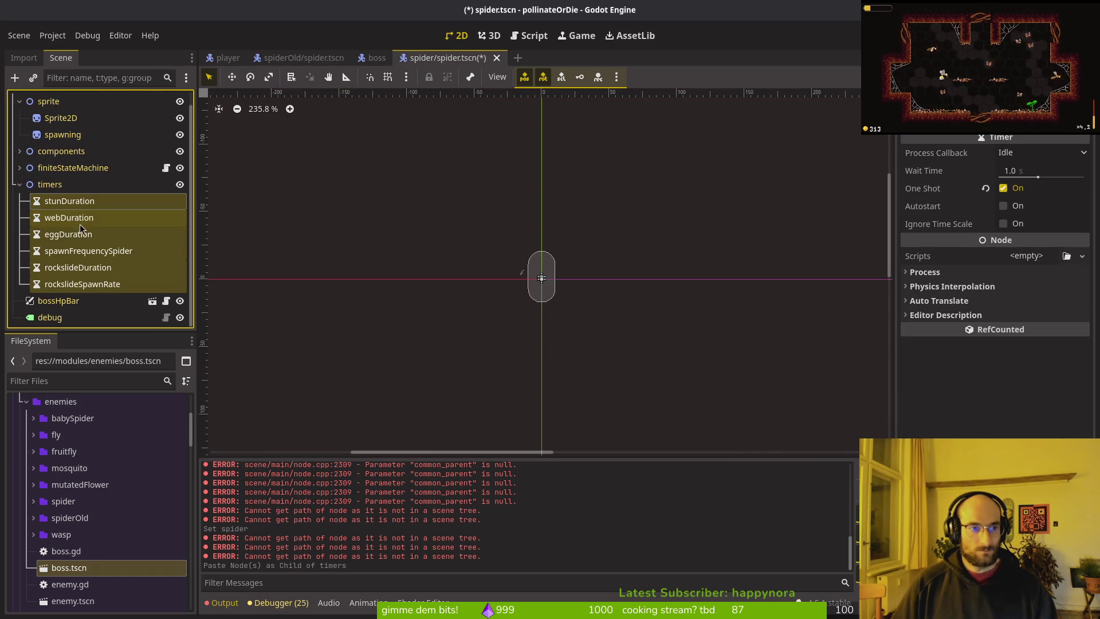
- Move stunDuration from the spider into the boss scene's timers and save boss
click(69, 203)
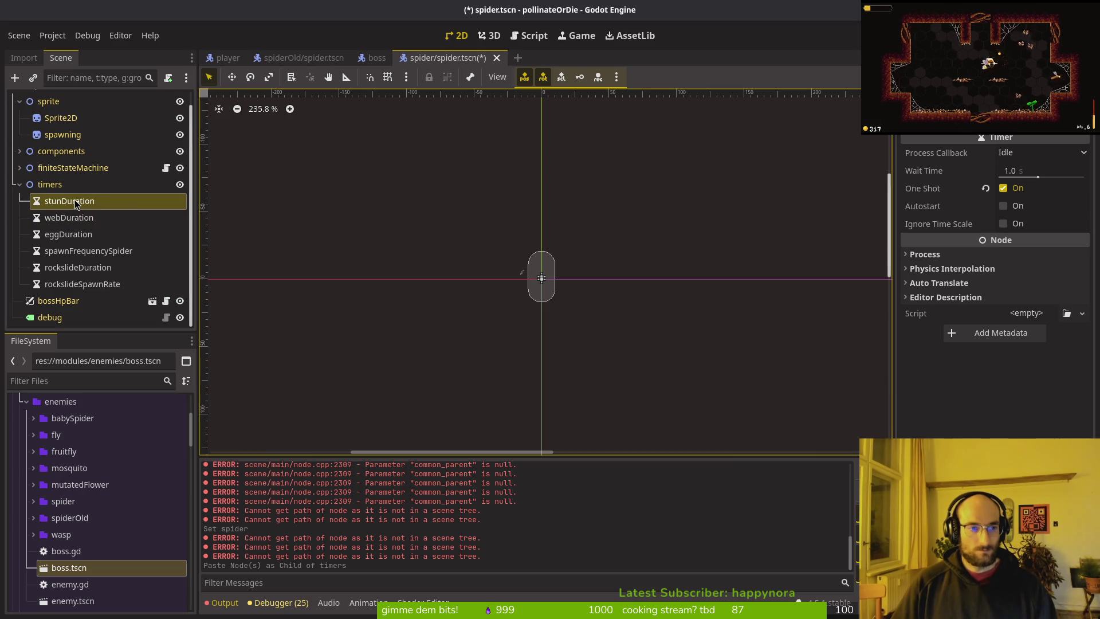
key(ctrl+x)
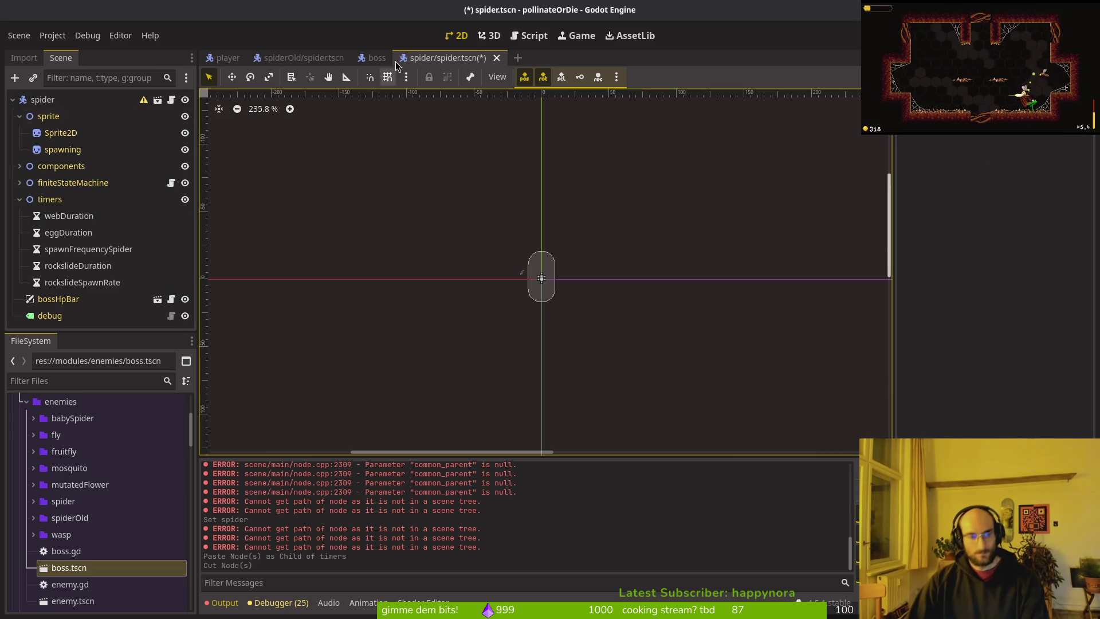
click(377, 57)
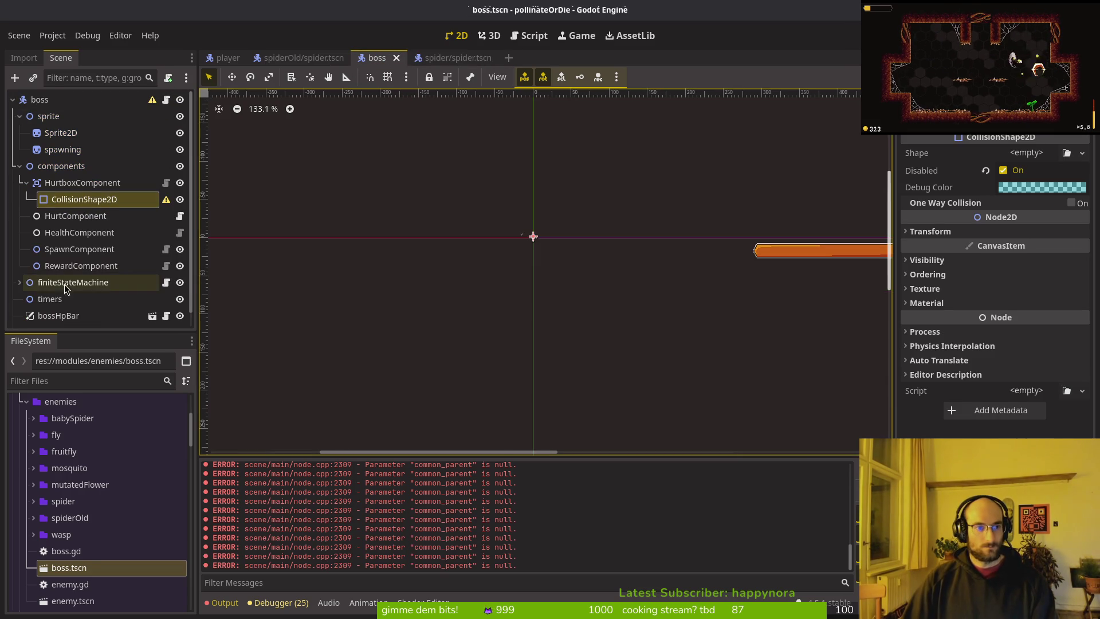
click(50, 302)
key(ctrl+v)
key(ctrl+s)
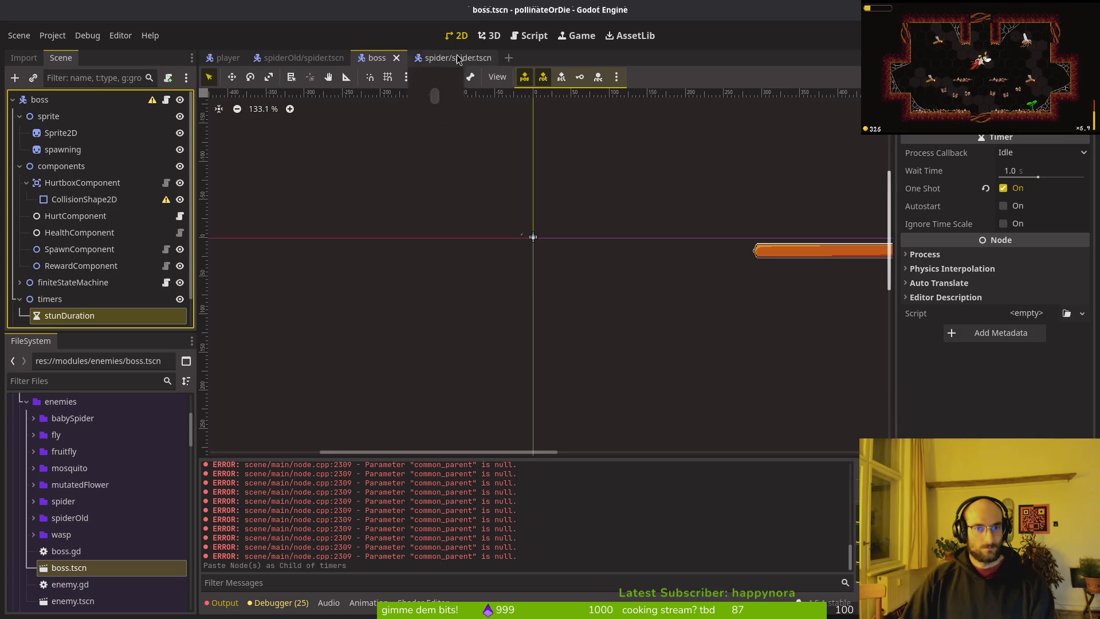
- Drag the inherited stunDuration to the top of the spider's timers and save
click(443, 57)
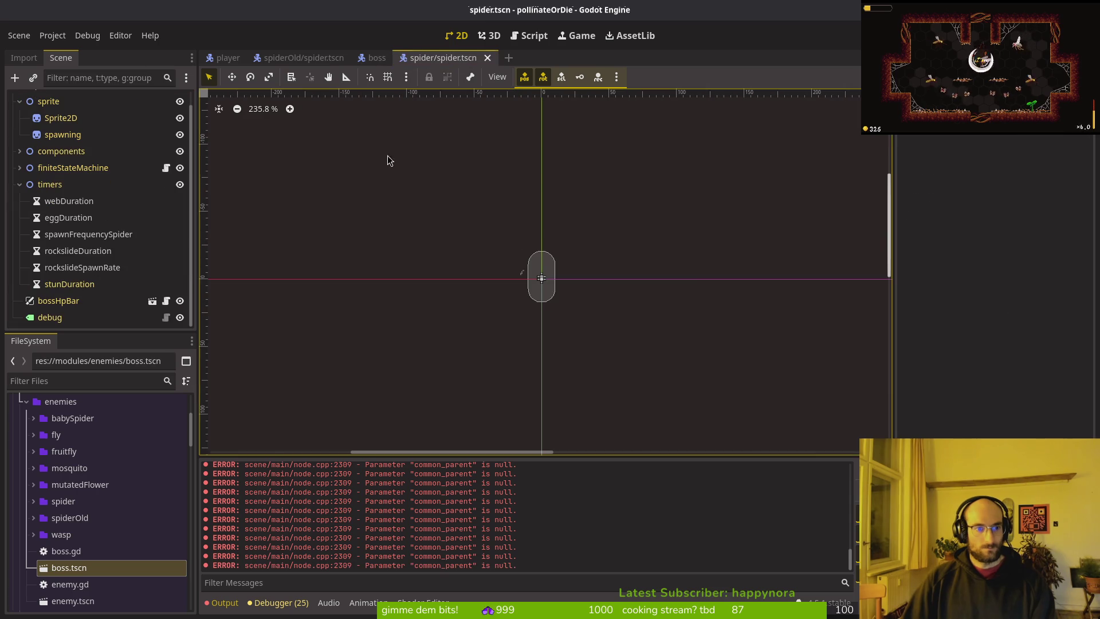
click(67, 283)
drag(67, 284, 67, 194)
shift+click(75, 274)
drag(74, 274, 69, 298)
key(ctrl+s)
- Check the rockslideDuration, webDuration and spawnFrequencySpider timers, then collapse timers and save
click(82, 222)
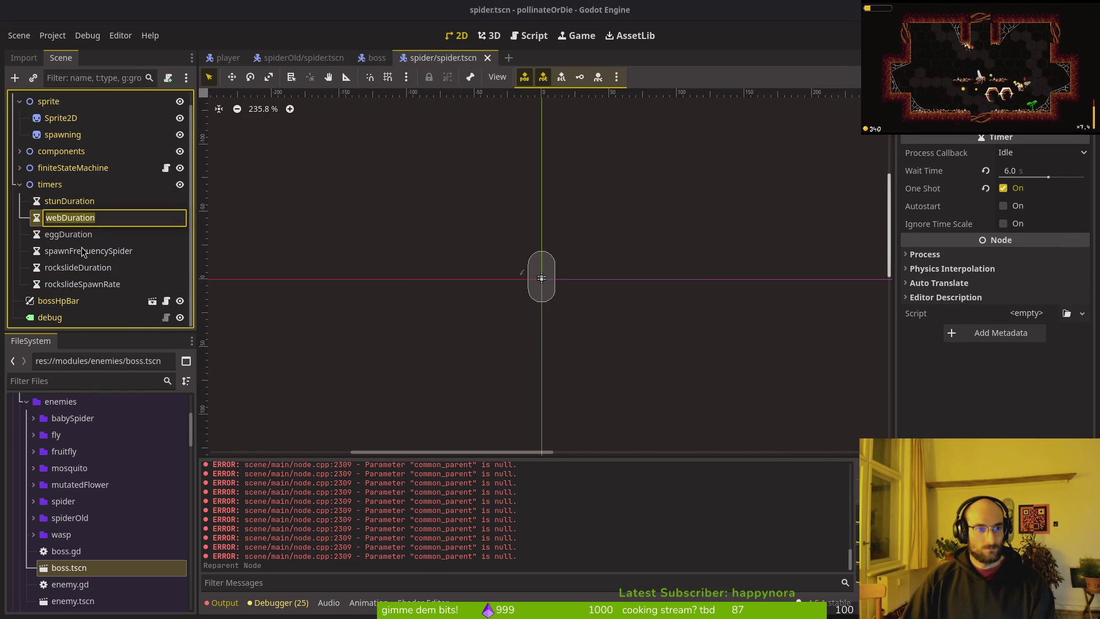
click(81, 267)
click(81, 281)
key(Up)
key(Up)
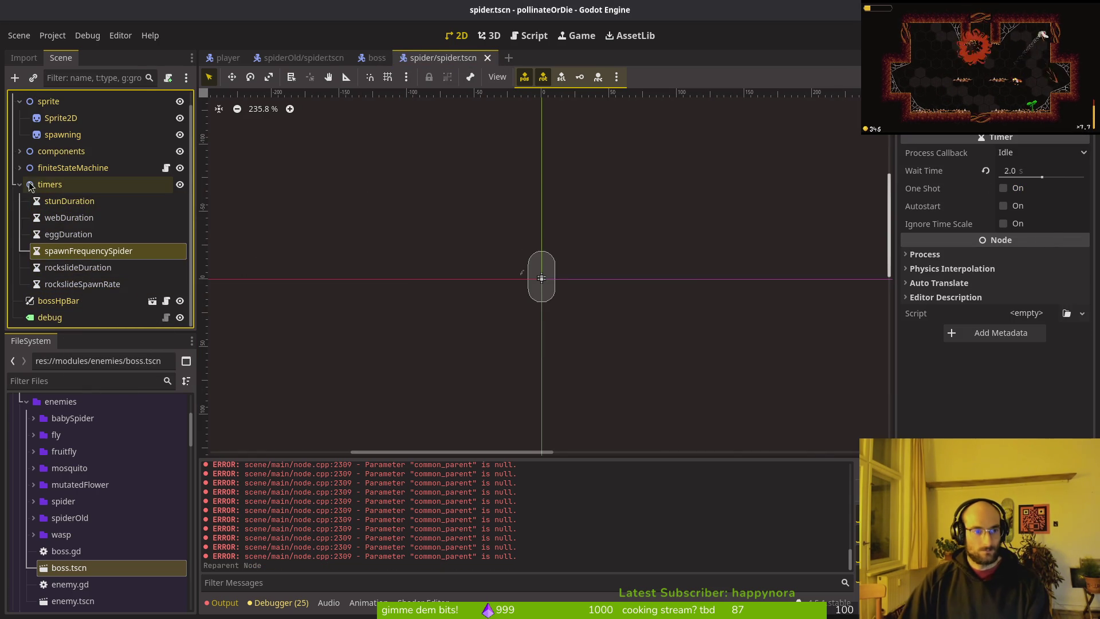
click(19, 184)
key(ctrl+s)
- After the spider scene blocks the move, drag boss's timers above finiteStateMachine and save
click(33, 201)
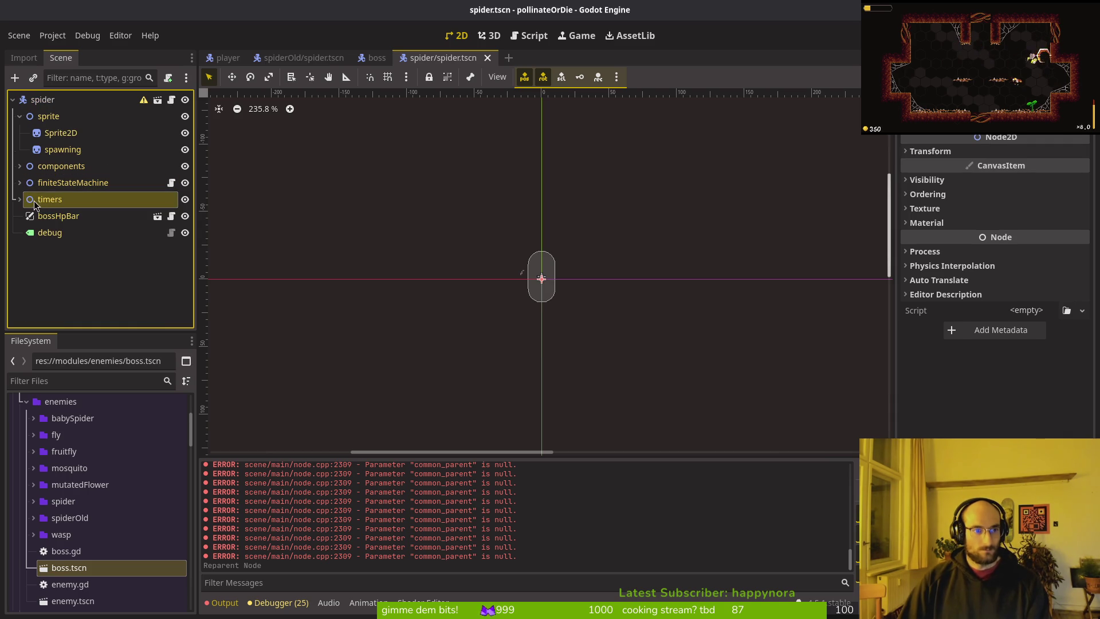
drag(46, 206, 47, 201)
key(Return)
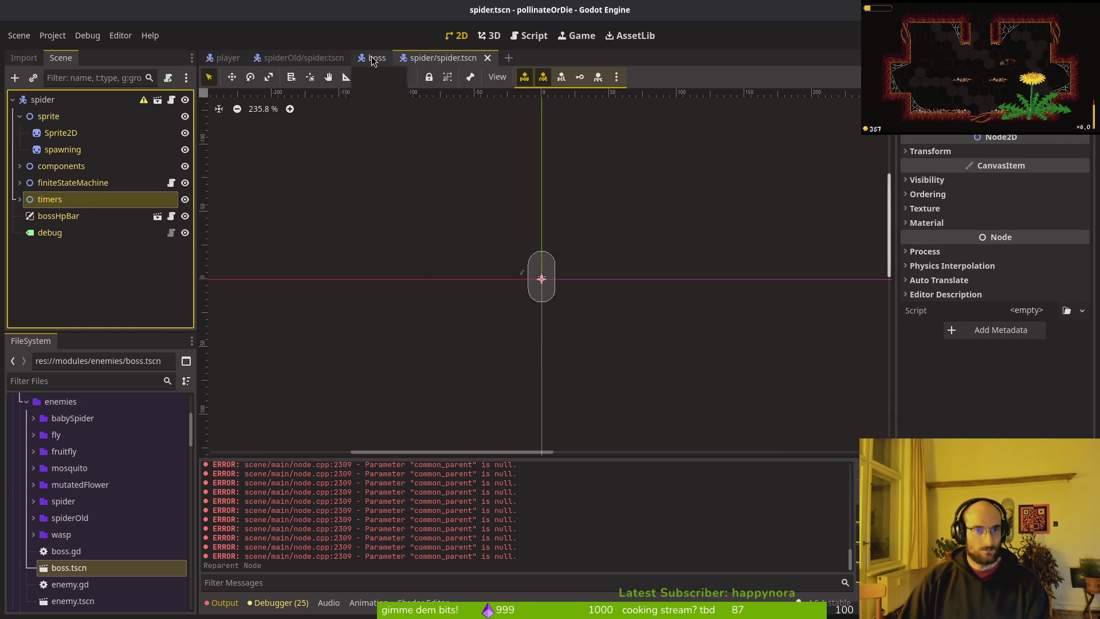
click(371, 56)
click(20, 166)
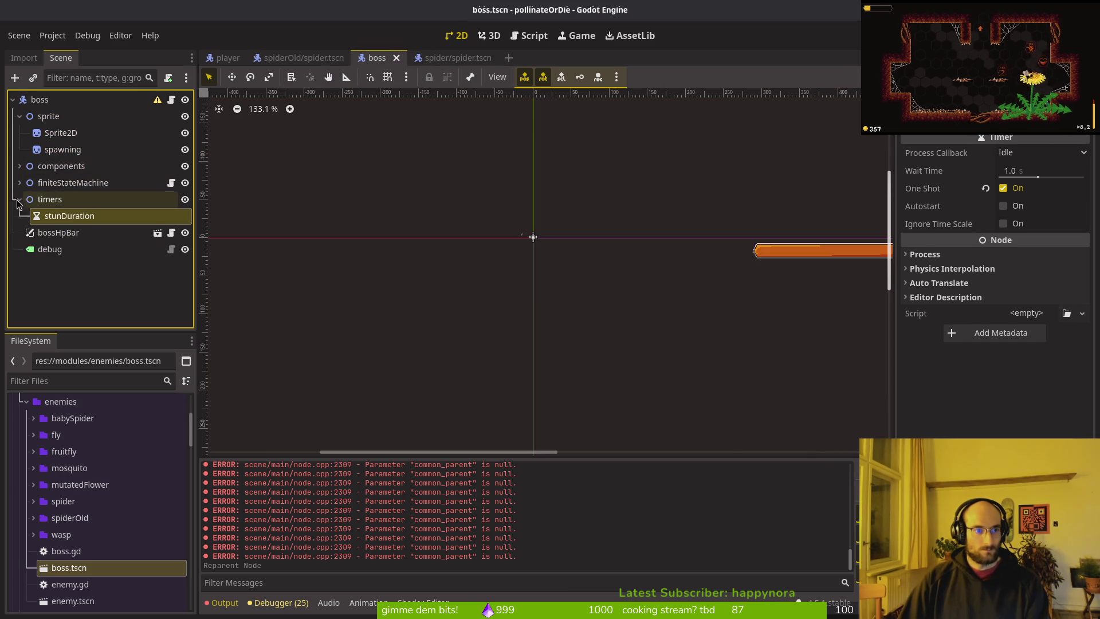
click(20, 199)
drag(33, 206, 43, 177)
key(ctrl+s)
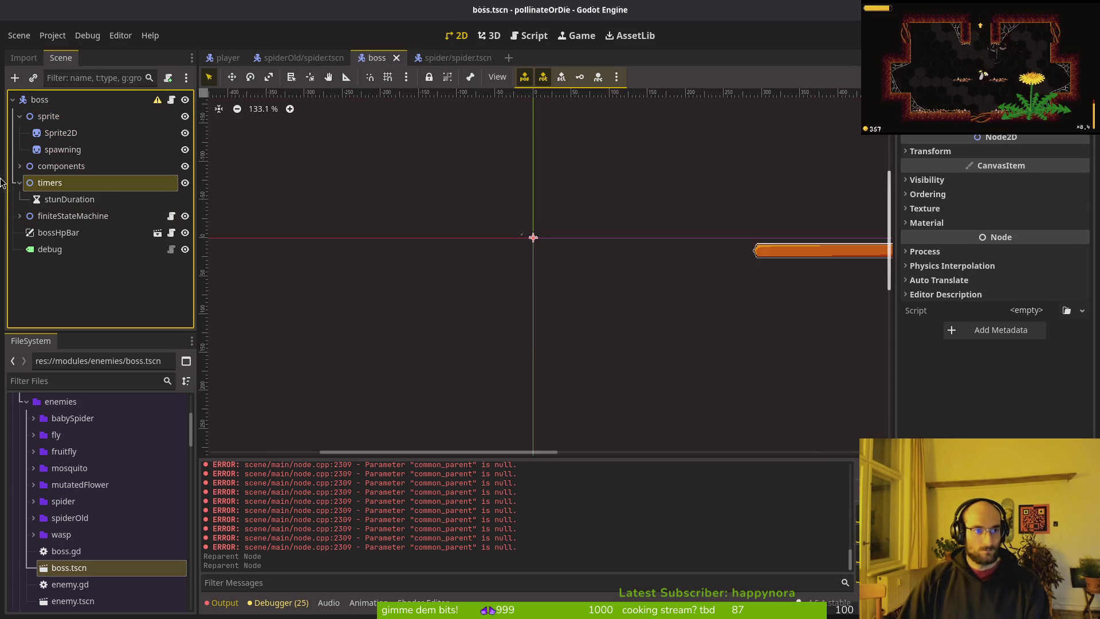
click(19, 183)
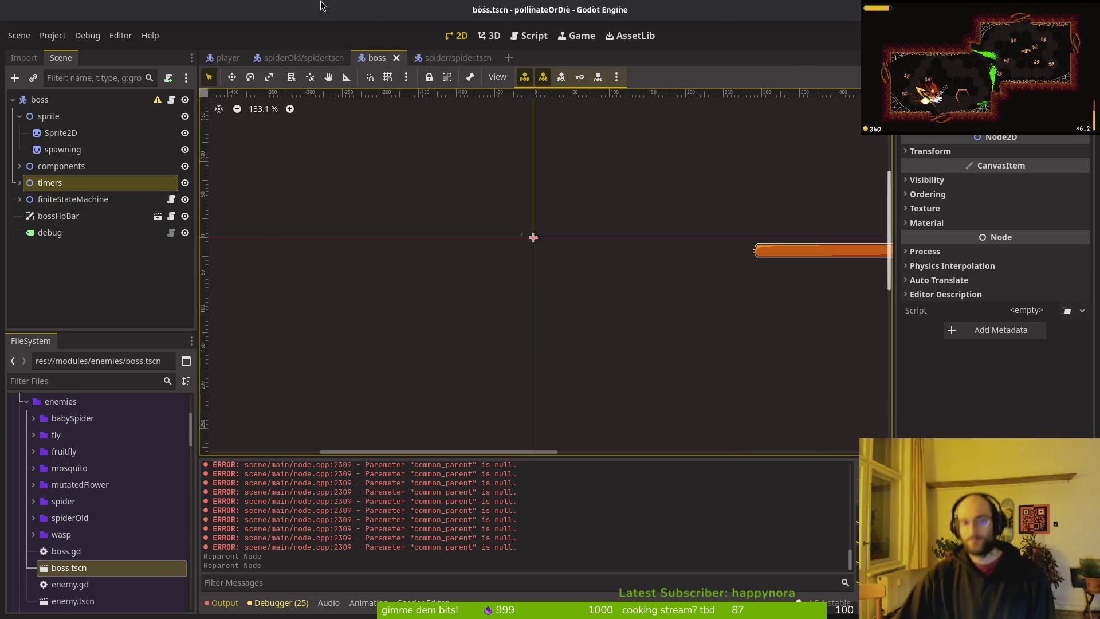
- Open the spider/spider.tscn tab to see timers between components and finiteStateMachine
click(461, 57)
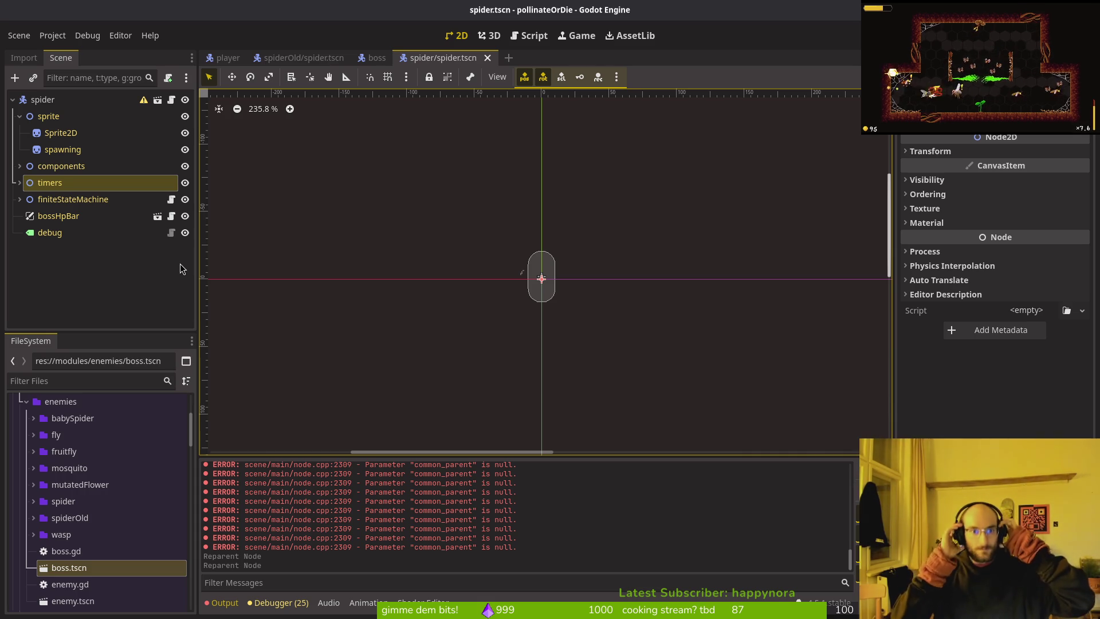
- Select AnimationPlayer and hitflashAnimationplayer in the old spider scene
click(300, 57)
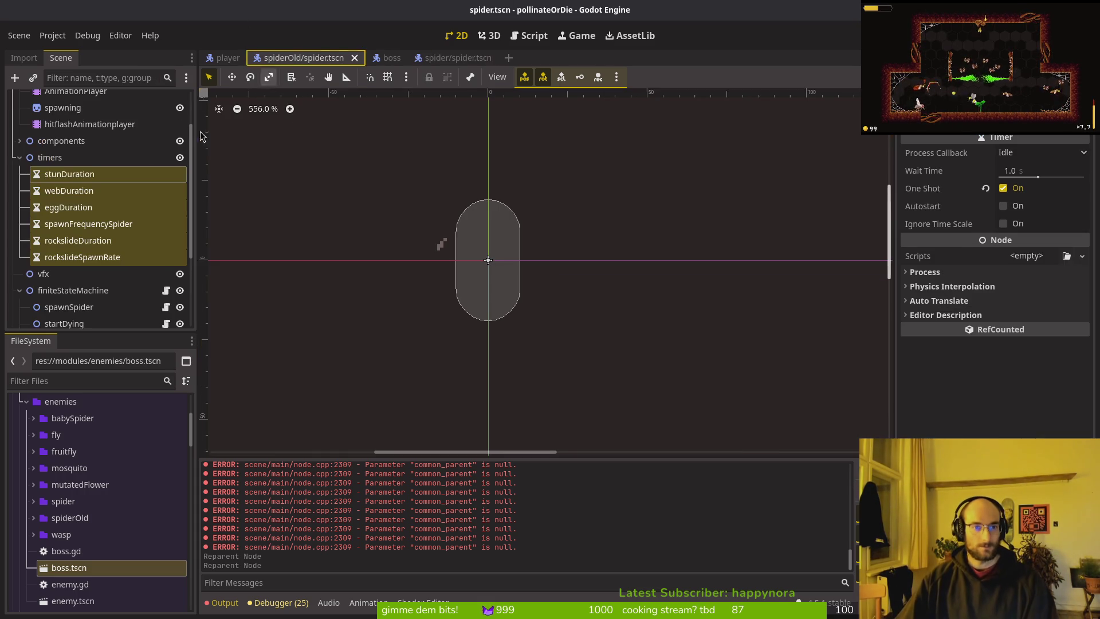
scroll(95, 149, up, 3)
click(86, 150)
click(104, 187)
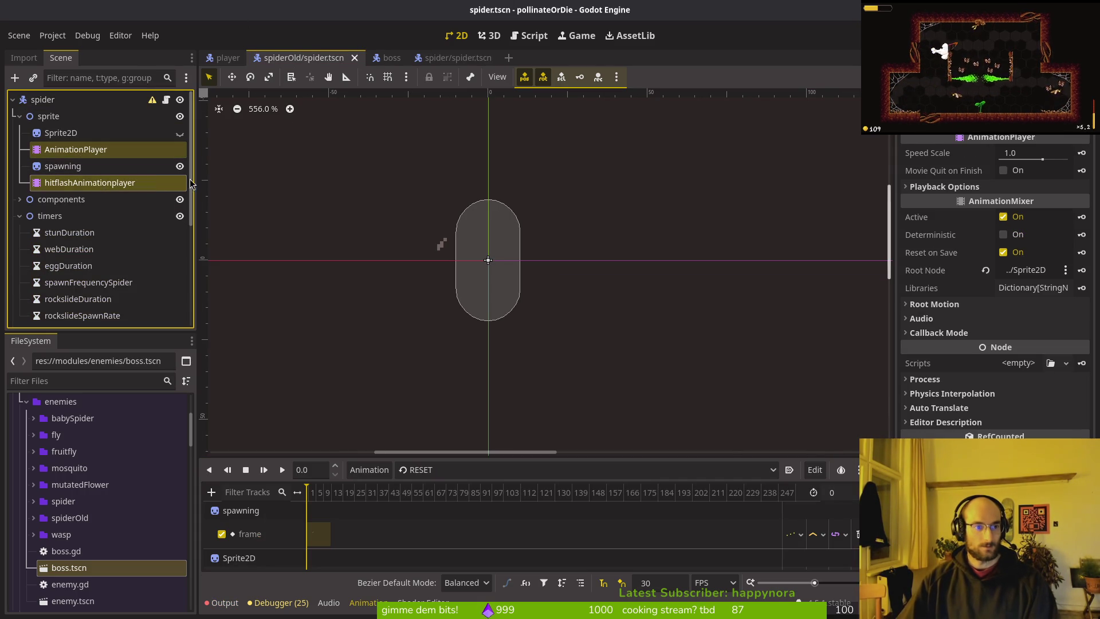
- Trial-paste both animation players under the boss sprite, then delete them and save boss
click(369, 61)
click(114, 116)
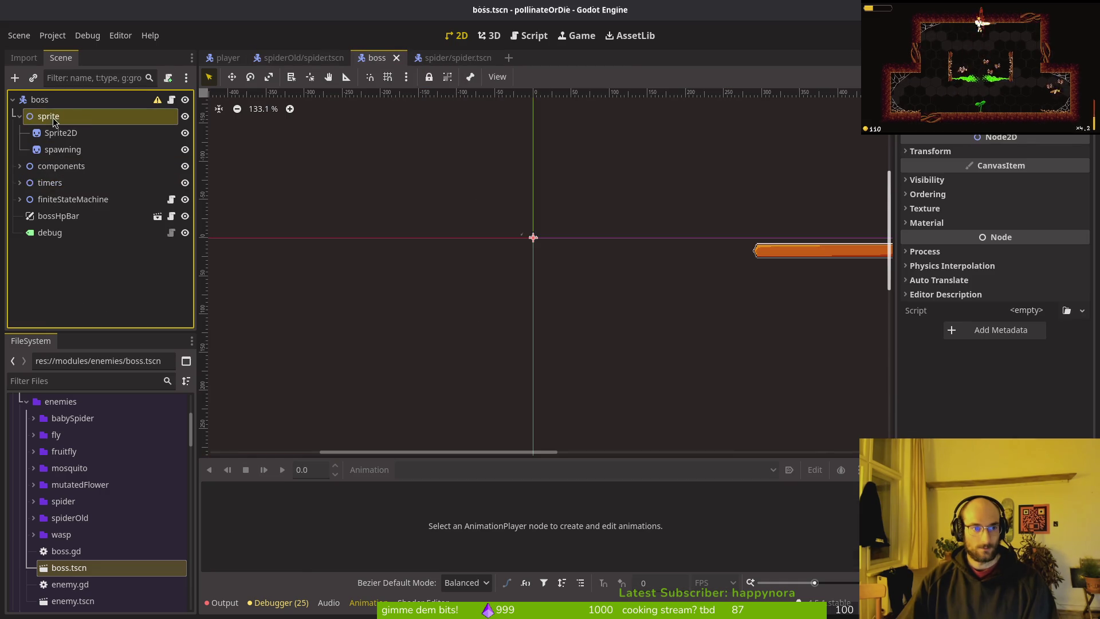
key(ctrl+v)
click(118, 167)
drag(120, 172, 115, 146)
key(ctrl+s)
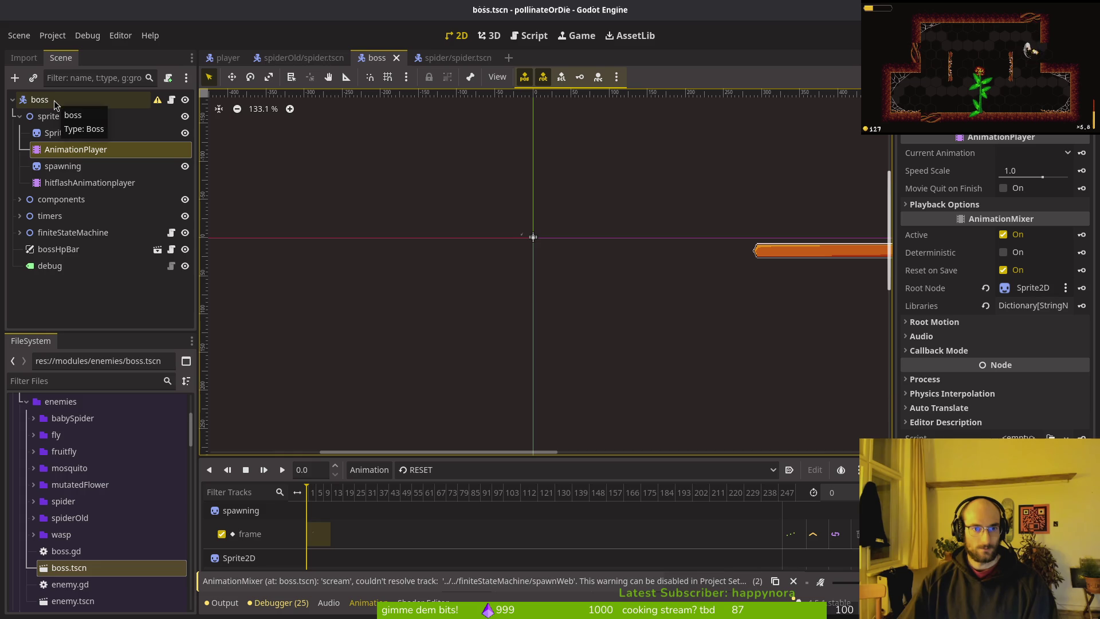
mouse_move(70, 157)
mouse_down()
mouse_move(144, 163)
mouse_move(142, 174)
mouse_up()
shift+click(114, 182)
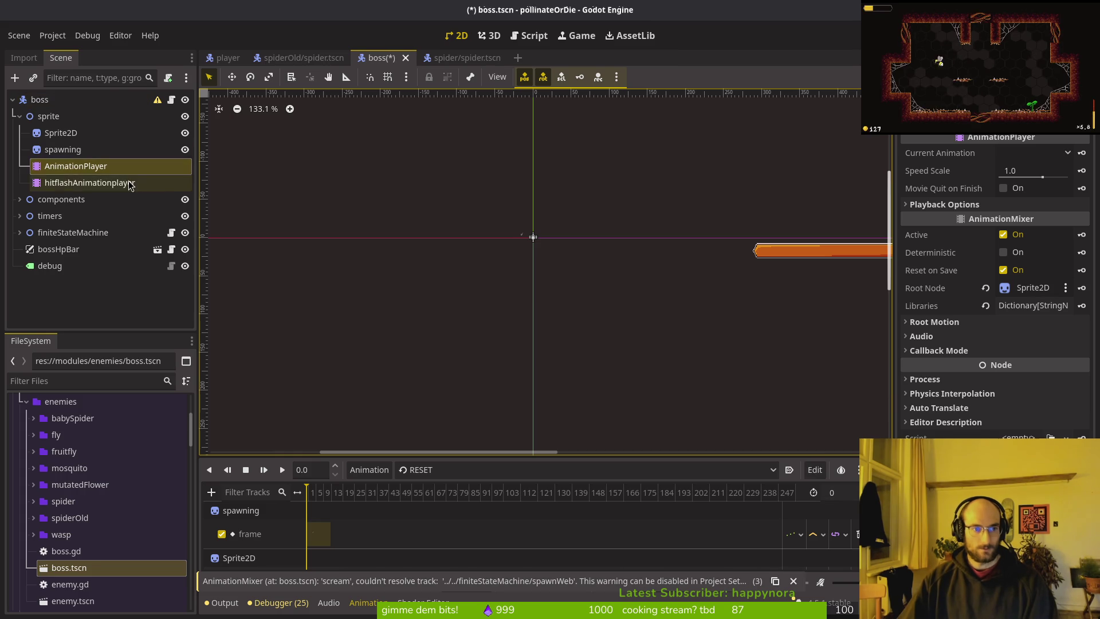
key(Delete)
key(ctrl+s)
- Paste both players under the spider's sprite, place AnimationPlayer after Sprite2D, and save
click(449, 58)
click(56, 117)
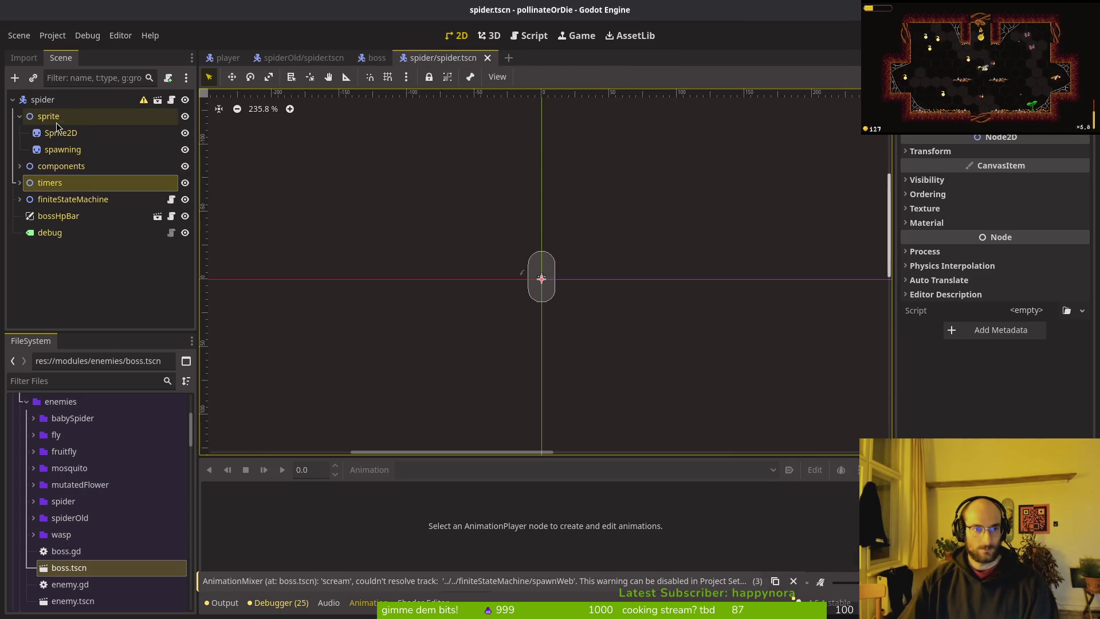
key(ctrl+v)
drag(74, 166, 105, 141)
key(ctrl+s)
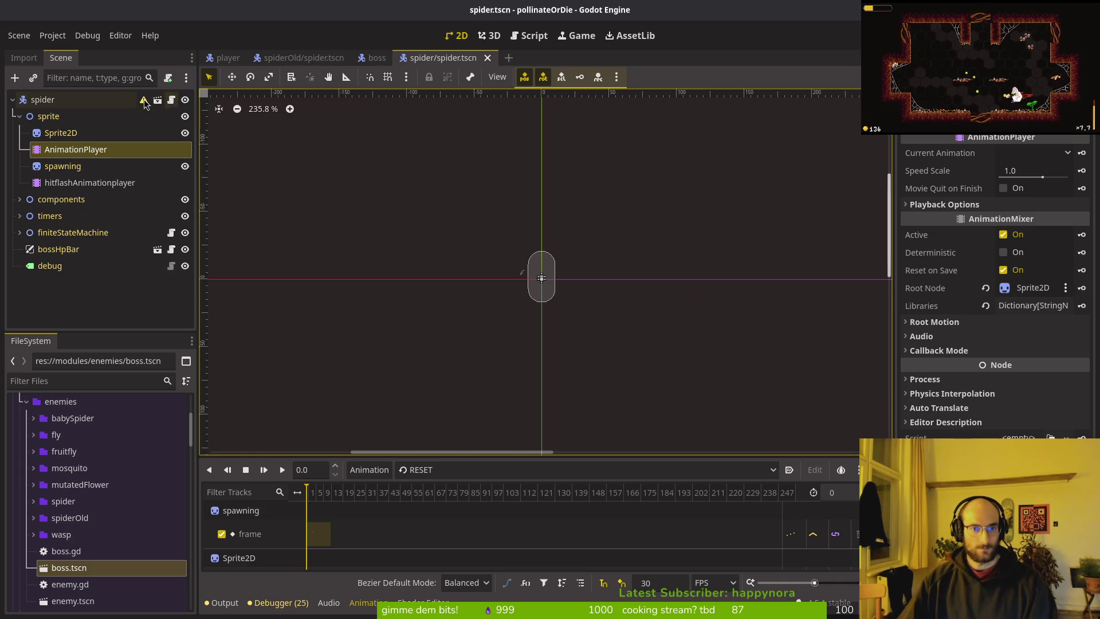
- Begin attaching a new script to the spider root node, then cancel it
click(108, 102)
right_click(109, 102)
click(174, 279)
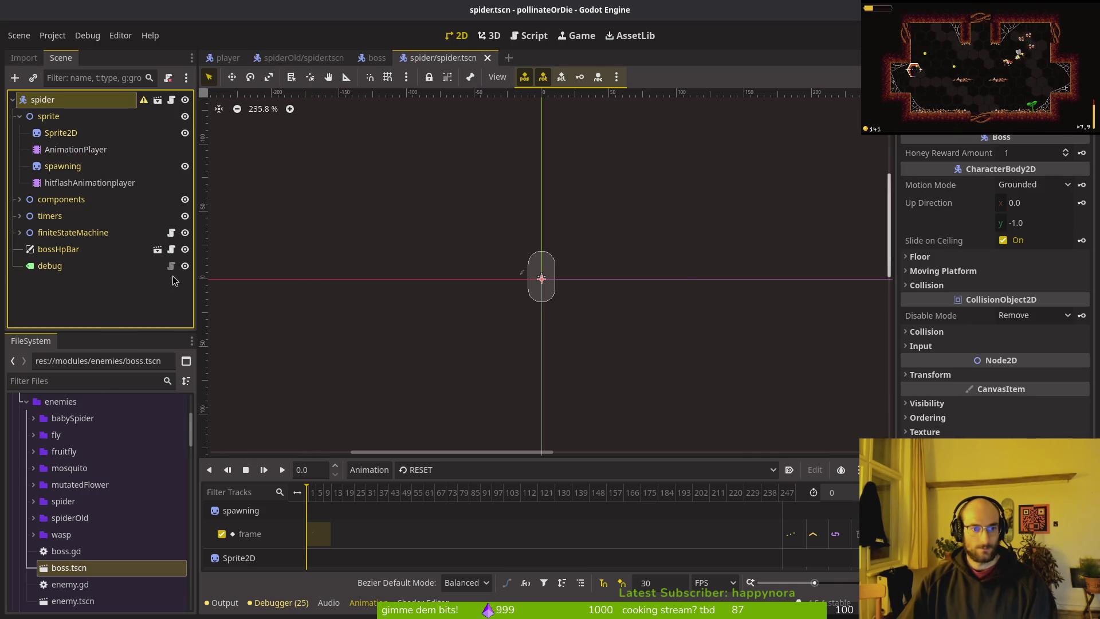
click(670, 294)
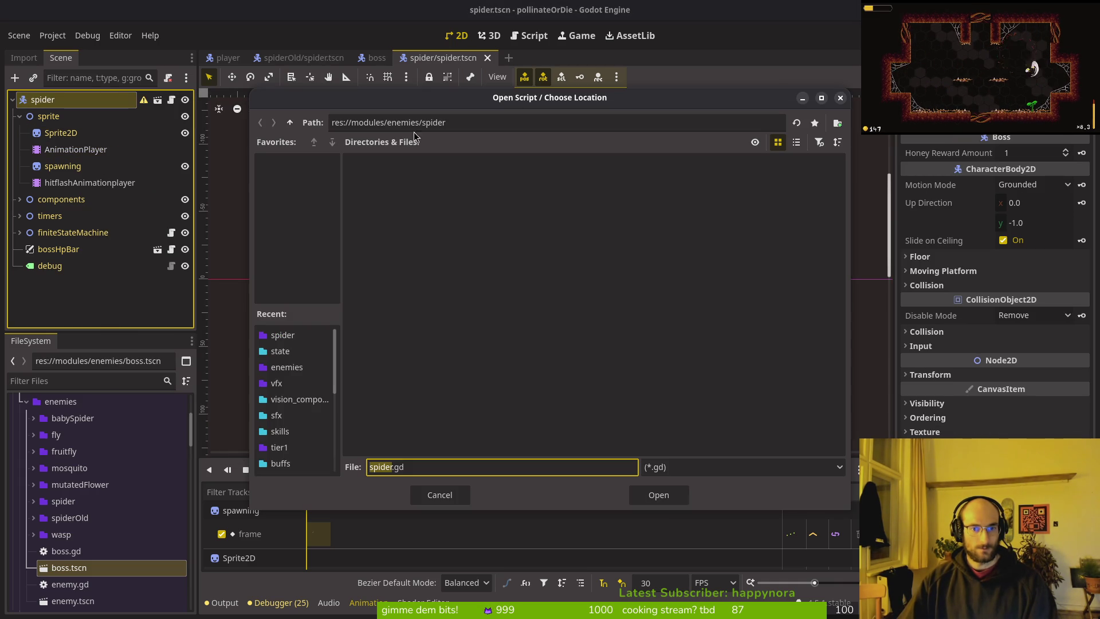
click(290, 122)
key(Escape)
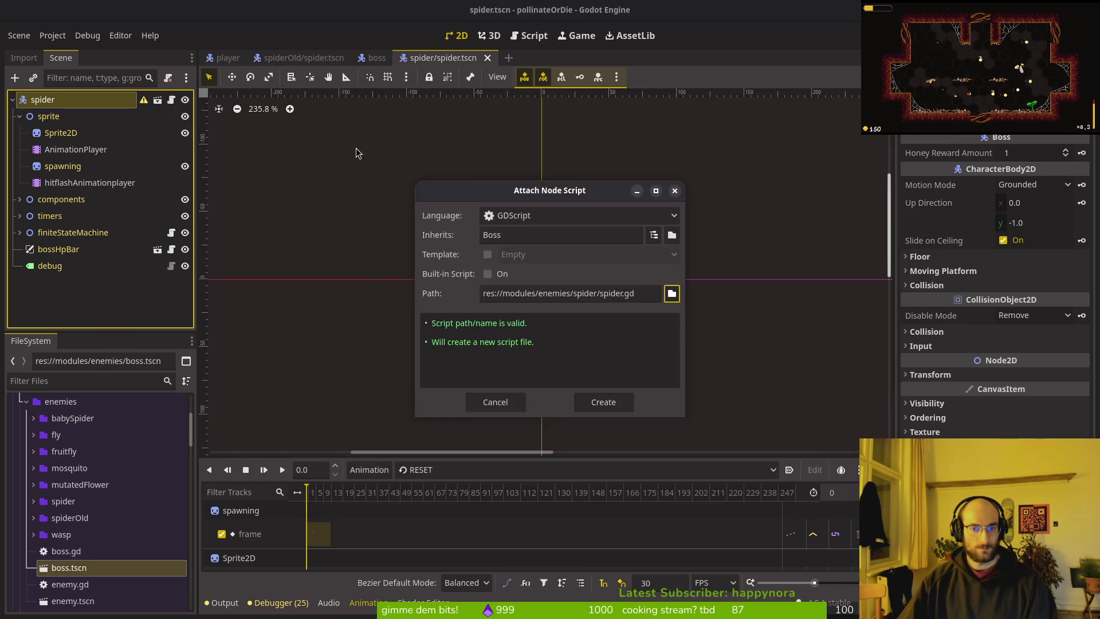
key(Escape)
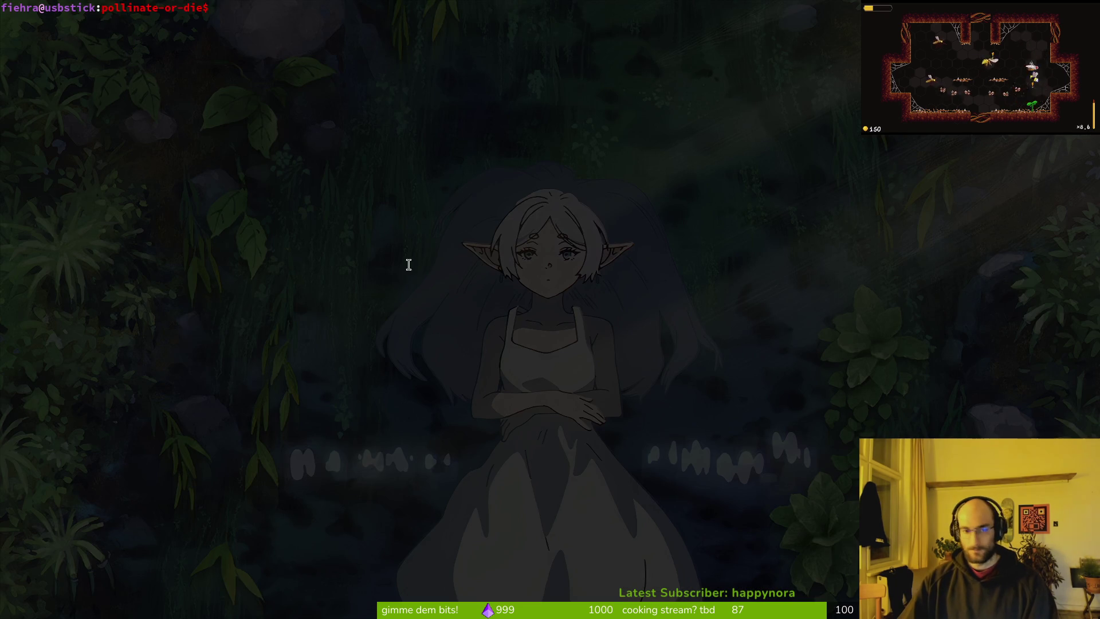
- Look through the spiderOld and spider folders in the FileSystem dock to find spider.gd
key(super+1)
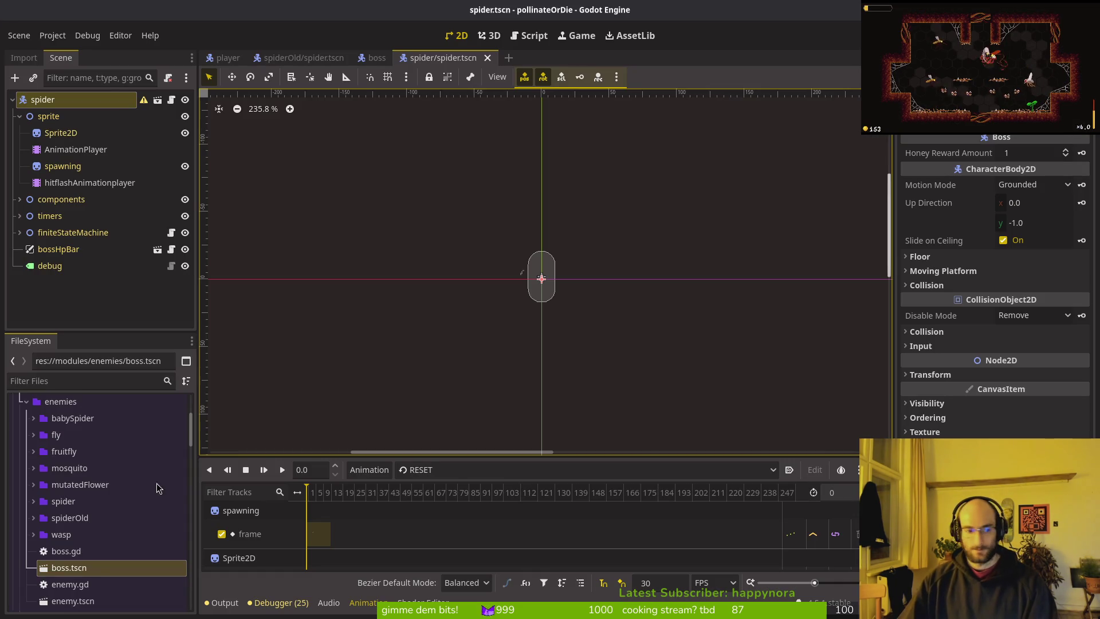
click(34, 518)
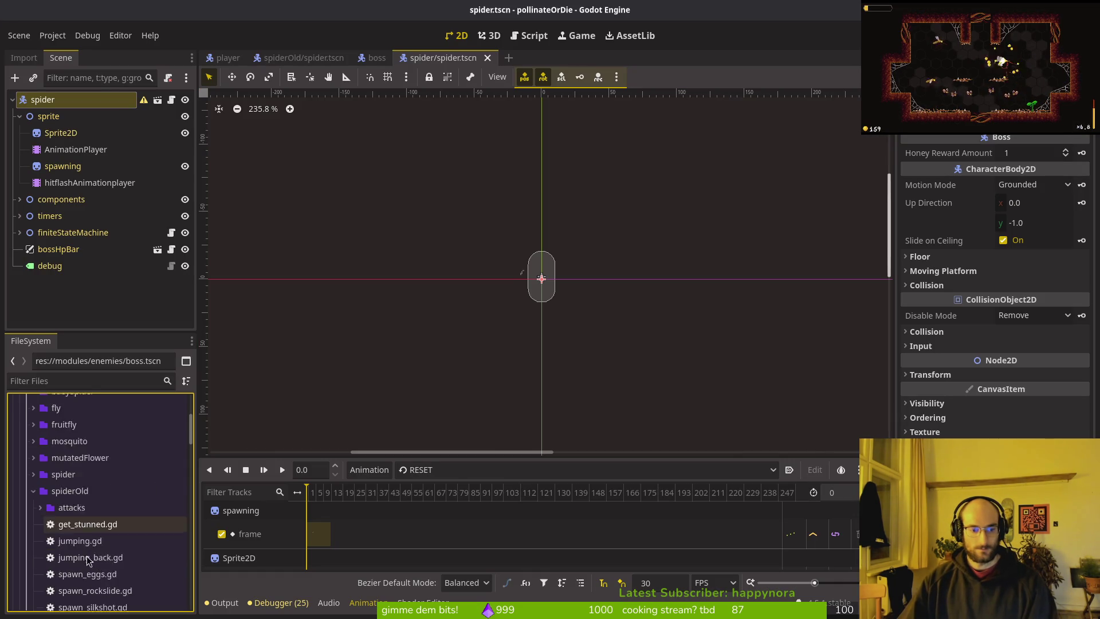
scroll(88, 560, down, 3)
click(92, 524)
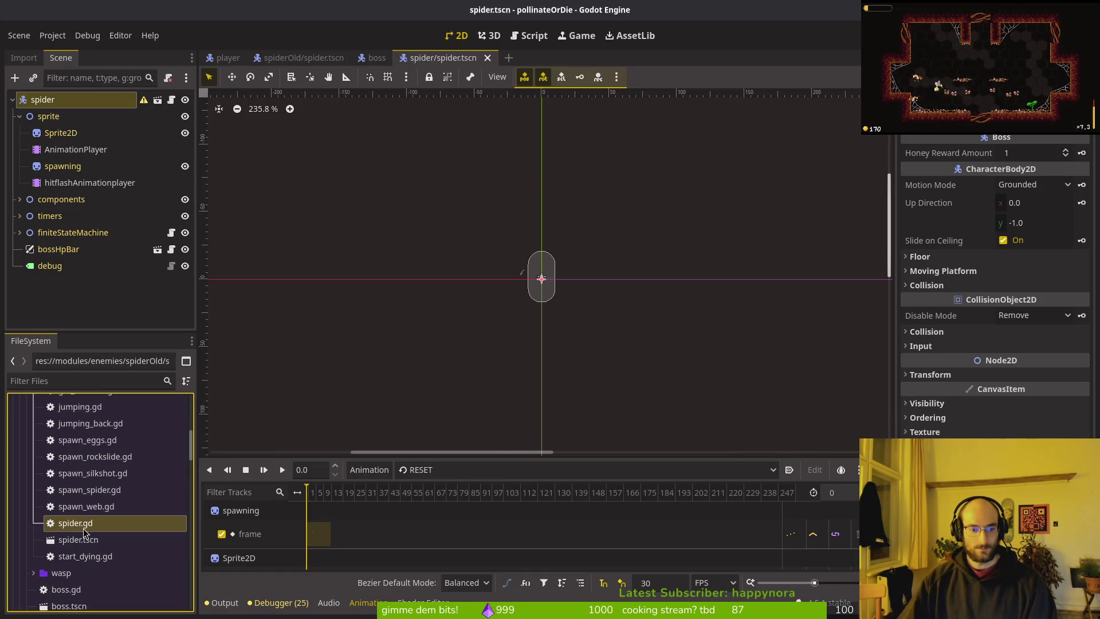
mouse_move(85, 530)
mouse_down()
mouse_move(112, 452)
mouse_move(69, 484)
mouse_move(60, 478)
mouse_up()
click(33, 476)
click(32, 478)
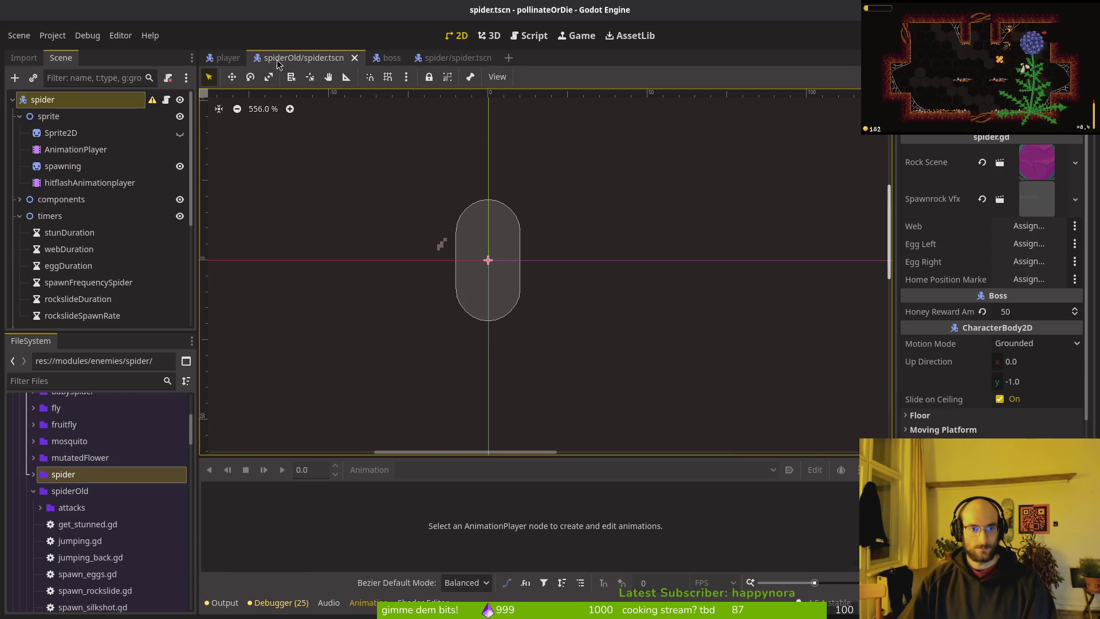
- Load the existing spider/spider.gd script, inheriting Boss, onto the new spider scene's root node
click(452, 59)
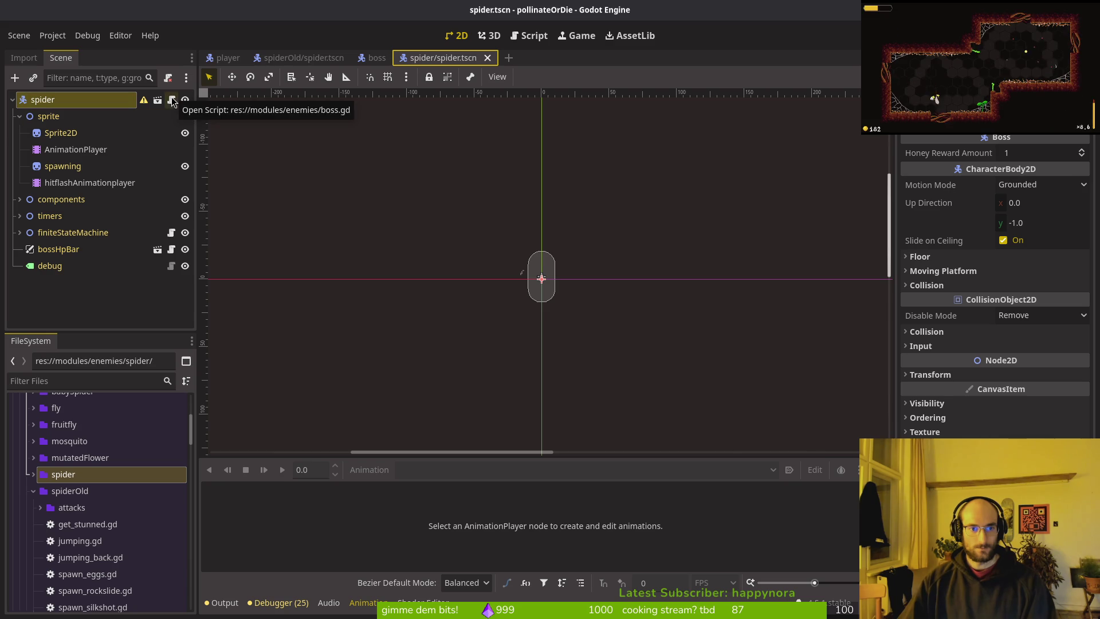
right_click(122, 105)
click(193, 274)
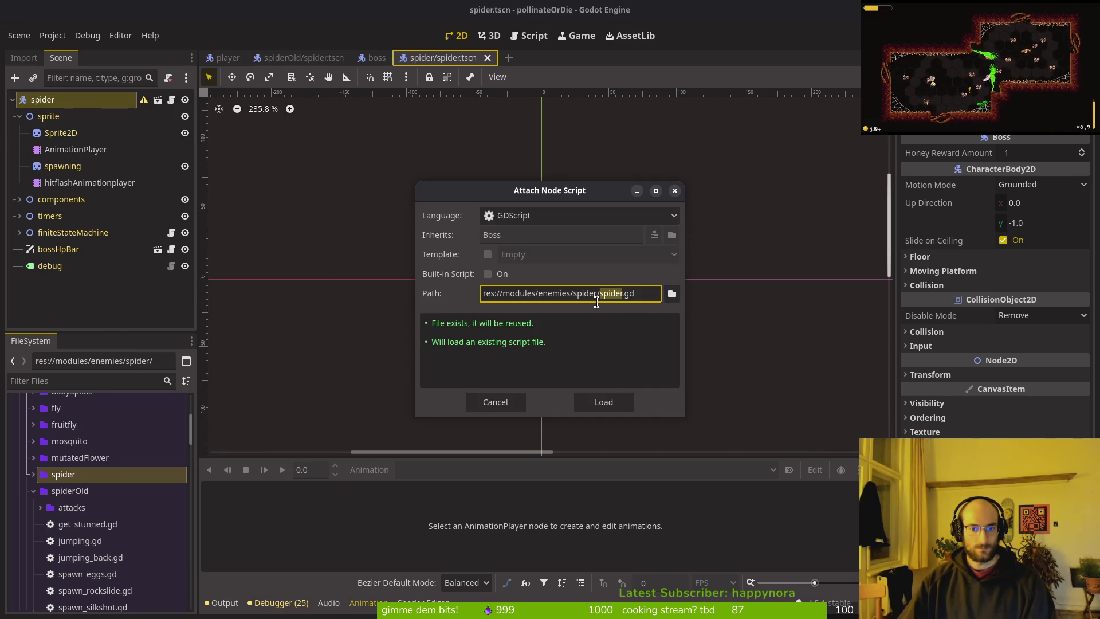
click(605, 395)
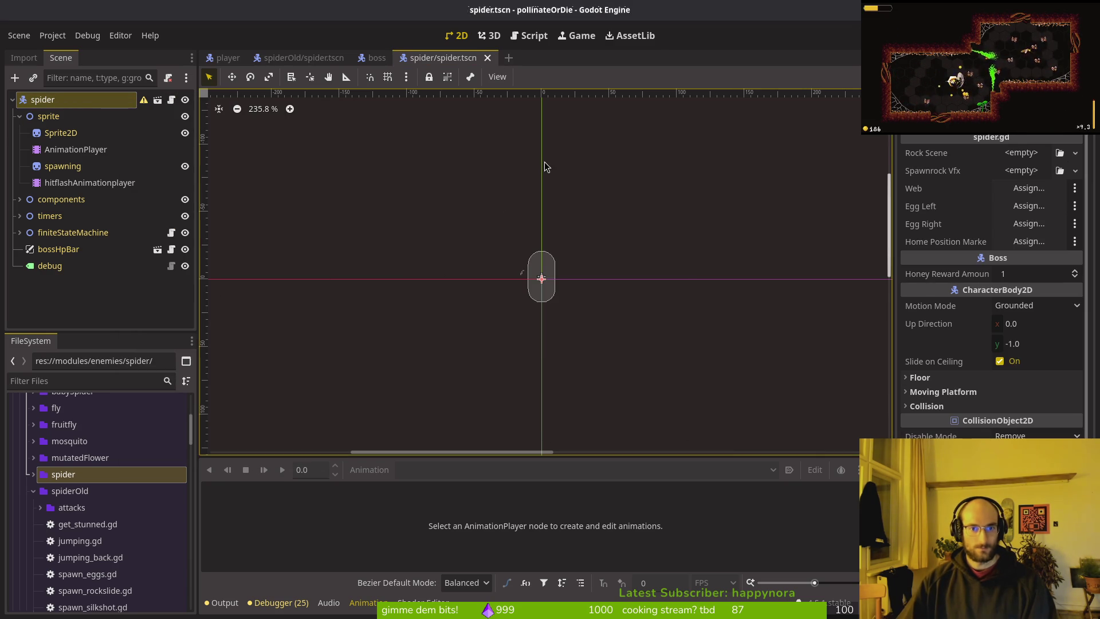
key(super+1)
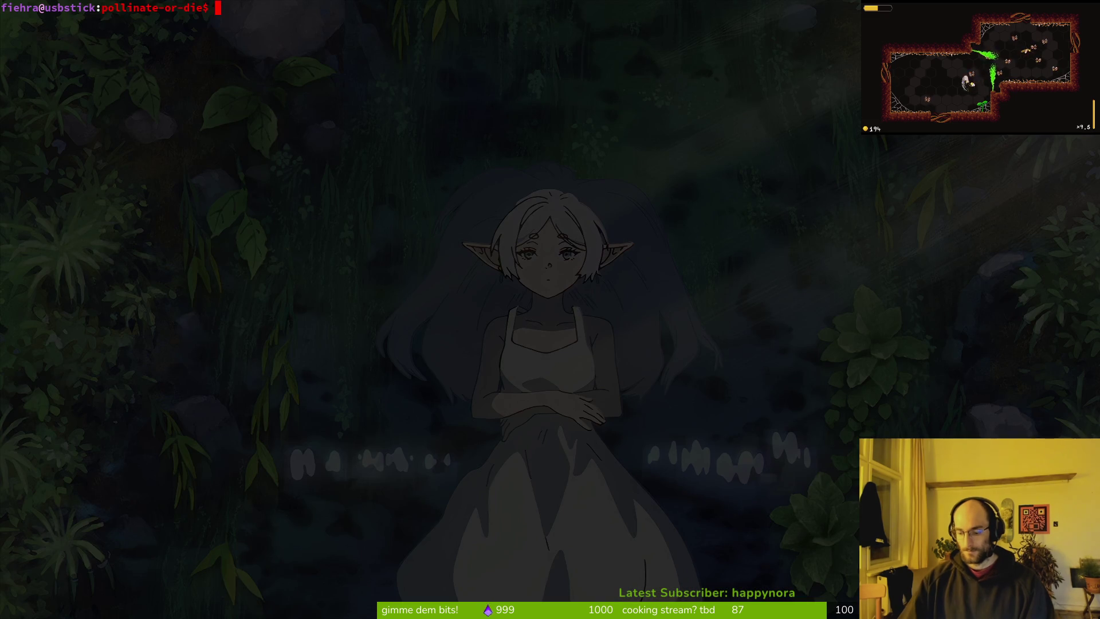
- Launch vim in the project folder and open spider.gd with the fuzzy finder
key(Return)
text(spider)
key(BackSpace)
key(BackSpace)
key(BackSpace)
text(vim)
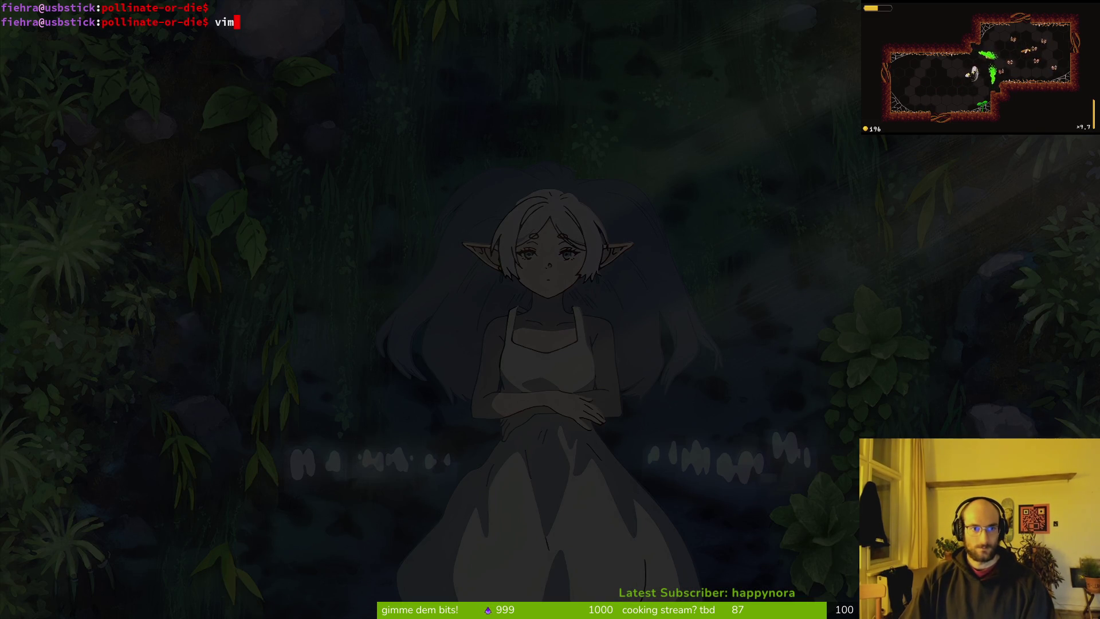
key(Return)
key(space)
key(f)
key(f)
text(spdier)
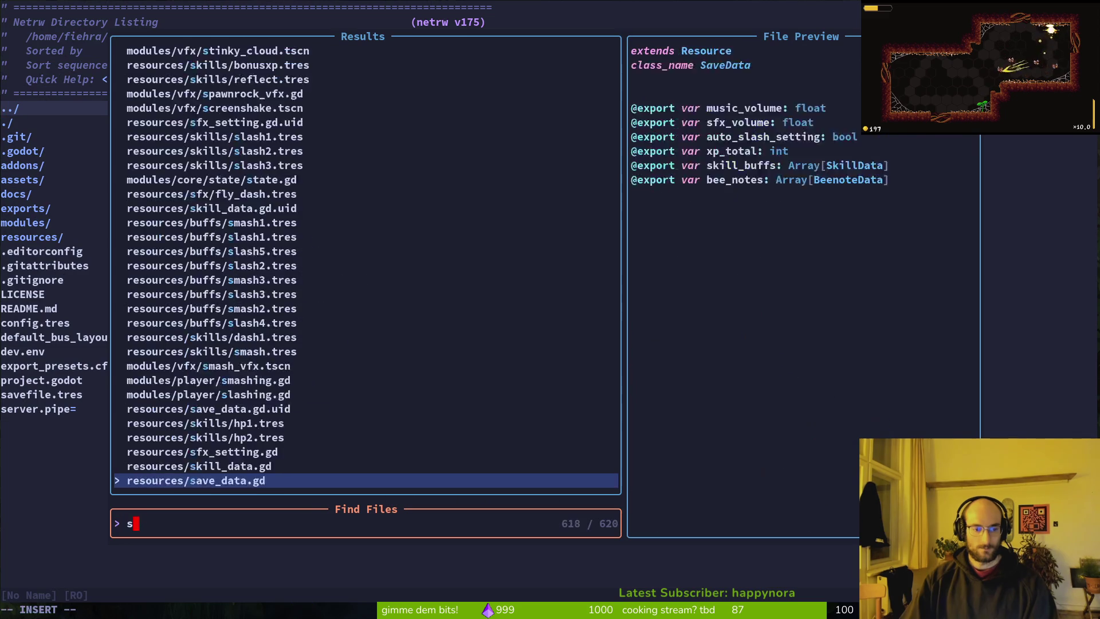
key(Return)
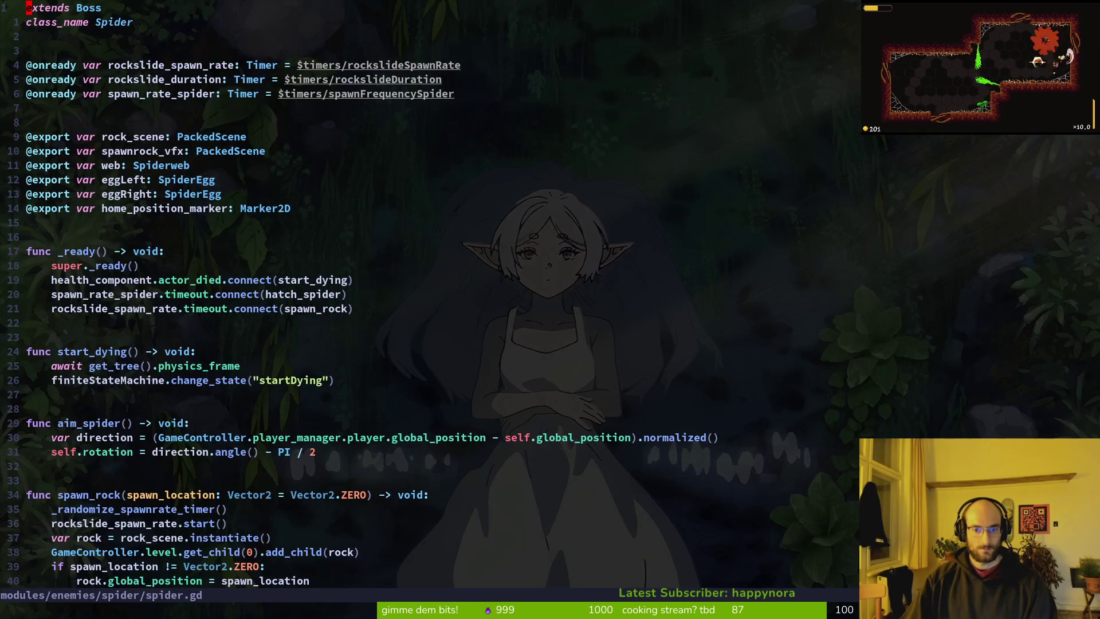
- Open boss.gd in a split above spider.gd
key(space)
key(f)
key(f)
text(bos)
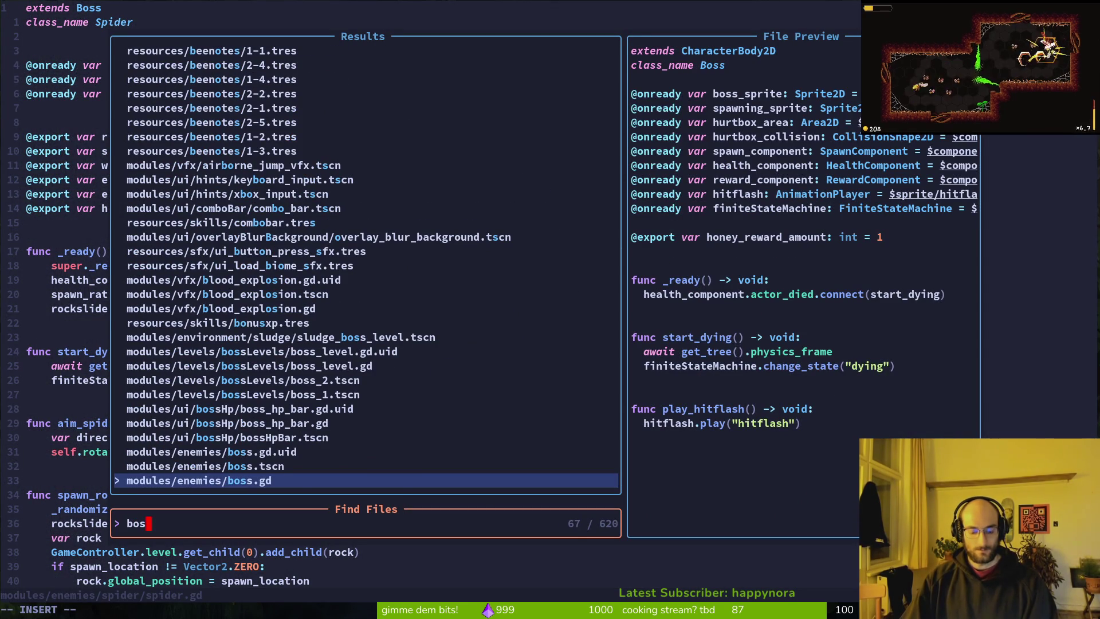
key(ctrl+x)
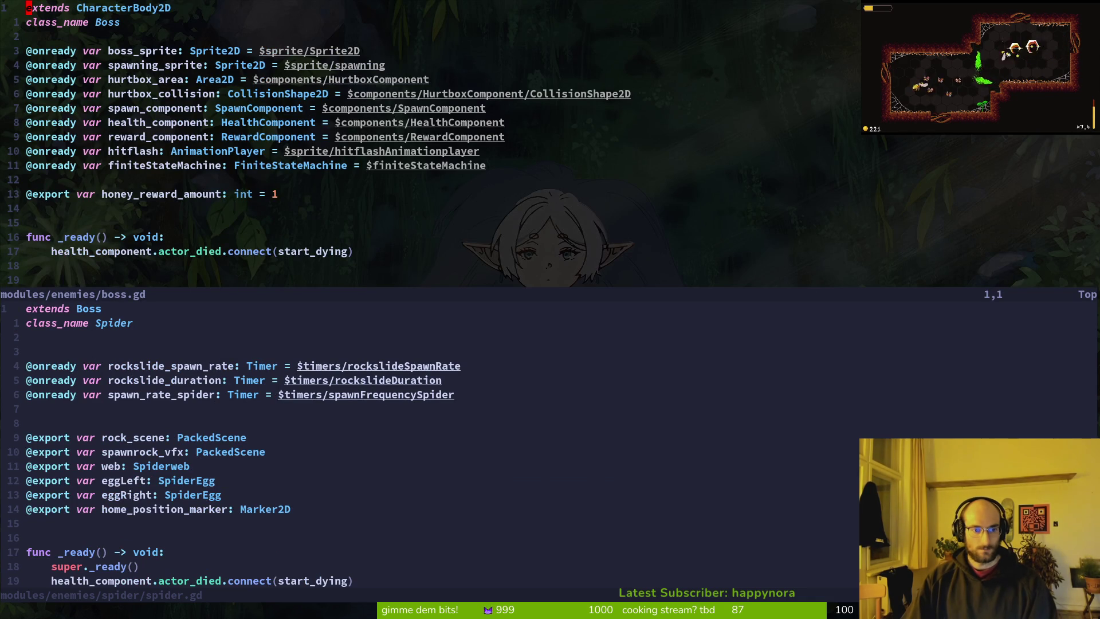
- Compare the _ready and start_dying functions in spider.gd and boss.gd
key(ctrl+w)
key(j)
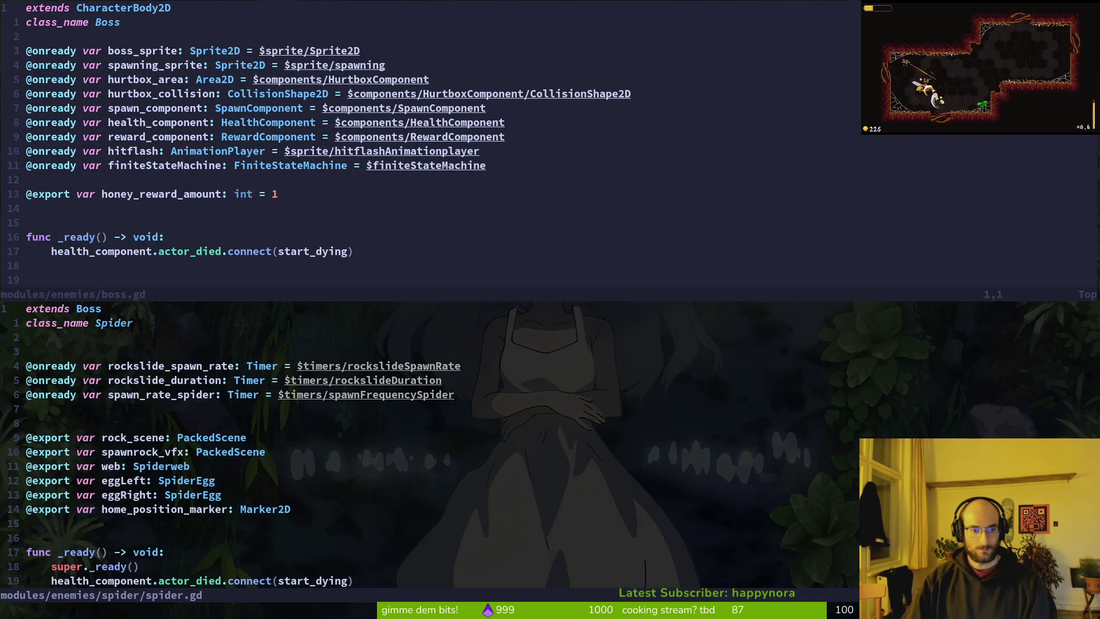
key(1)
key(8)
key(j)
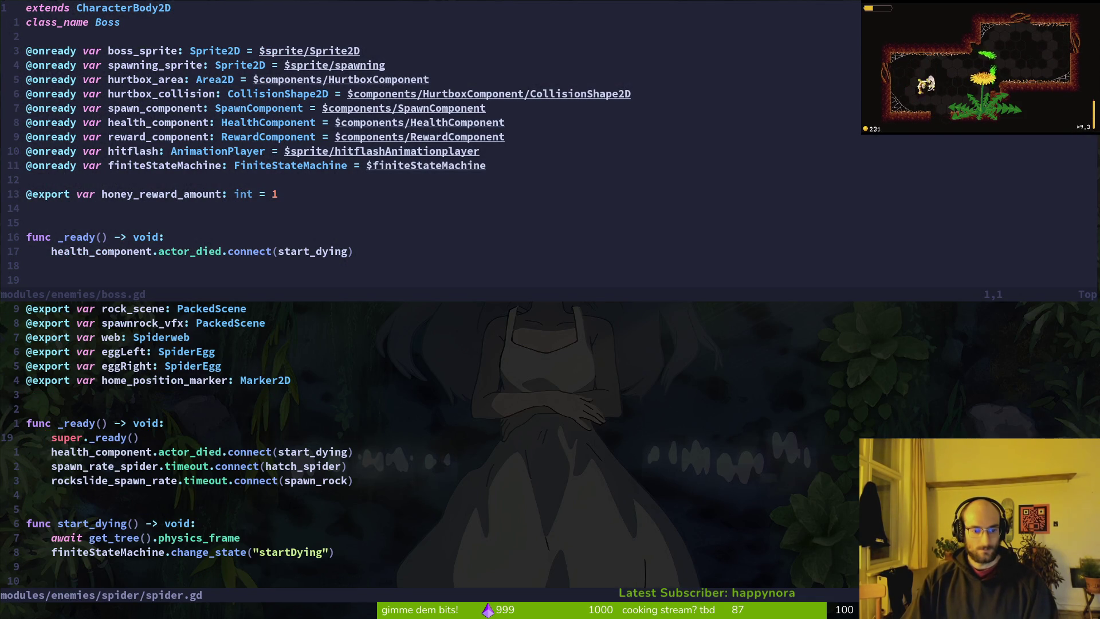
key(ctrl+u)
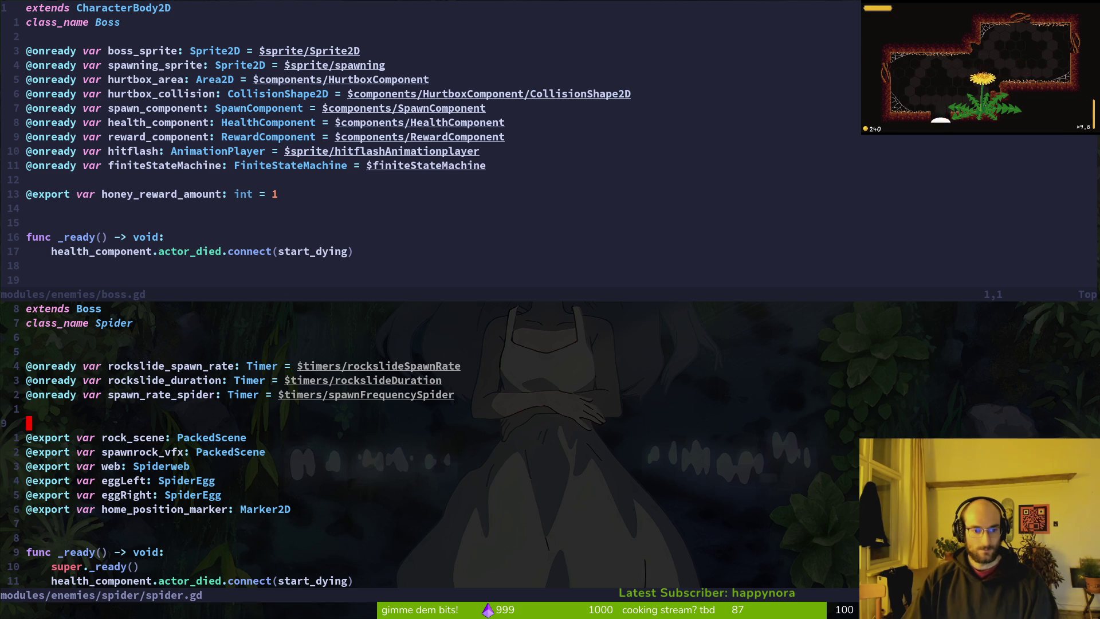
key(ctrl+d)
key(ctrl+w)
key(k)
key(ctrl+d)
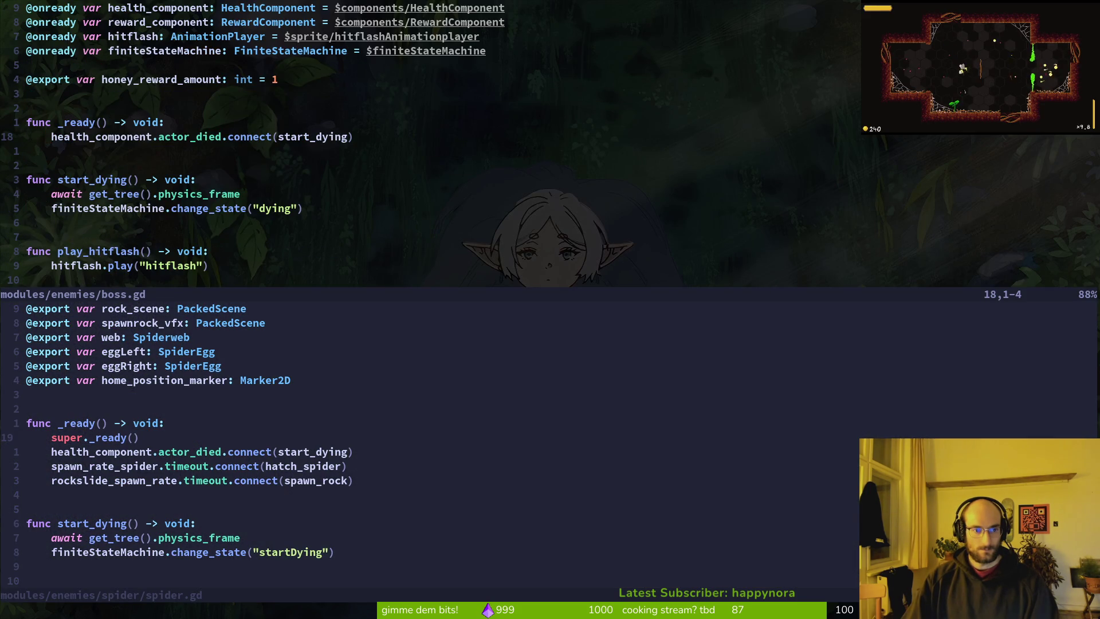
key(ctrl+w)
key(j)
key(ctrl+d)
key(ctrl+w)
key(k)
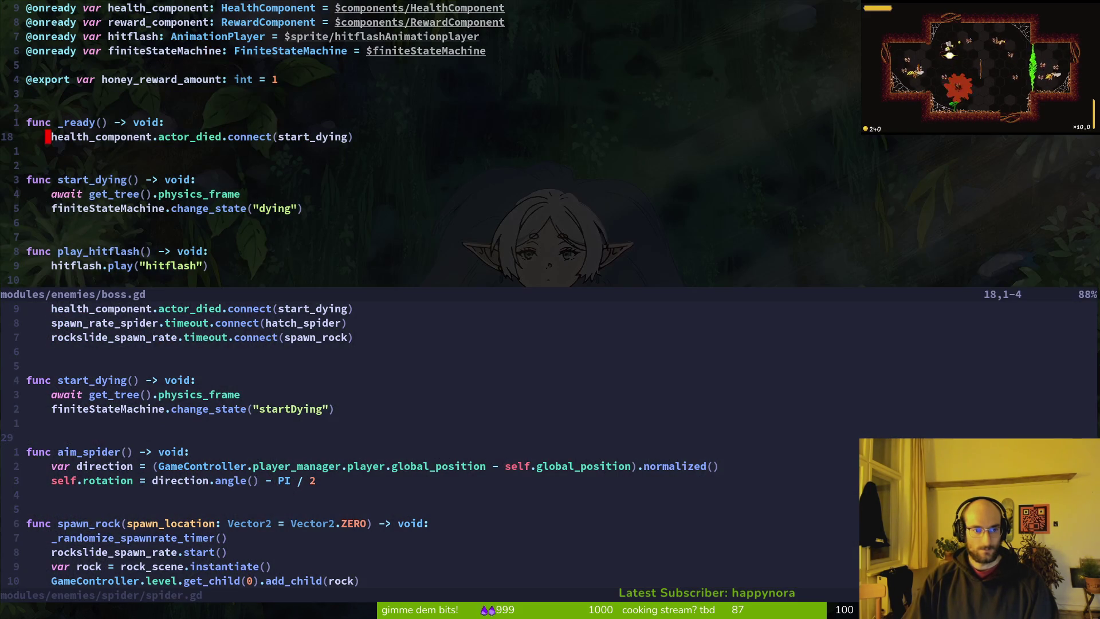
- Delete the start_dying function from spider.gd and save it
key(ctrl+w)
key(j)
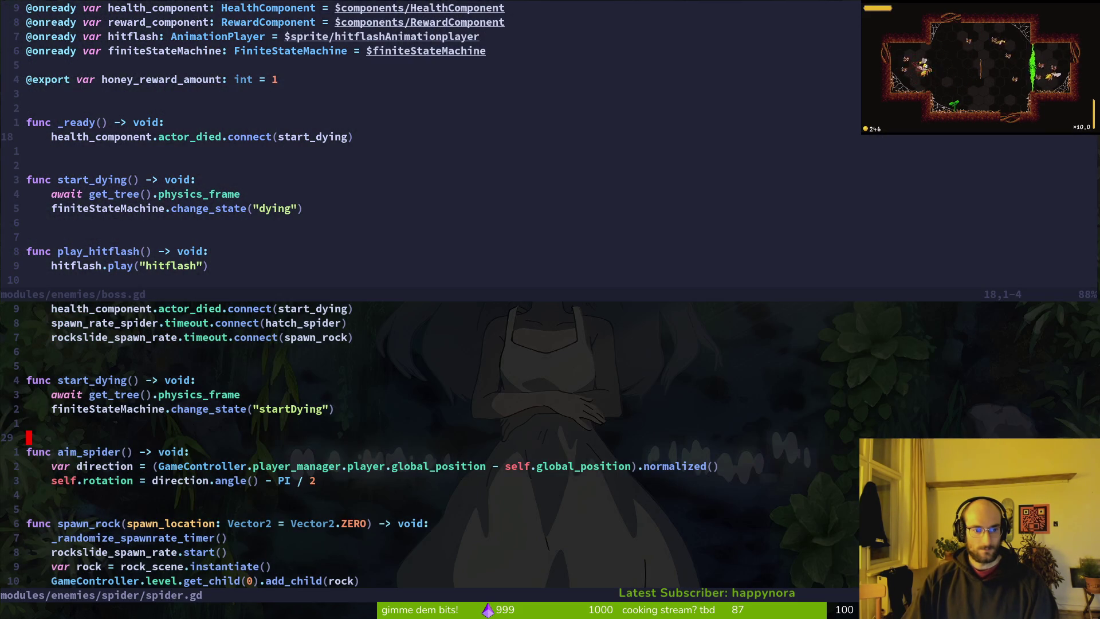
key(k)
key(k)
key(k)
key(k)
key(V)
key(j)
key(j)
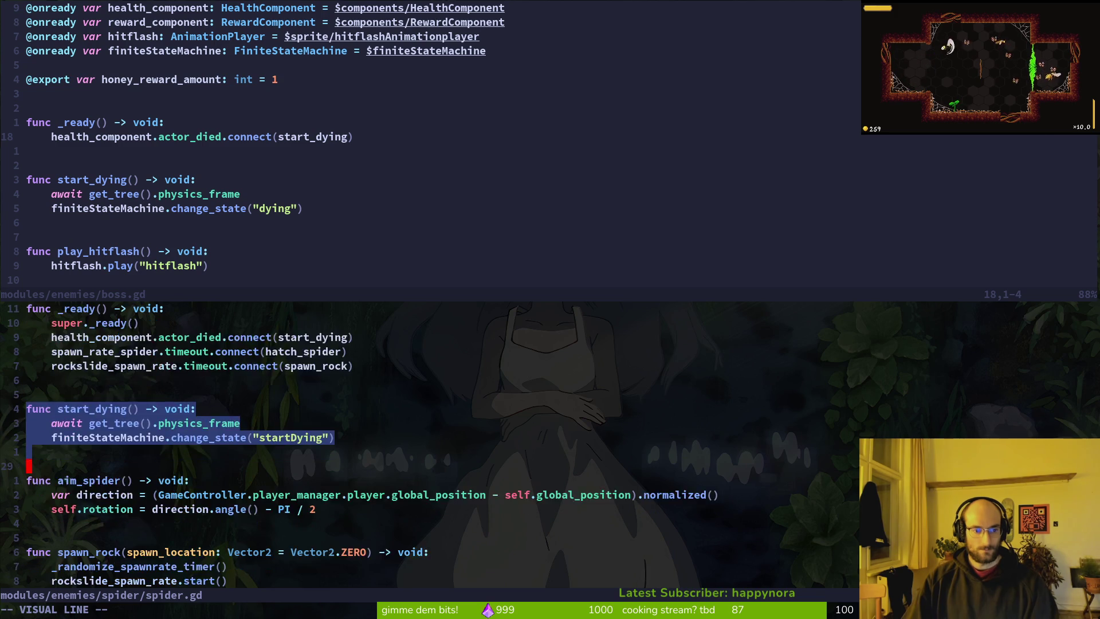
text(d:w)
key(Return)
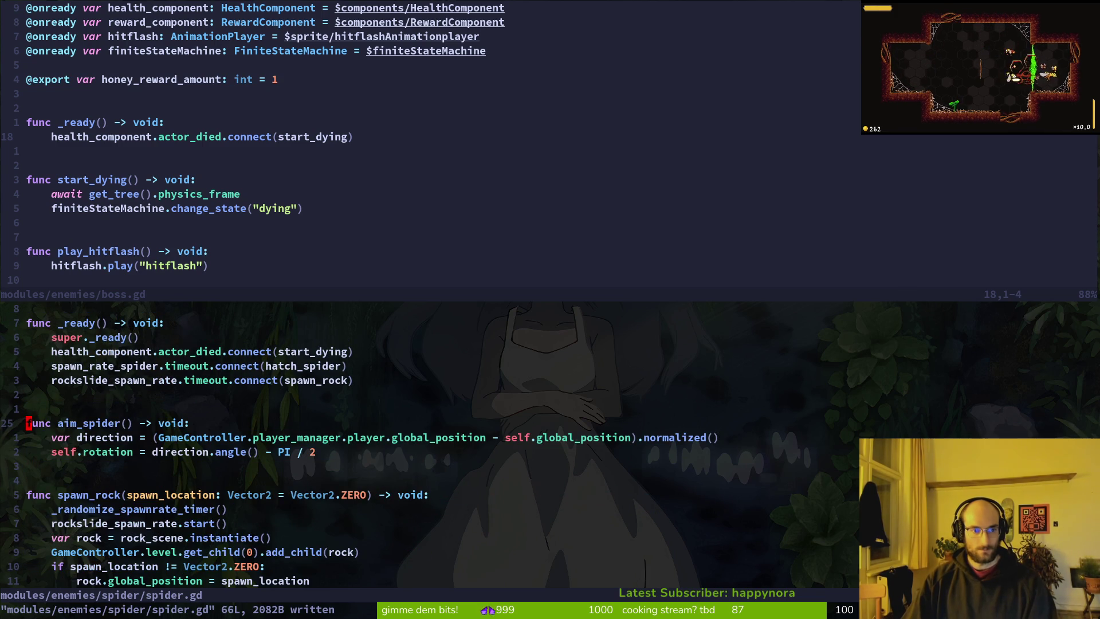
- Review the rest of spider.gd down to the egg-hatching code, then return to the top
key(1)
key(0)
key(j)
key(1)
key(0)
key(j)
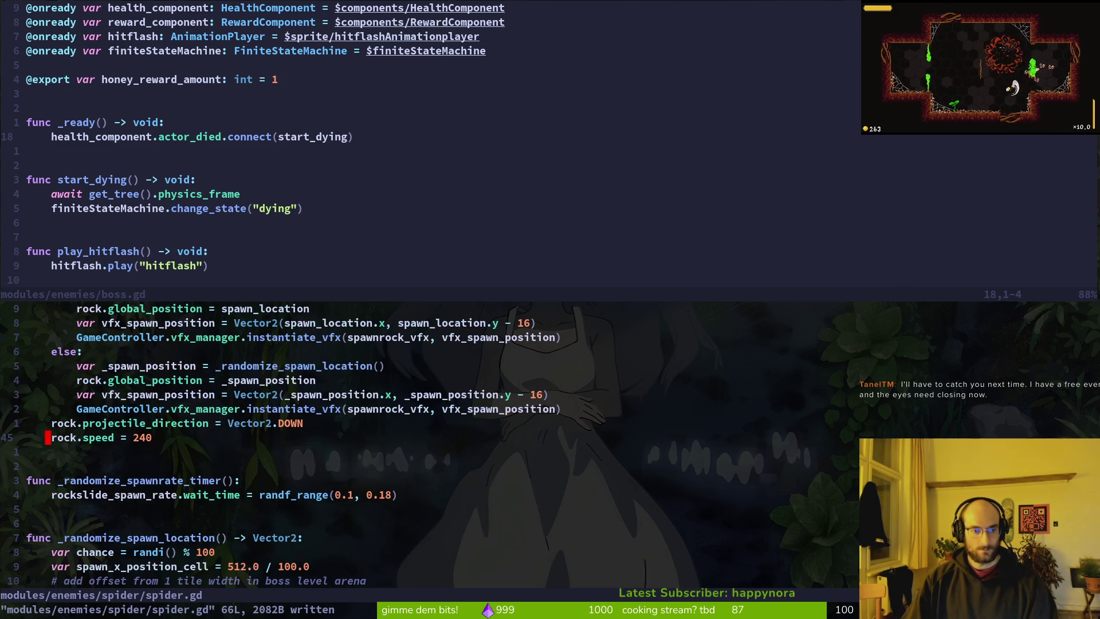
key(1)
key(0)
key(j)
key(1)
key(0)
key(j)
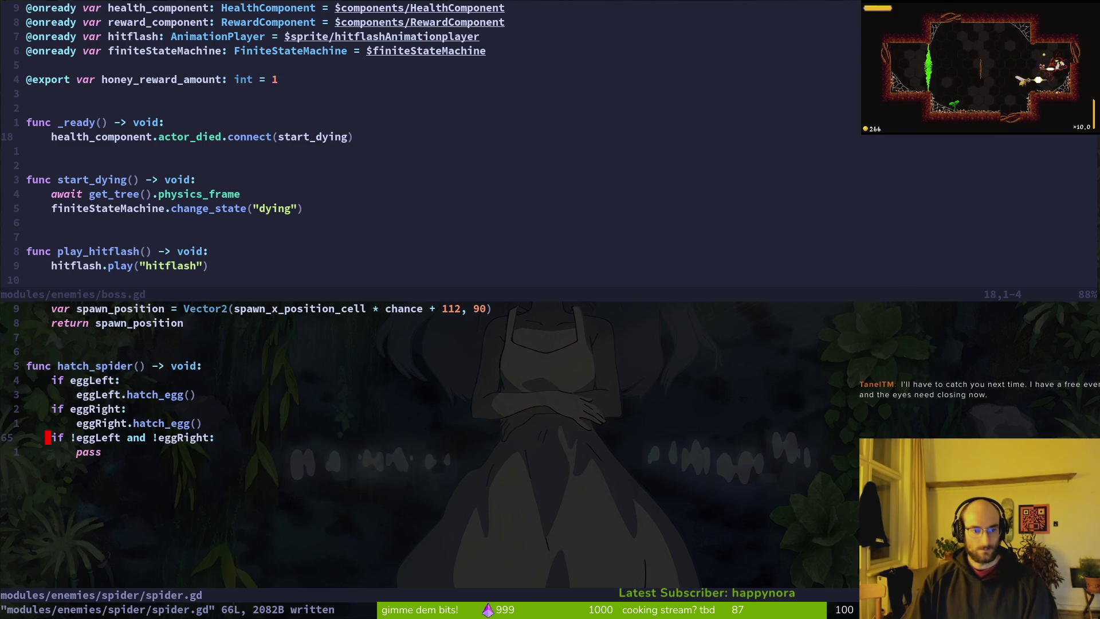
key(1)
key(0)
key(k)
key(1)
key(0)
key(k)
key(1)
key(0)
key(k)
key(1)
key(0)
key(k)
key(1)
key(0)
key(k)
key(1)
key(0)
key(k)
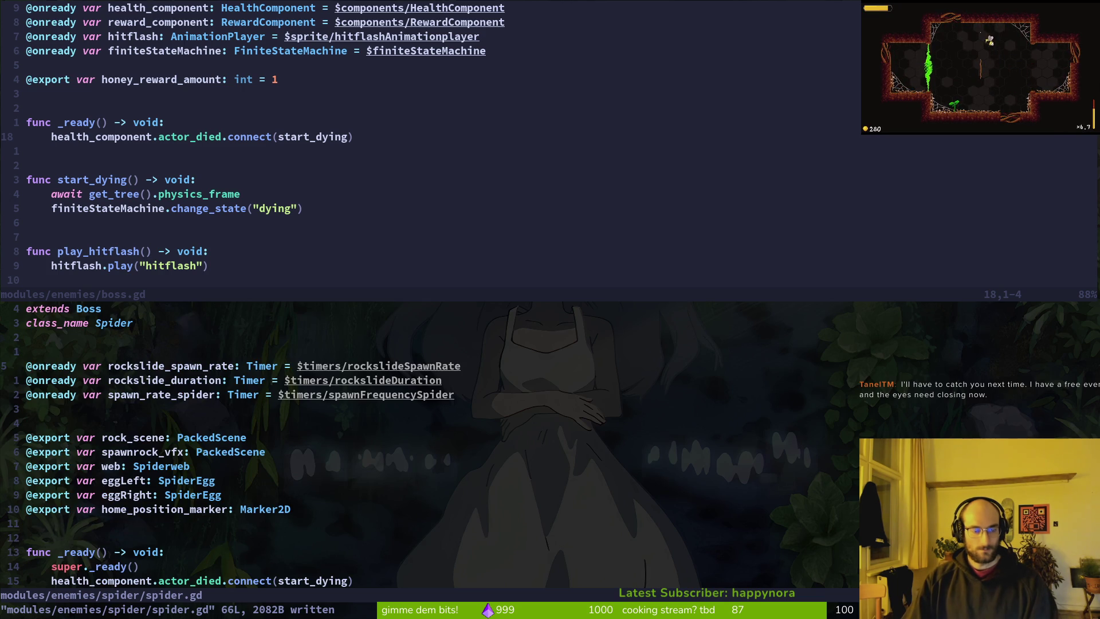
- Save boss.gd and go back to the Godot editor
key(ctrl+w)
text(k:w)
key(Return)
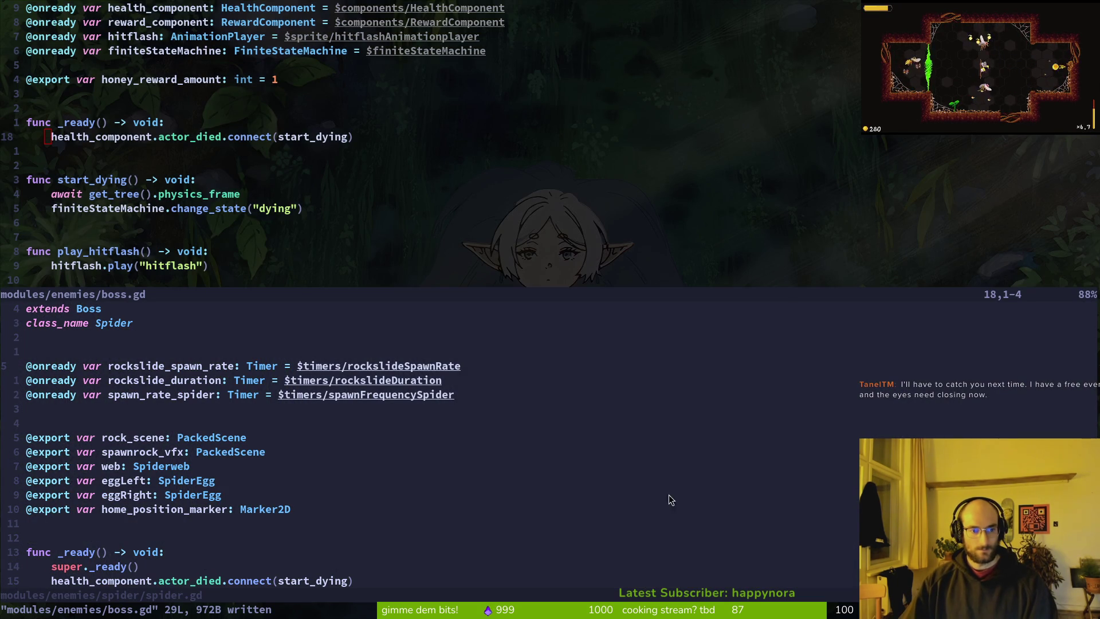
click(64, 348)
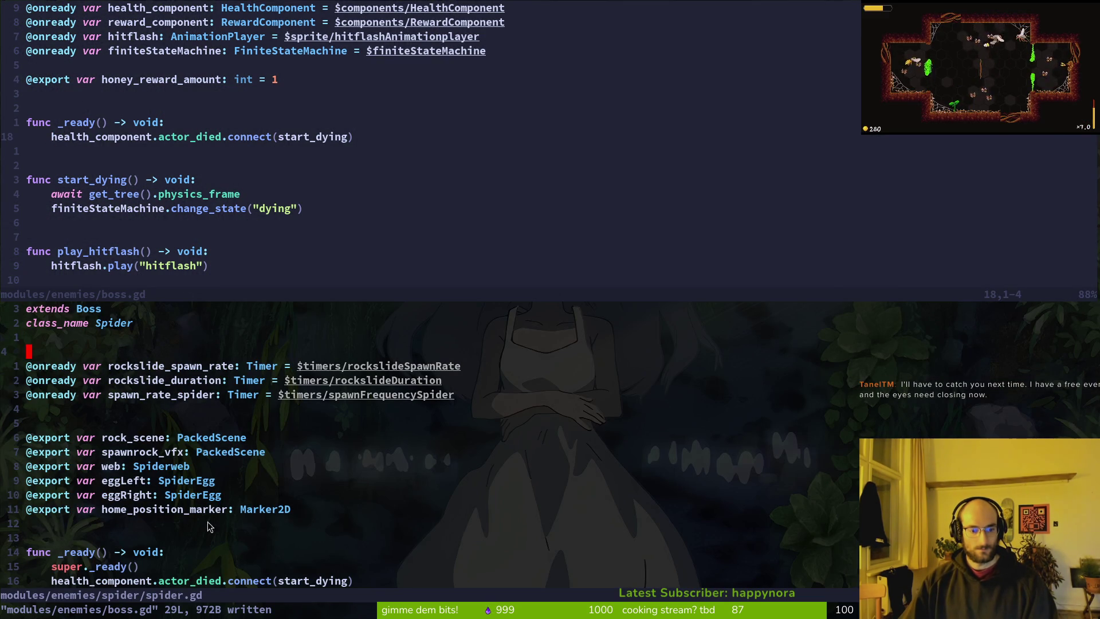
click(237, 131)
scroll(237, 131, up, 3)
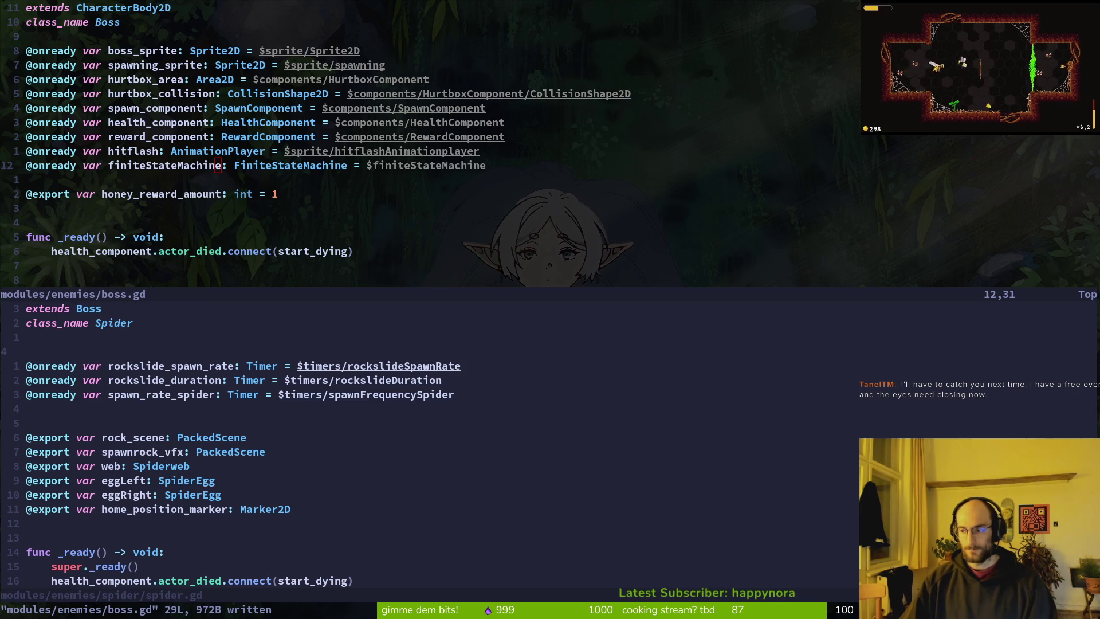
key(alt+Tab)
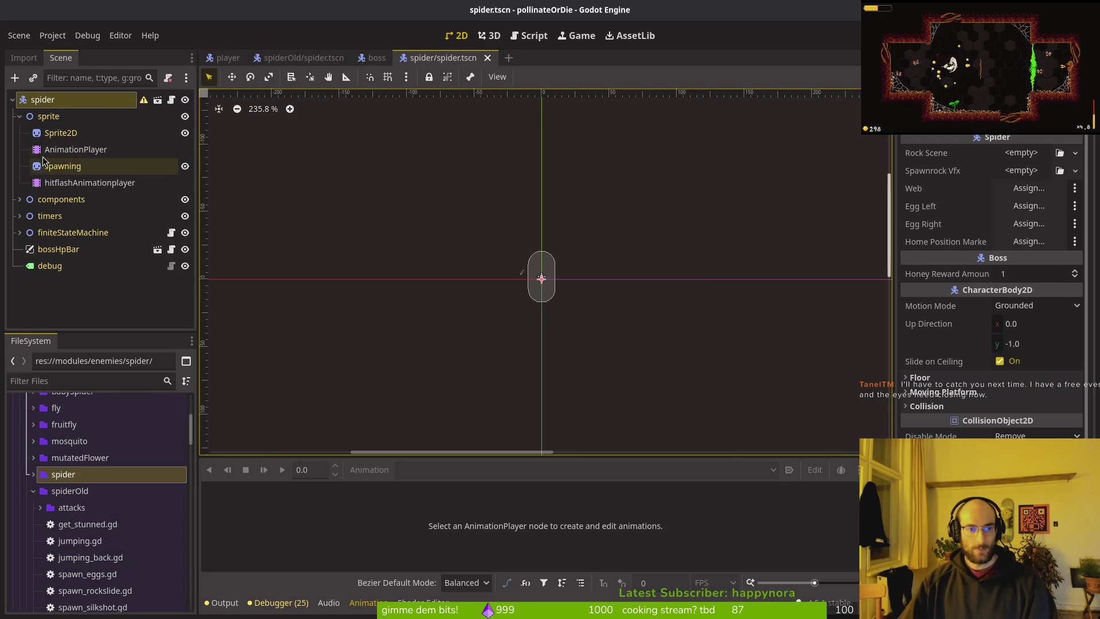
- Select the spider's AnimationPlayer and load the preparejump animation
click(20, 117)
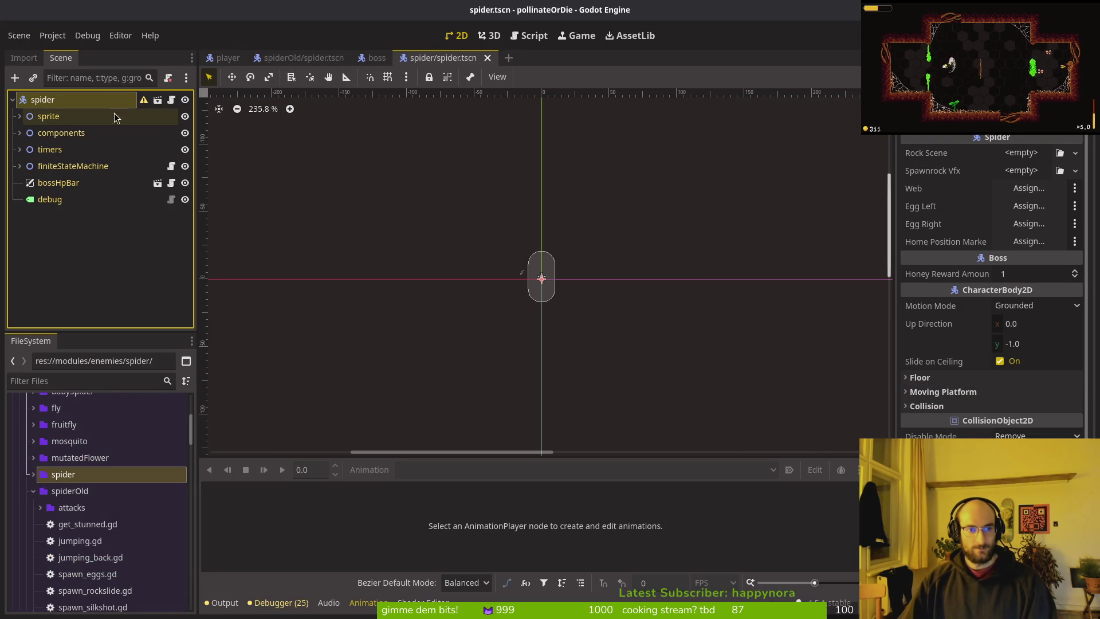
click(19, 117)
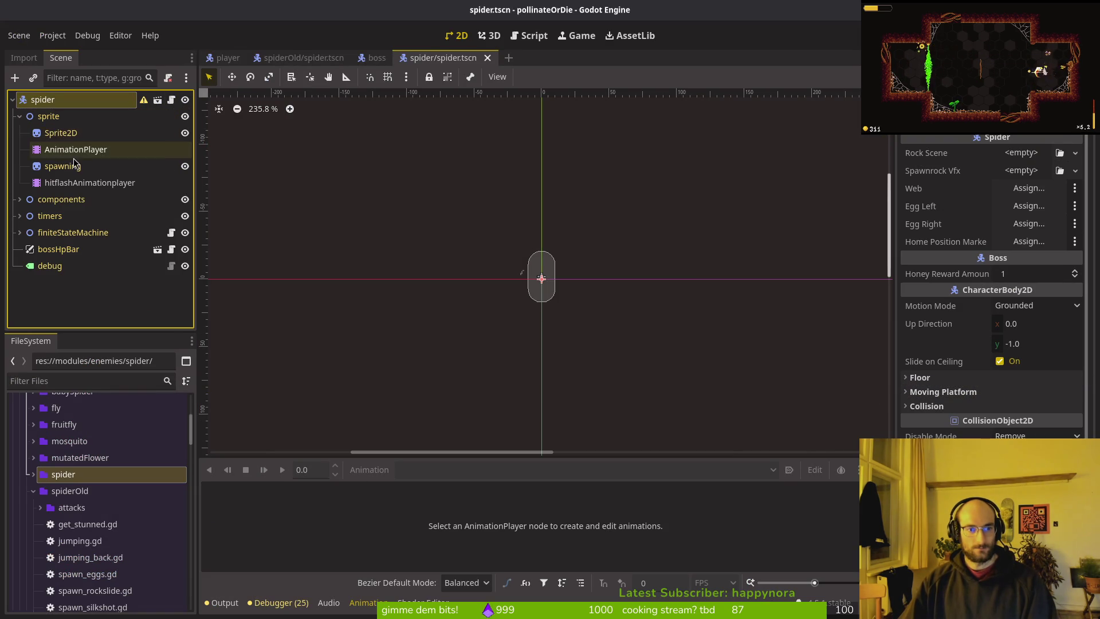
click(57, 150)
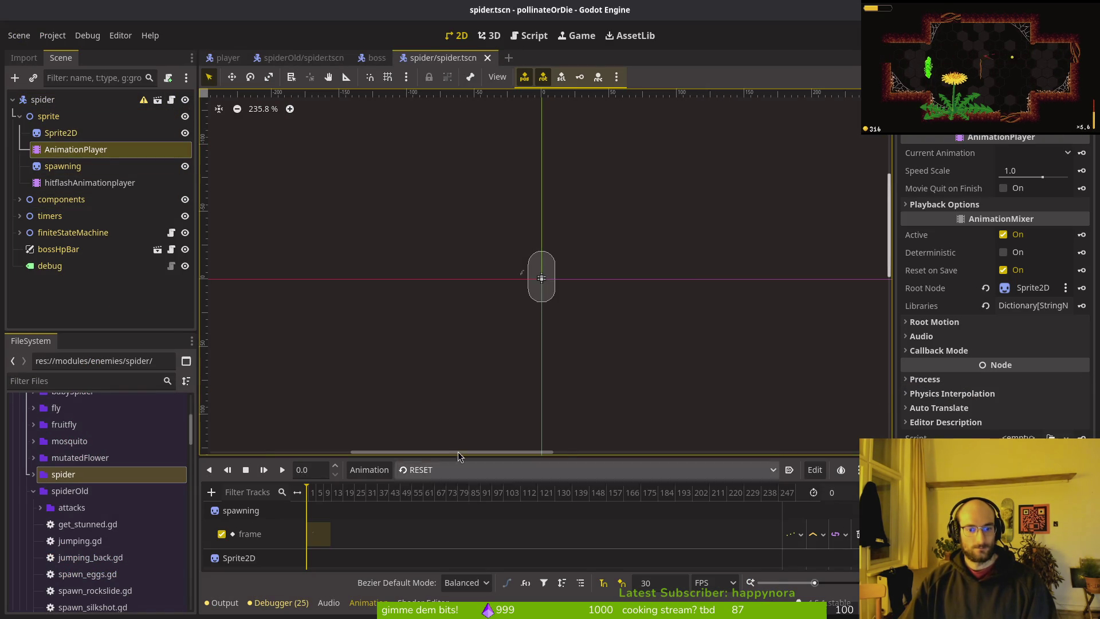
click(450, 470)
click(450, 486)
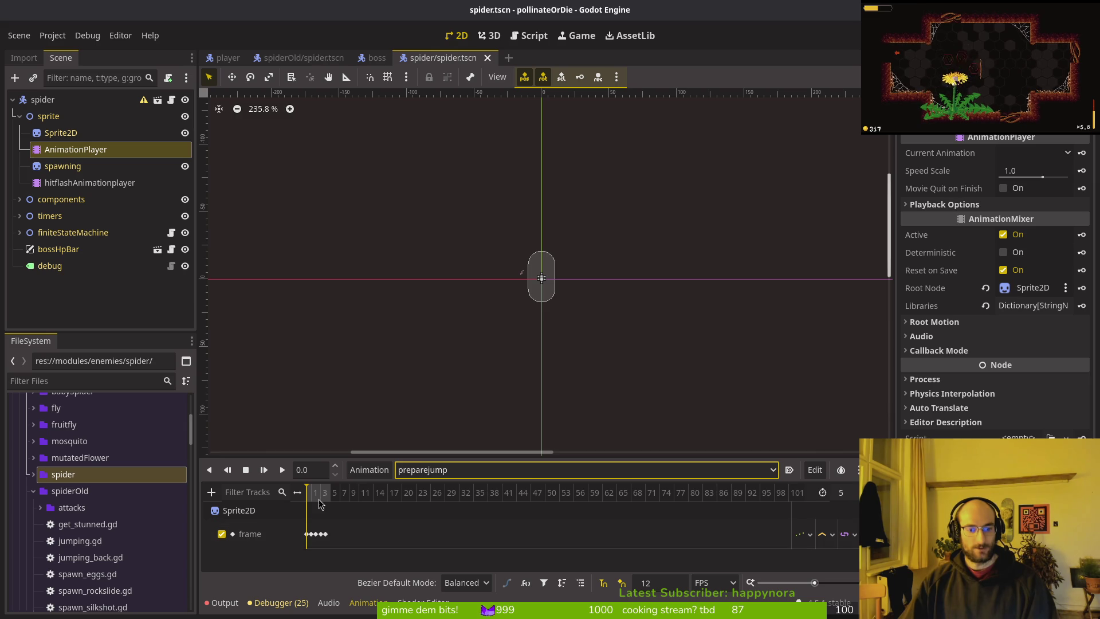
- Assign spider-Sheet.png as the Sprite2D texture and save the scene
click(60, 133)
click(1018, 152)
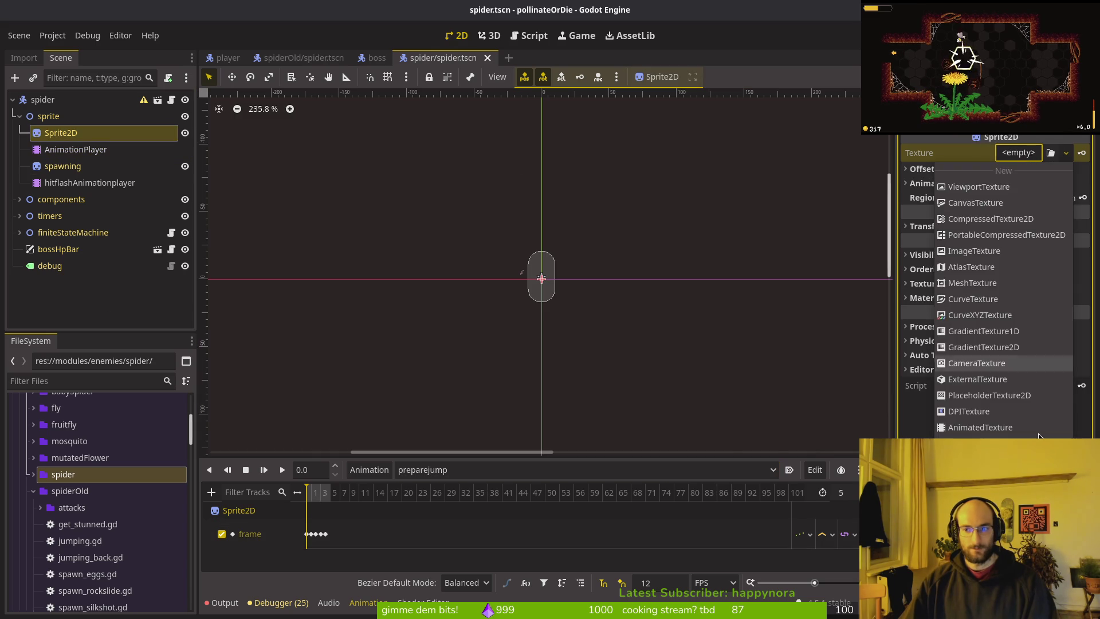
click(945, 171)
text(spider)
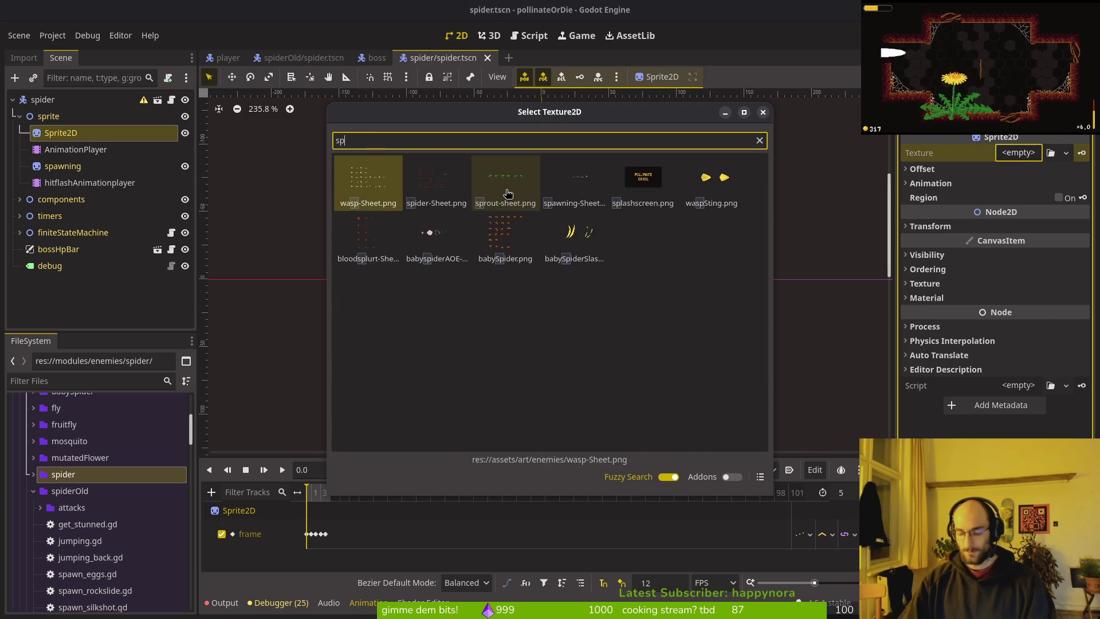
double_click(362, 199)
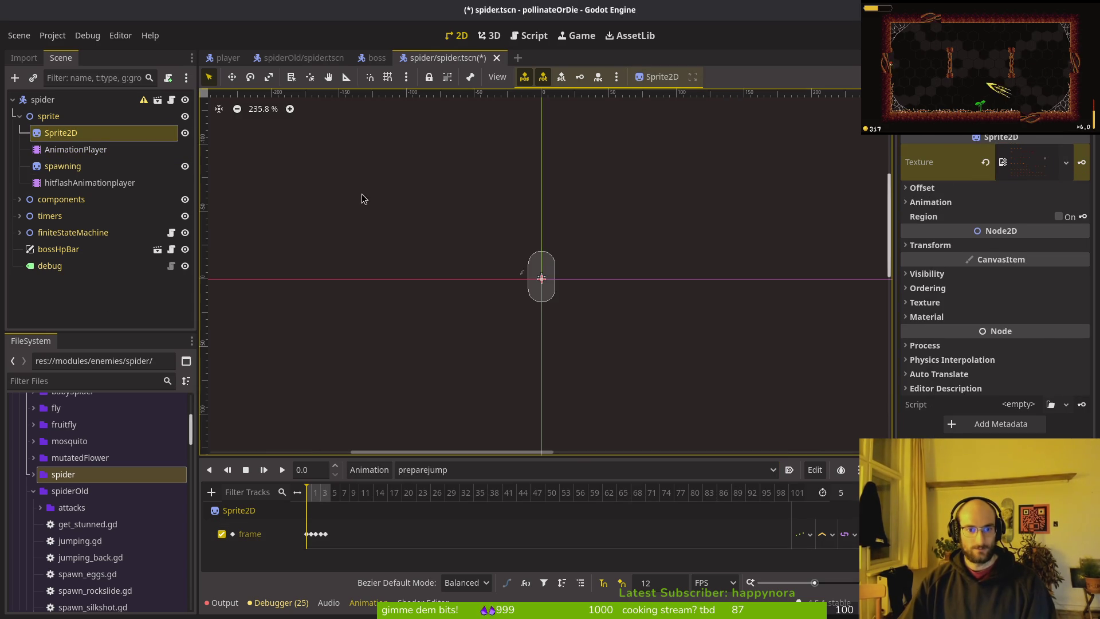
key(ctrl+s)
- Switch between the preparejump and jump animations, then save the spider scene
scroll(344, 538, up, 3)
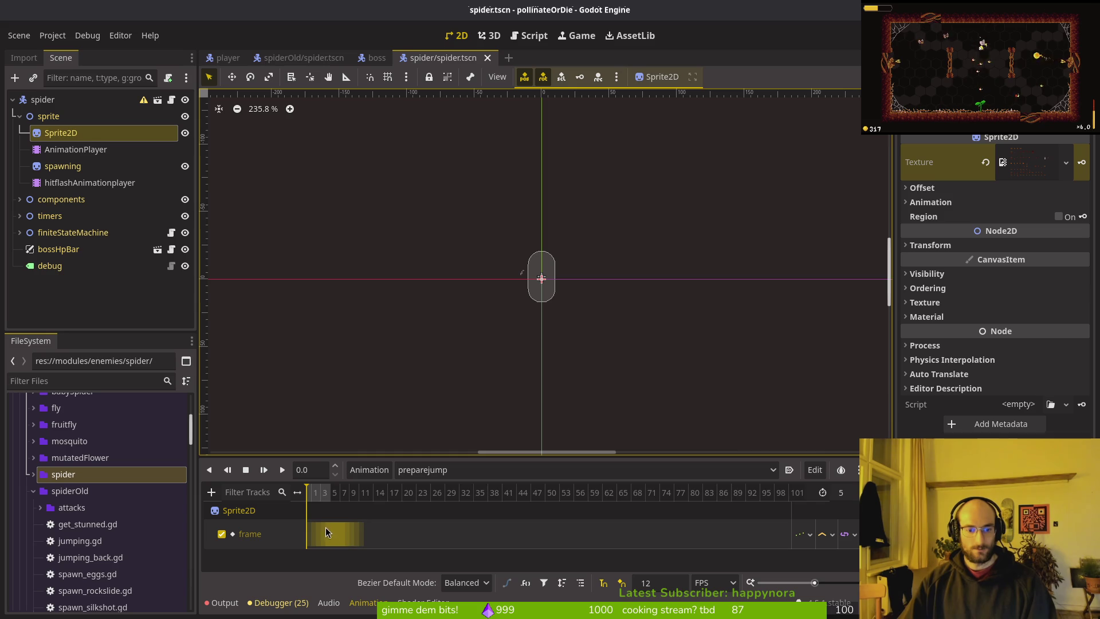
scroll(344, 522, up, 5)
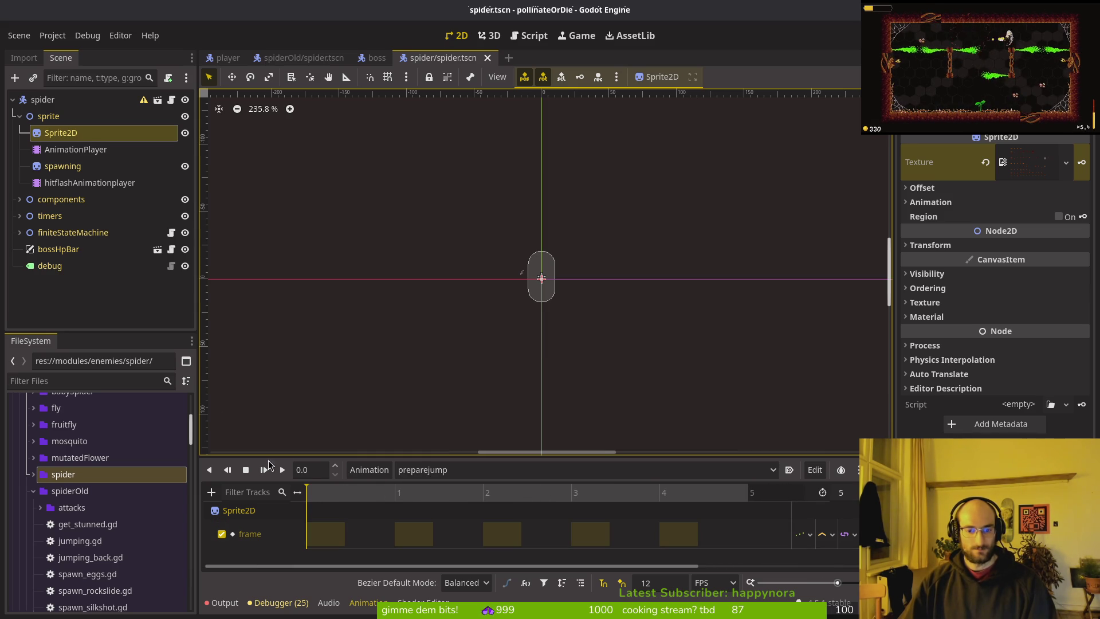
click(57, 149)
click(50, 133)
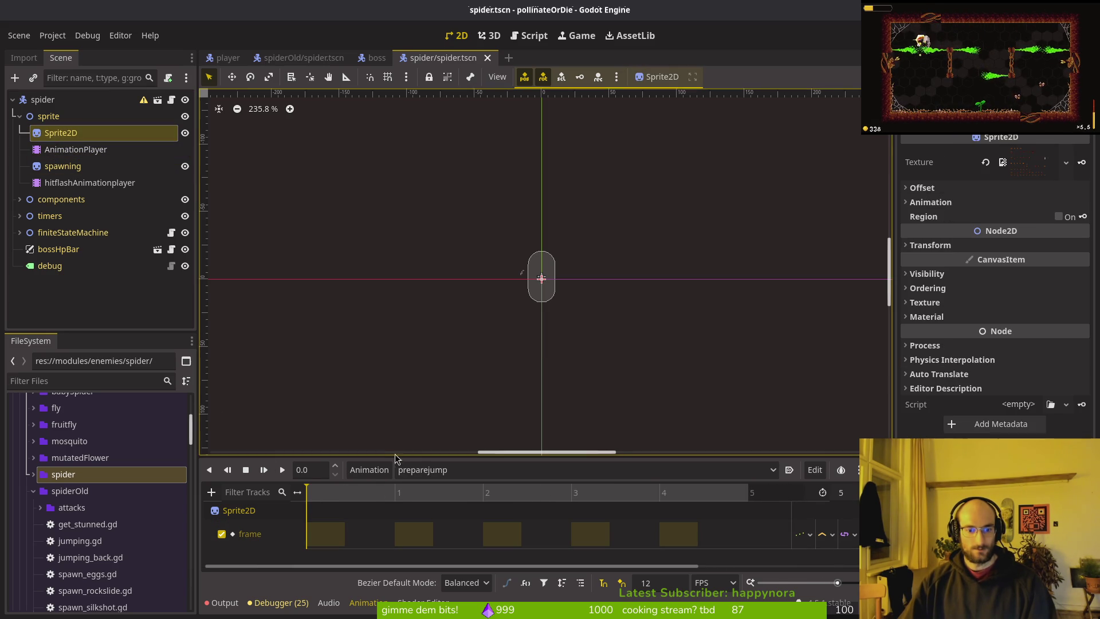
click(456, 470)
click(456, 516)
click(457, 470)
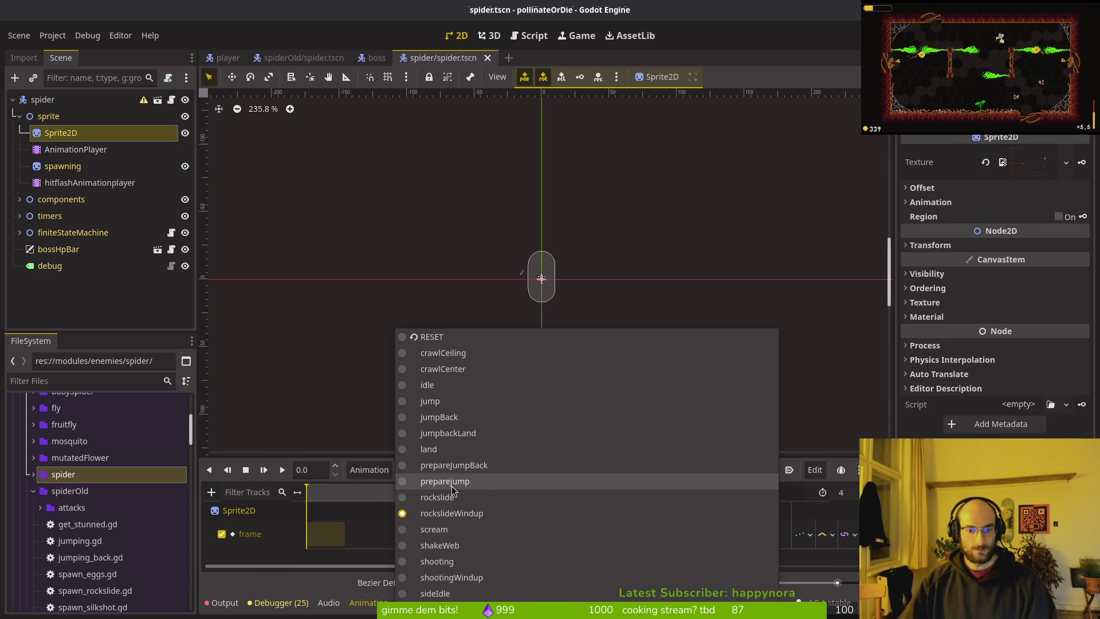
click(454, 481)
click(454, 471)
click(453, 401)
key(ctrl+s)
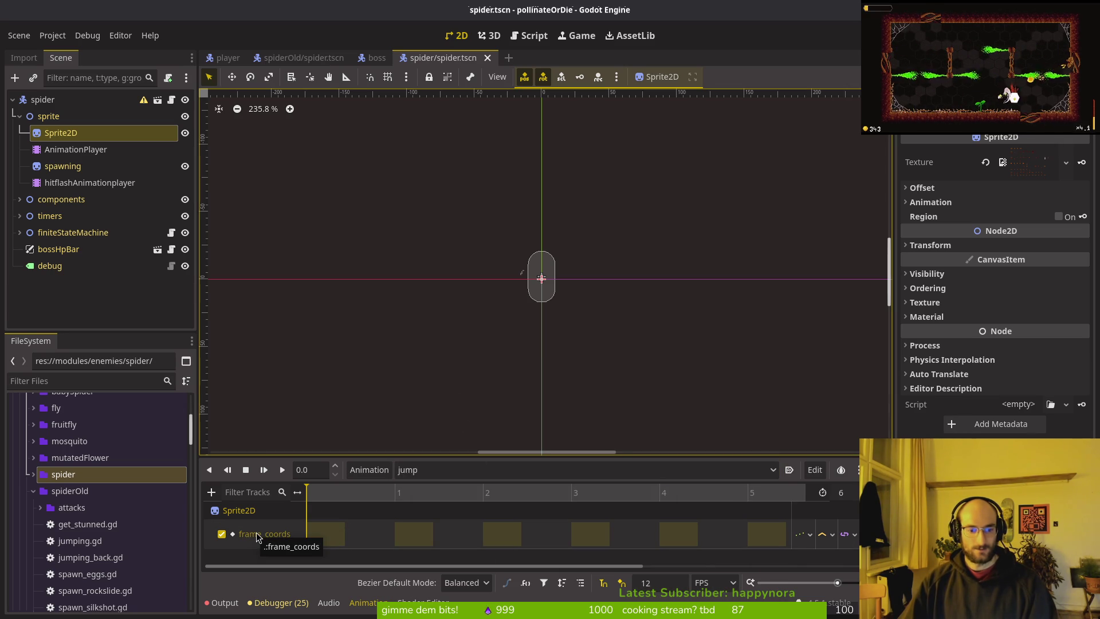
- Show the idle animation and expand the sprite's frame-grid settings
click(435, 469)
click(451, 385)
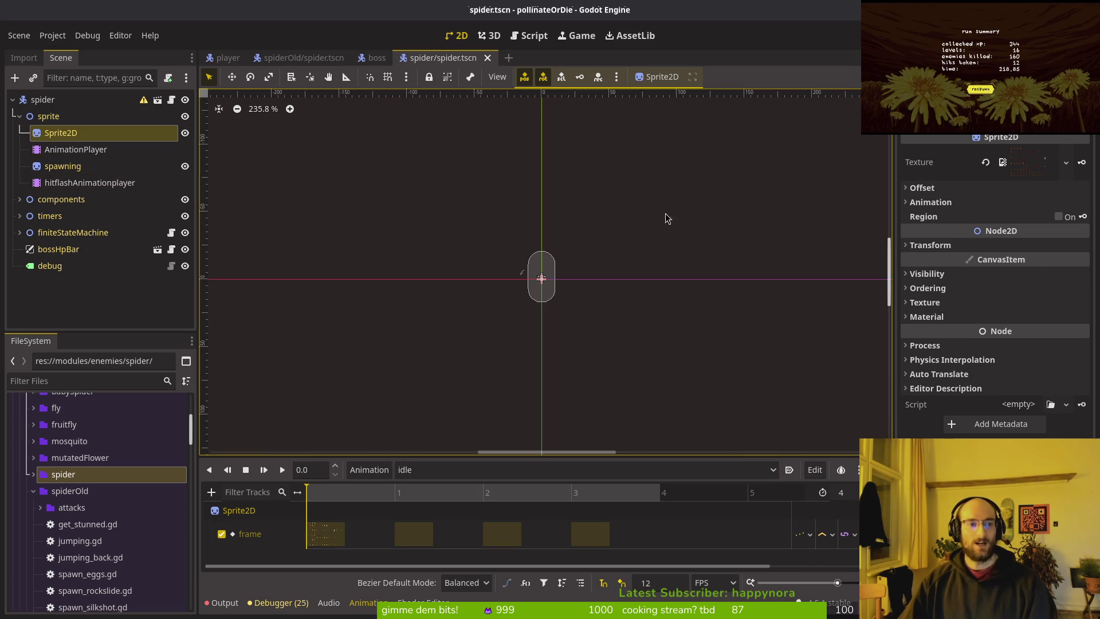
click(1000, 201)
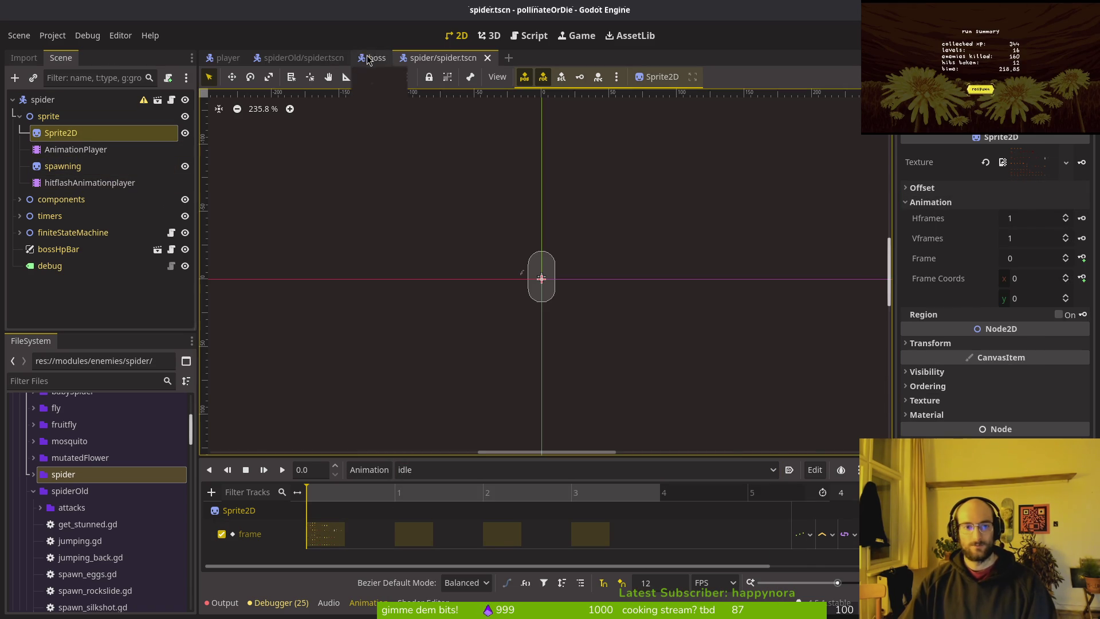
- Match the old spider's grid: set Hframes 16 and Vframes 10, then save
click(303, 57)
click(45, 135)
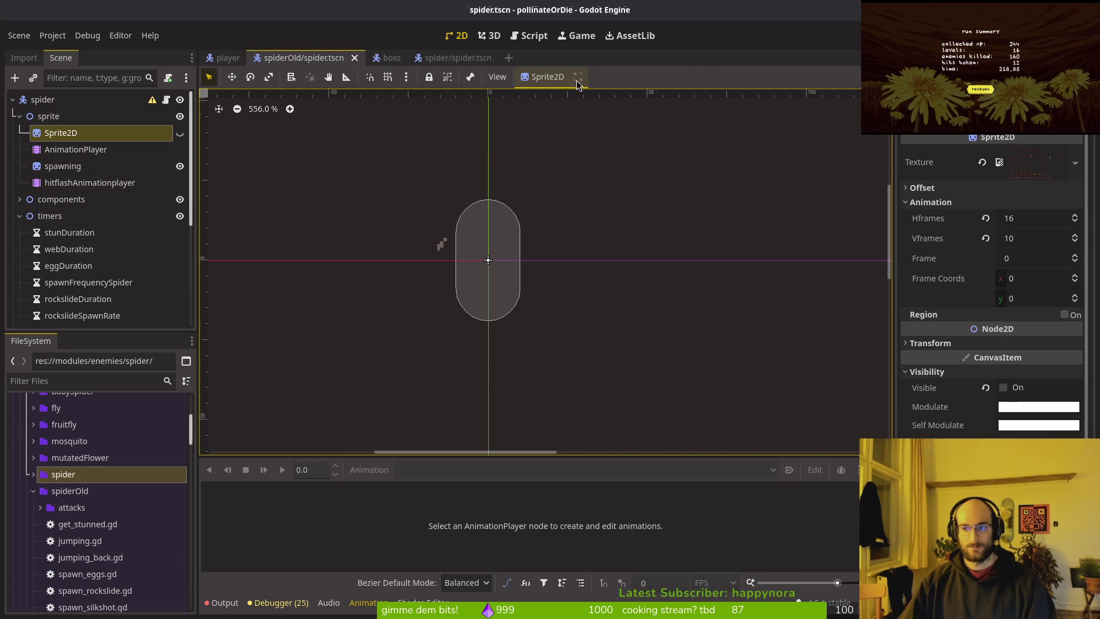
click(472, 57)
click(1053, 222)
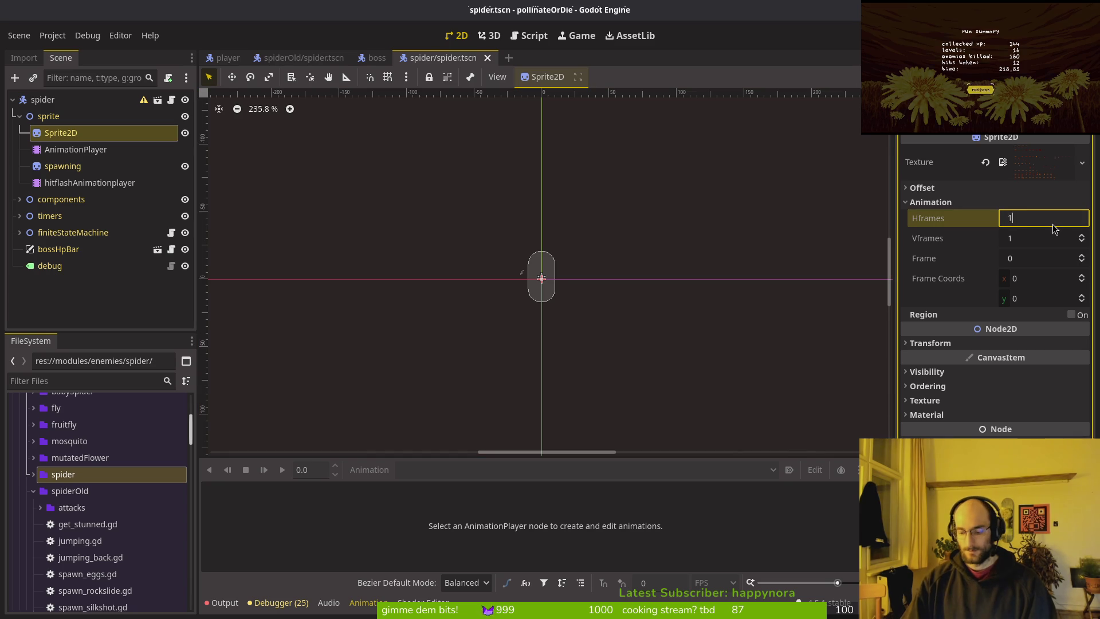
text(6)
key(Tab)
text(0)
key(Return)
key(ctrl+s)
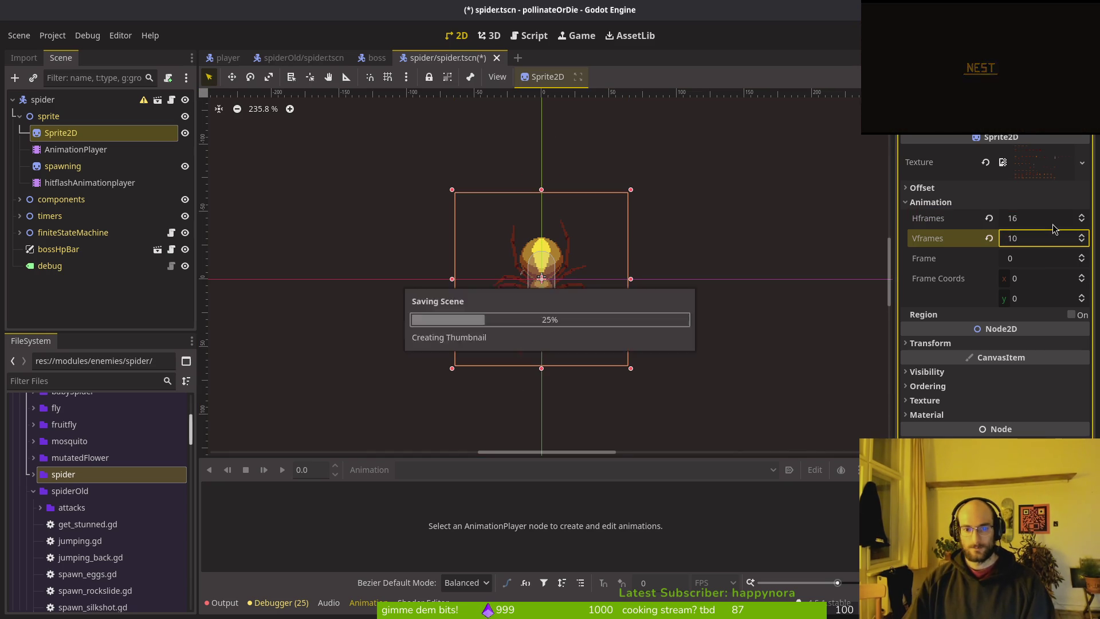
- Preview the rockslideWindup and scream animations, saving after each
click(82, 153)
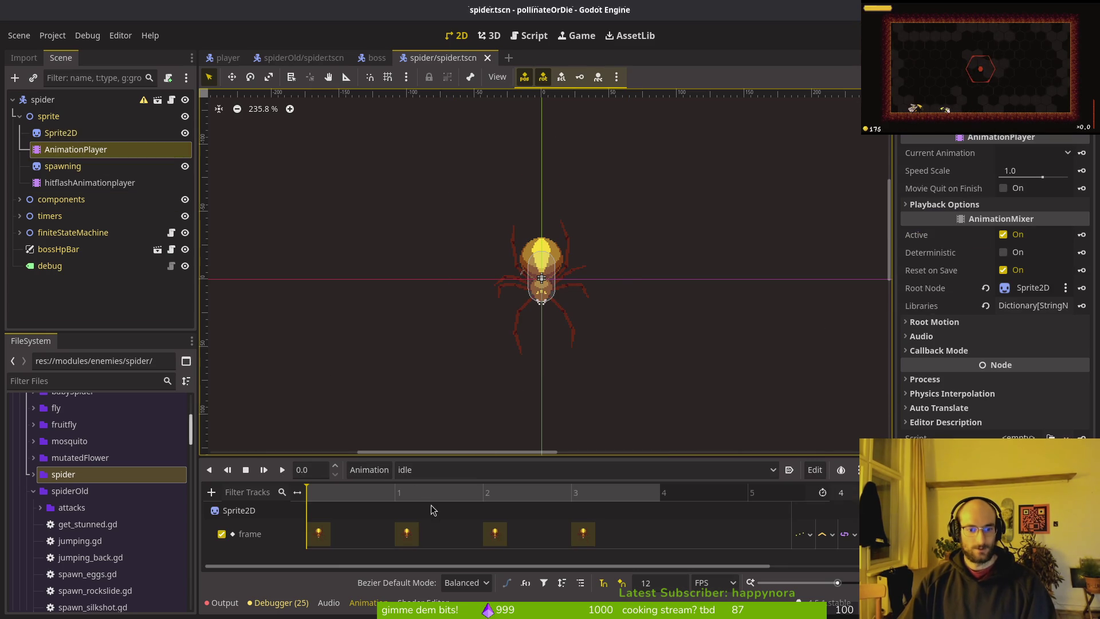
click(424, 469)
click(449, 513)
key(ctrl+s)
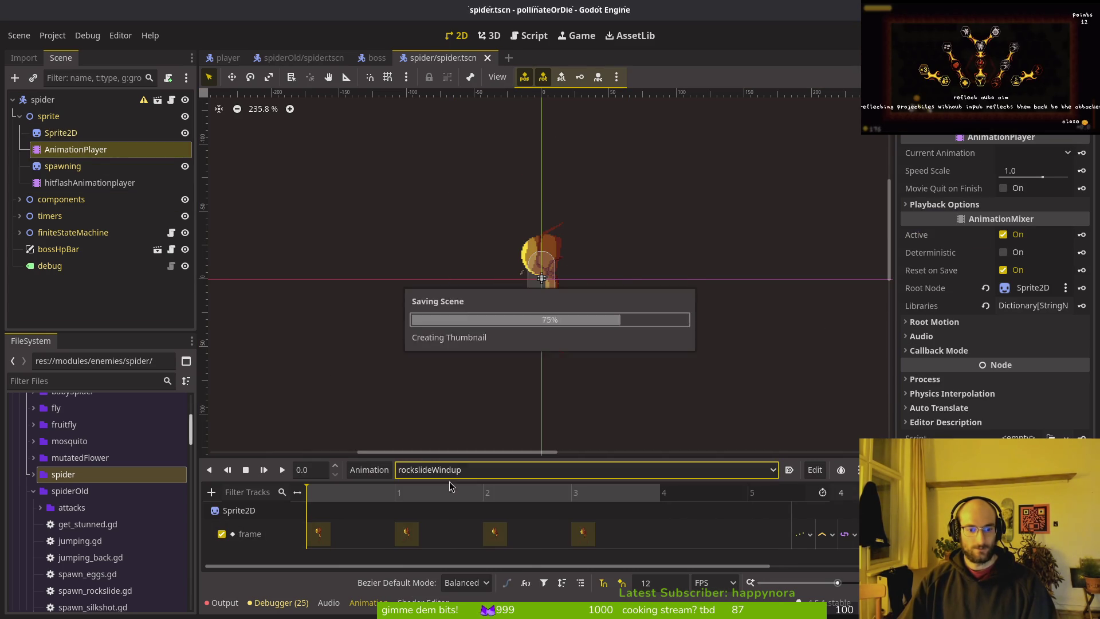
click(449, 469)
click(444, 529)
key(ctrl+s)
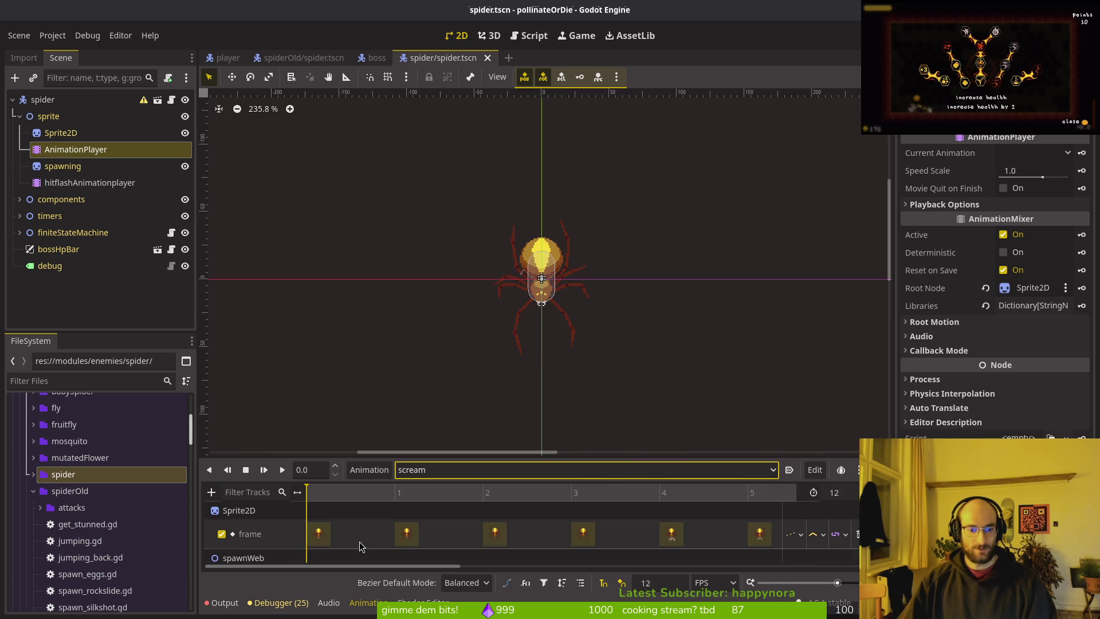
- Look through the crawlCeiling, crawlCenter, idle and jump animations
click(433, 471)
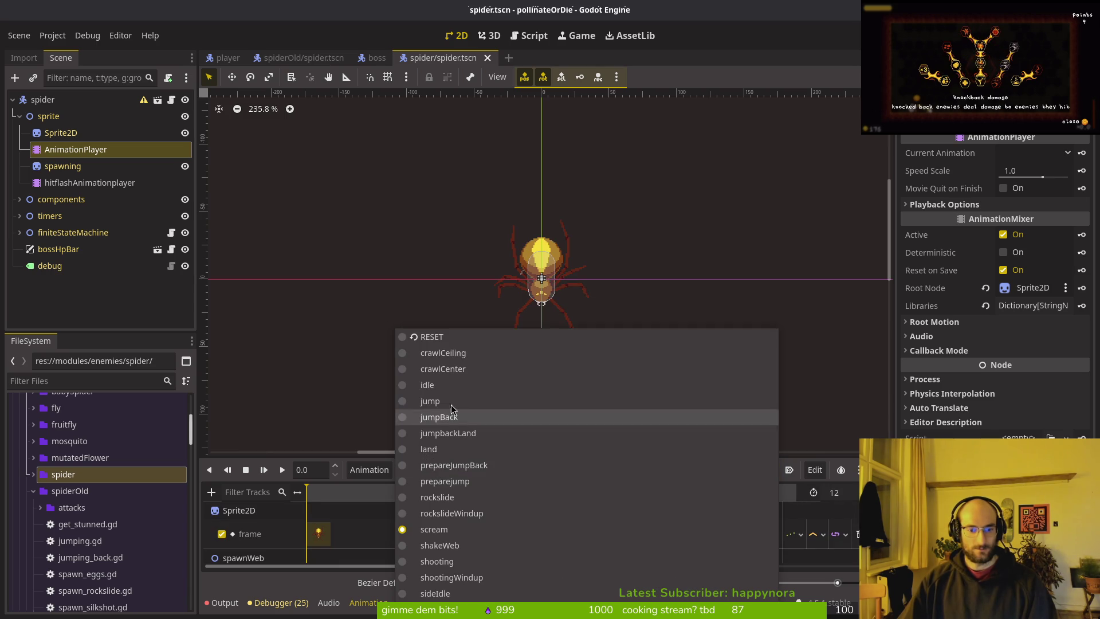
click(444, 353)
click(441, 469)
click(466, 372)
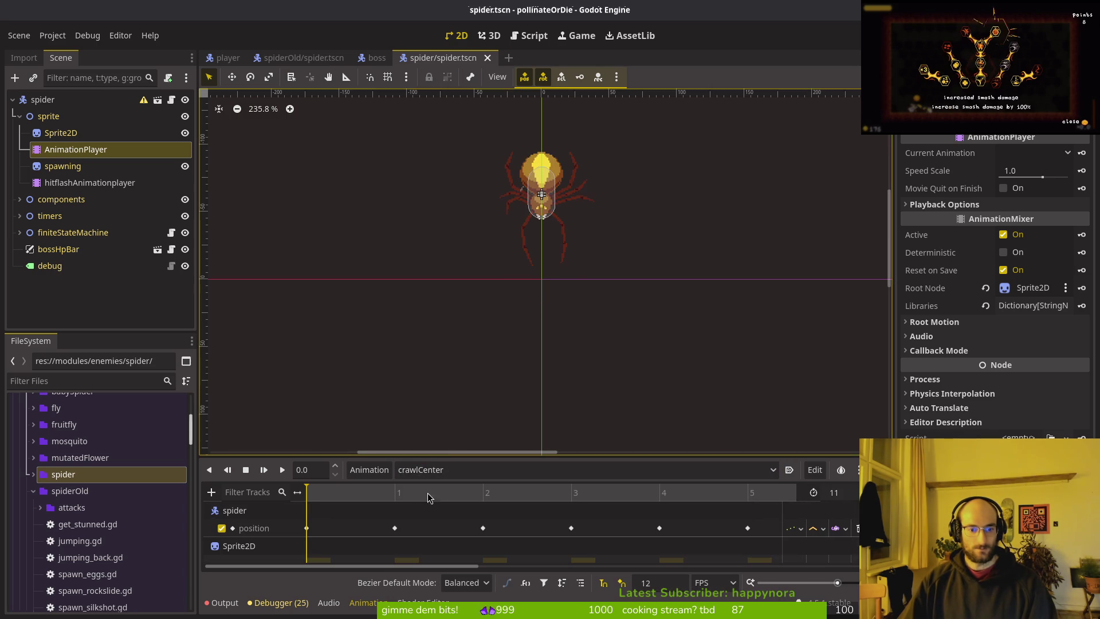
click(433, 470)
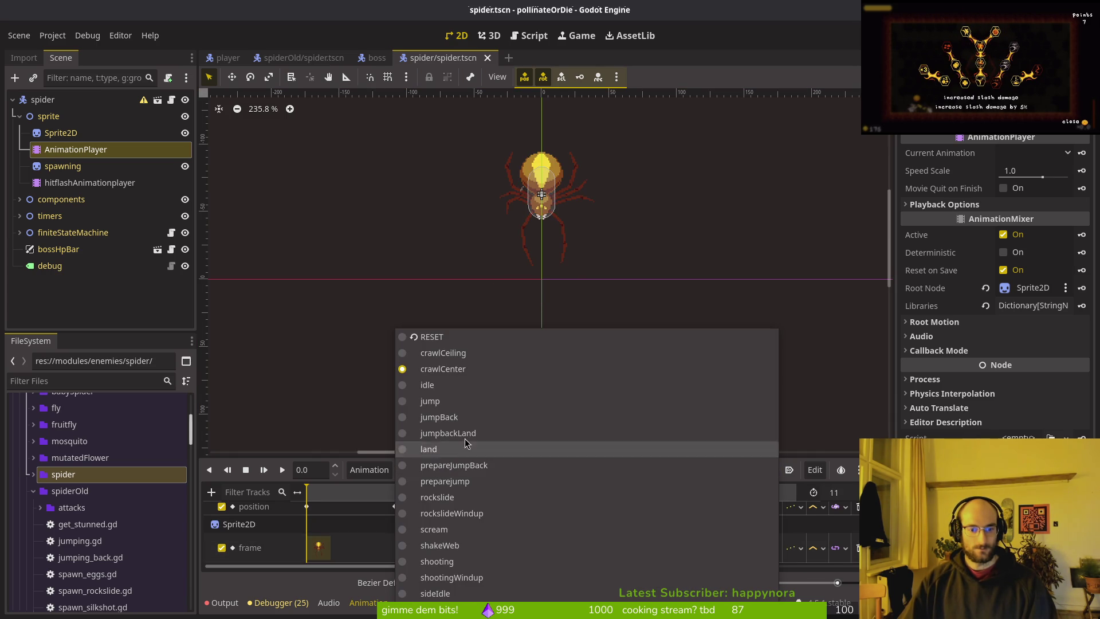
click(440, 389)
click(453, 469)
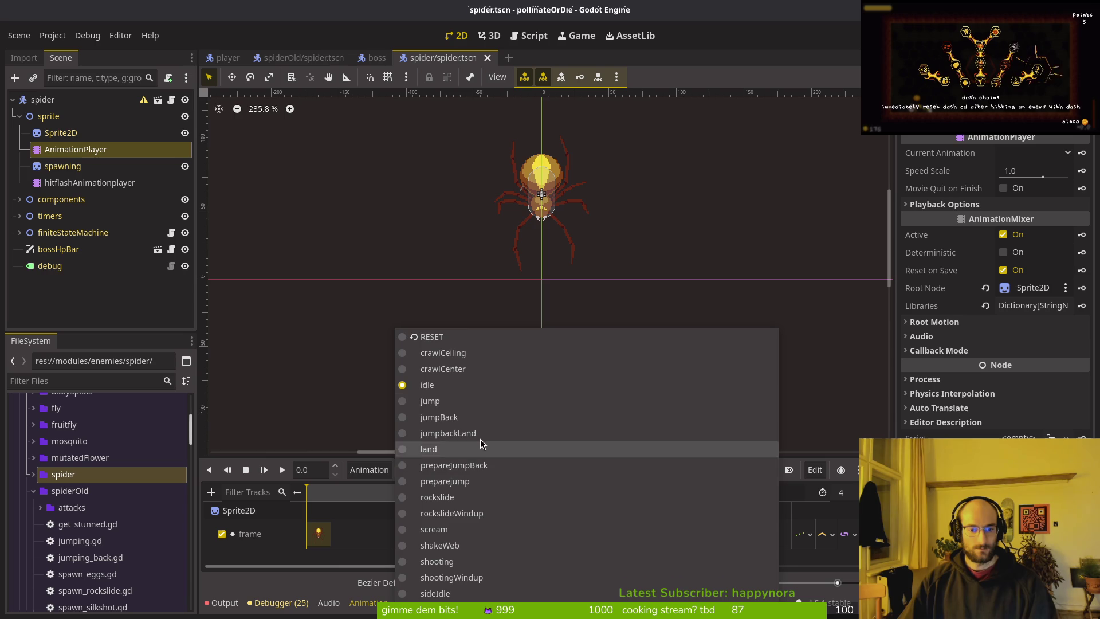
click(441, 401)
- Inspect the jump animation's frame_coords track and first key, restoring the track with undo
double_click(281, 534)
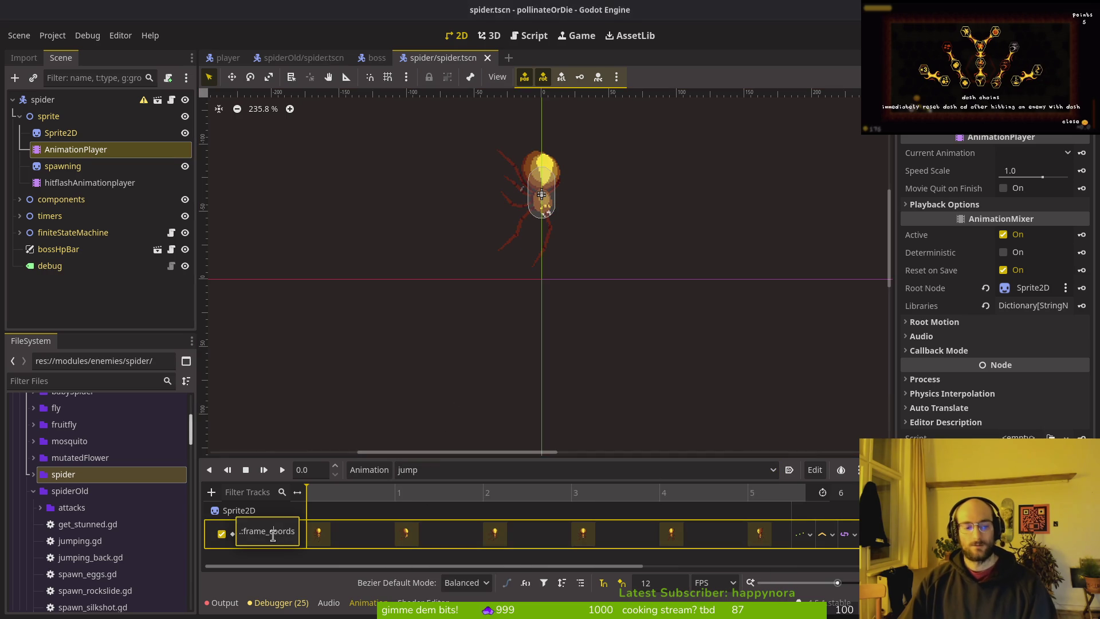
key(Escape)
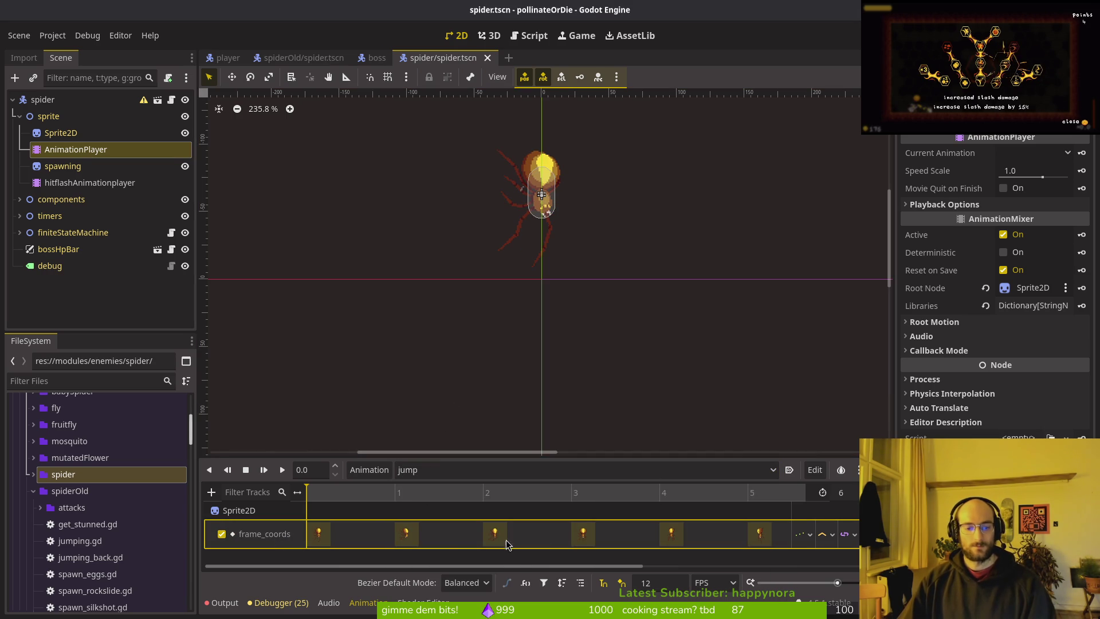
click(465, 538)
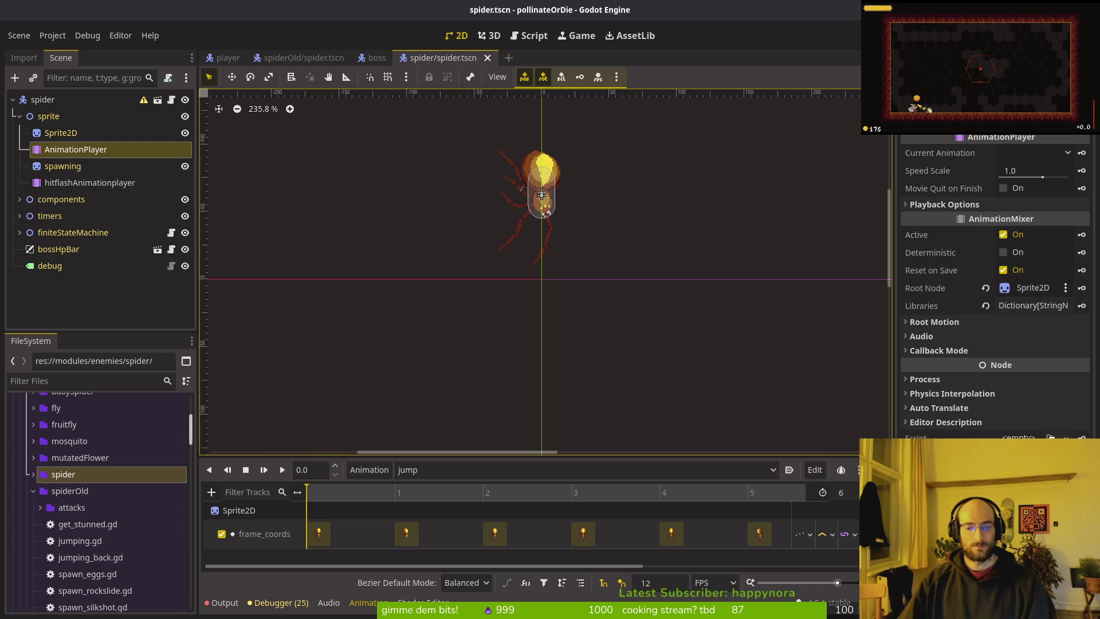
click(320, 544)
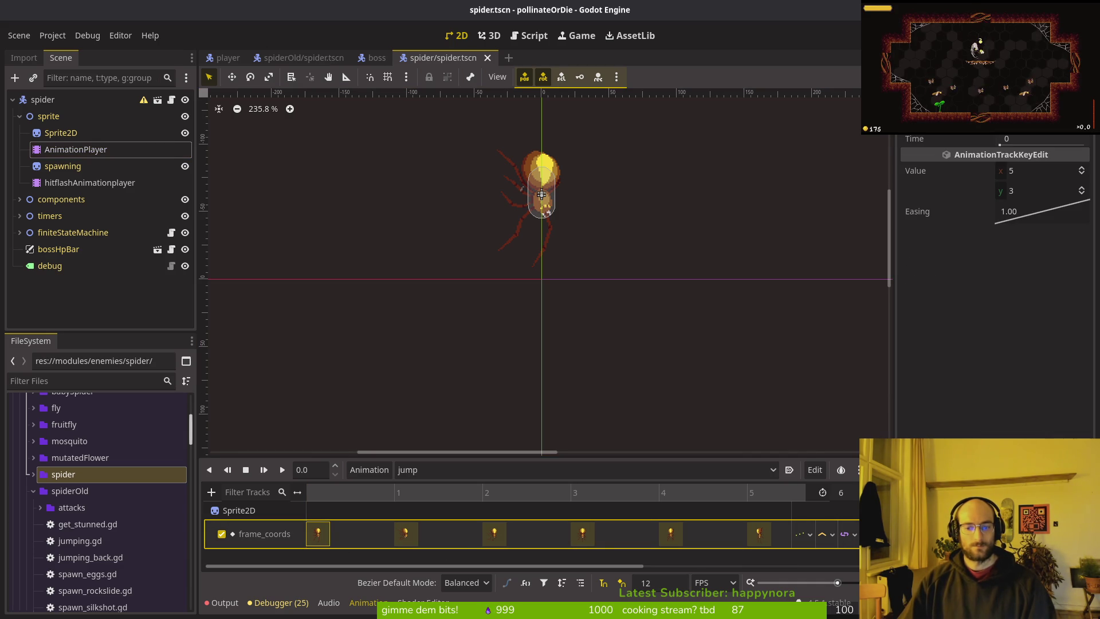
click(368, 363)
click(60, 132)
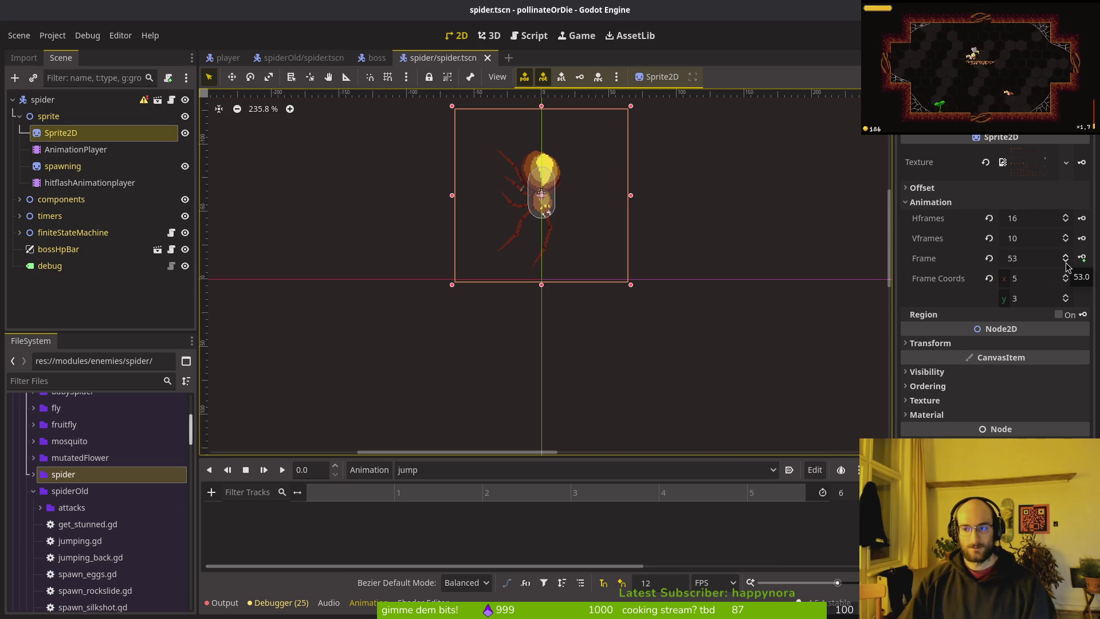
key(ctrl+z)
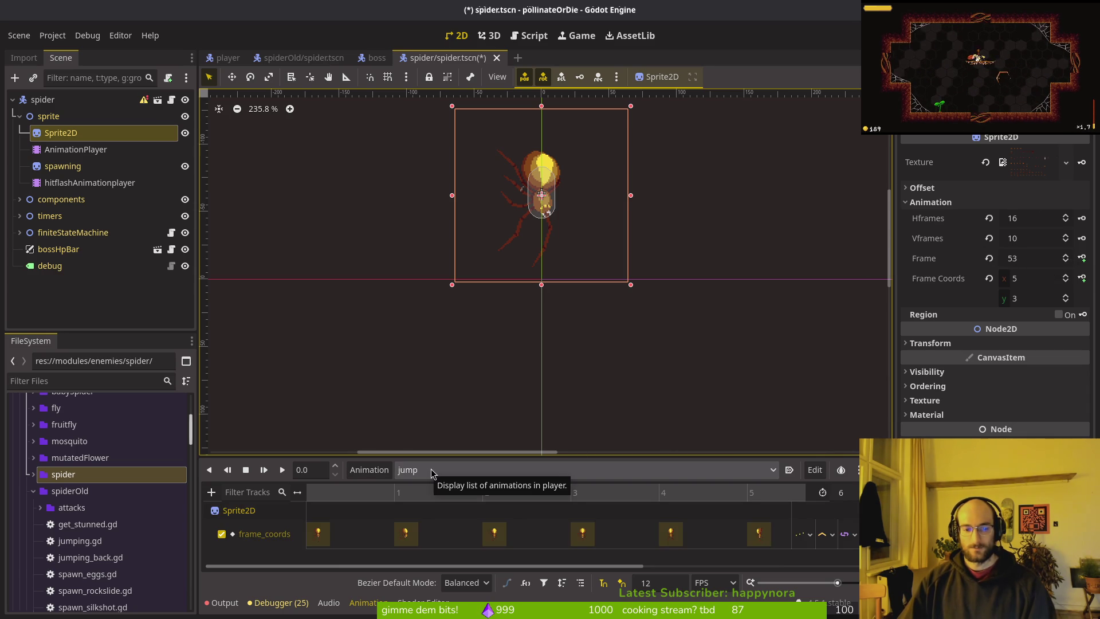
click(320, 533)
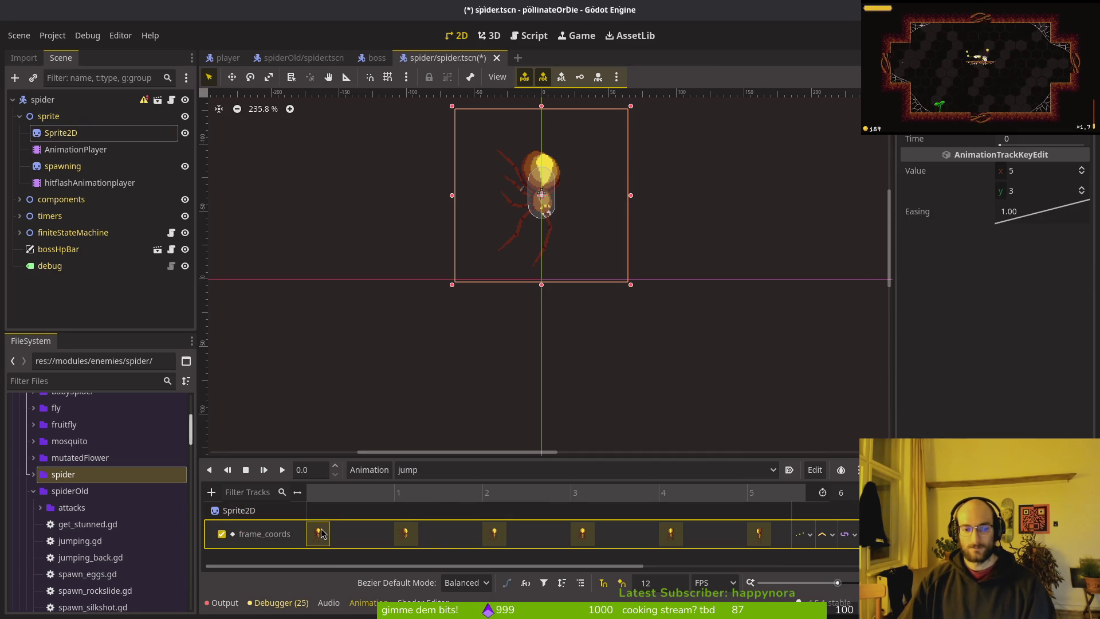
- Inspect the selected key's Value, return the playhead to the start, and save the scene
click(734, 387)
click(990, 169)
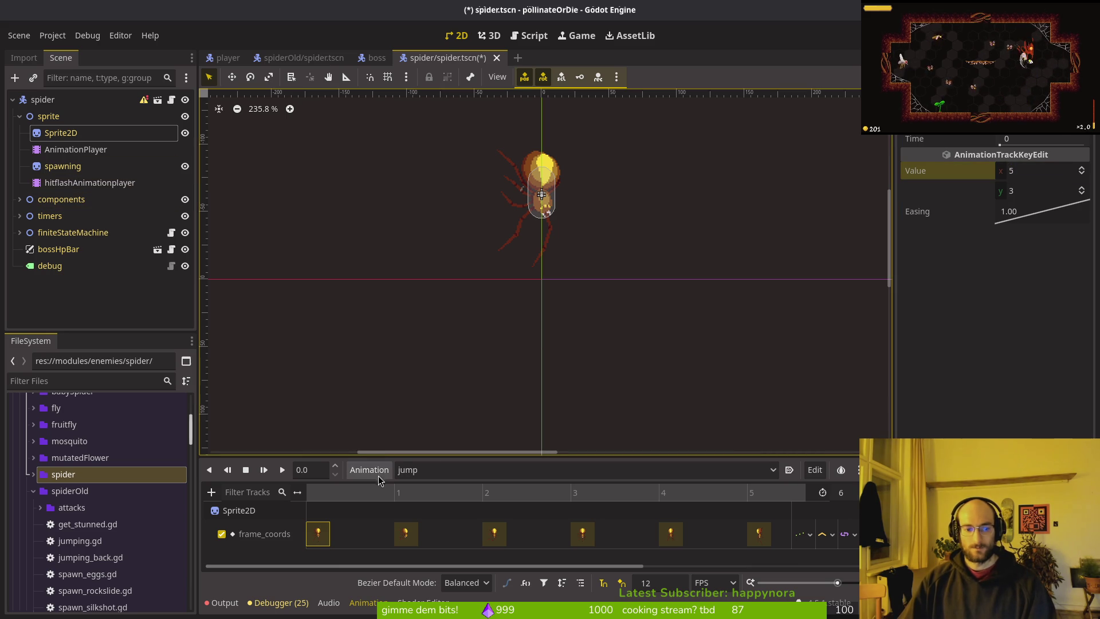
click(387, 500)
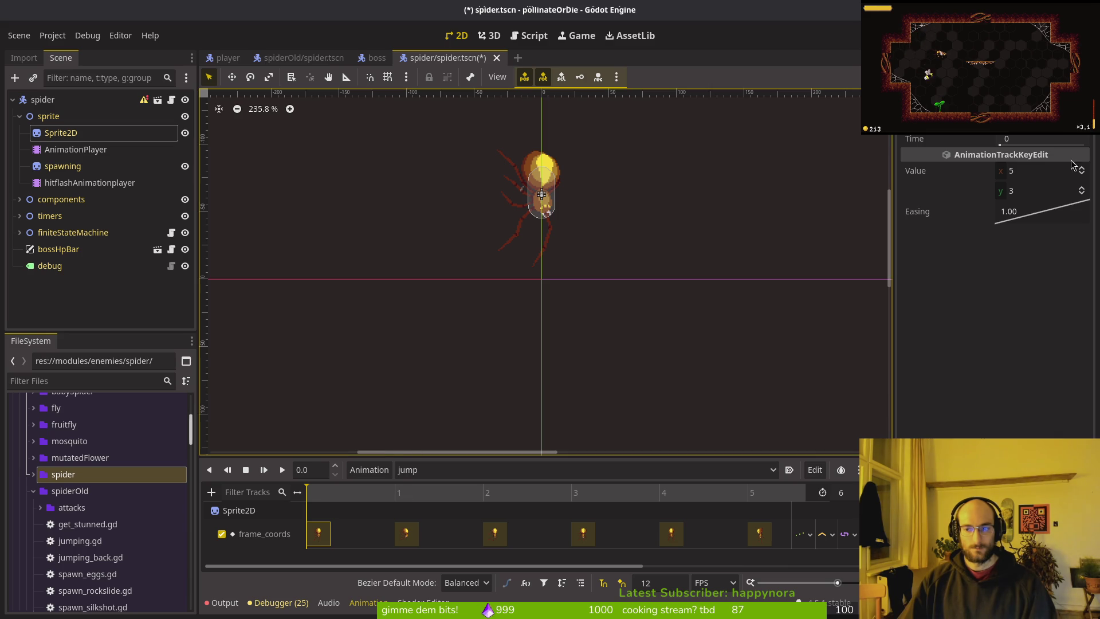
key(ctrl+s)
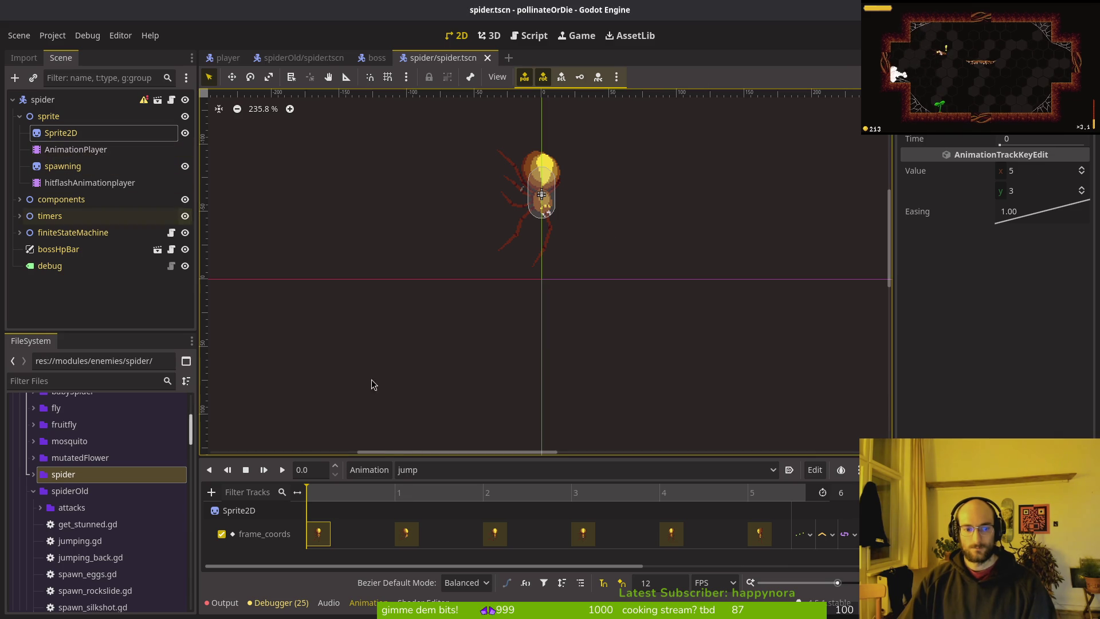
- Delete jump's frame_coords track and create a Sprite2D frame track with its first key
key(Delete)
click(61, 132)
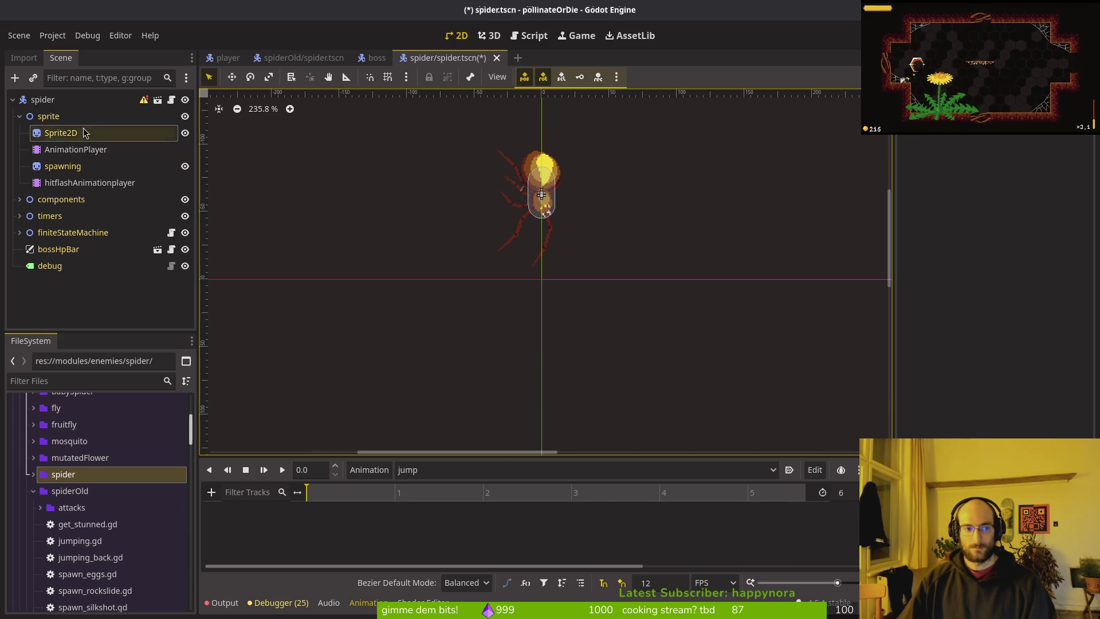
click(1081, 258)
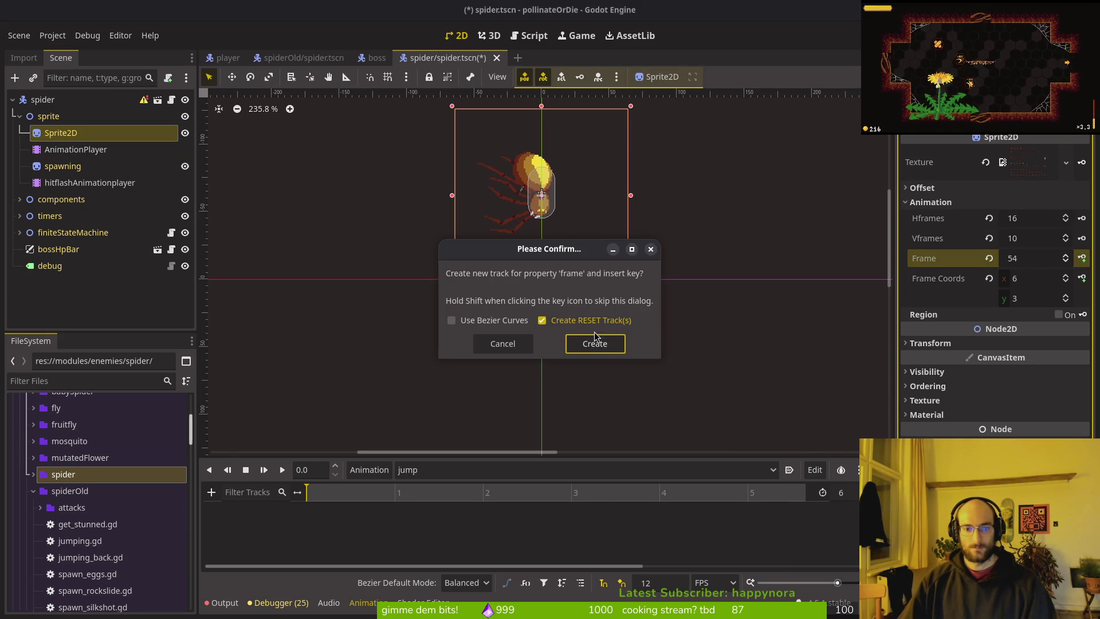
click(594, 342)
- Key the remaining successive spider frames into jump's frame track and save the scene
click(1081, 258)
click(1082, 258)
click(1083, 258)
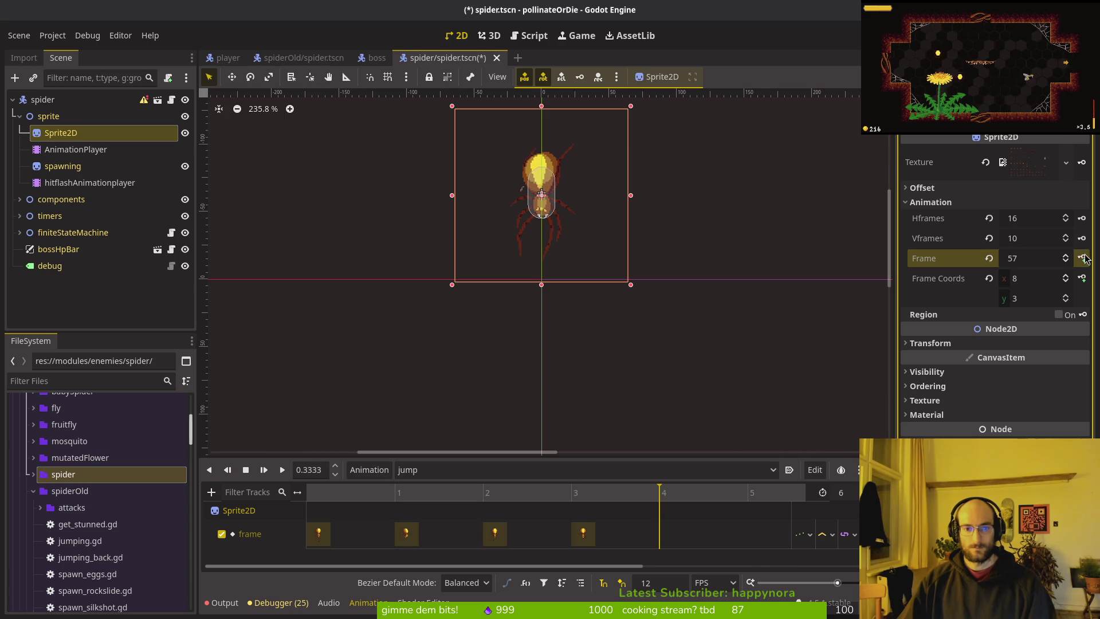
scroll(726, 499, right, 3)
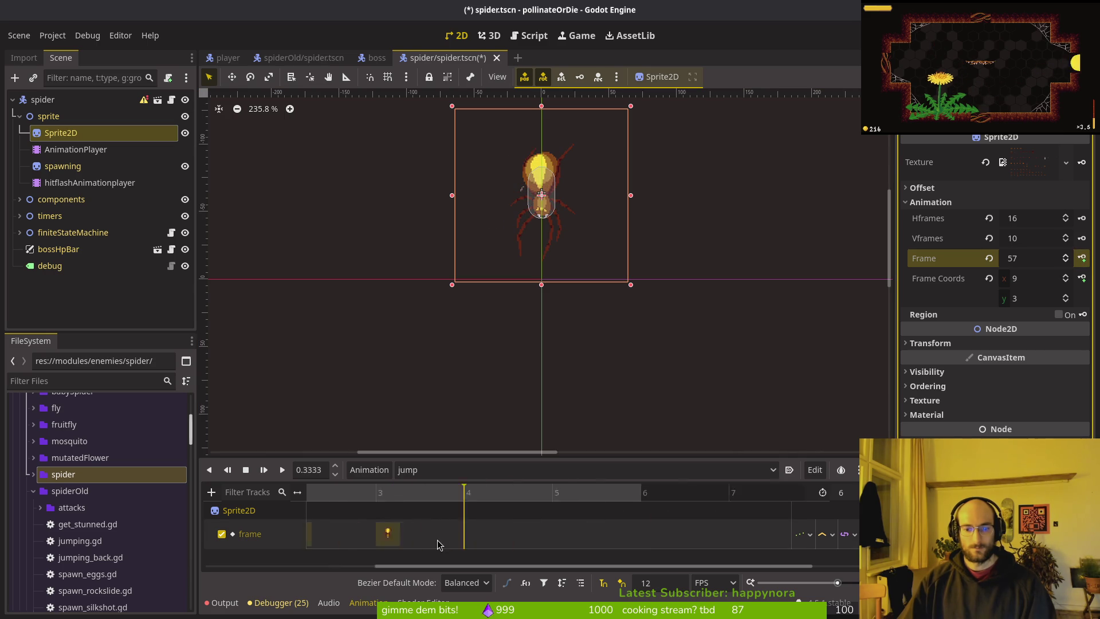
click(1081, 258)
click(1082, 257)
click(677, 424)
key(ctrl+s)
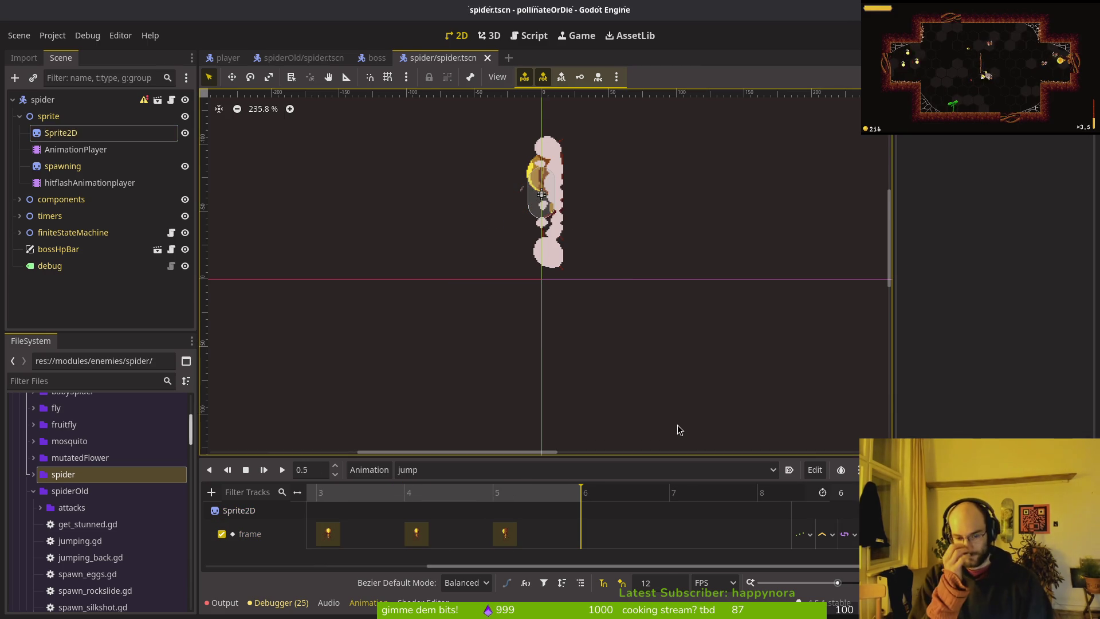
- Move past jumpBack and jumpbackLand to the land animation and delete its frame_coords track
click(475, 470)
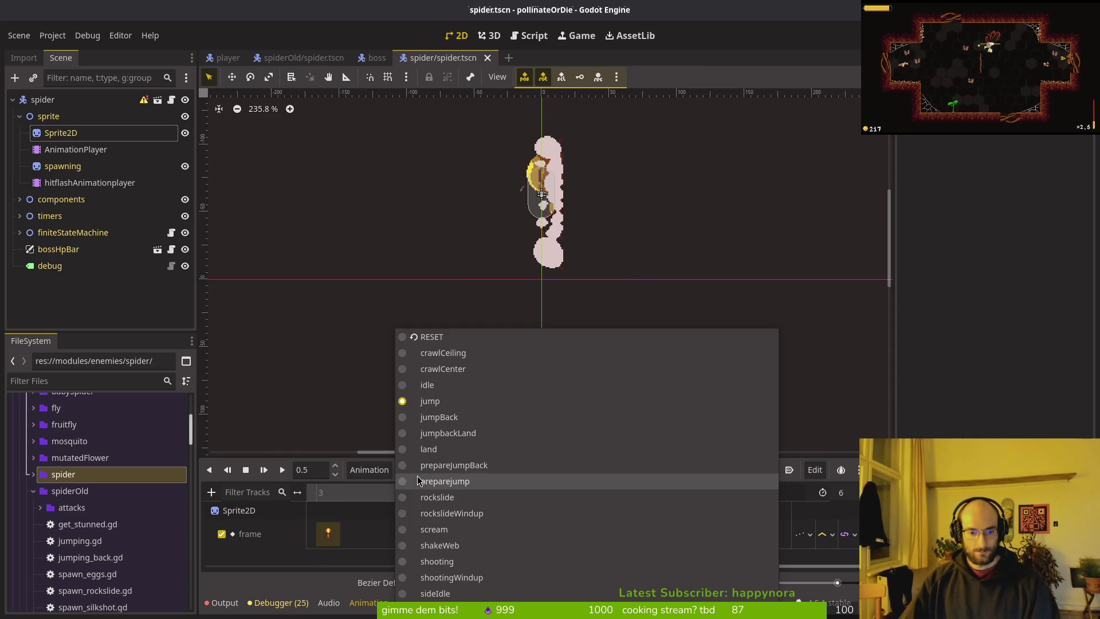
click(439, 416)
click(458, 470)
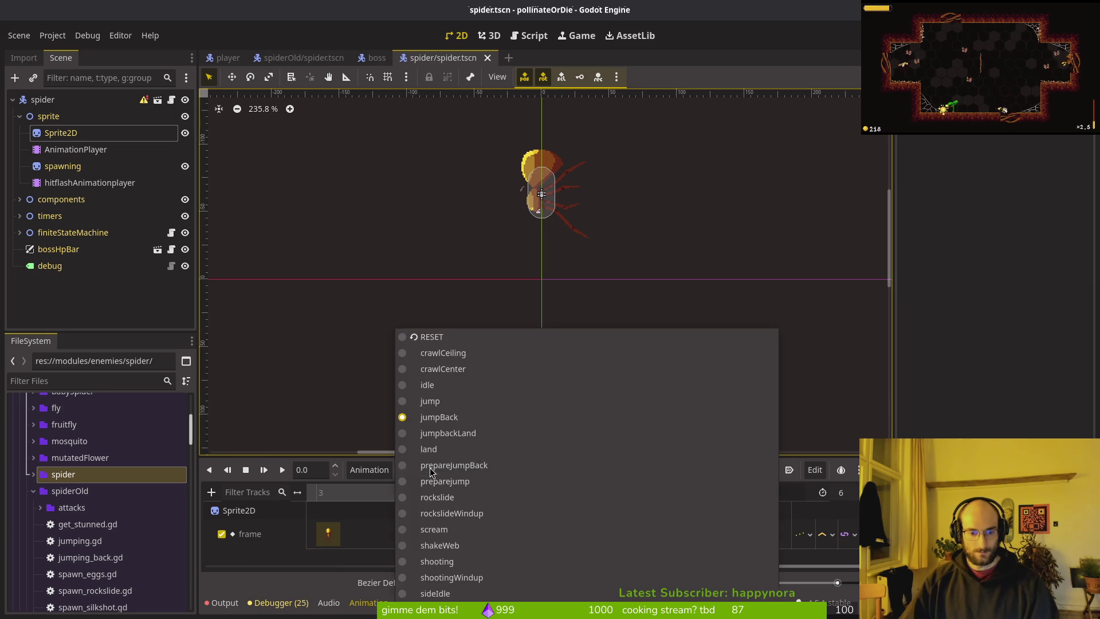
click(451, 433)
click(446, 470)
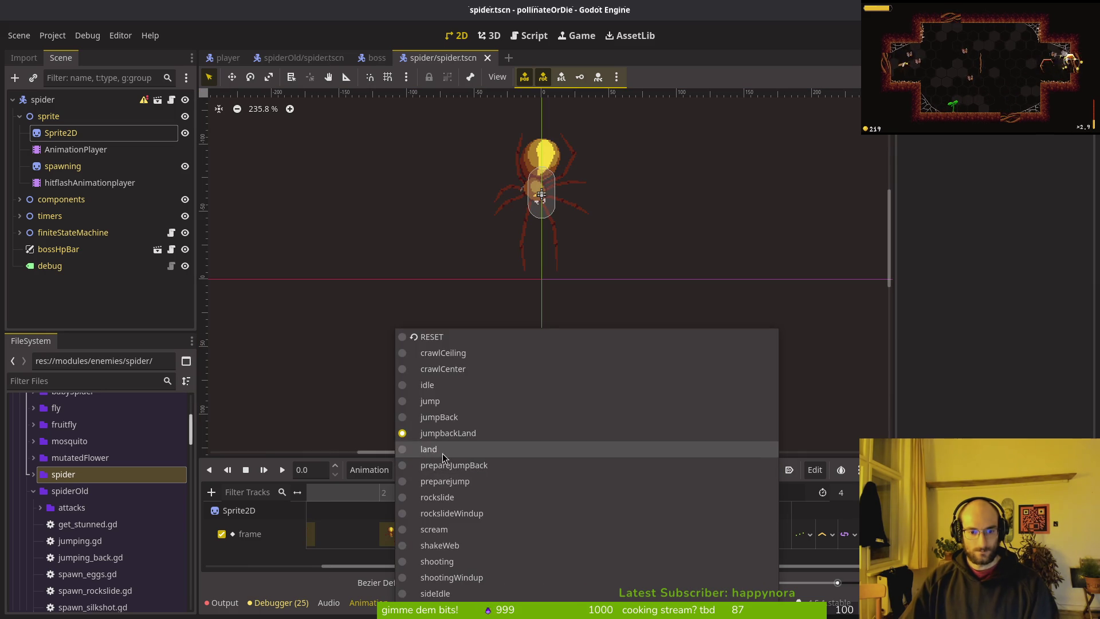
click(444, 450)
scroll(498, 520, left, 2)
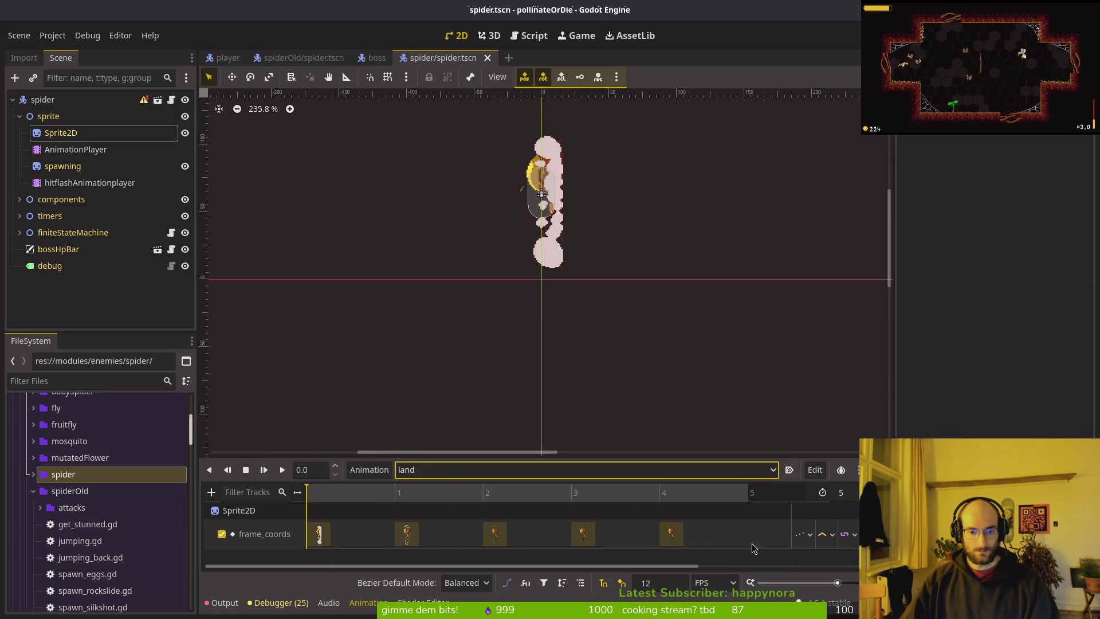
key(Delete)
key(ctrl+s)
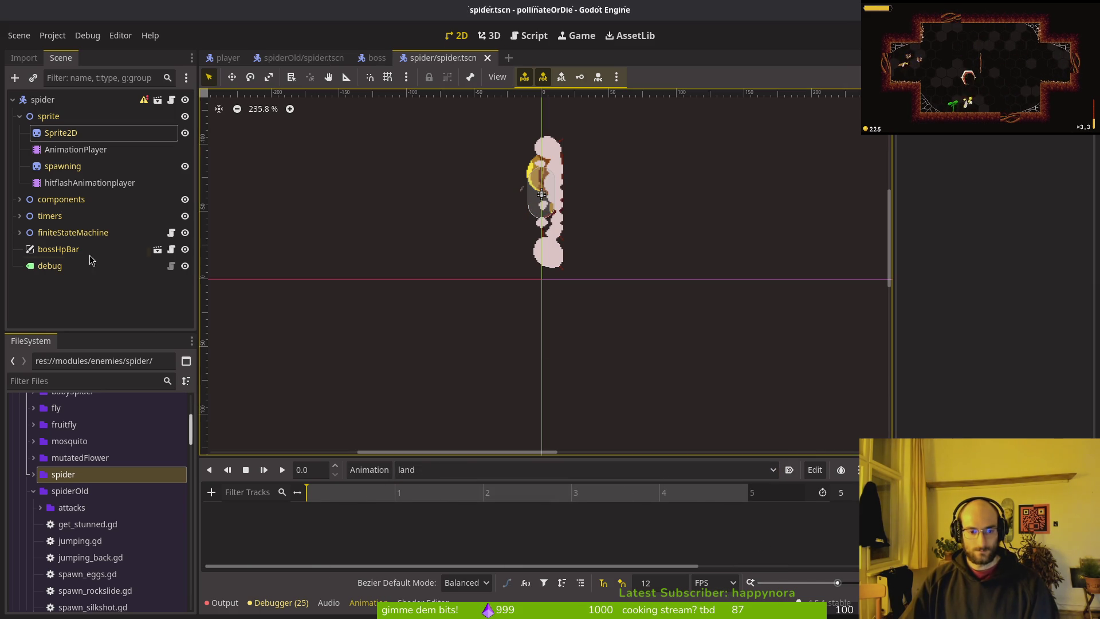
- Create a Sprite2D frame track in land with five keys ending on frame 63, and save
click(61, 132)
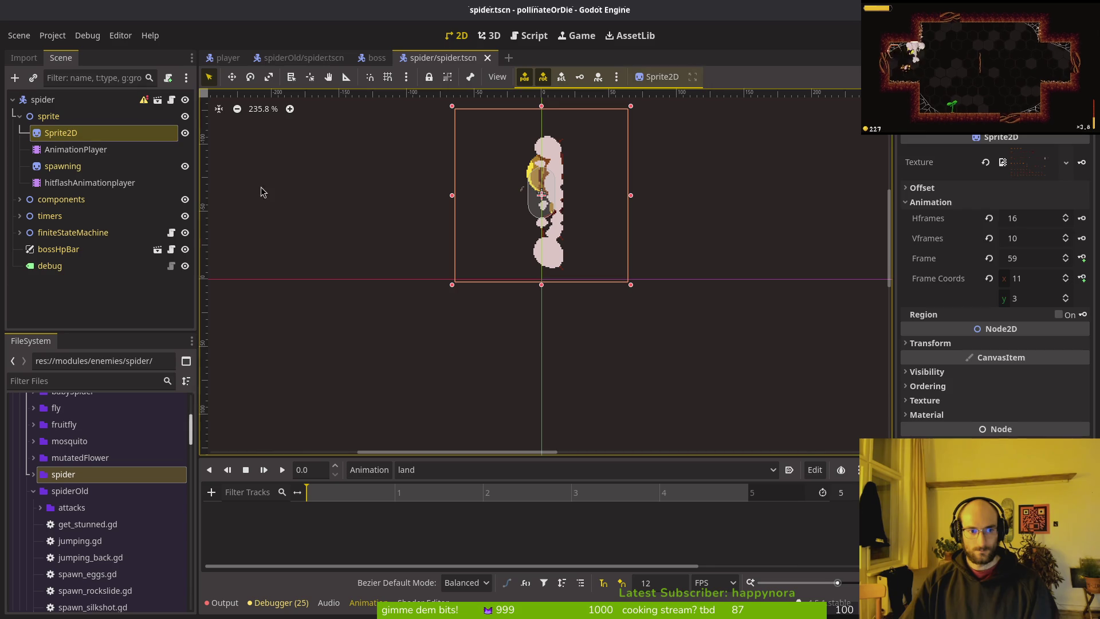
click(1083, 259)
click(594, 343)
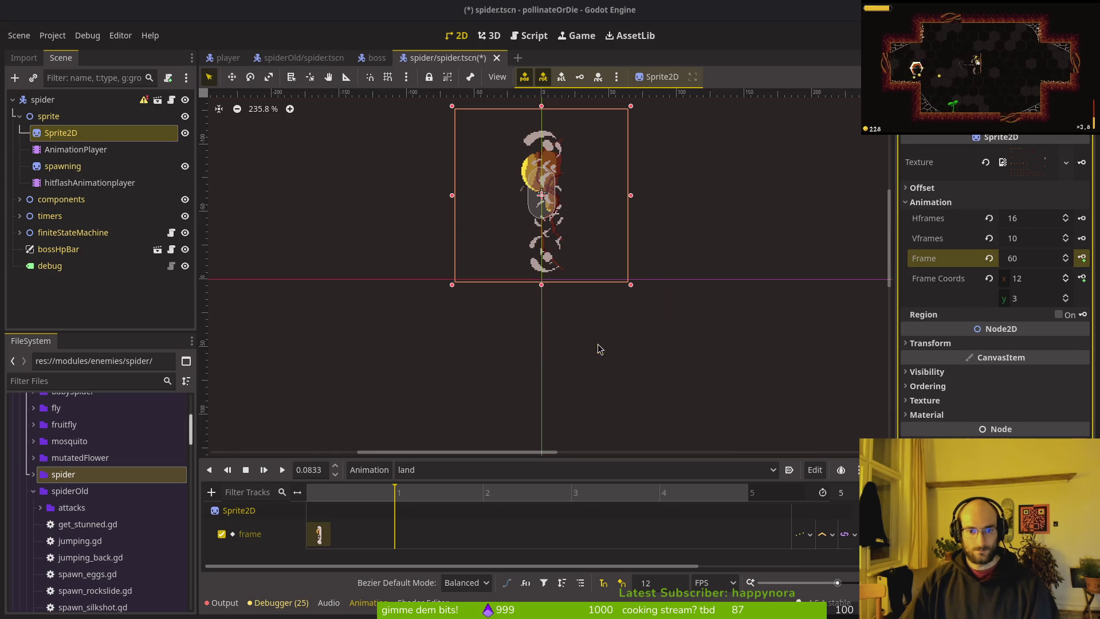
click(1083, 259)
click(1083, 259)
click(1083, 259)
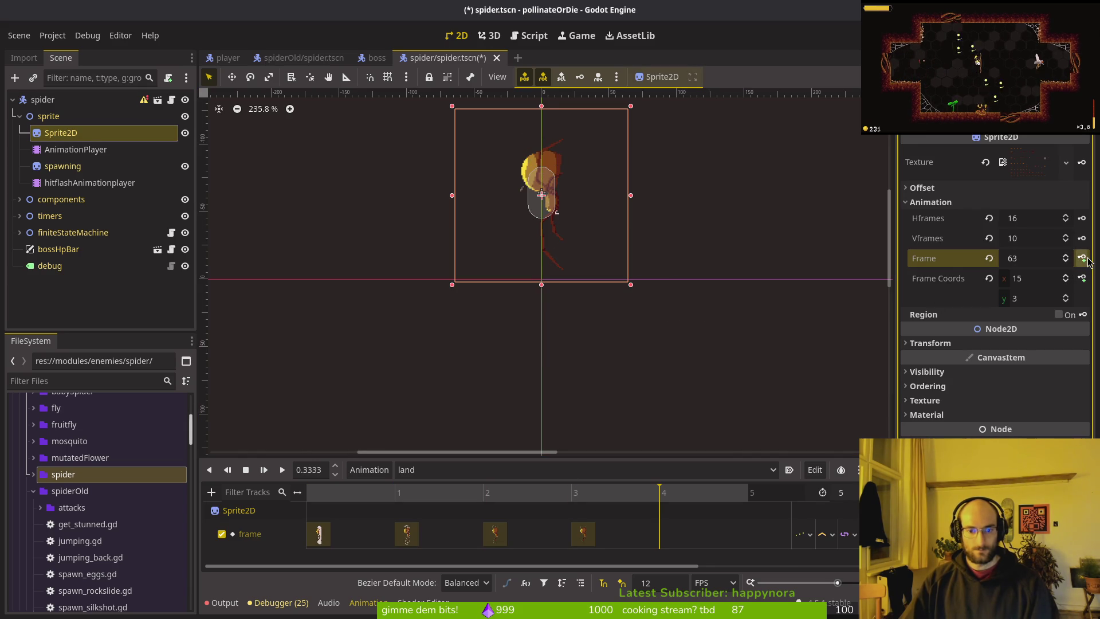
click(1085, 259)
key(ctrl+s)
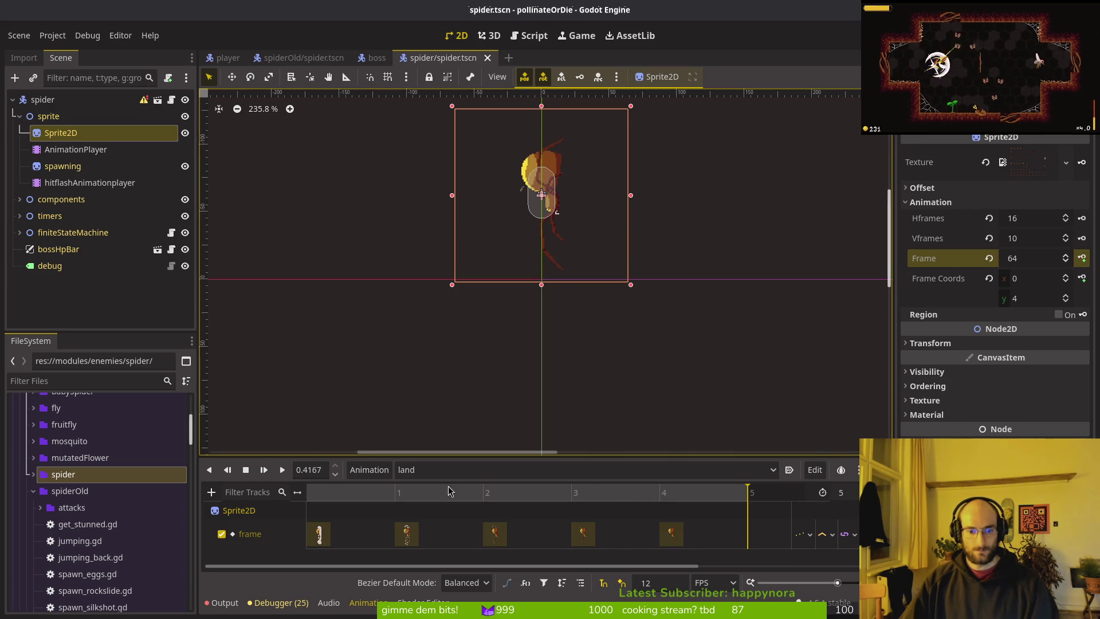
- Play the land animation a few times to check the new frames
click(263, 469)
click(282, 470)
click(282, 469)
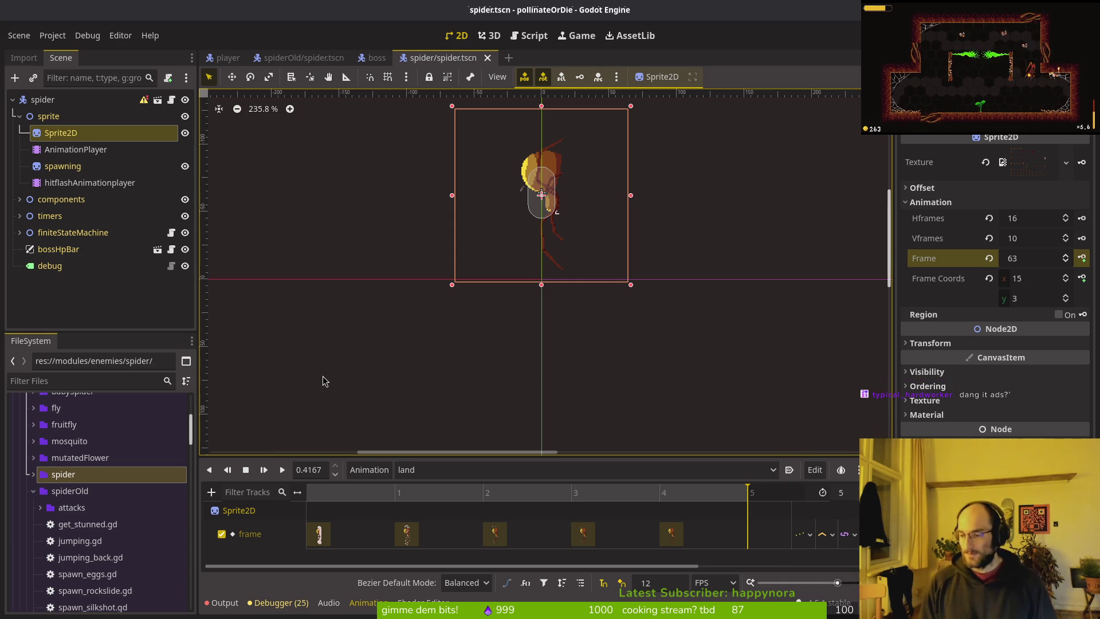
- Save spider.tscn with land's five-key frame track ending on frame 63
key(ctrl+s)
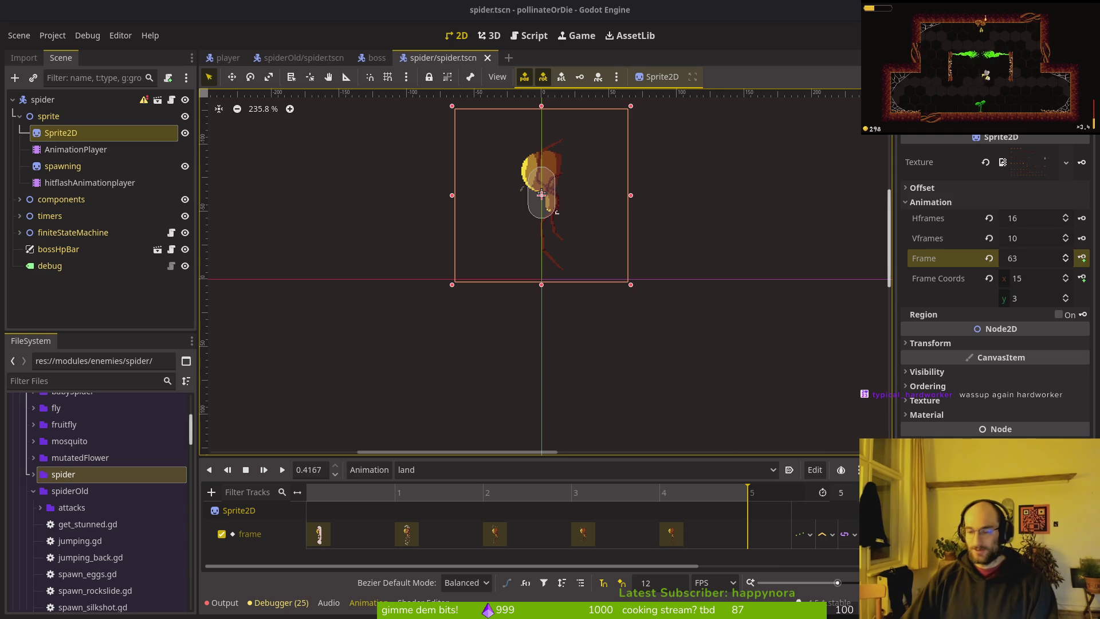
- Review the preparejump, prepareJumpBack, rockslide, rockslideWindup and scream animations in turn
click(478, 471)
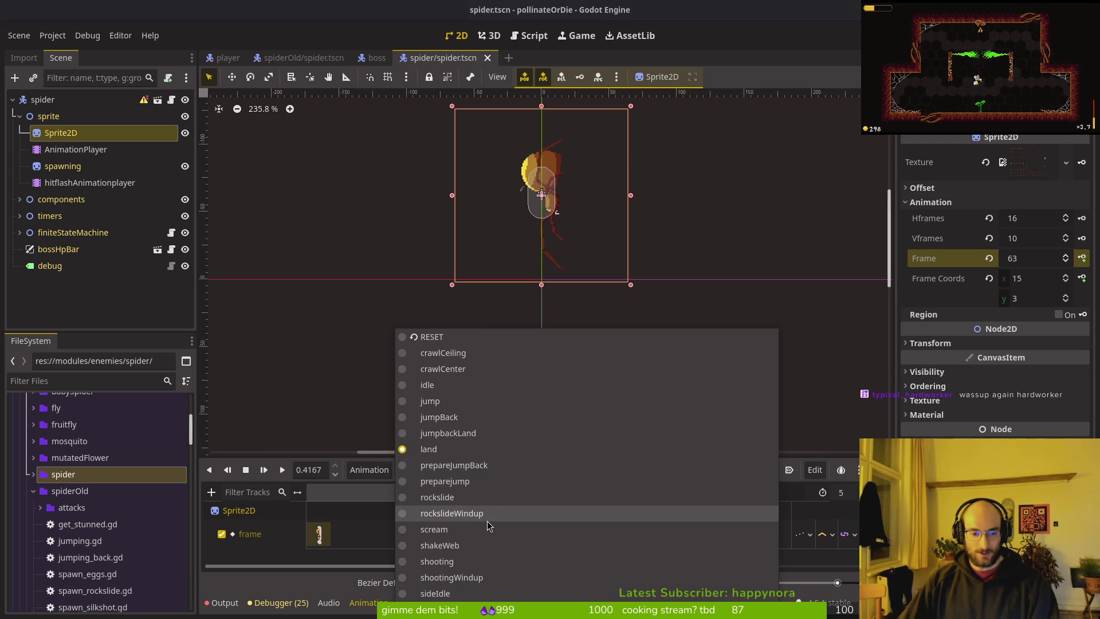
click(702, 513)
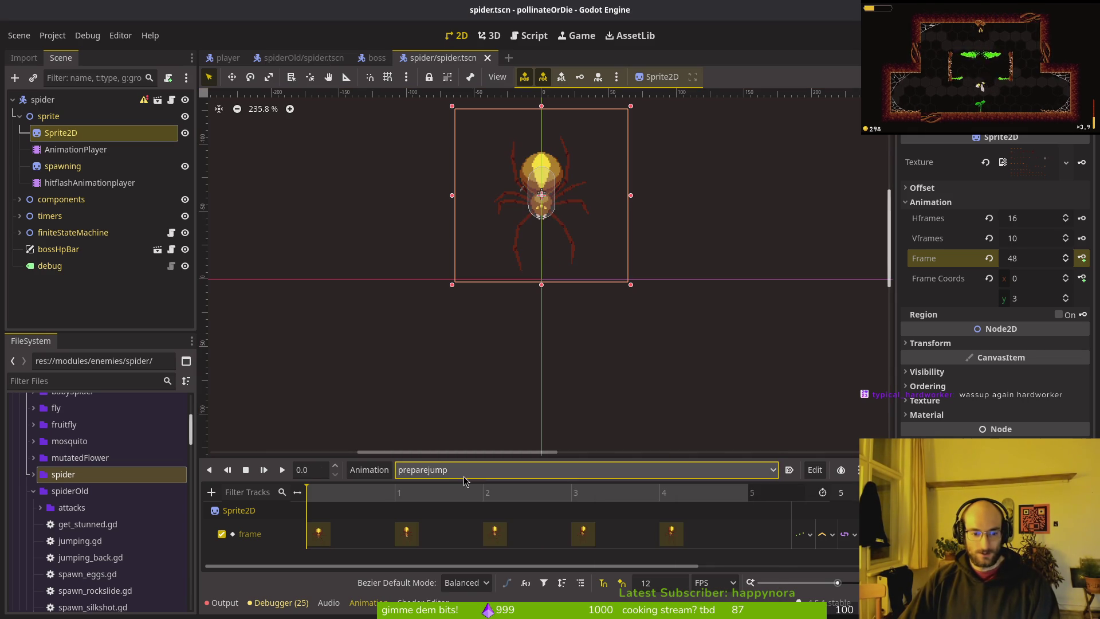
click(479, 470)
click(479, 464)
click(418, 469)
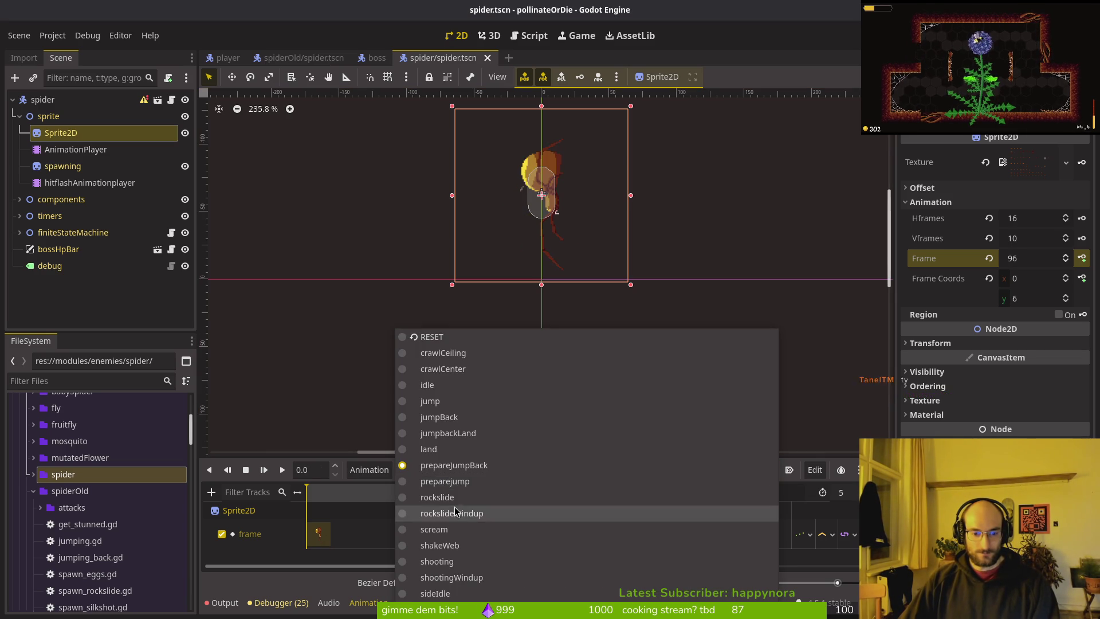
click(437, 497)
click(456, 470)
click(457, 513)
click(457, 470)
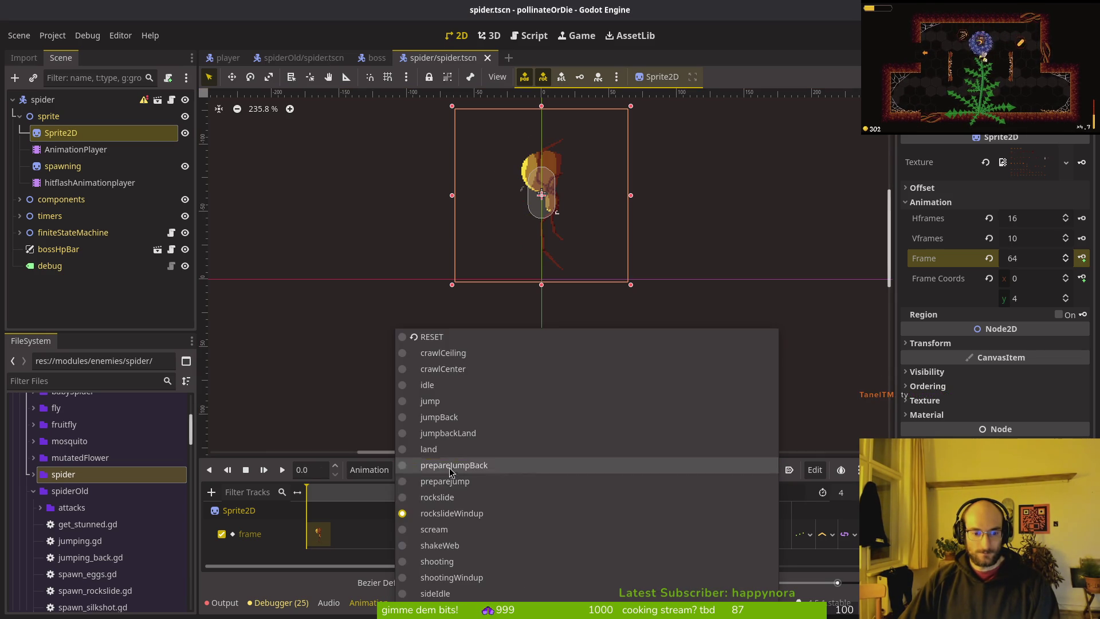
click(447, 529)
- Review shakeWeb, shooting, shootingWindup and sideIdle, ending on the spawning animation
click(413, 470)
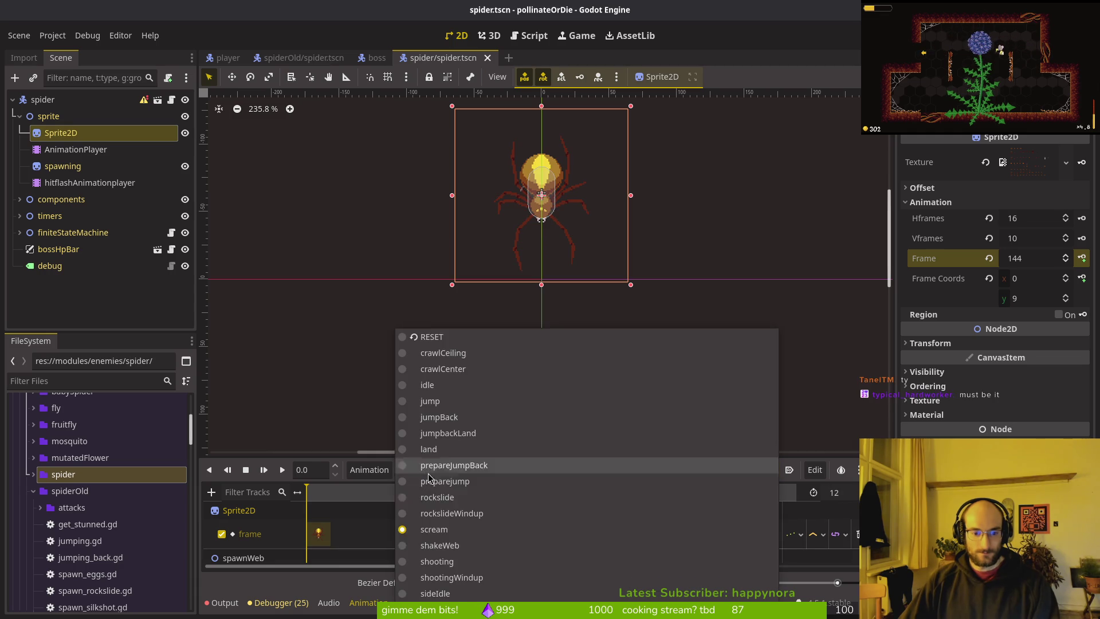
click(449, 545)
click(453, 469)
click(452, 561)
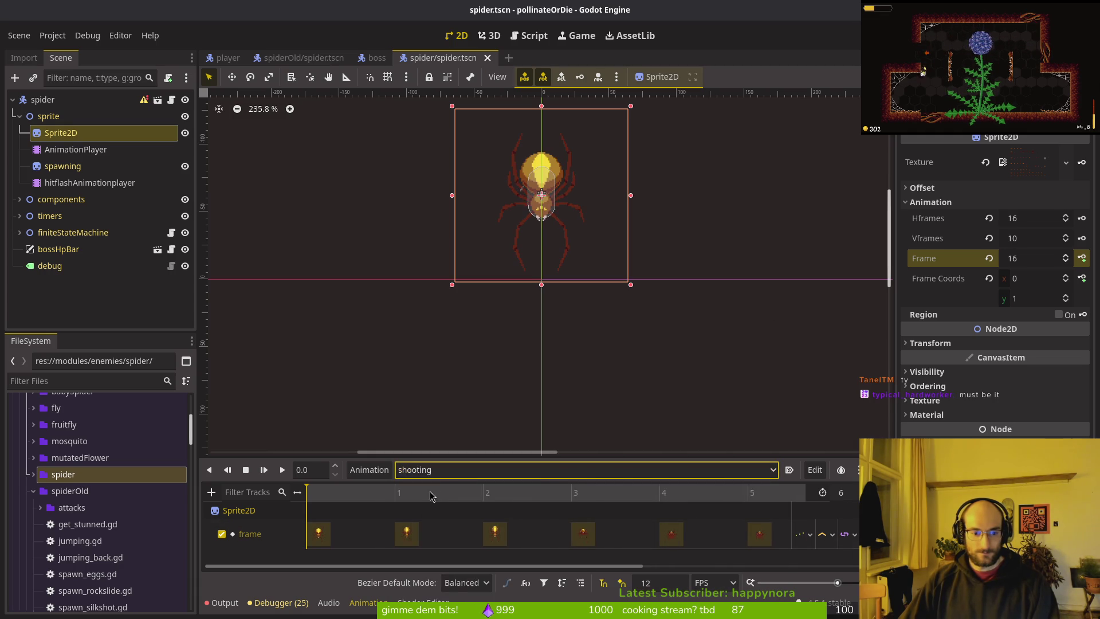
click(433, 470)
click(453, 577)
click(422, 472)
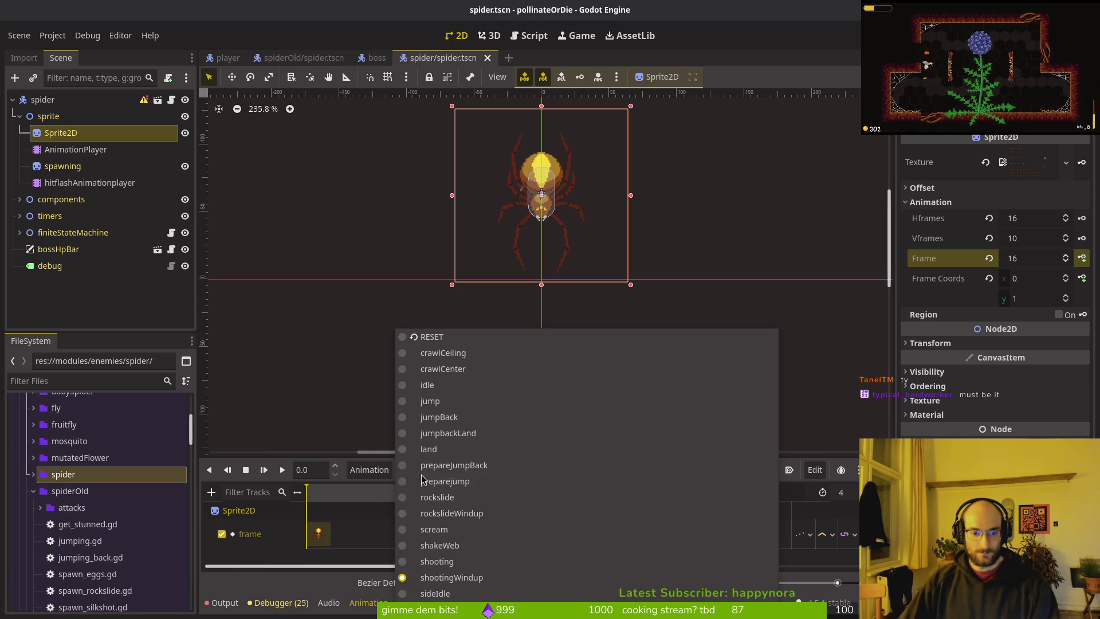
click(435, 592)
click(452, 470)
click(456, 598)
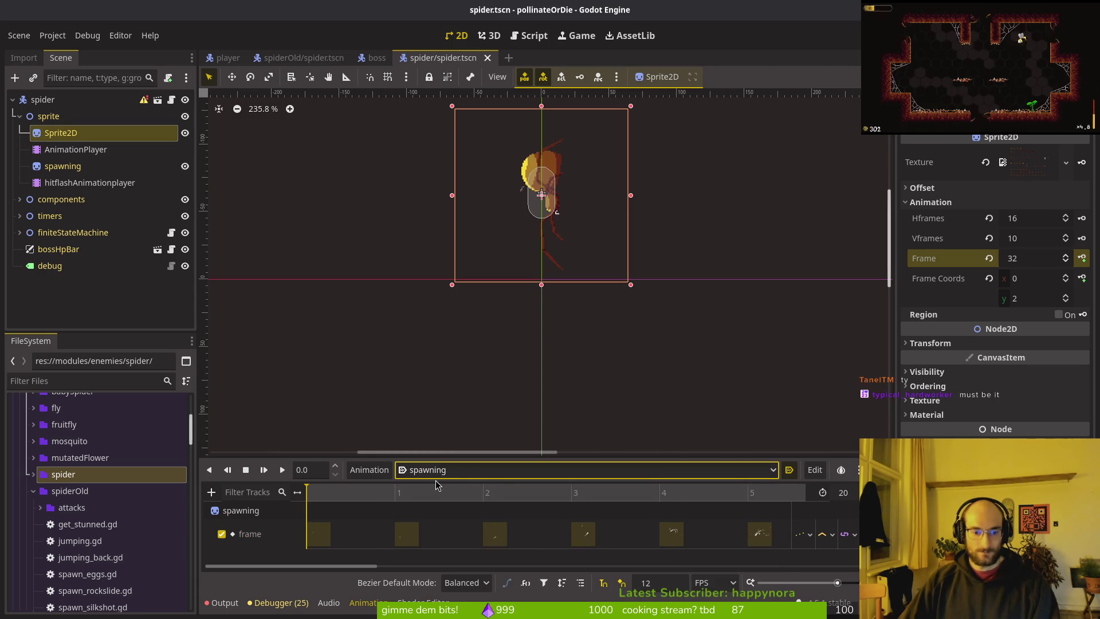
- Save the scene and scroll through spawning's six-key frame track
key(ctrl+s)
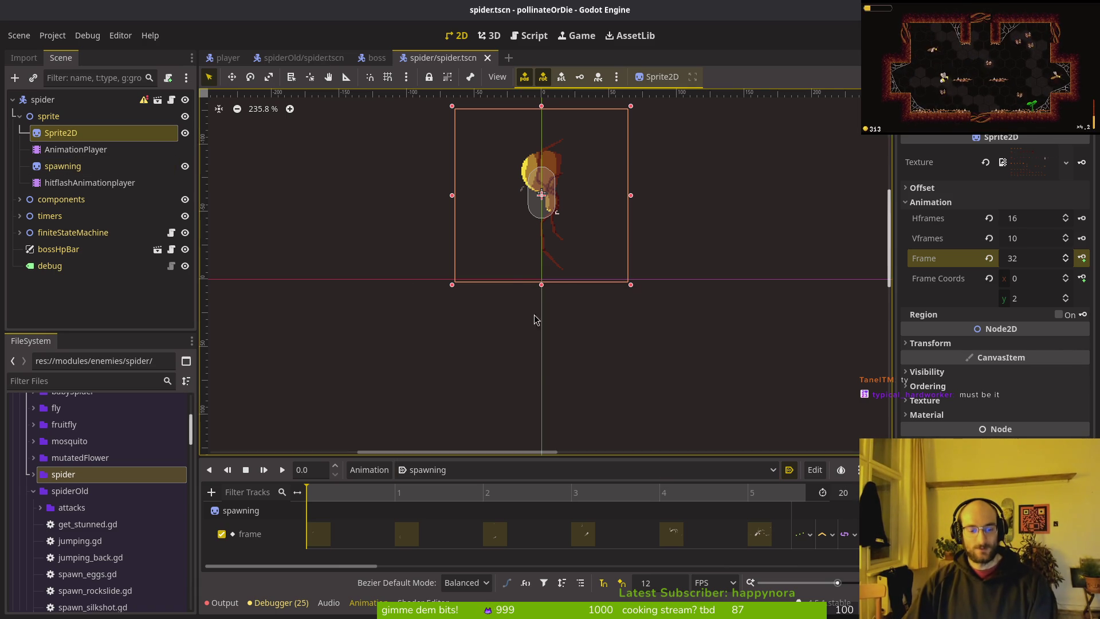
scroll(513, 331, down, 2)
scroll(545, 246, up, 3)
scroll(551, 252, up, 2)
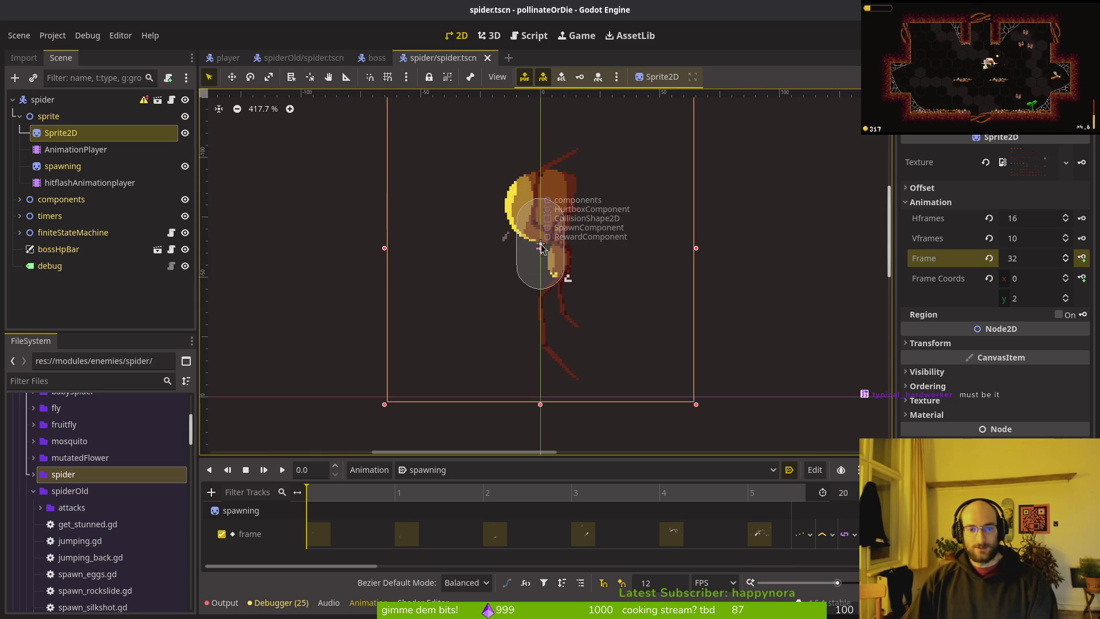
scroll(547, 246, down, 2)
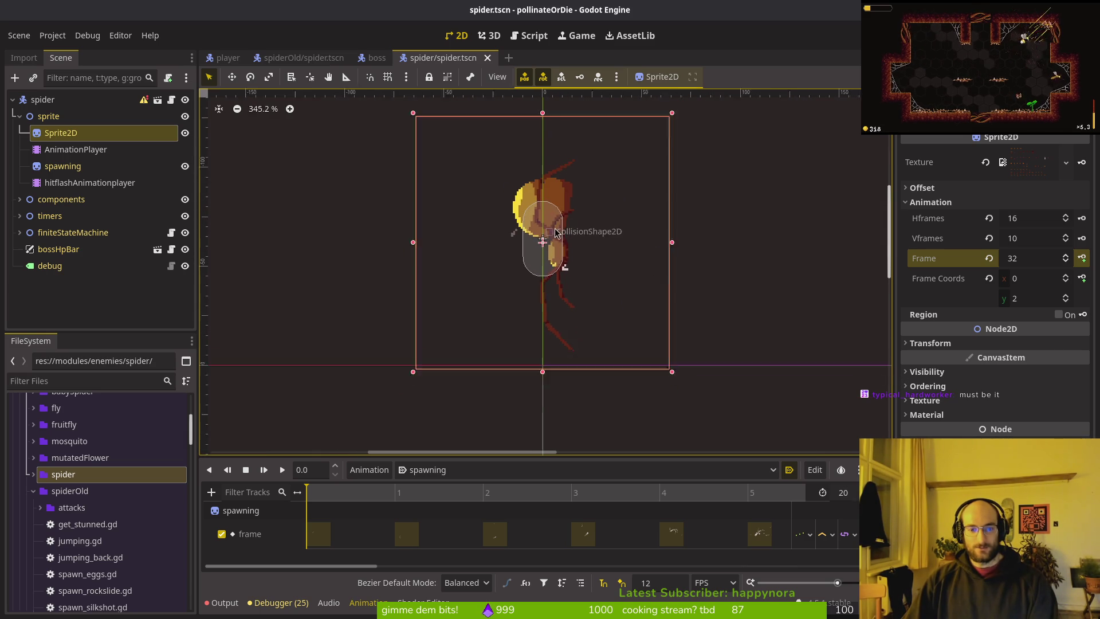
- Select the spider root node to show its boss properties in the Inspector
click(80, 149)
click(55, 116)
click(42, 100)
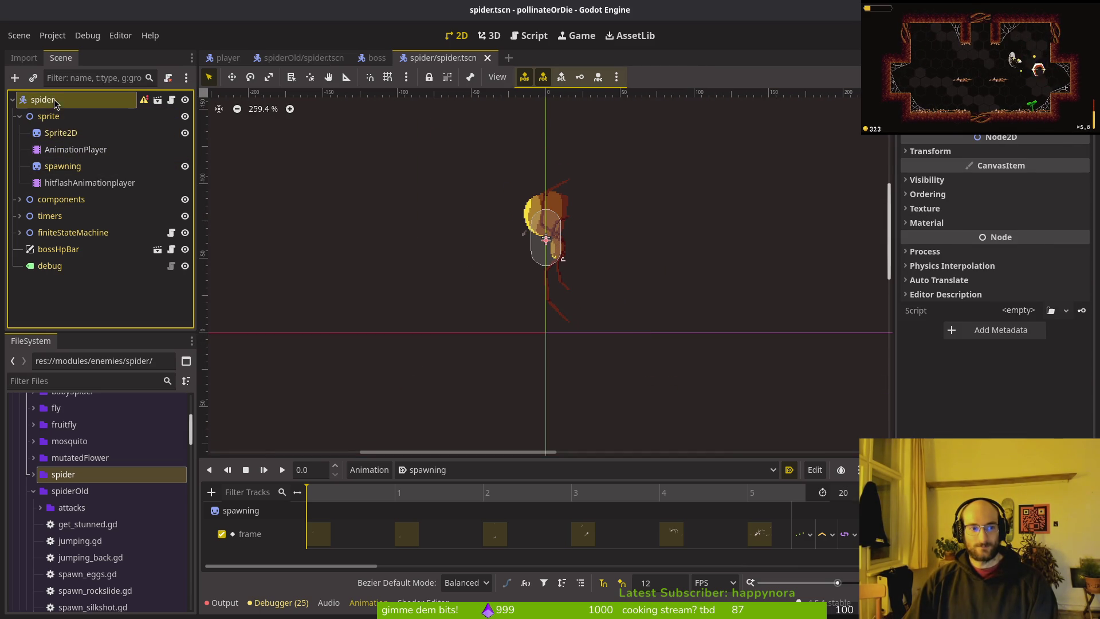
- Browse prepareJumpBack and scream, then load the crawlCenter animation
click(427, 471)
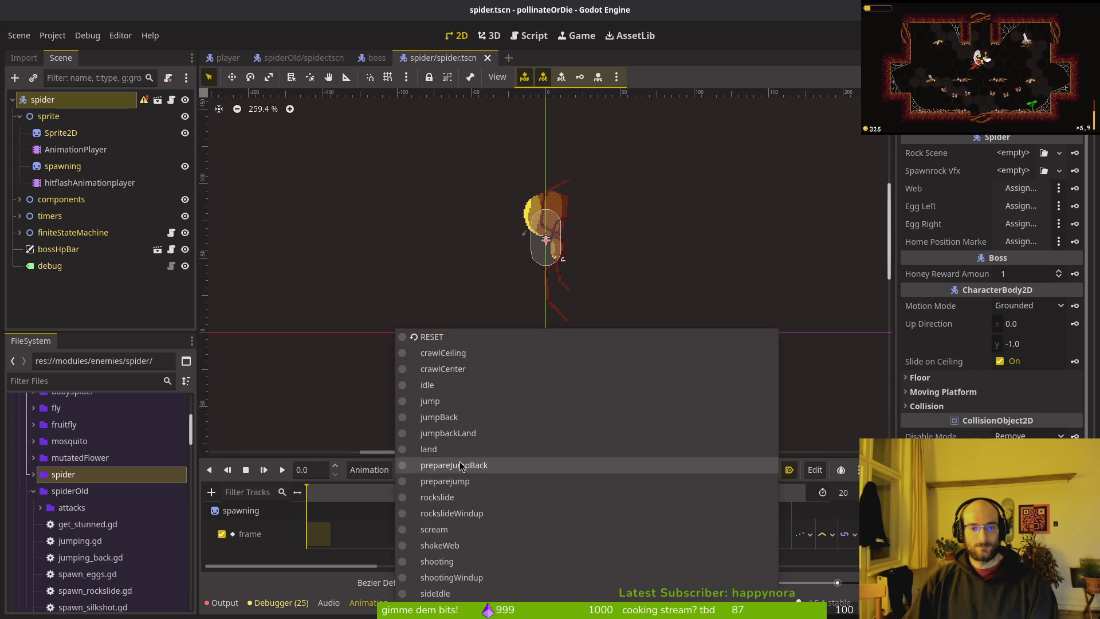
click(453, 465)
click(455, 470)
click(452, 529)
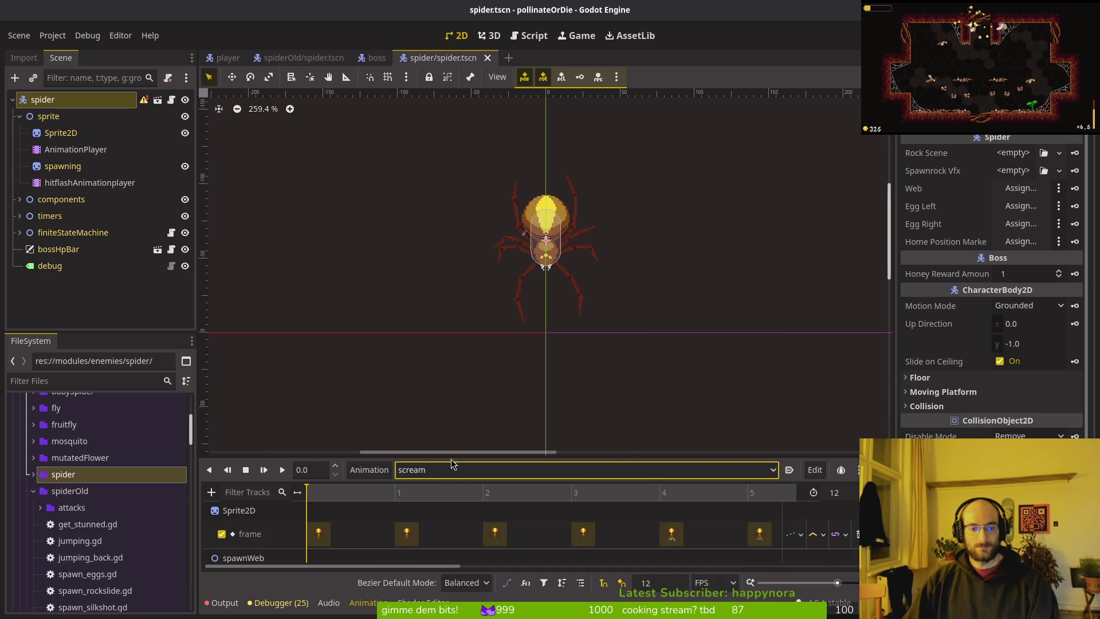
click(451, 470)
click(456, 371)
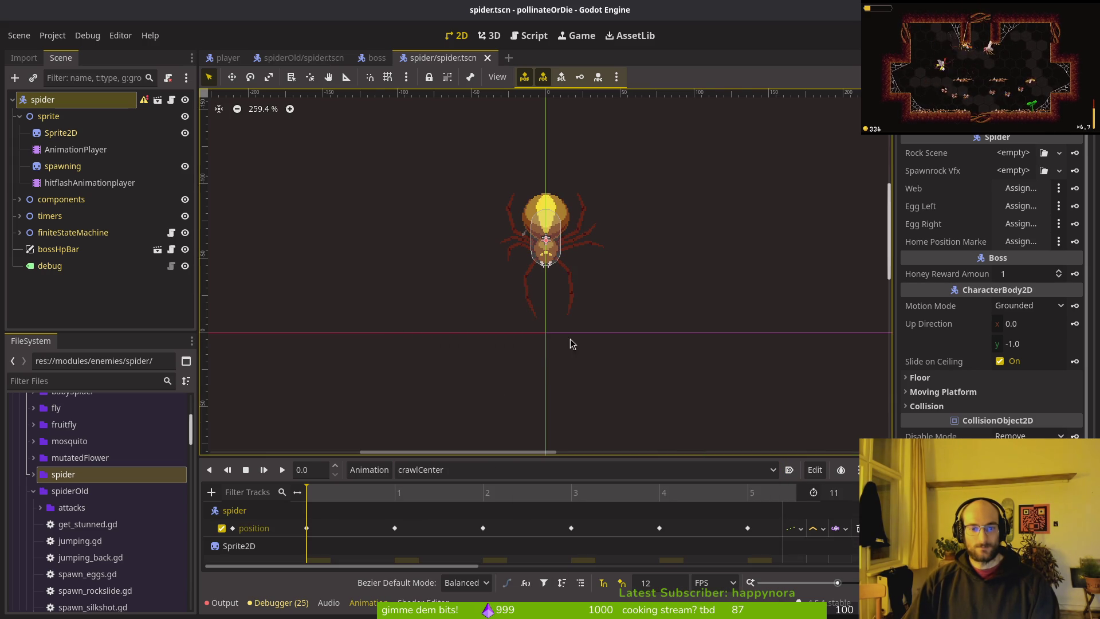
- Inspect crawlCenter's six root position keys, then switch to the RESET animation
scroll(562, 285, down, 5)
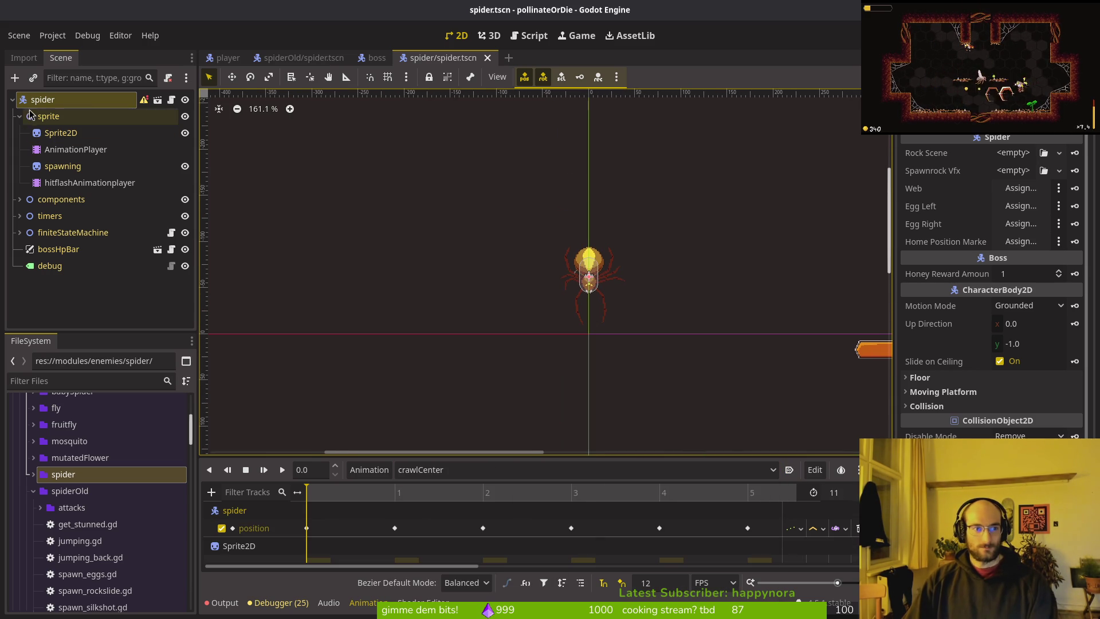
mouse_move(145, 108)
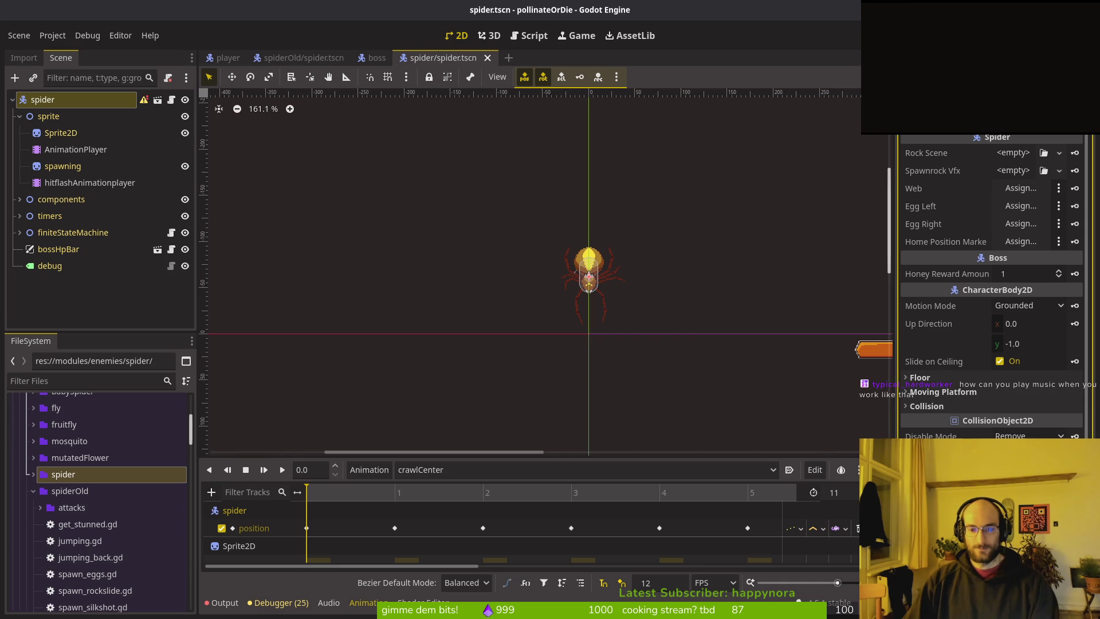
scroll(650, 314, down, 2)
scroll(561, 315, up, 1)
scroll(561, 314, right, 3)
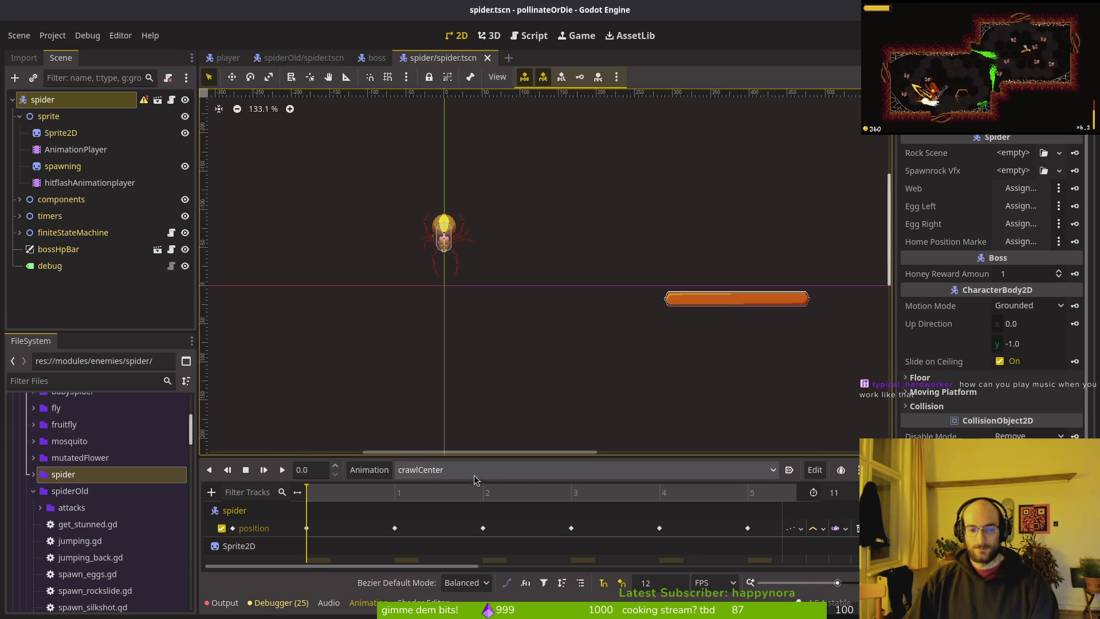
click(449, 469)
click(432, 338)
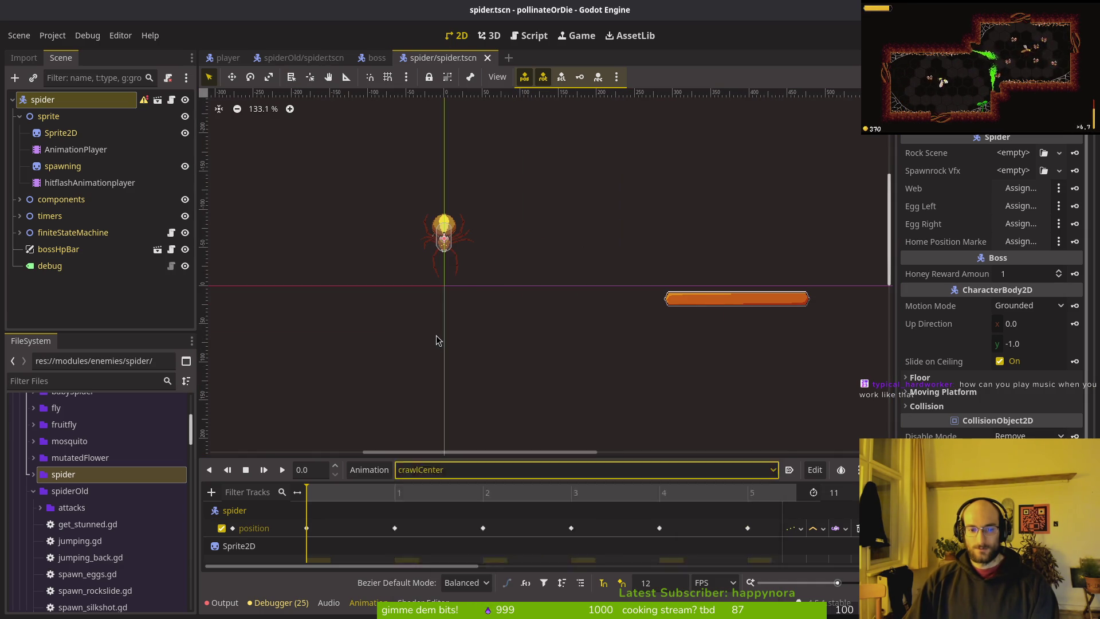
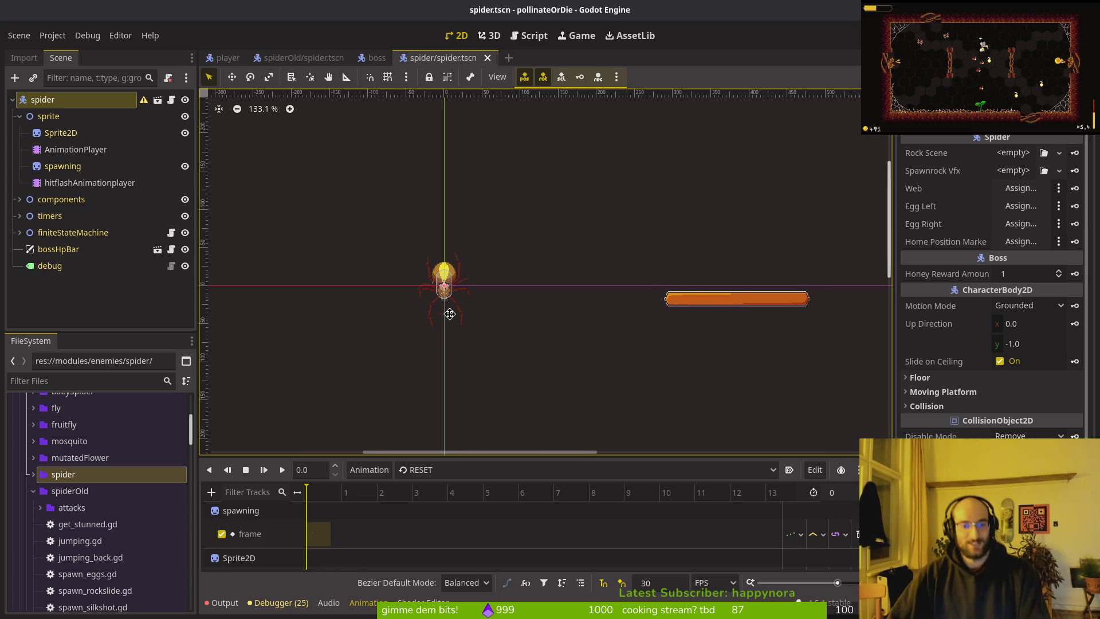
- Browse the spider's animation list, keep RESET selected, and save the spider scene
scroll(458, 343, down, 3)
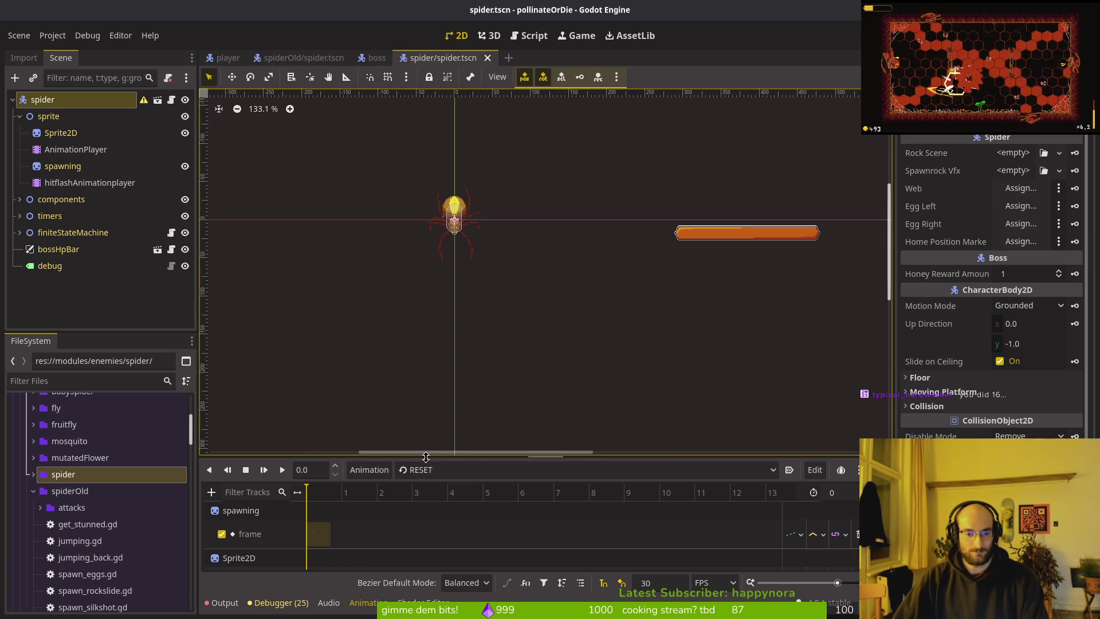
click(412, 470)
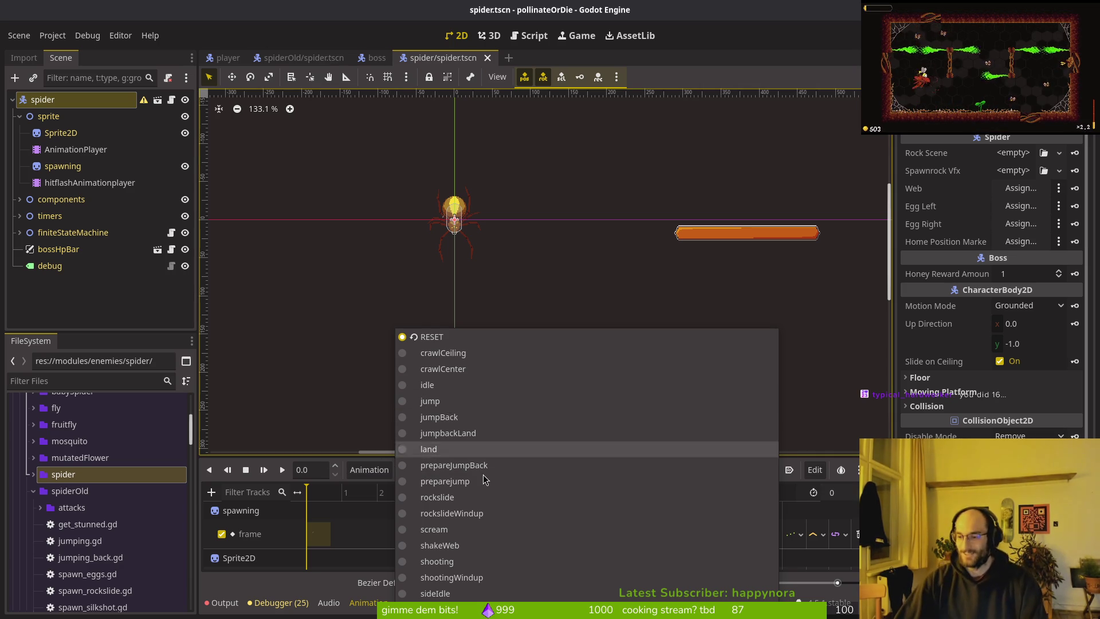
click(348, 307)
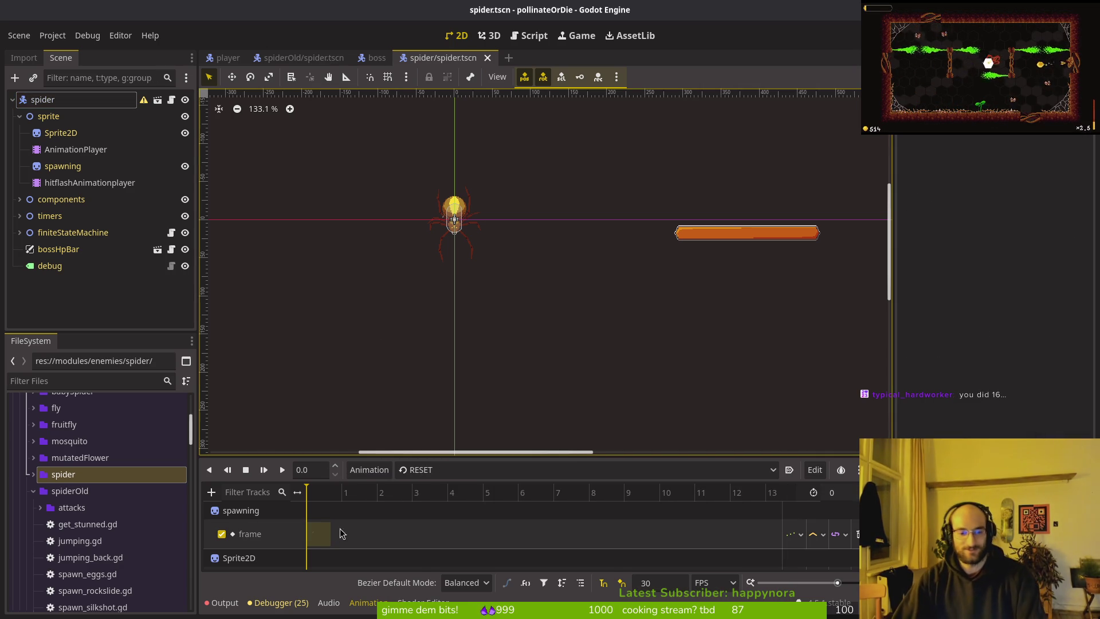
scroll(343, 527, down, 2)
ctrl+scroll(331, 544, down, 3)
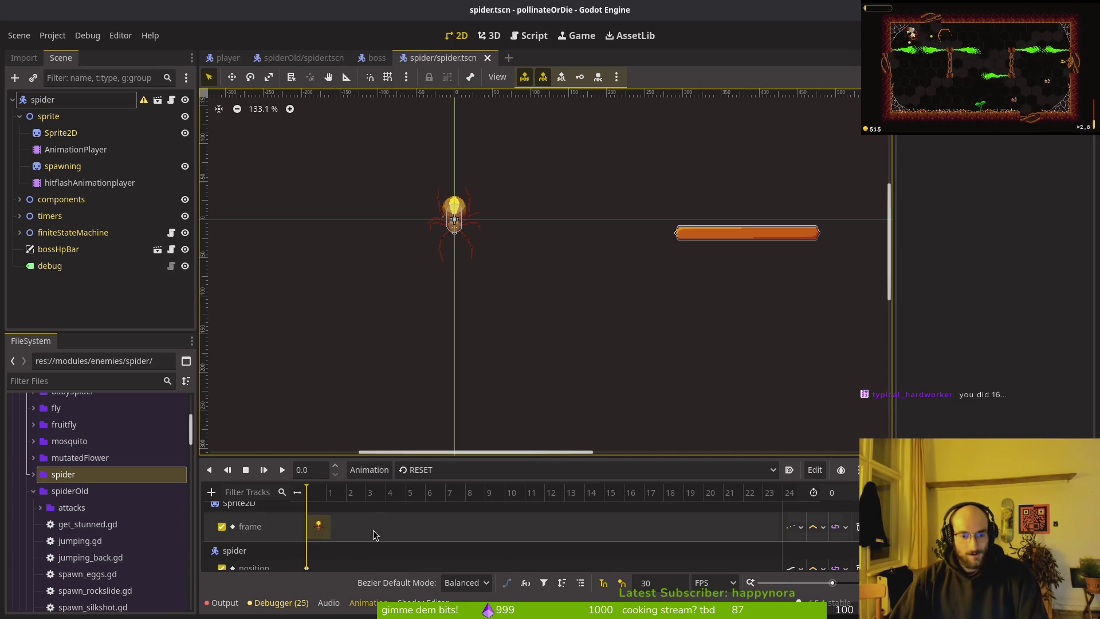
ctrl+scroll(373, 535, up, 4)
scroll(431, 527, up, 2)
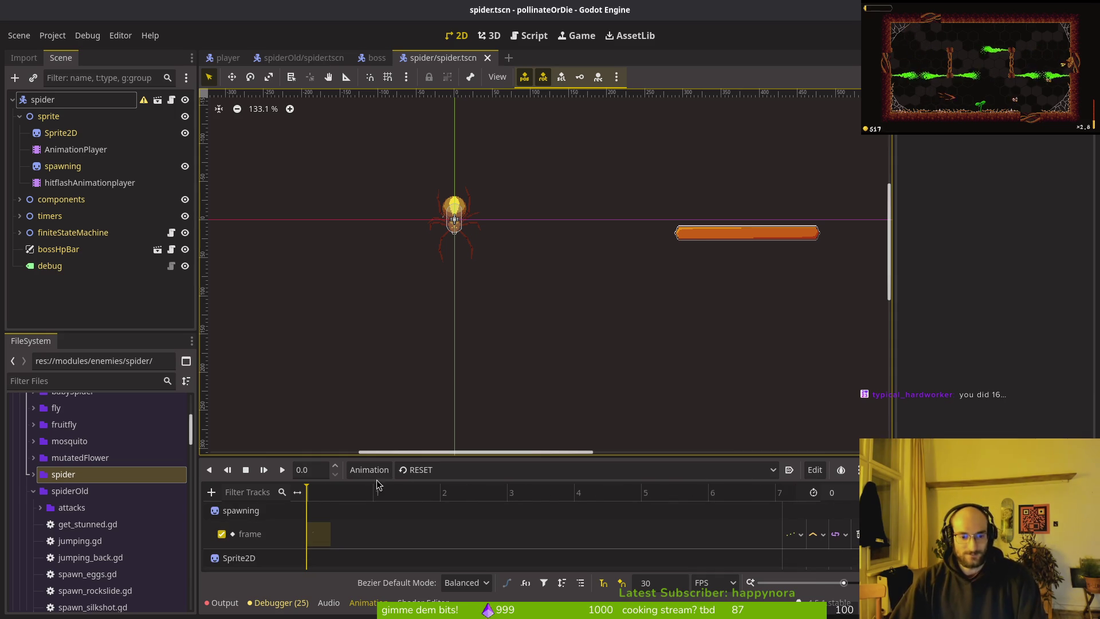
key(ctrl+s)
- Load the shakeWeb animation, collapse the sprite node, save, and close spider/spider.tscn
click(481, 470)
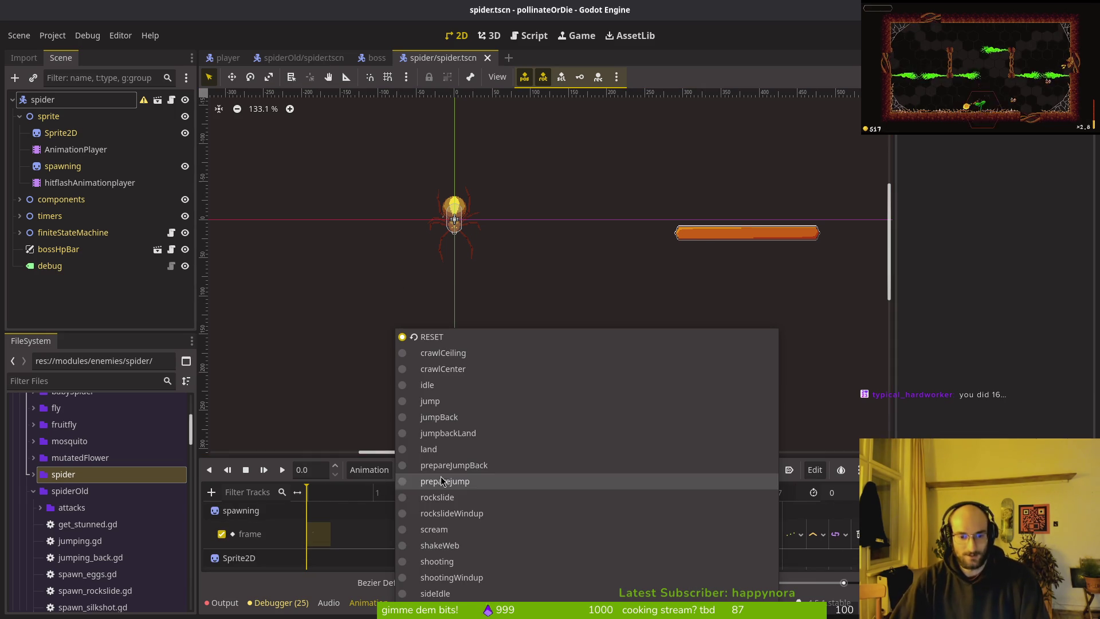
click(474, 555)
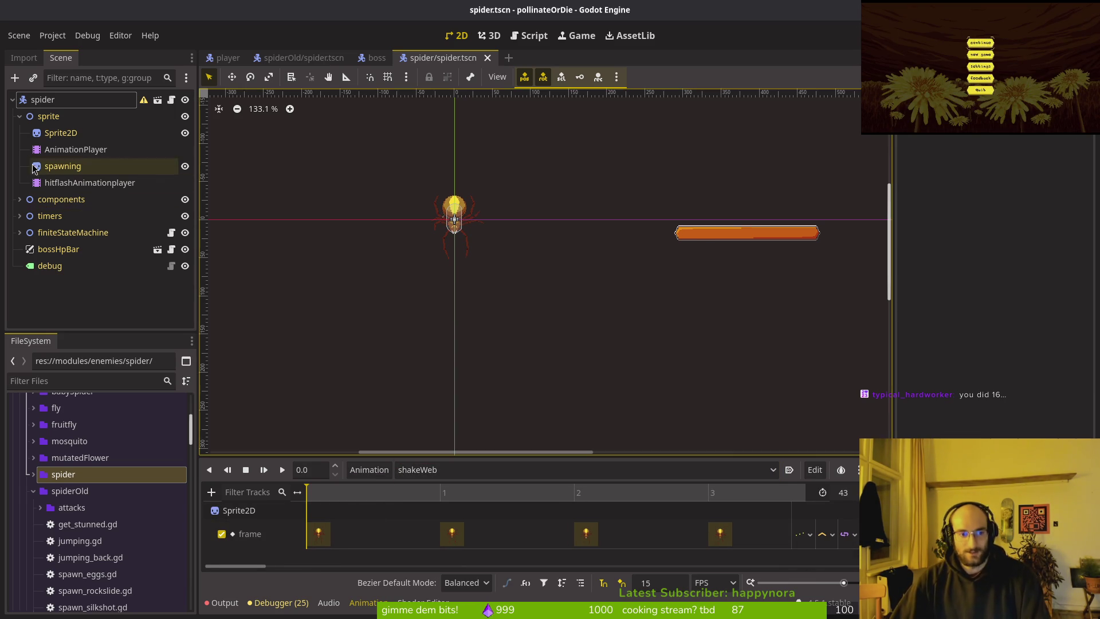
click(19, 115)
key(ctrl+s)
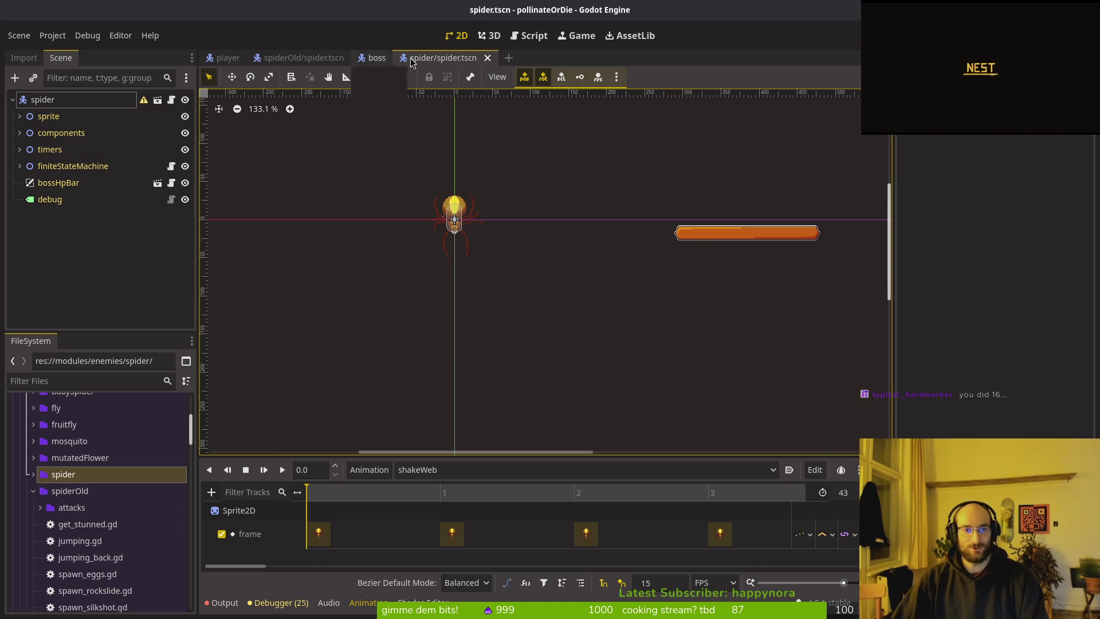
middle_click(448, 60)
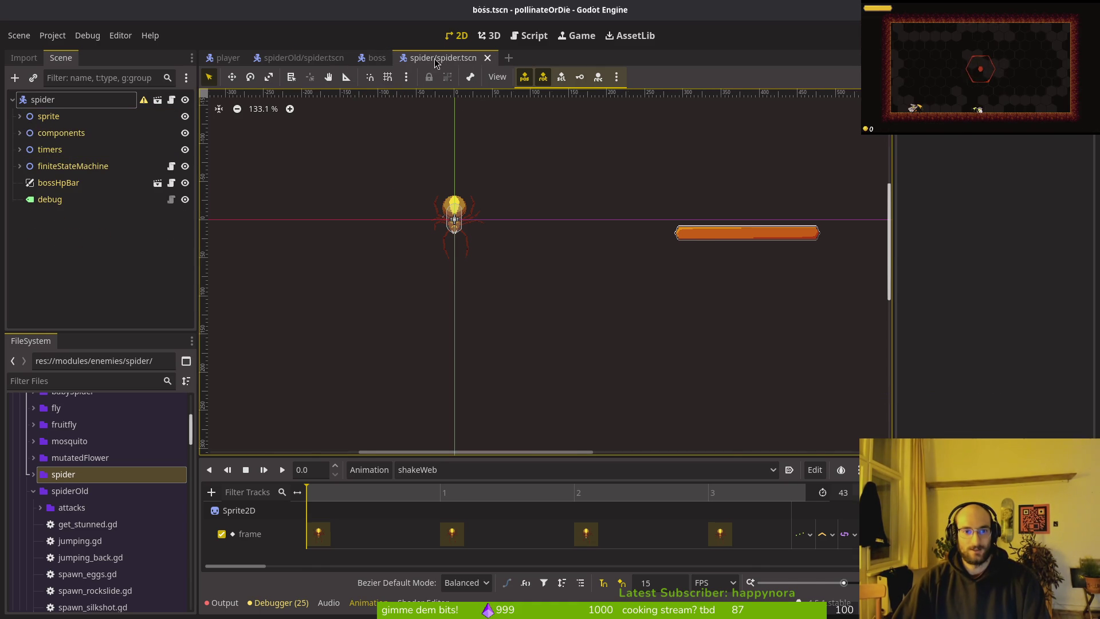
- In Neovim, yank boss.gd's honey_reward_amount line and skim spider.gd before returning to Godot
key(alt+Tab)
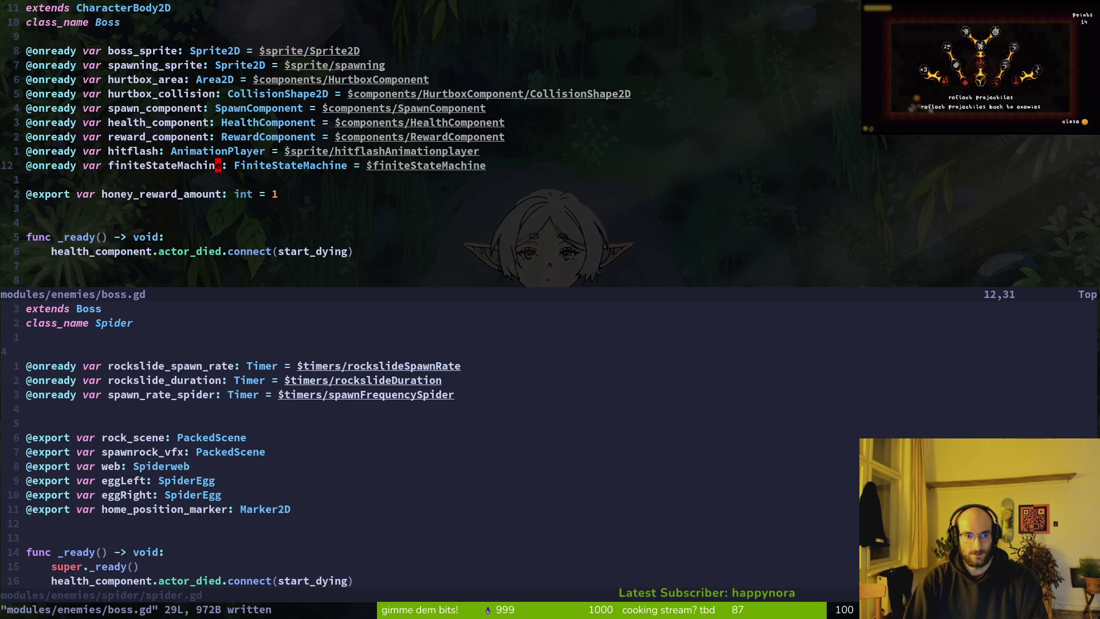
key(j)
key(j)
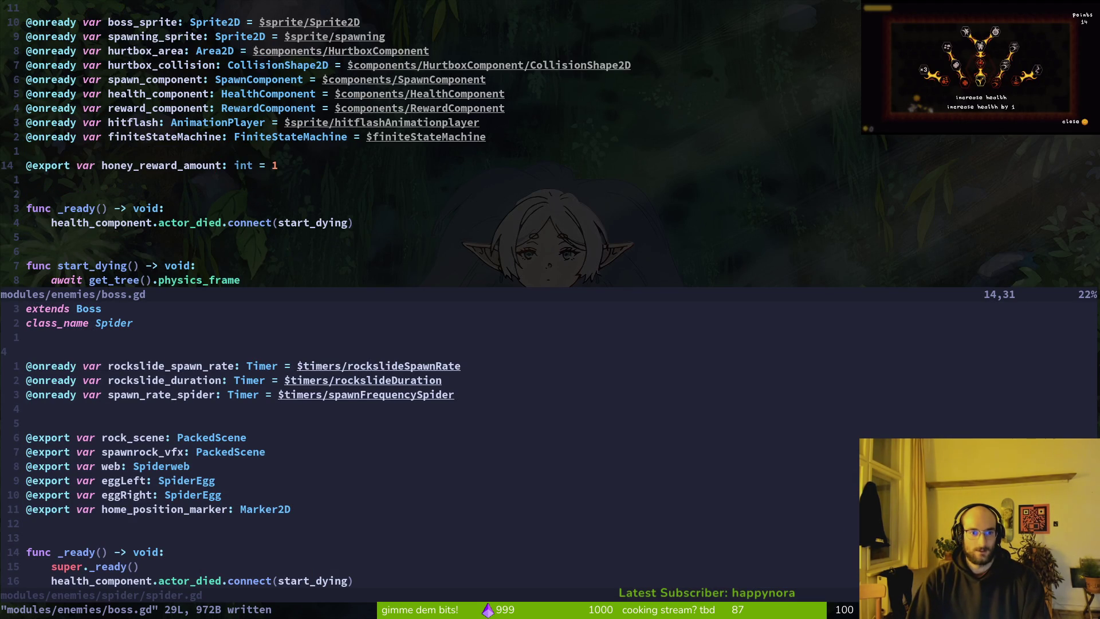
key(y)
key(y)
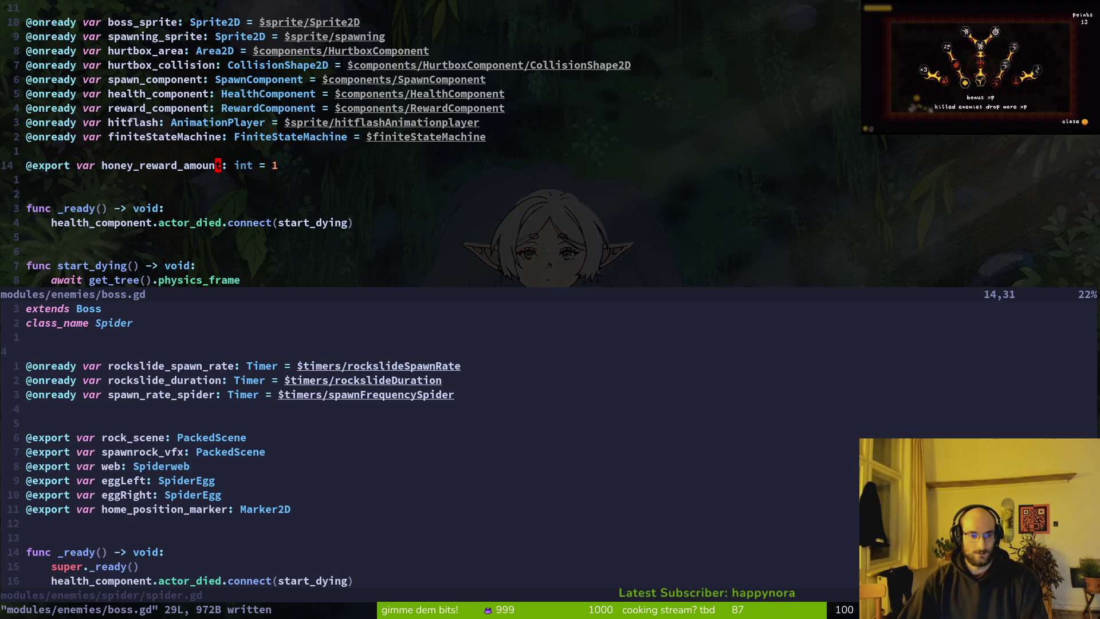
scroll(683, 385, down, 12)
click(179, 469)
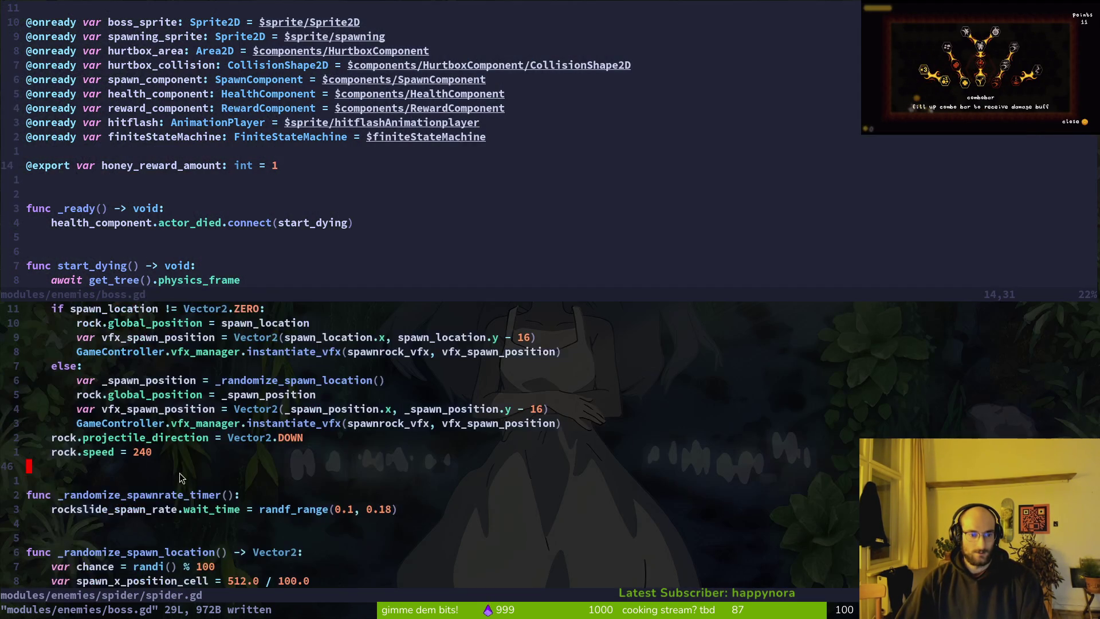
scroll(179, 478, down, 6)
scroll(179, 478, up, 4)
key(alt+Tab)
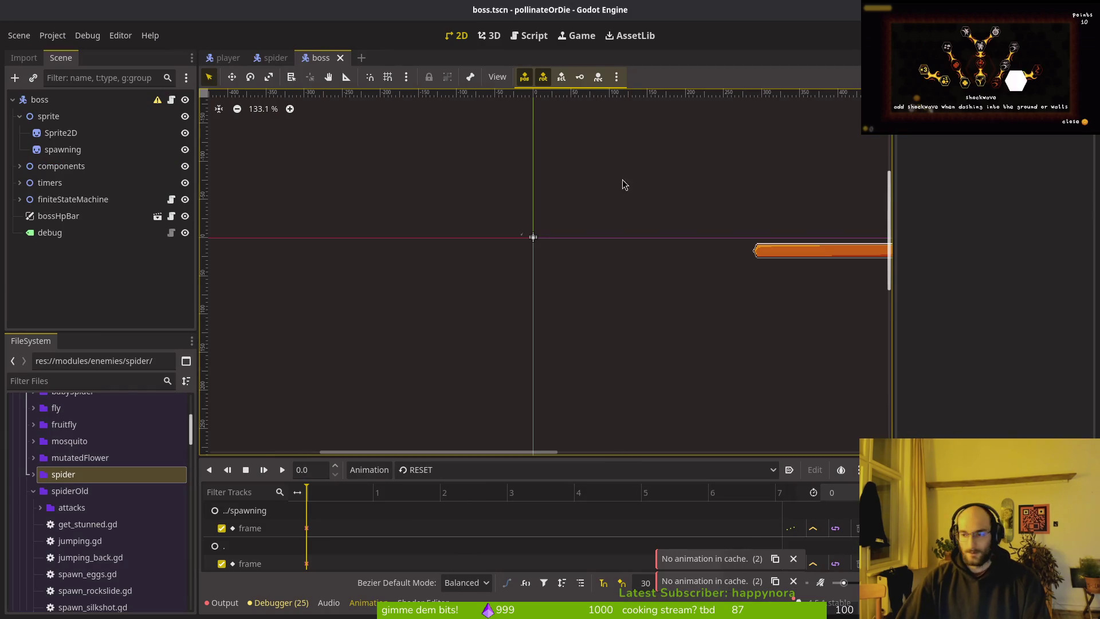
- In the spider tab, look through the components and timers nodes and inspect the spawnSpider state
click(271, 58)
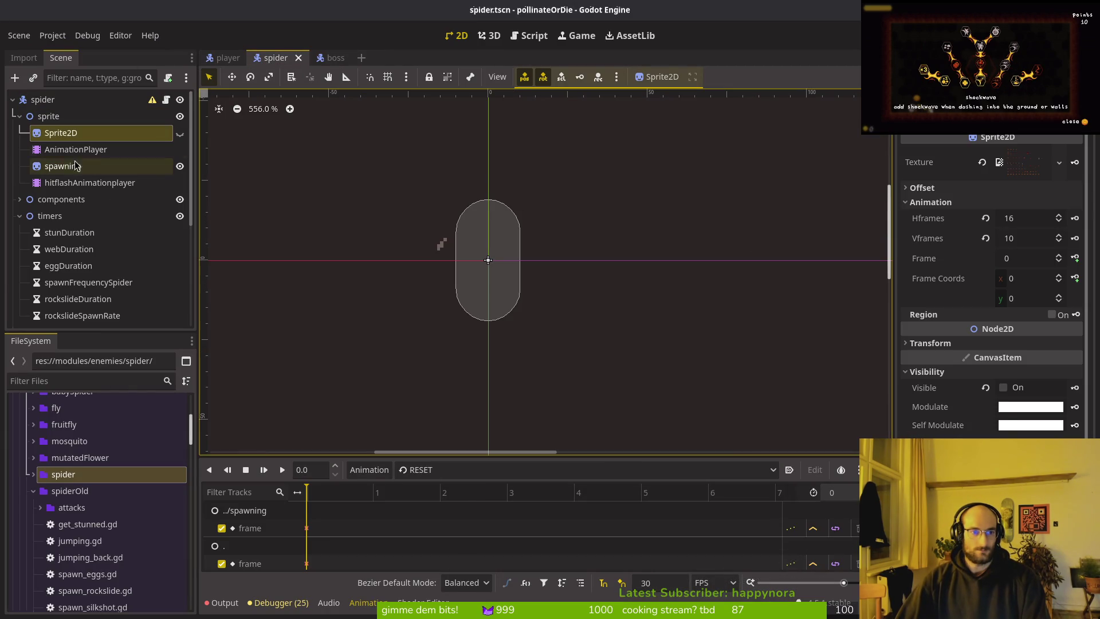
click(19, 200)
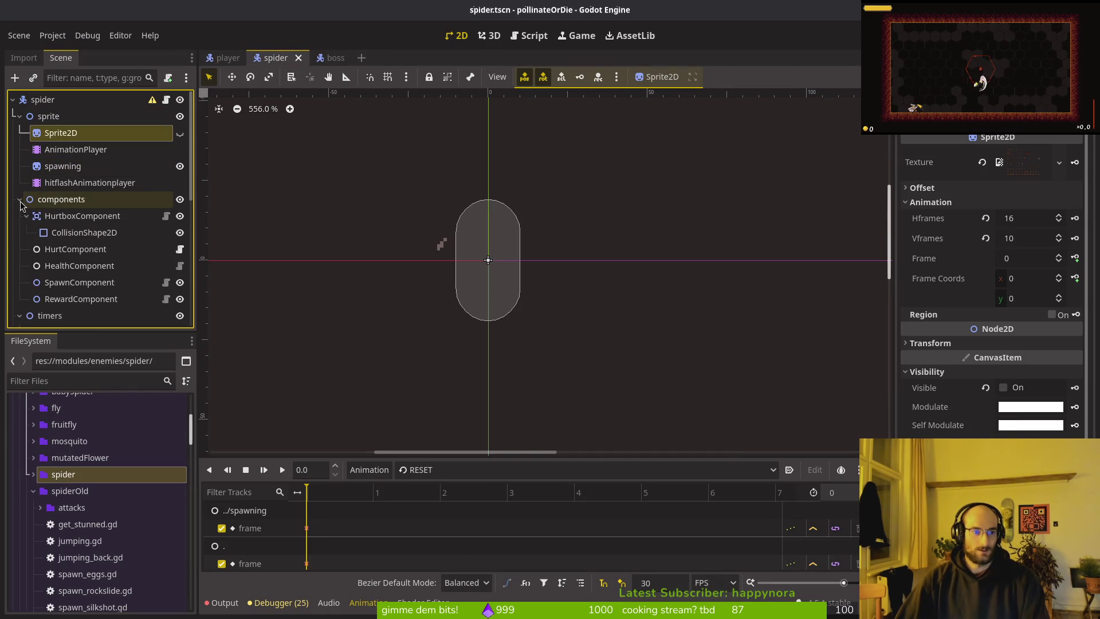
scroll(23, 208, down, 4)
scroll(25, 209, up, 4)
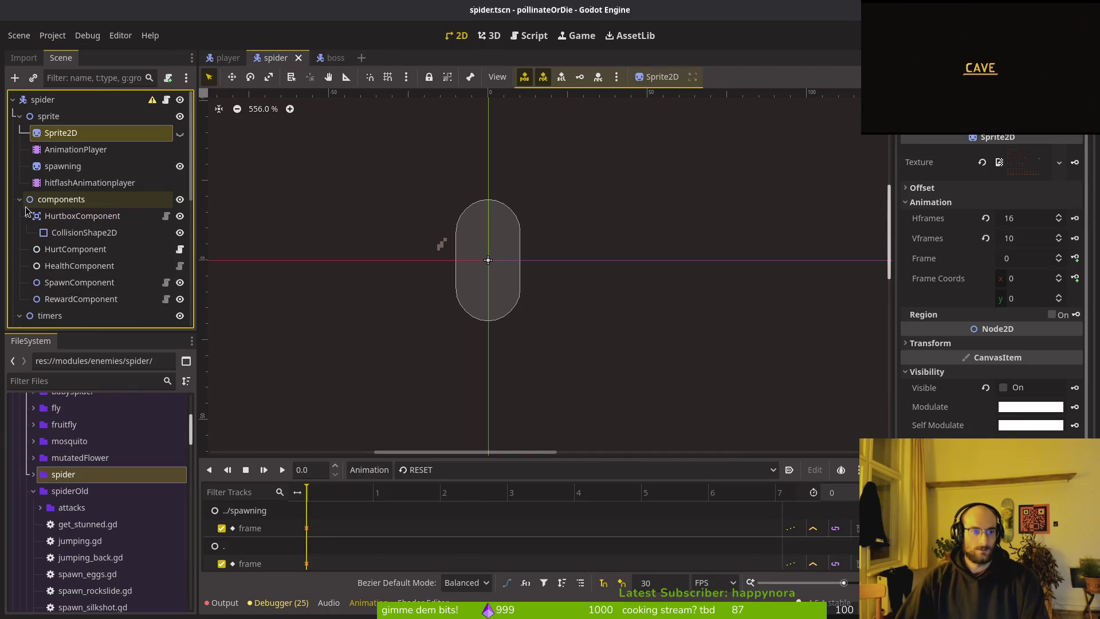
click(20, 199)
click(19, 215)
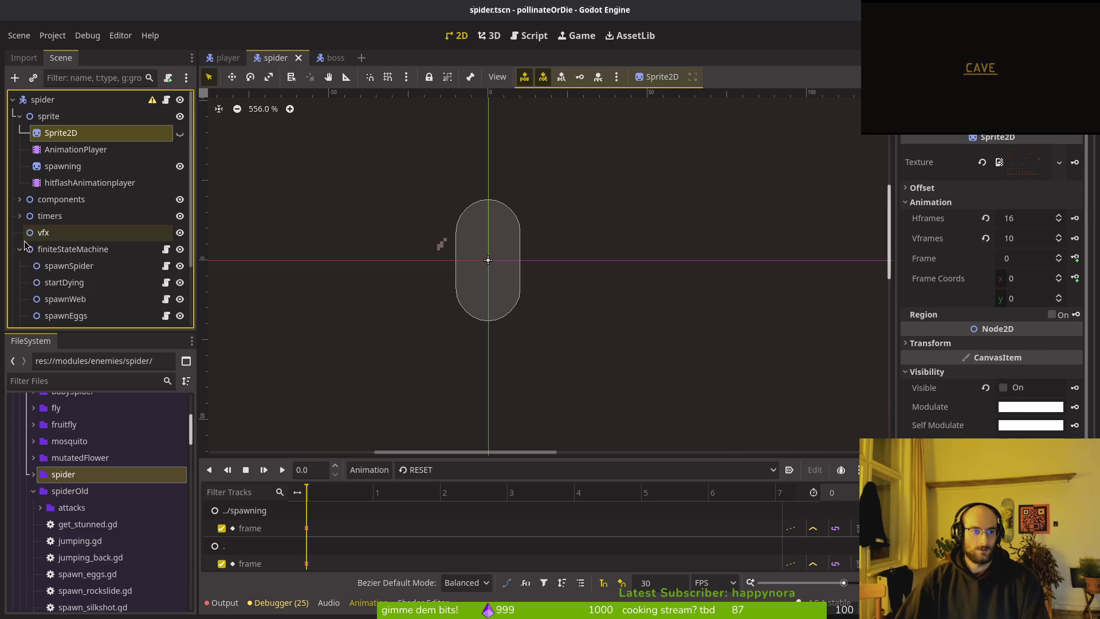
click(64, 266)
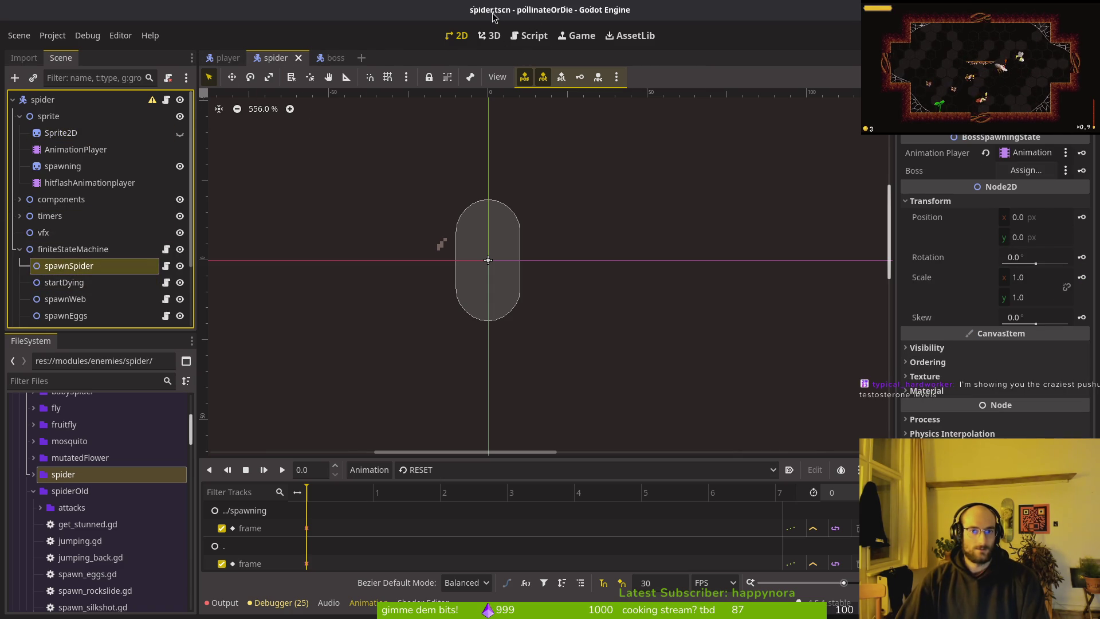
scroll(78, 274, down, 2)
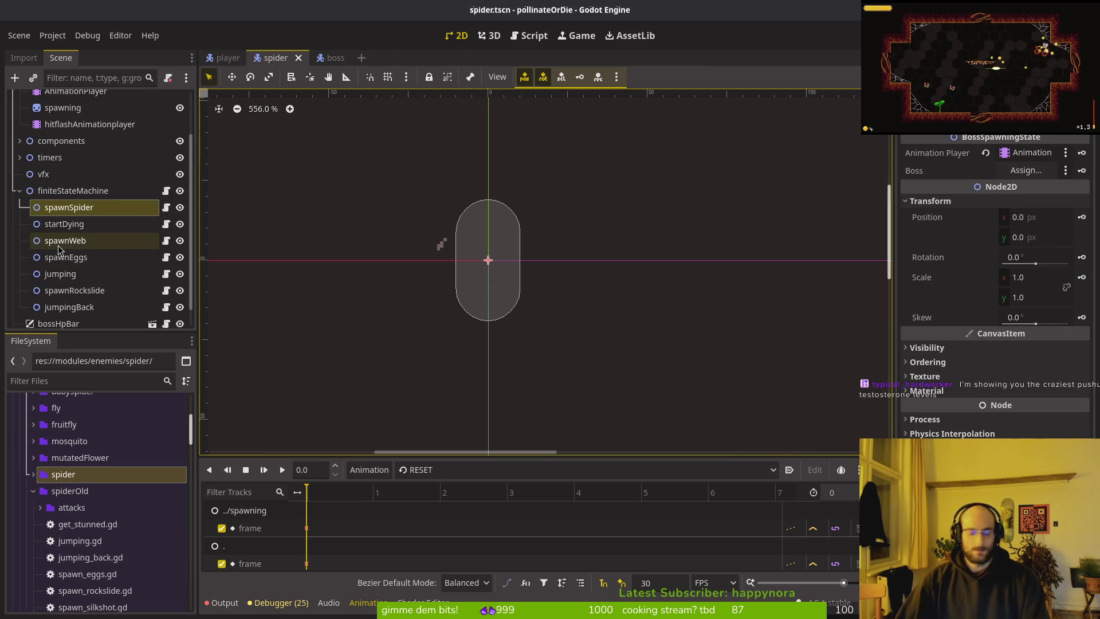
- Quick-open spider/spider.tscn by searching 'spdier' and expand its finiteStateMachine states
key(shift+alt+o)
text(spdier)
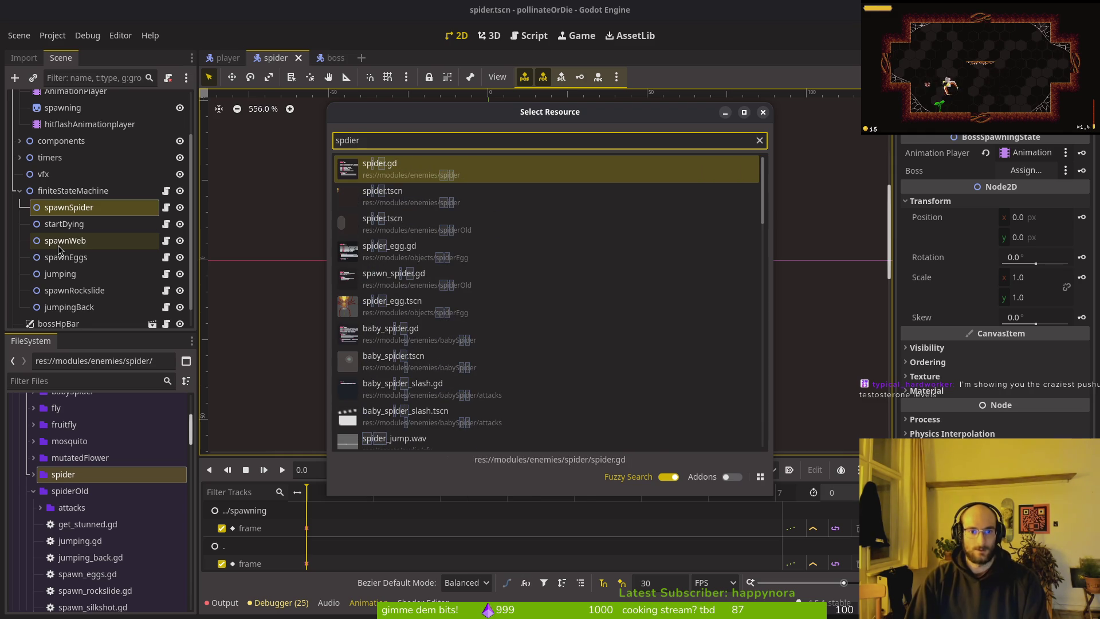
key(Down)
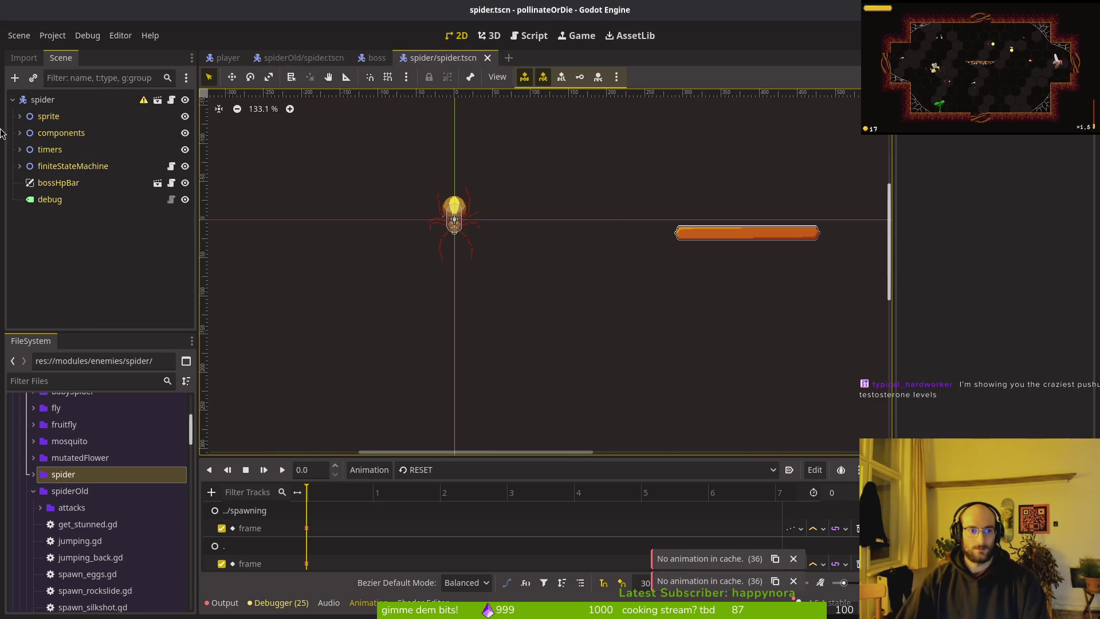
click(19, 165)
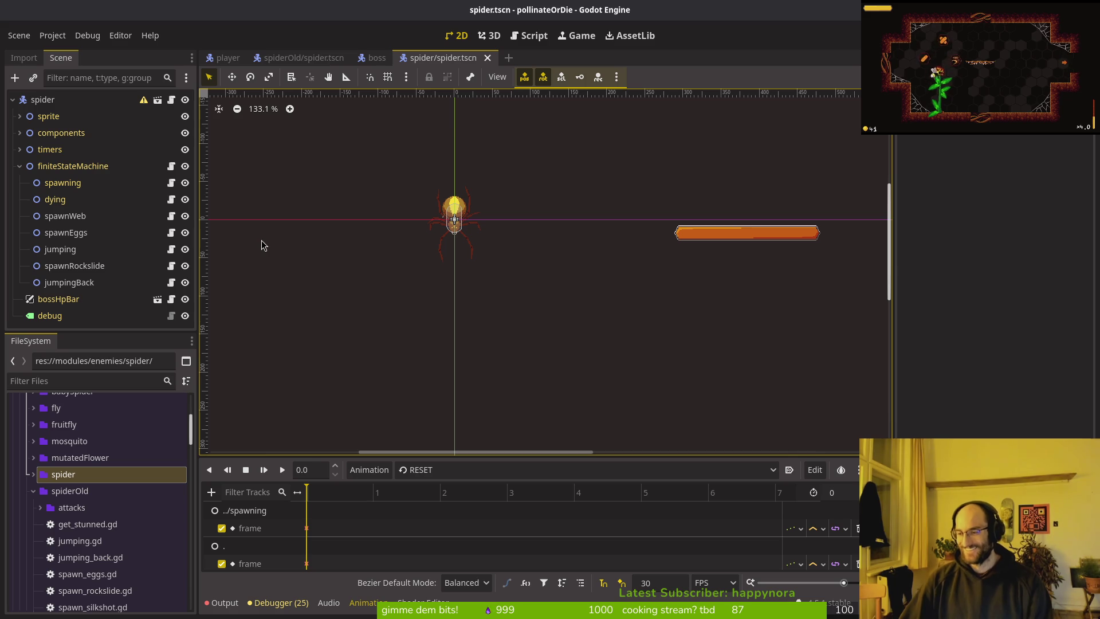
- Assign webDuration as spawnWeb's Web CD timer and AnimationPlayer as its animation player, then save
click(66, 217)
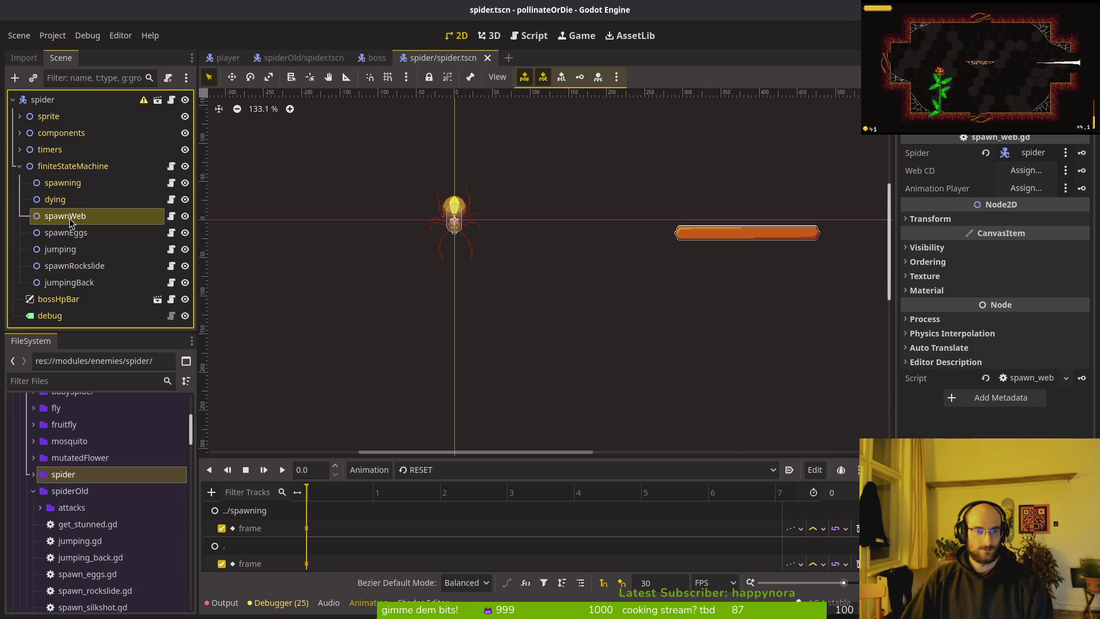
click(1026, 170)
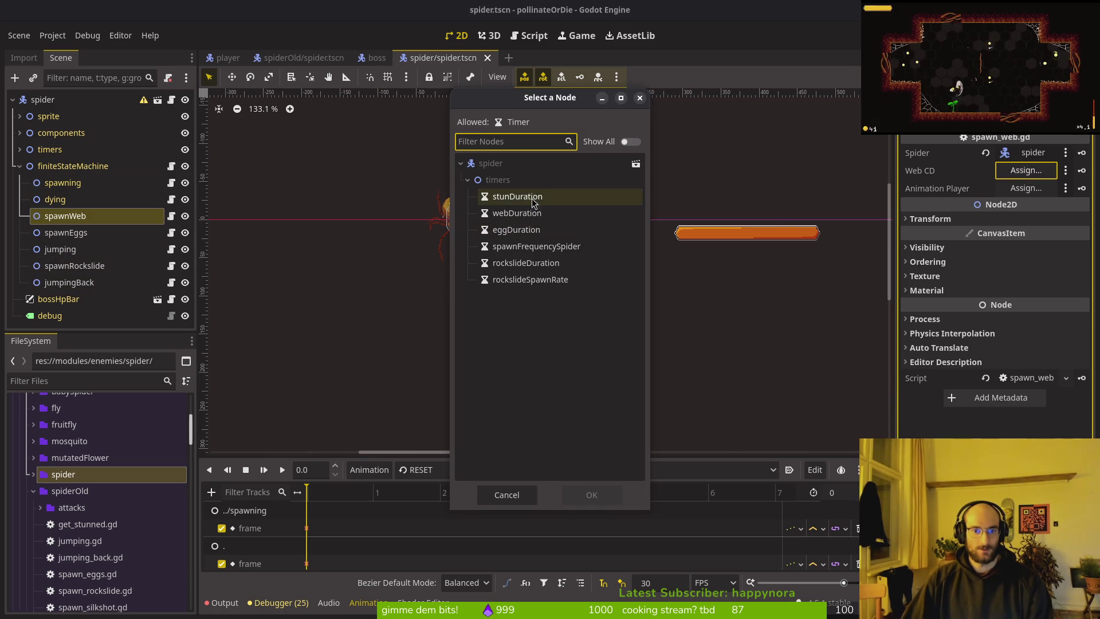
click(517, 213)
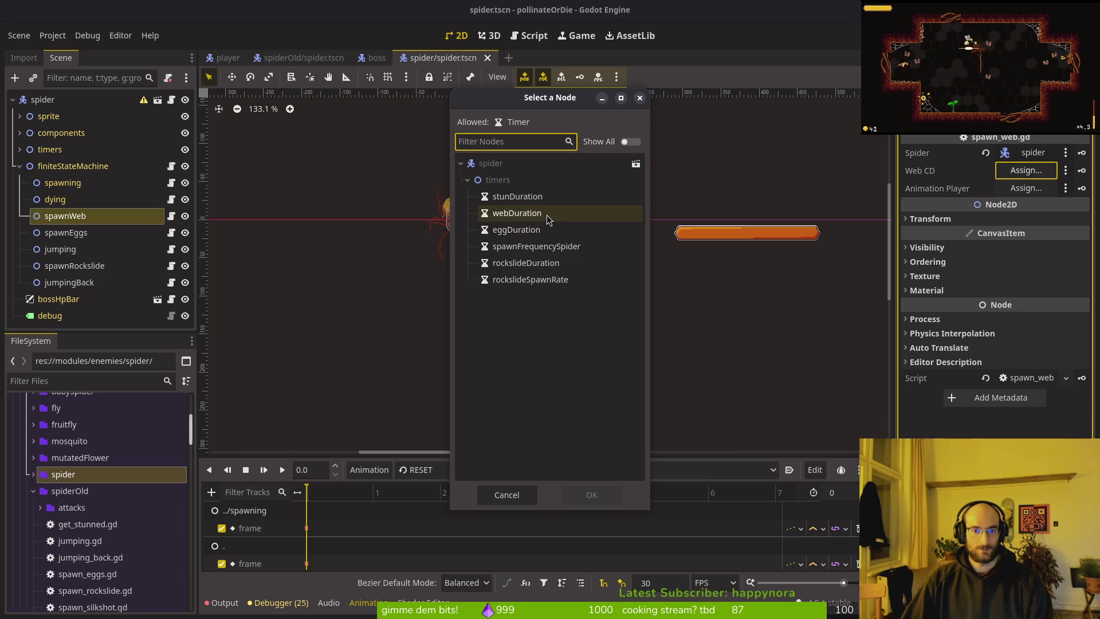
click(591, 494)
click(1020, 190)
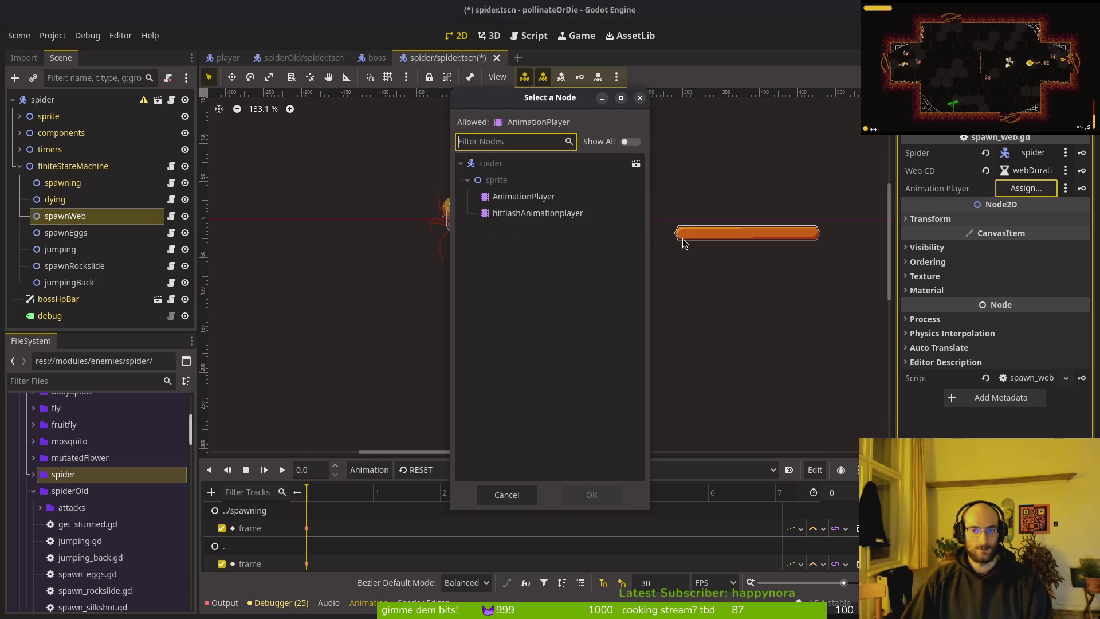
click(525, 202)
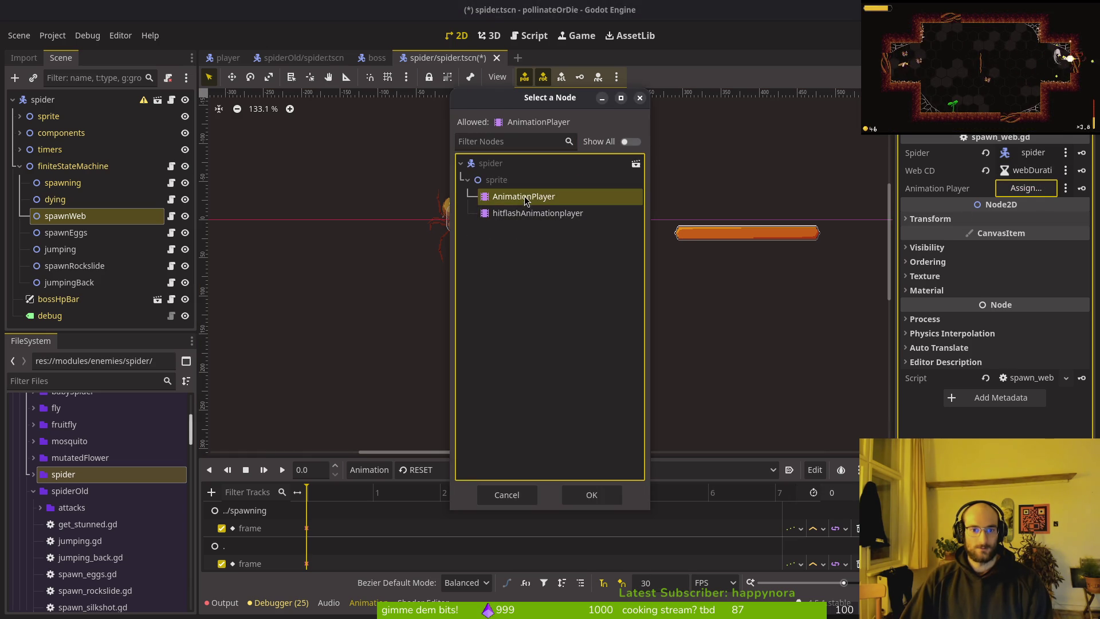
click(595, 494)
key(ctrl+s)
- Give spawnEggs the spider node, eggDuration and spawnFrequencySpider timers, and AnimationPlayer, then save
click(66, 232)
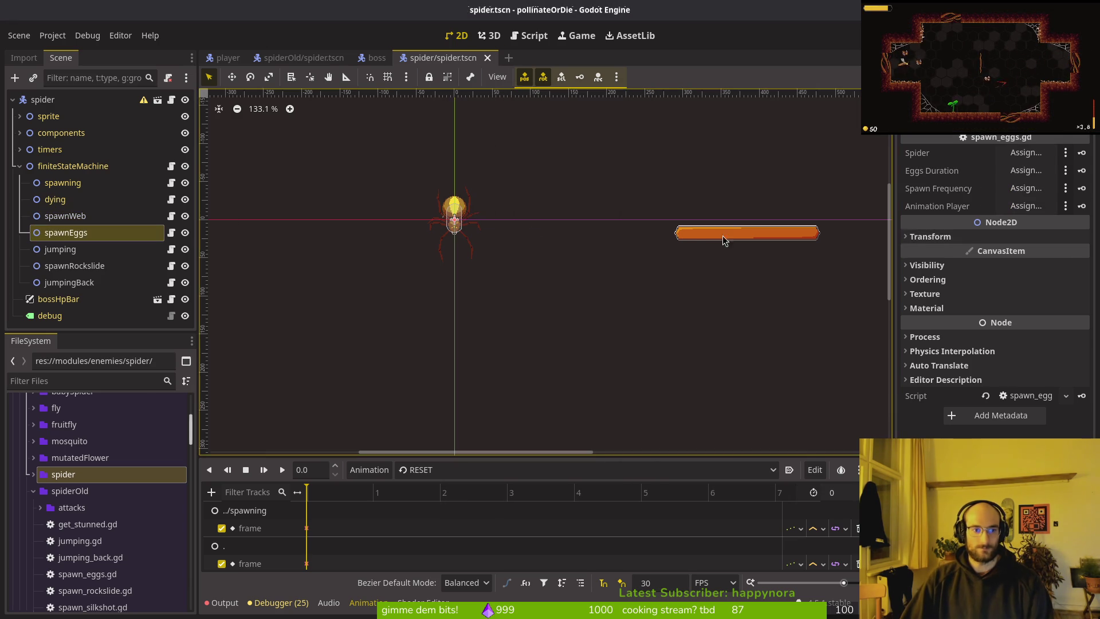
click(1025, 152)
click(550, 163)
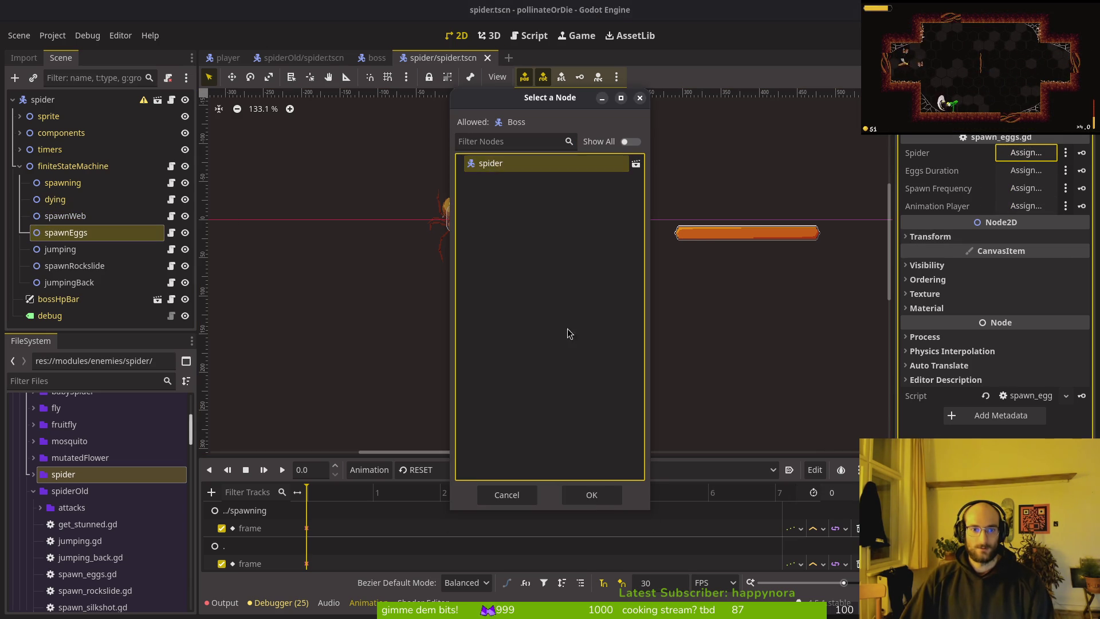
click(593, 495)
click(1031, 152)
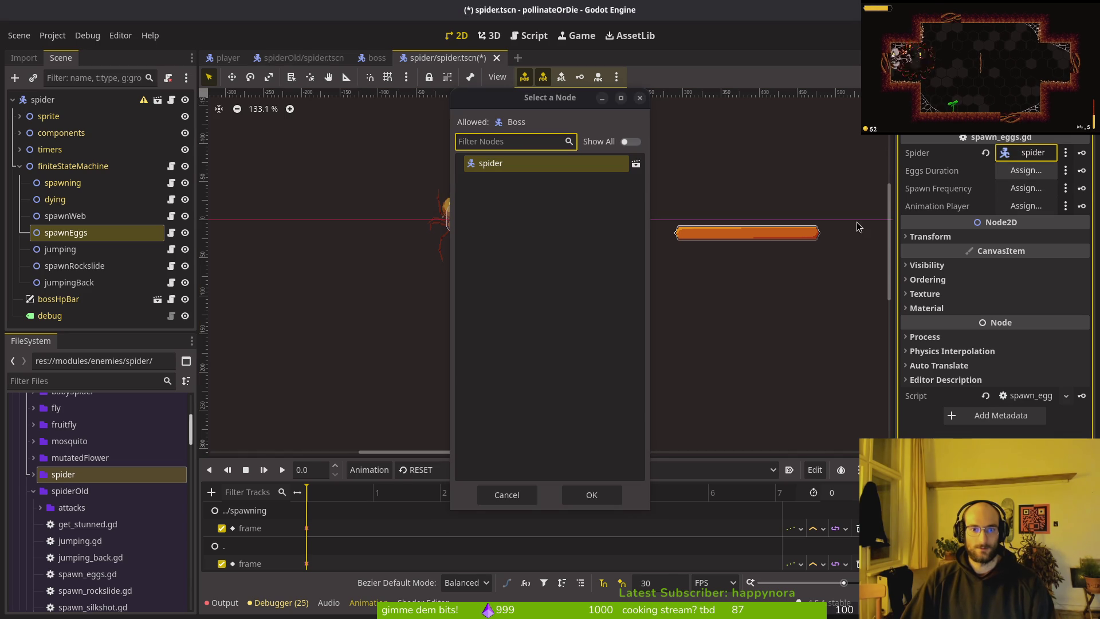
click(1025, 171)
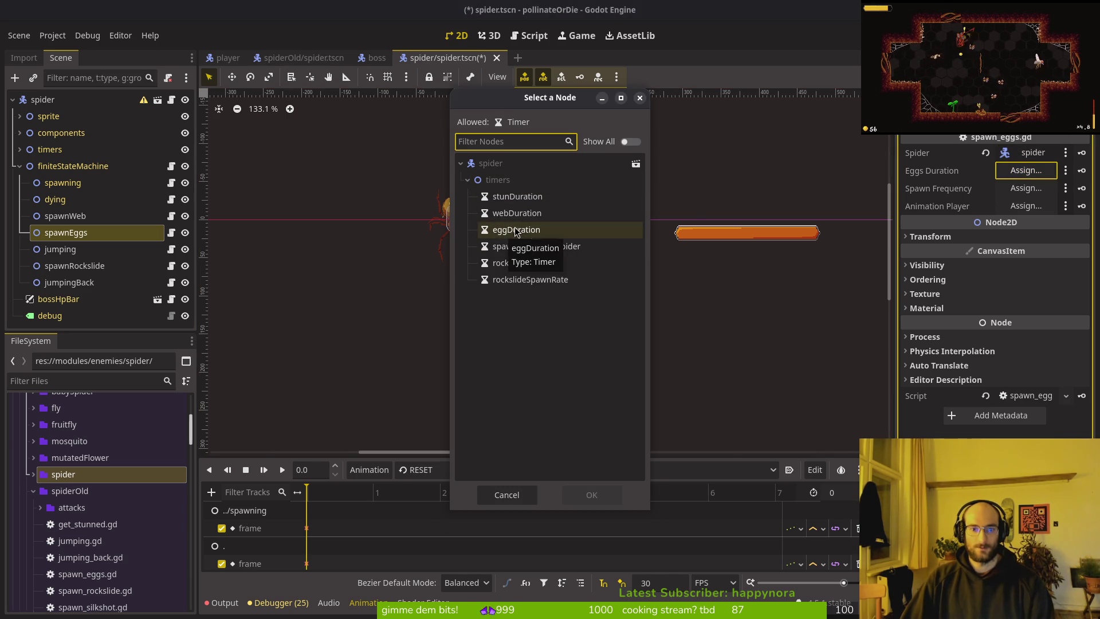
click(515, 230)
click(591, 495)
click(1025, 188)
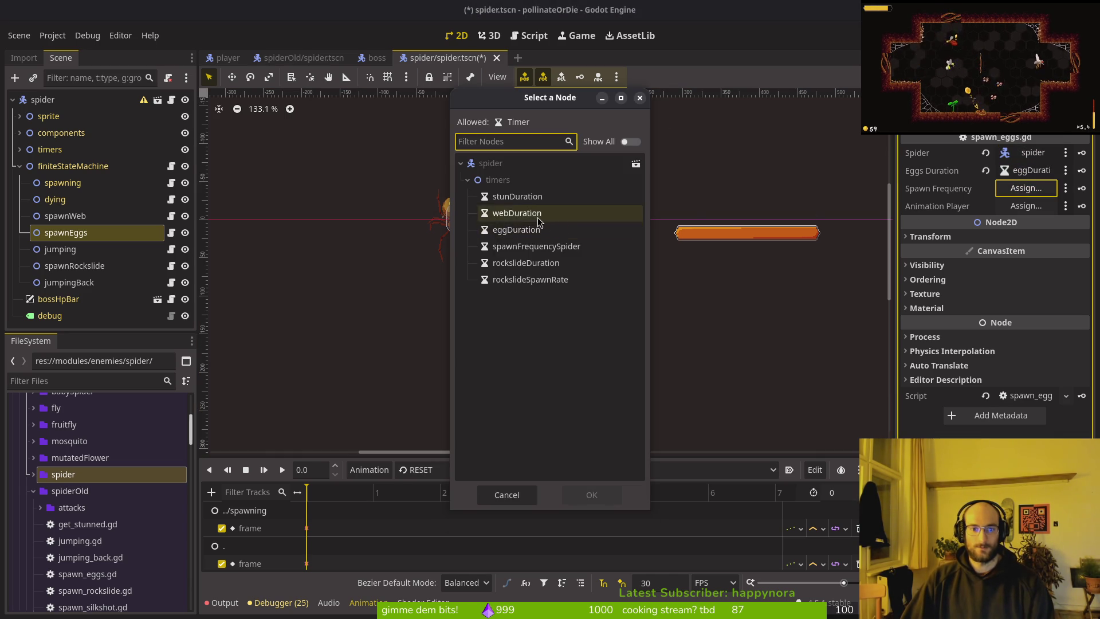
click(526, 247)
click(608, 499)
click(1025, 206)
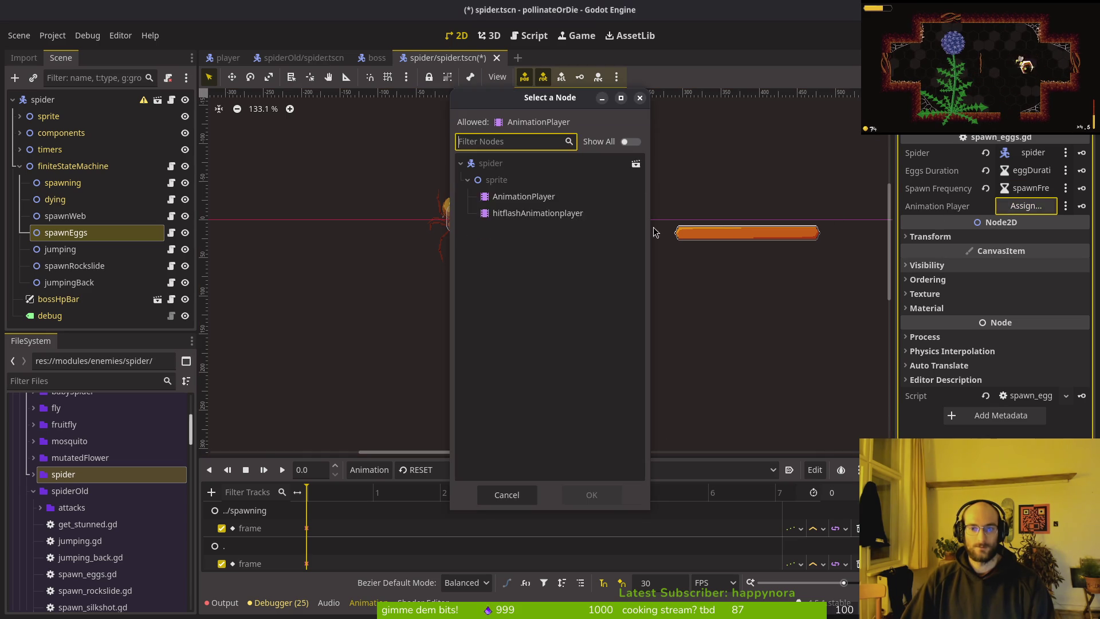
click(533, 197)
click(591, 494)
key(ctrl+s)
- Assign the spider node and AnimationPlayer to the jumping state, then save
click(60, 249)
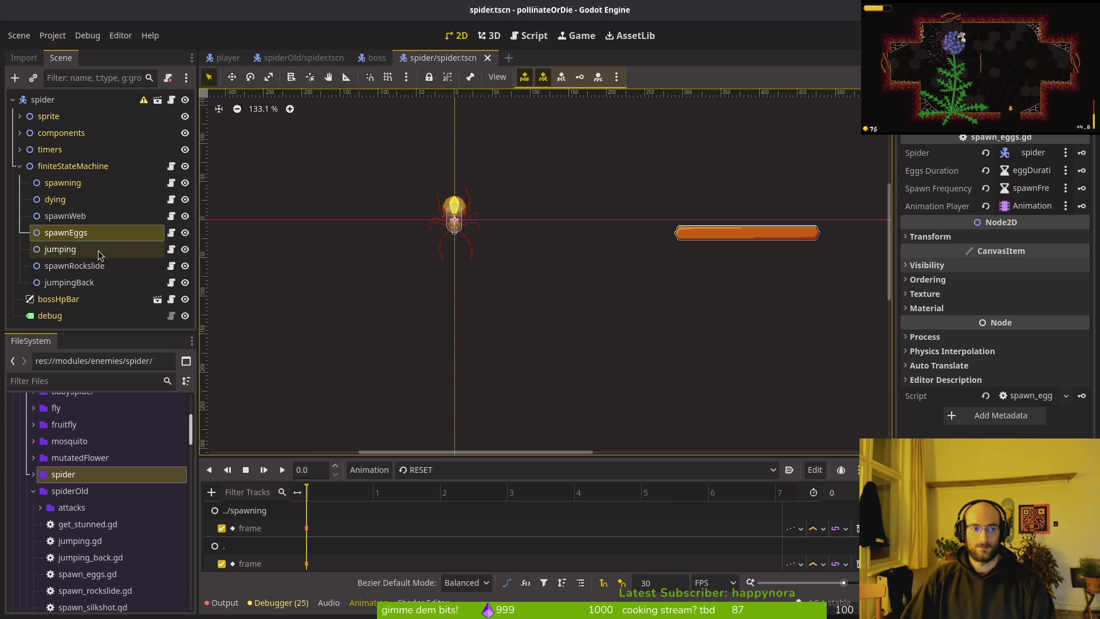
click(1010, 151)
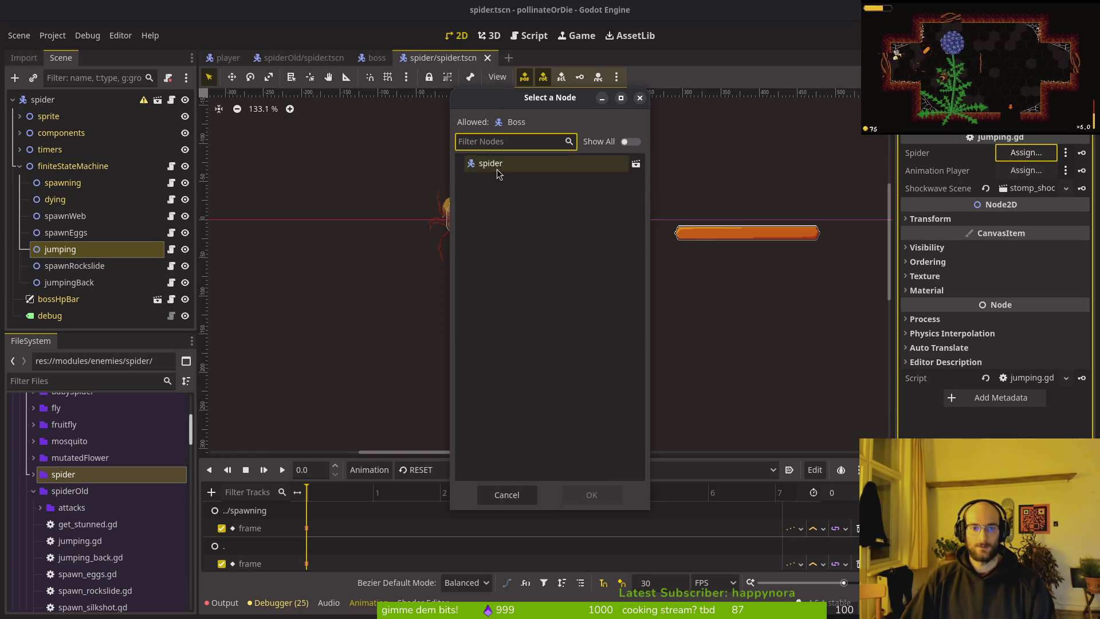
click(498, 164)
click(591, 494)
click(1025, 170)
click(532, 197)
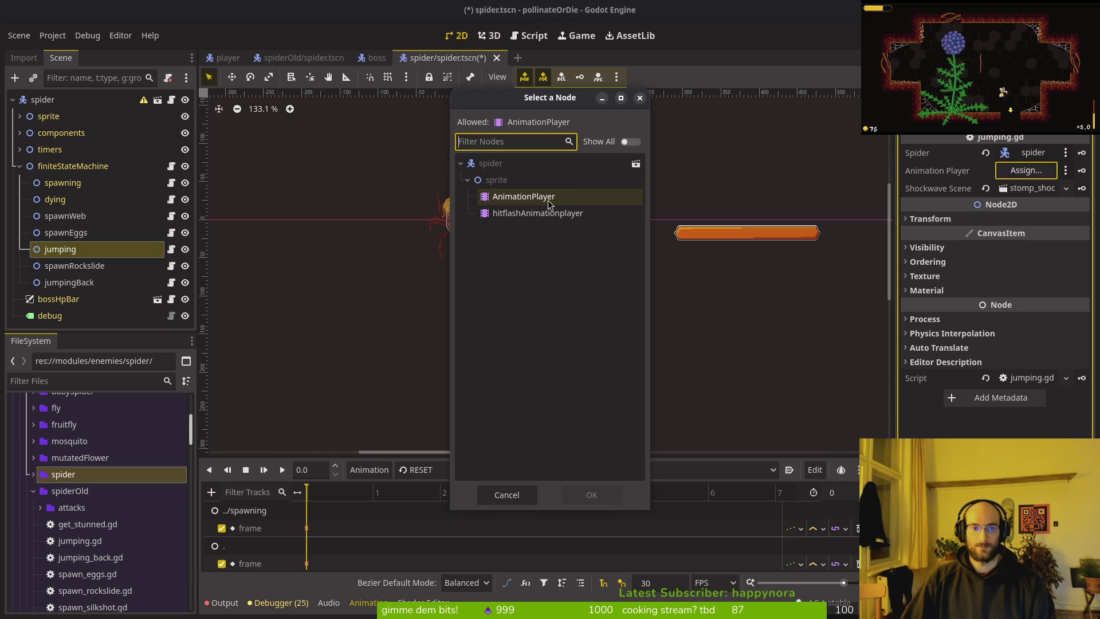
click(591, 494)
key(ctrl+s)
- Give spawnRockslide the spider node, rockslideSpawnRate and rockslideDuration timers, and AnimationPlayer, then save
click(74, 265)
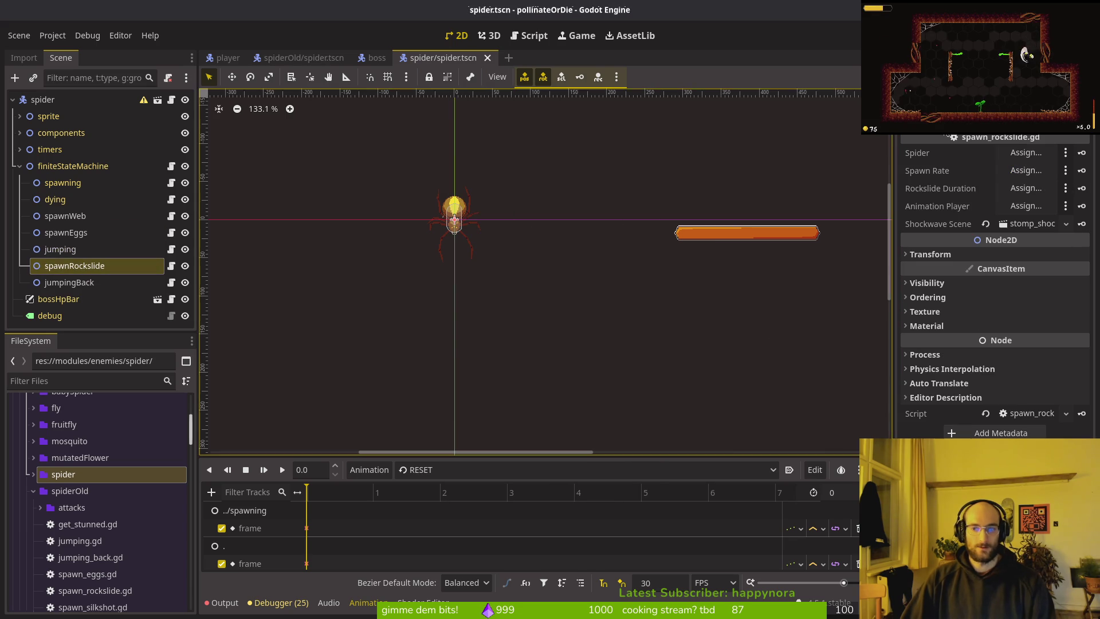
click(1025, 153)
click(513, 164)
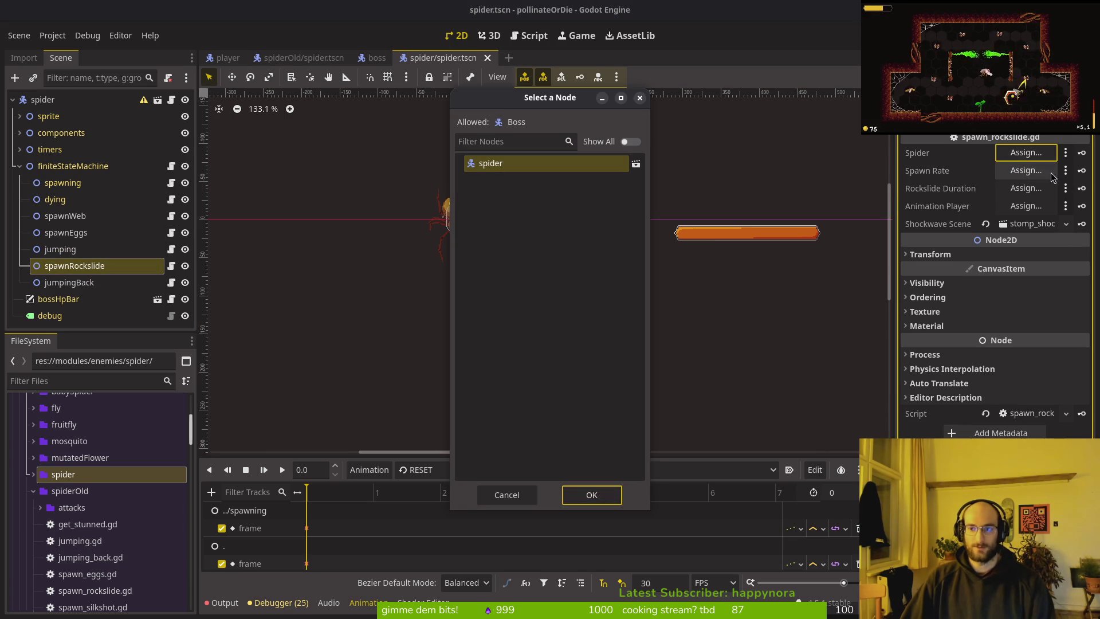
click(591, 494)
click(1025, 170)
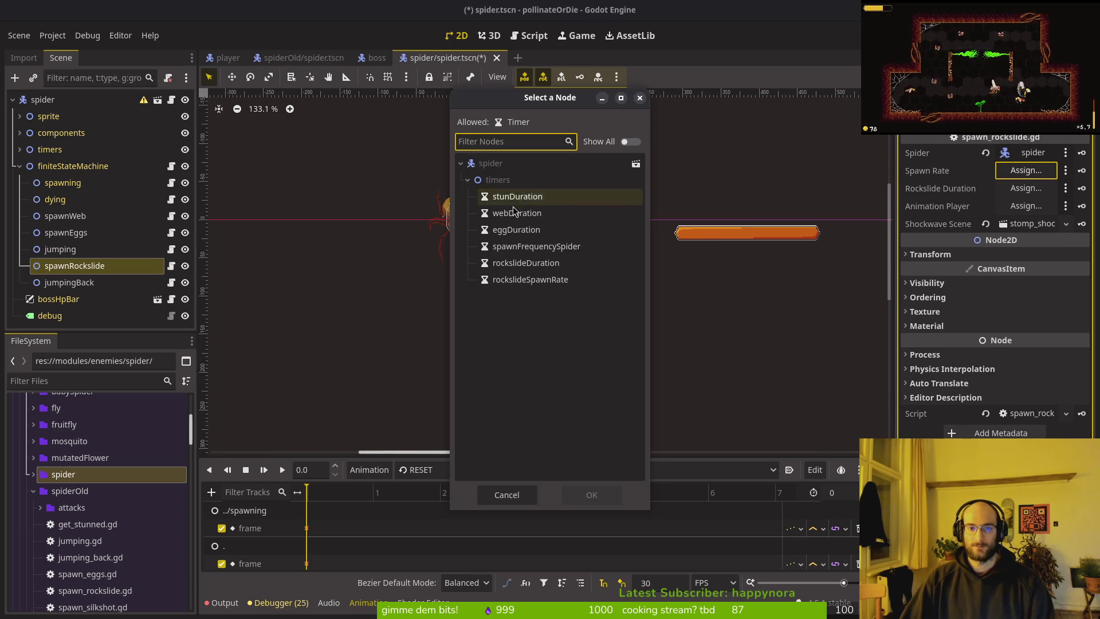
click(532, 280)
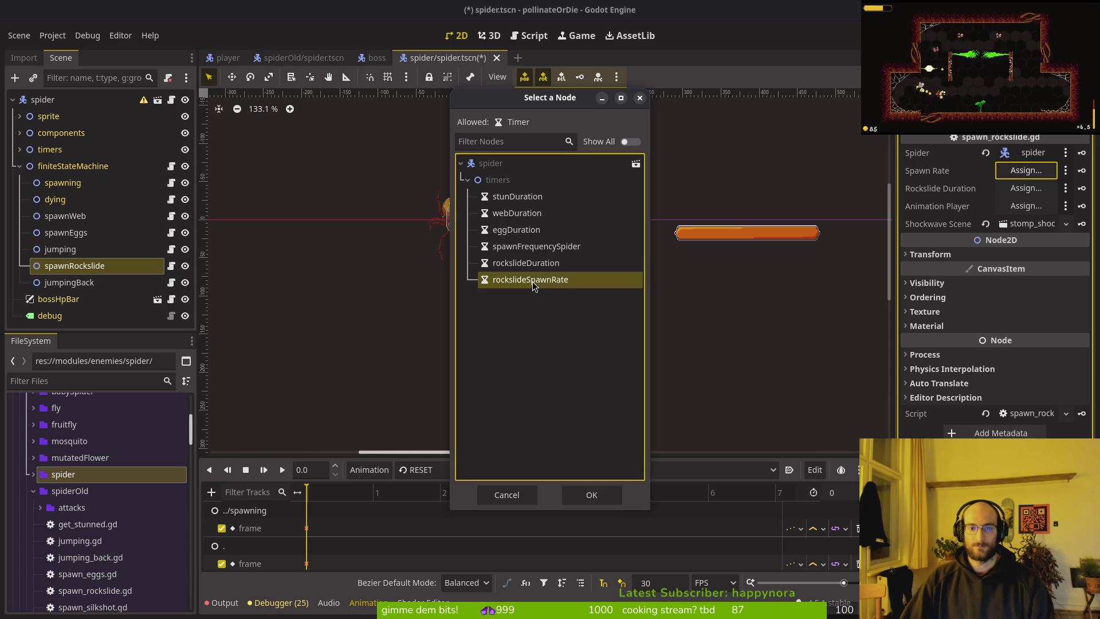
click(593, 494)
click(1028, 188)
click(559, 263)
click(592, 494)
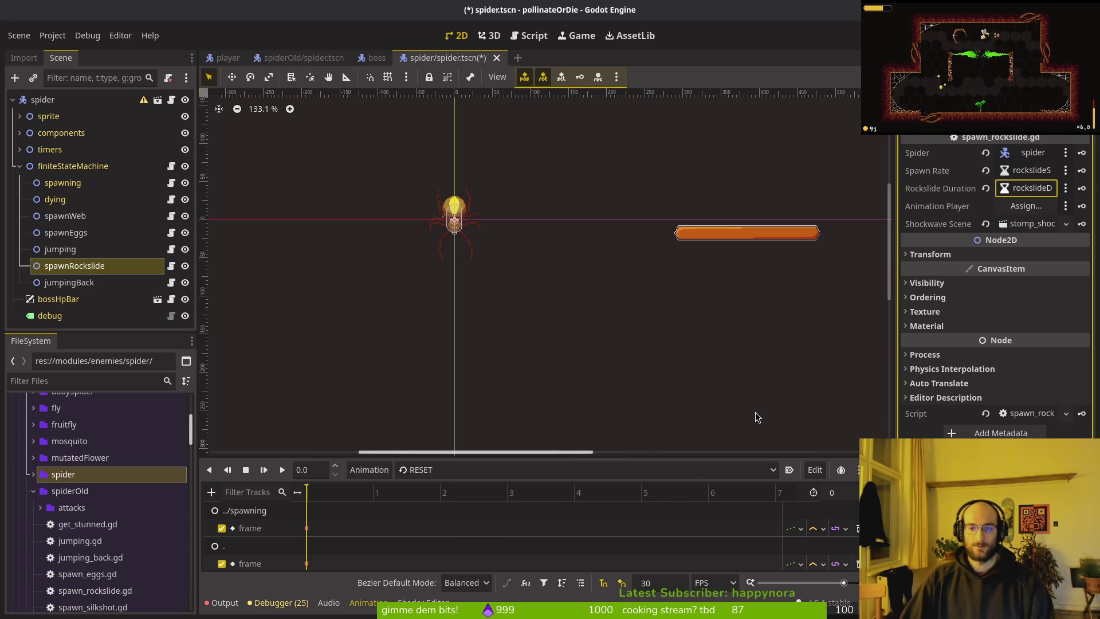
click(1015, 207)
click(539, 202)
click(593, 494)
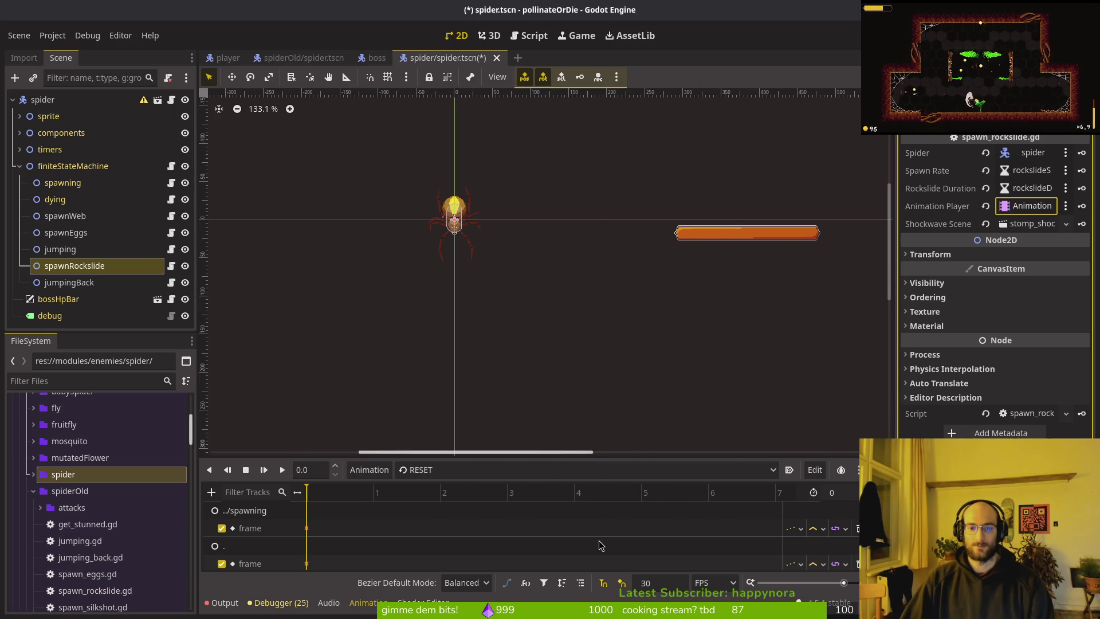
key(ctrl+s)
- Assign the spider node and AnimationPlayer to jumpingBack, save, and collapse the state list
click(67, 282)
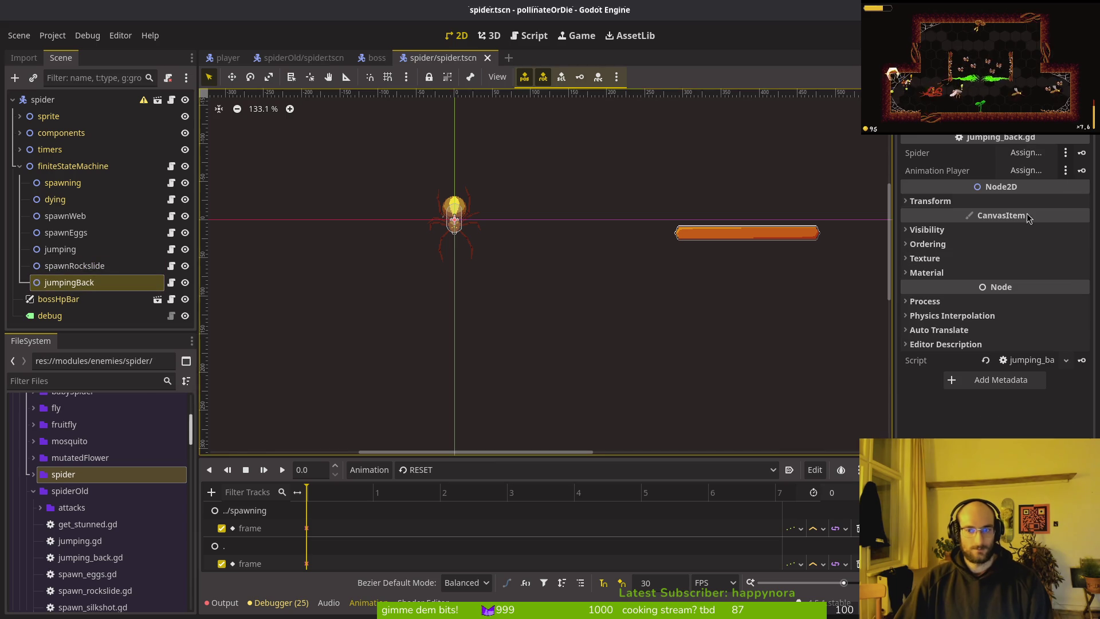
click(1026, 152)
click(487, 152)
click(593, 494)
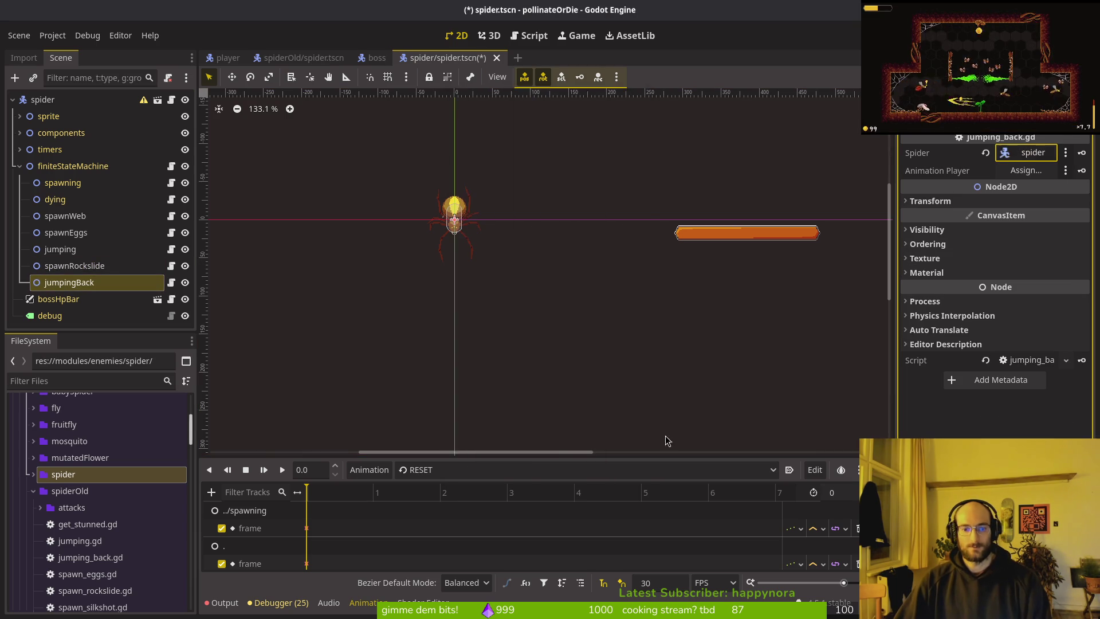
click(1025, 170)
click(550, 197)
click(589, 494)
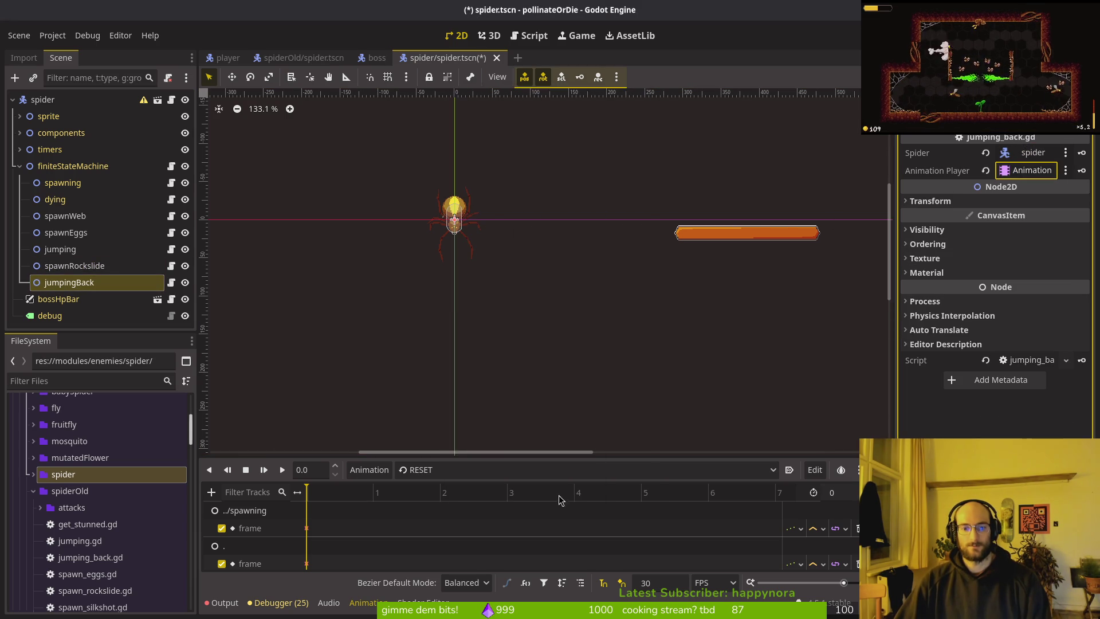
key(ctrl+s)
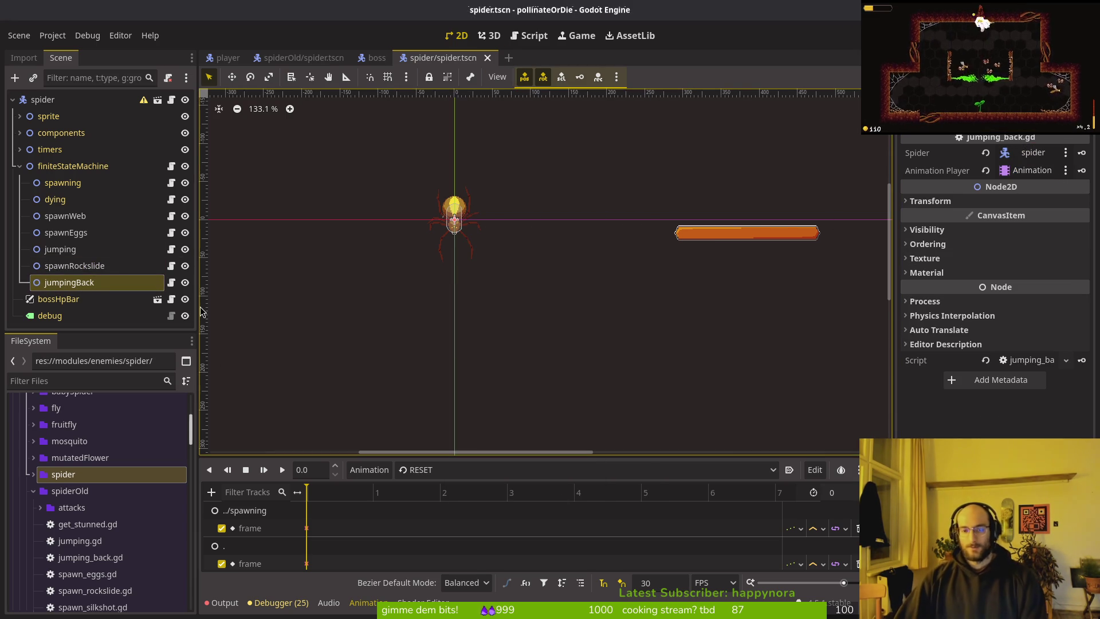
click(19, 166)
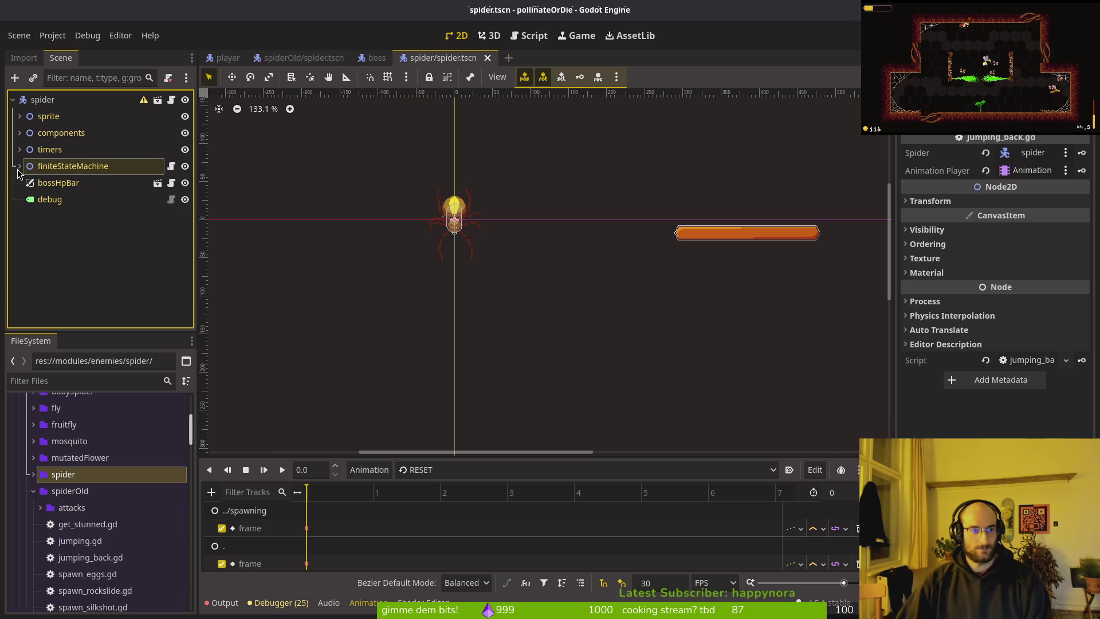
- Review the new spider scene's states, timers, and HurtboxComponent, and hide the Sprite2D
click(18, 167)
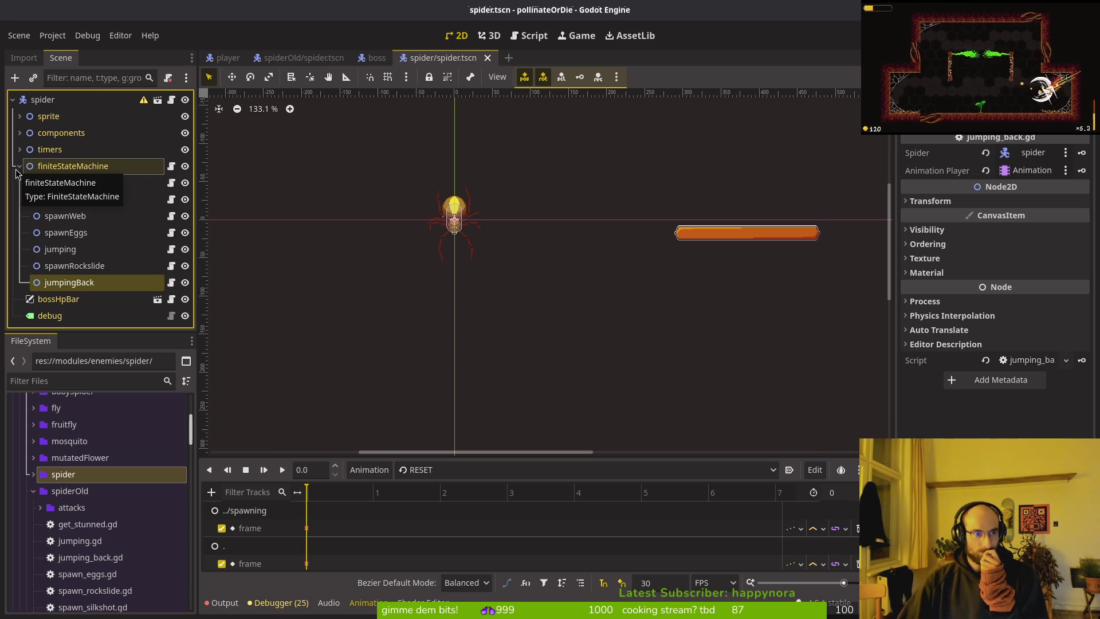
click(17, 166)
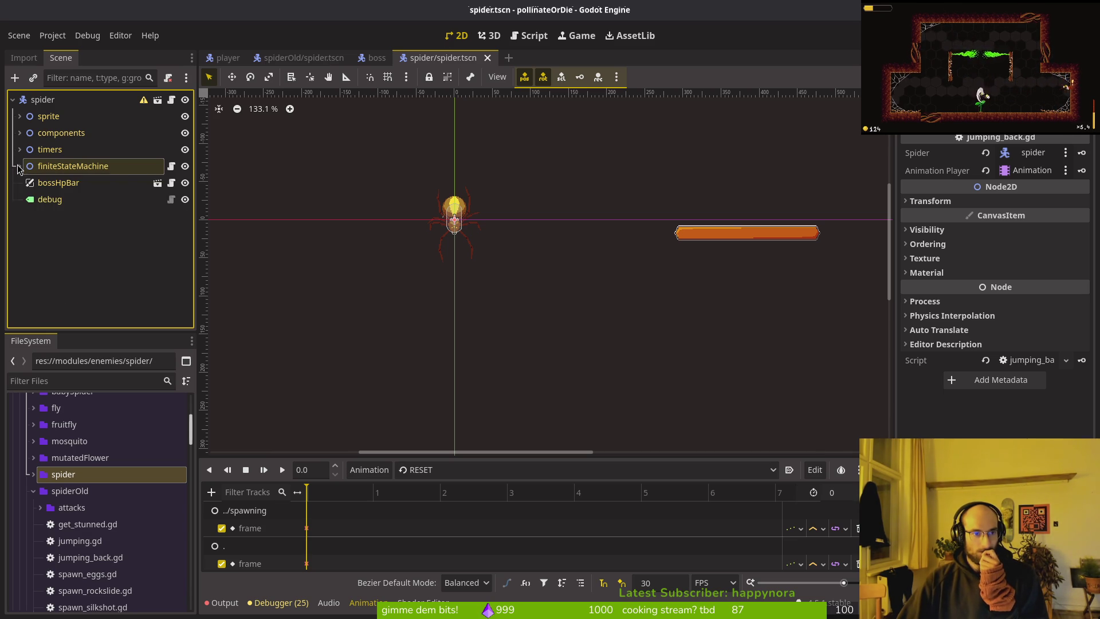
click(18, 148)
click(18, 147)
click(19, 133)
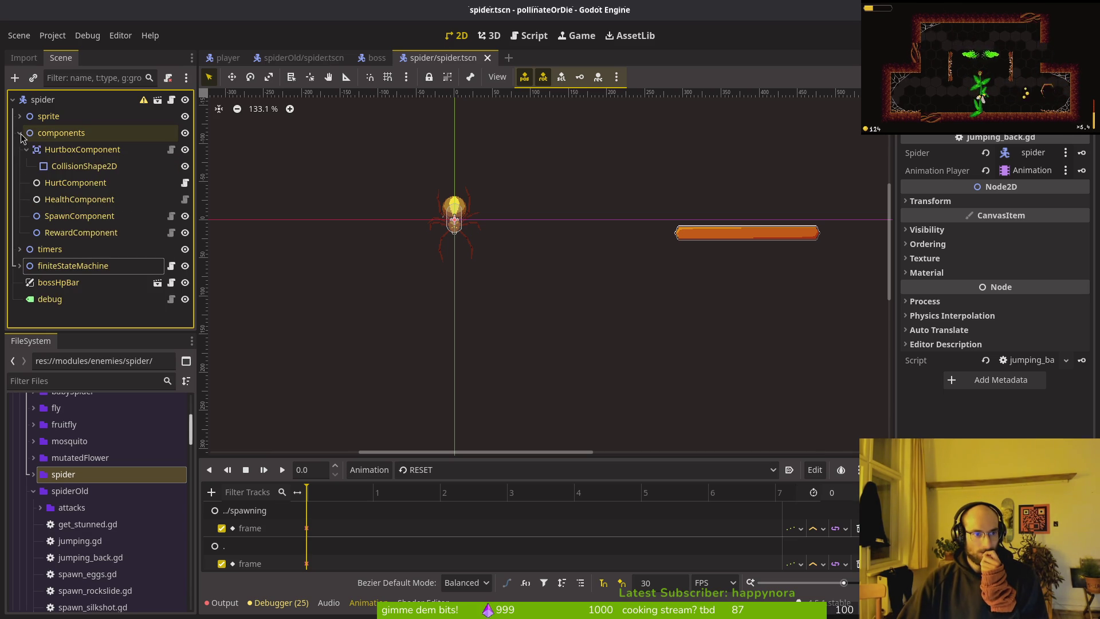
click(40, 149)
click(19, 133)
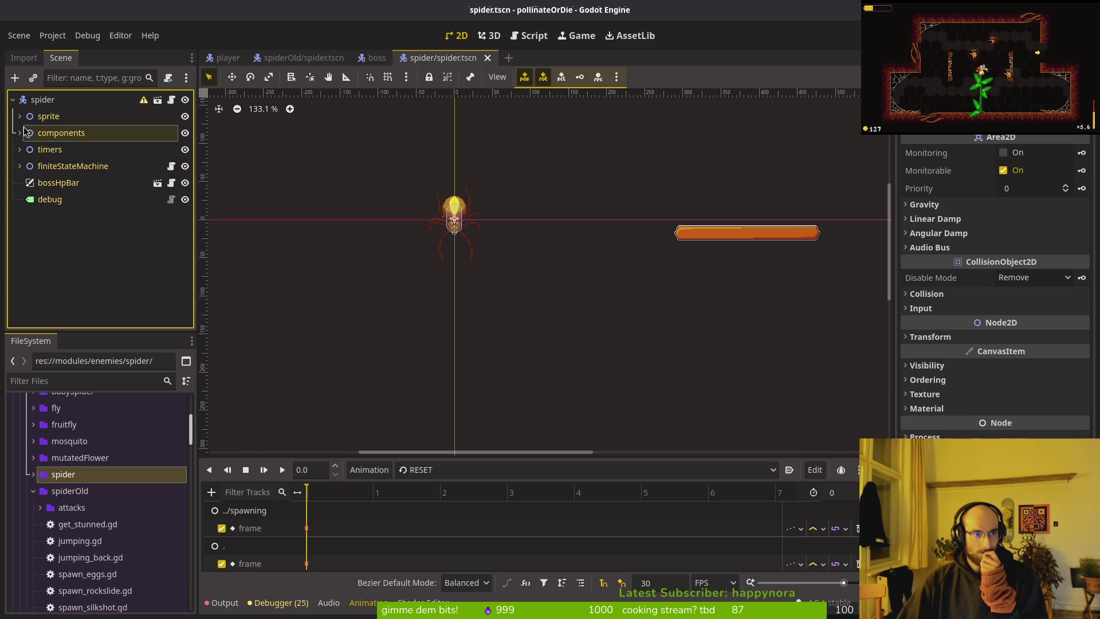
click(23, 116)
click(20, 116)
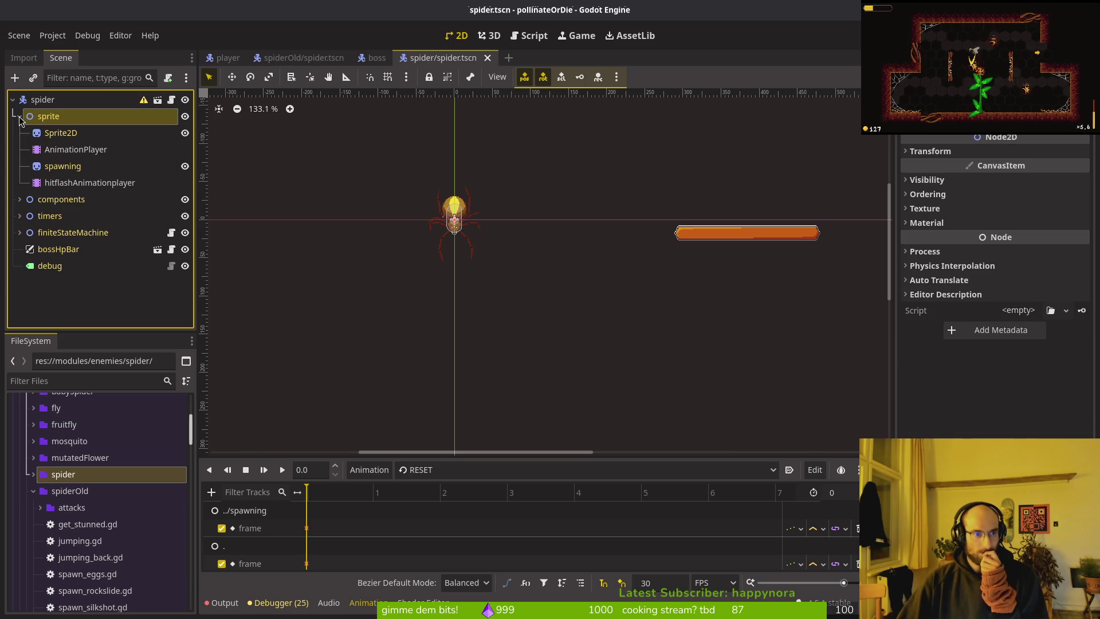
click(185, 133)
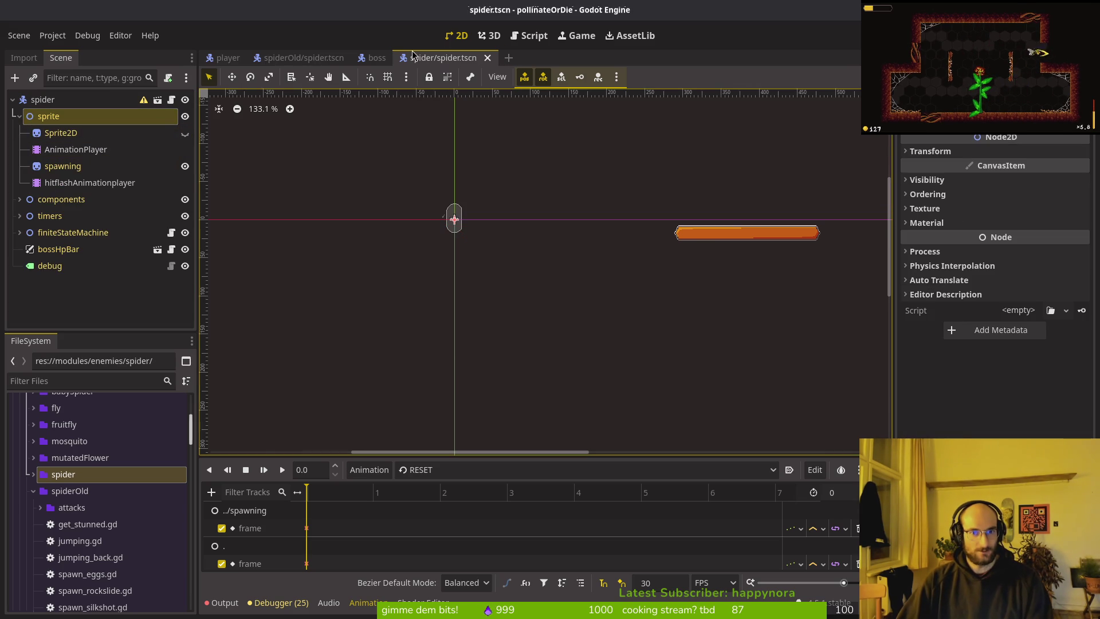
- Compare the old spider, new spider, and boss scene tabs, then close spiderOld/spider.tscn
click(304, 57)
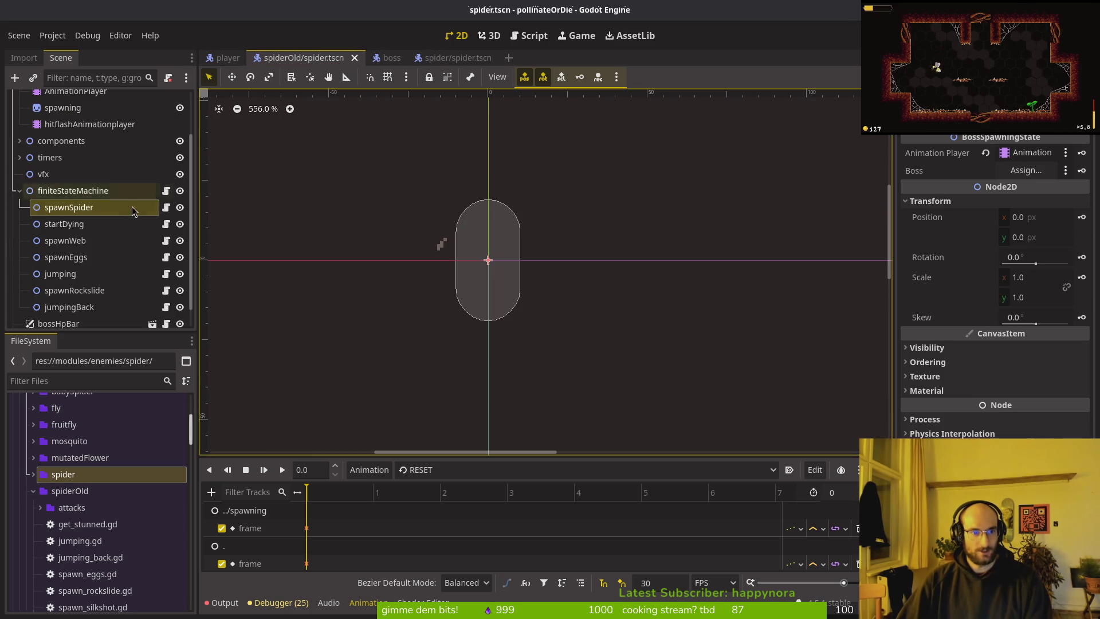
click(19, 190)
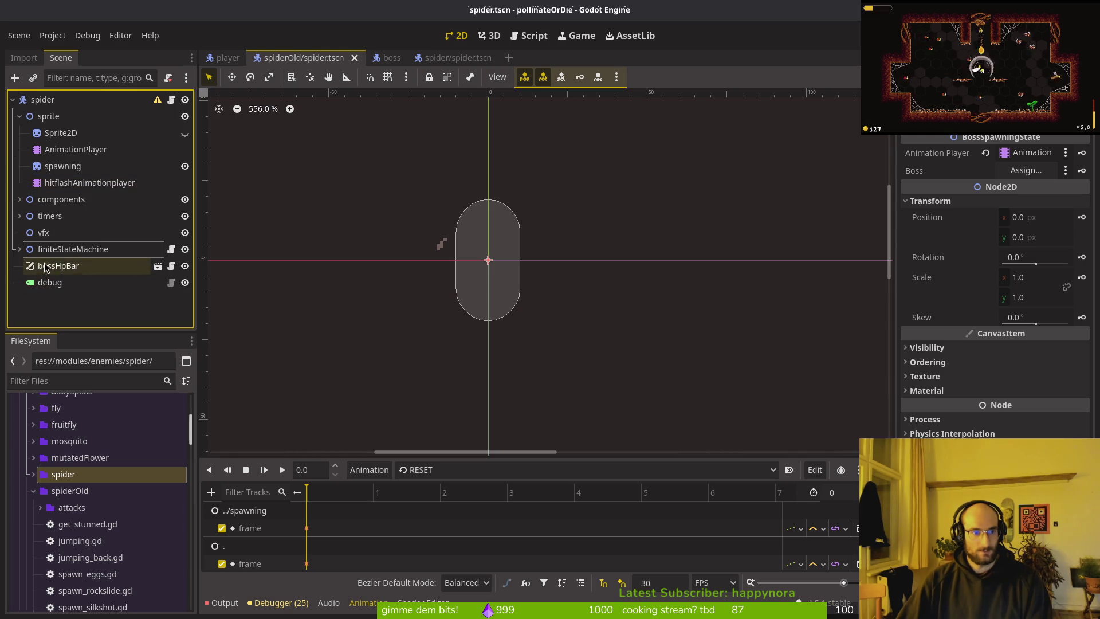
click(444, 58)
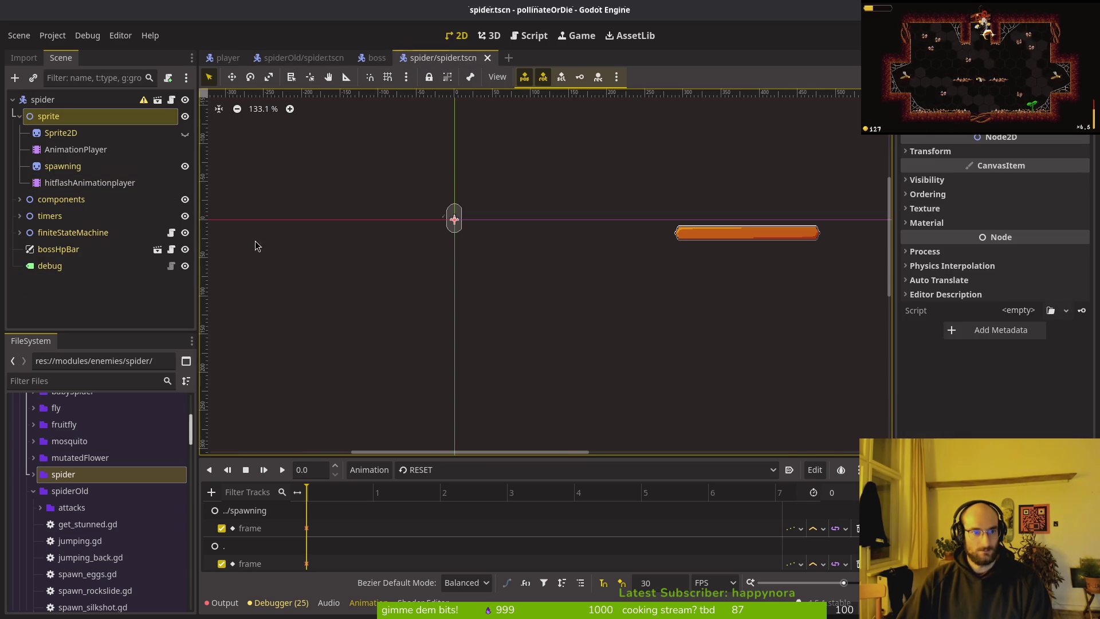
click(381, 58)
click(290, 58)
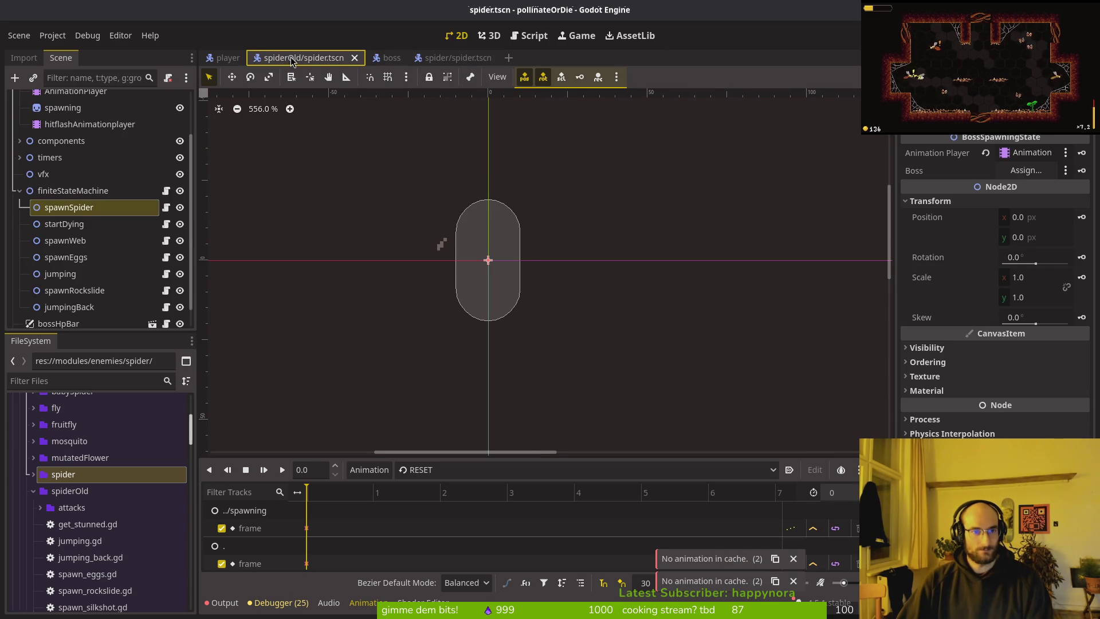
click(354, 58)
- Select jumping.gd through start_dying.gd, excluding spider.tscn and spawn_silkshot.gd, and drag them into spider
click(27, 491)
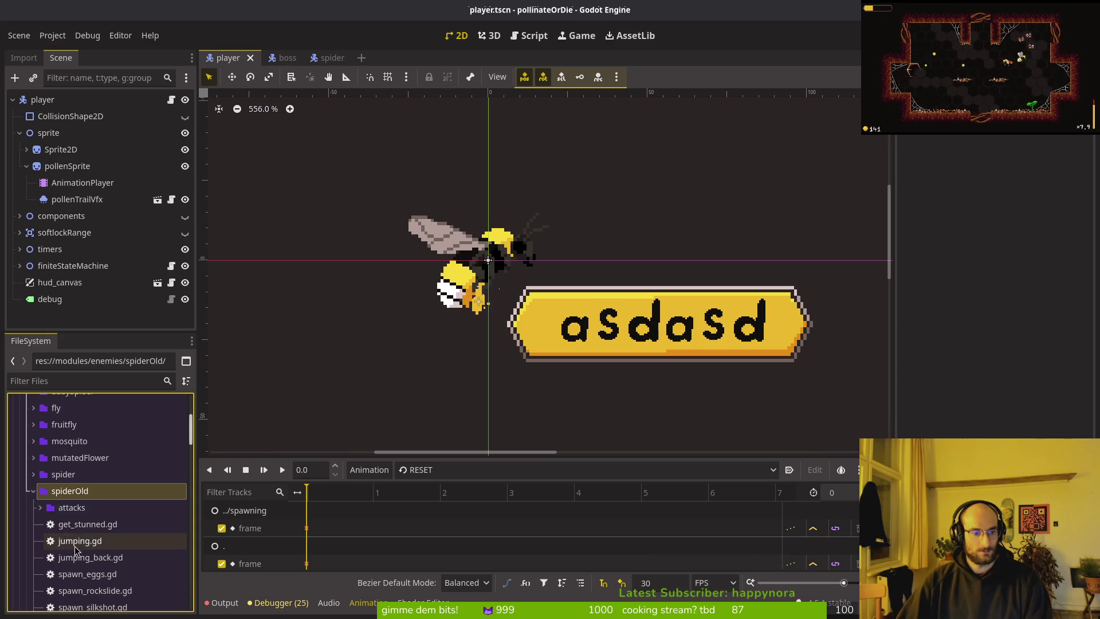
scroll(83, 551, down, 3)
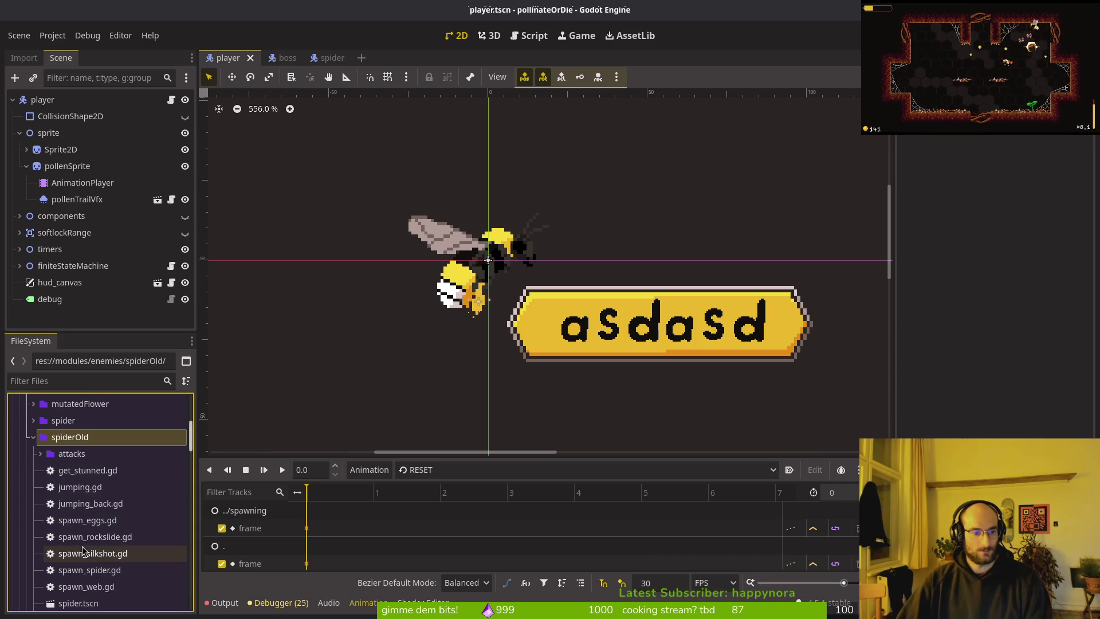
click(83, 486)
scroll(84, 515, down, 5)
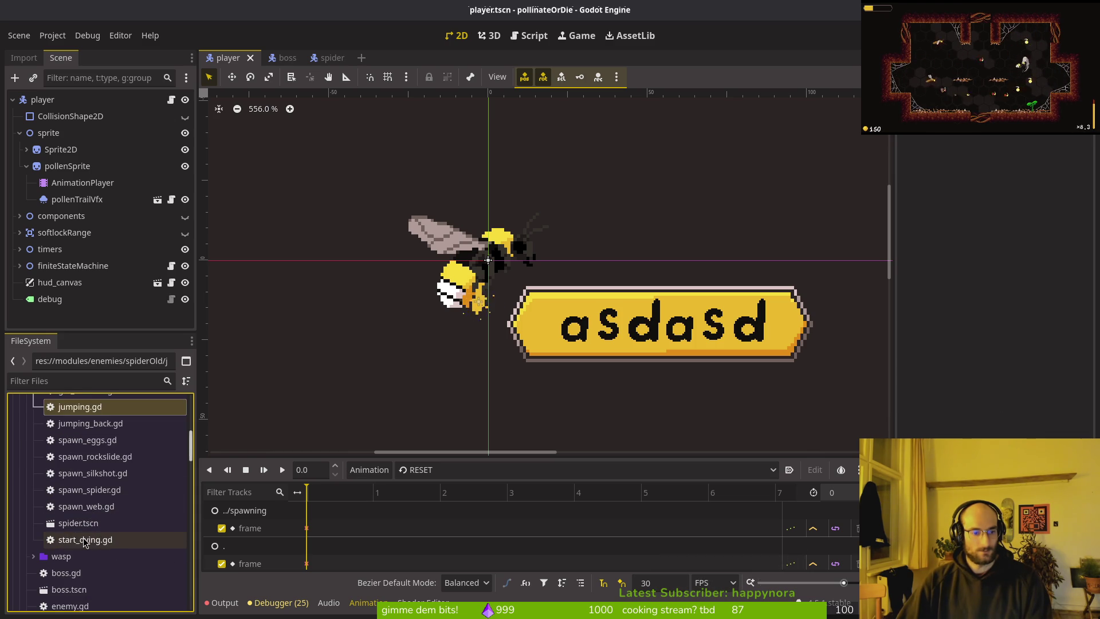
shift+click(84, 539)
ctrl+click(124, 524)
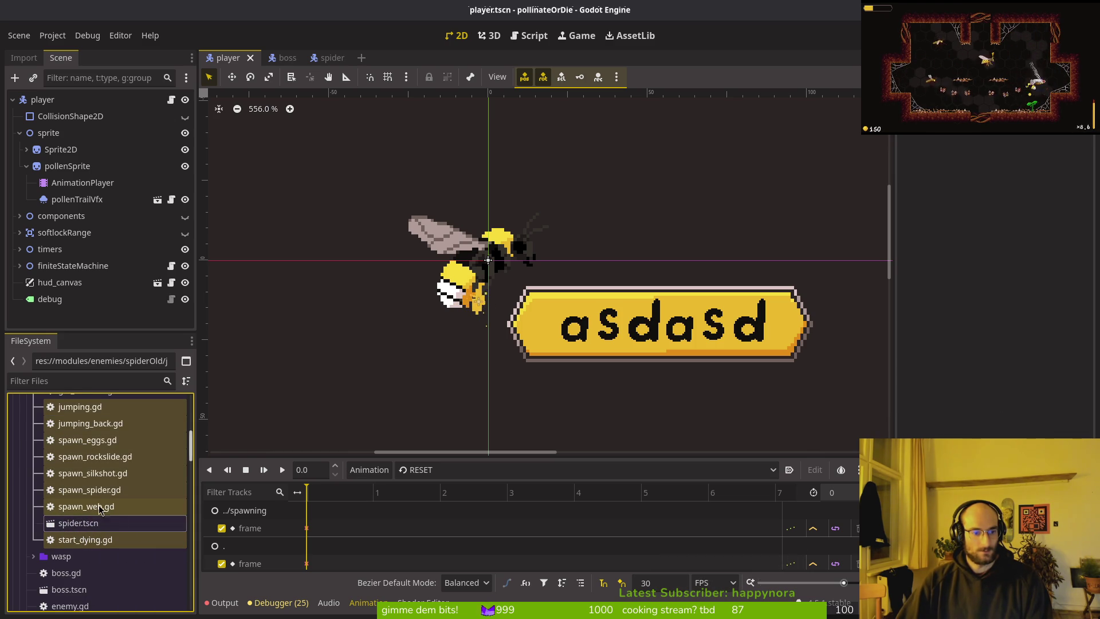
ctrl+click(103, 474)
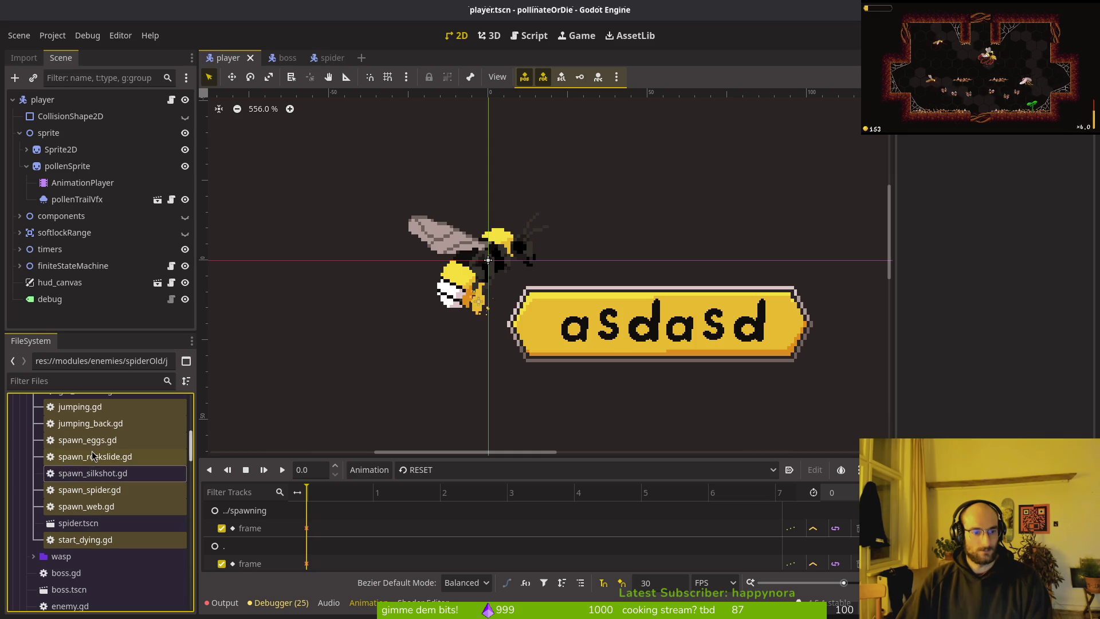
scroll(94, 437, up, 3)
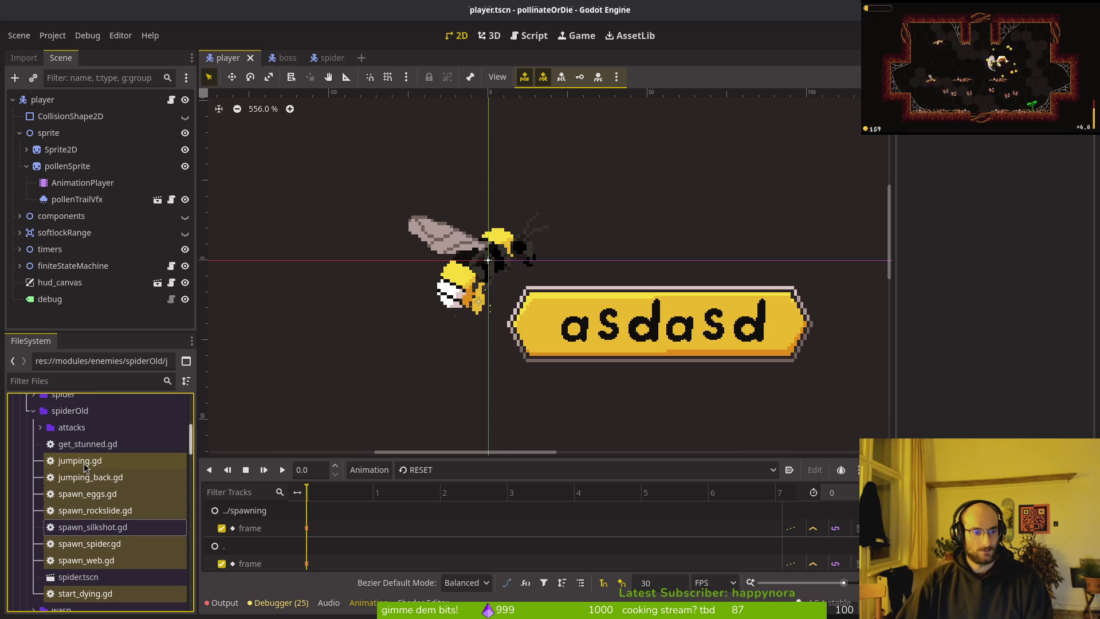
drag(83, 463, 79, 425)
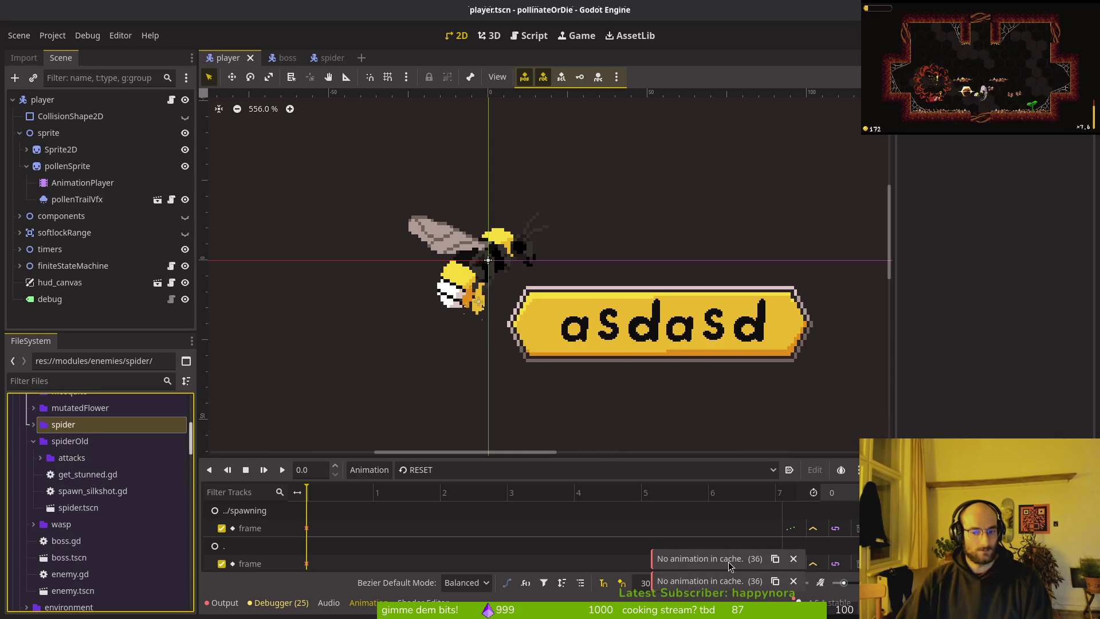
- Dismiss the animation cache warning, check the animation list unchanged, and go to the boss scene
click(794, 558)
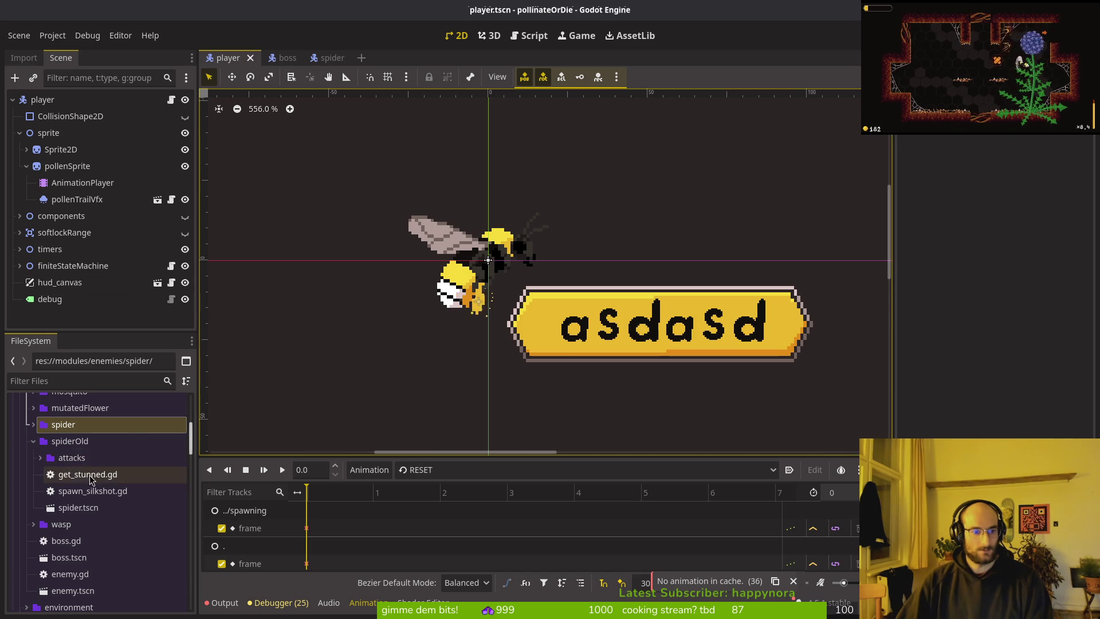
click(68, 441)
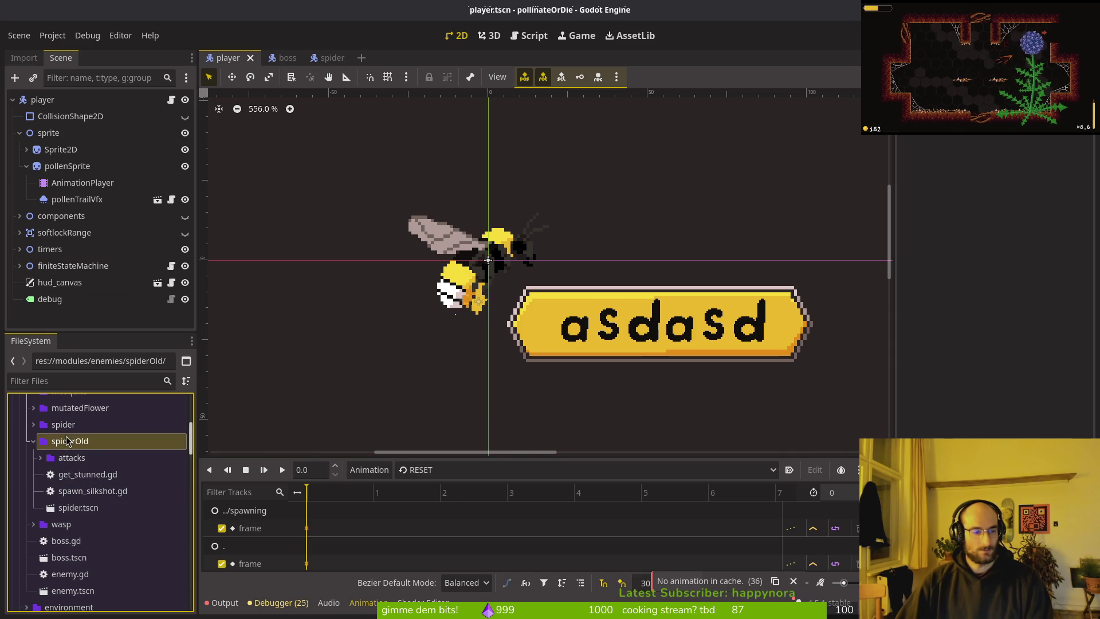
click(443, 469)
click(418, 336)
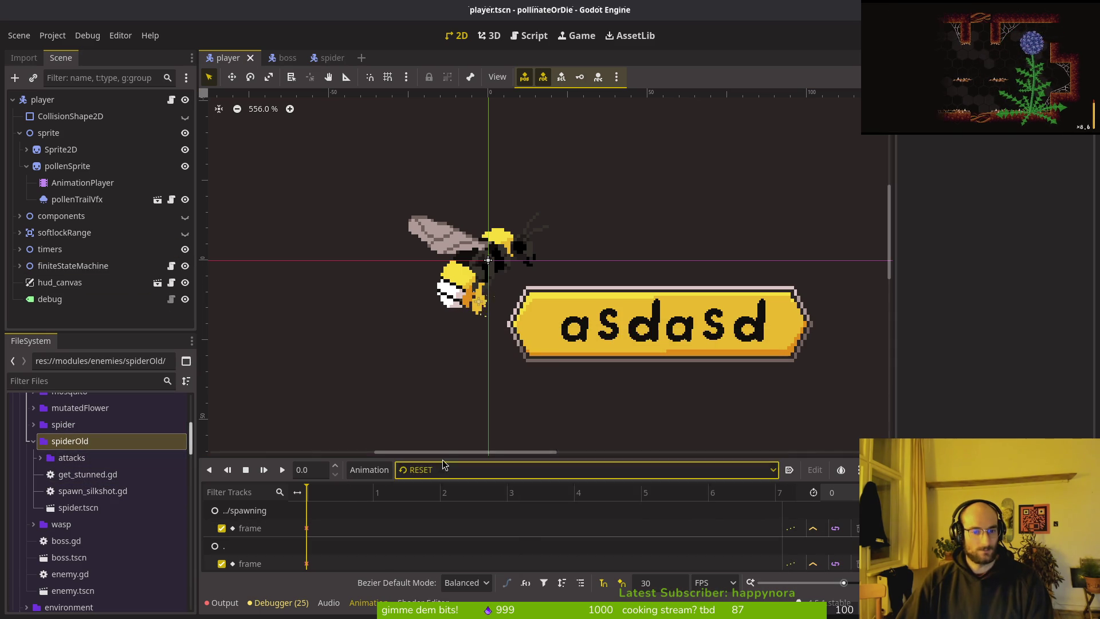
click(284, 58)
- Undo the accidental timers node move, save the boss scene, and run the game with F5
click(224, 602)
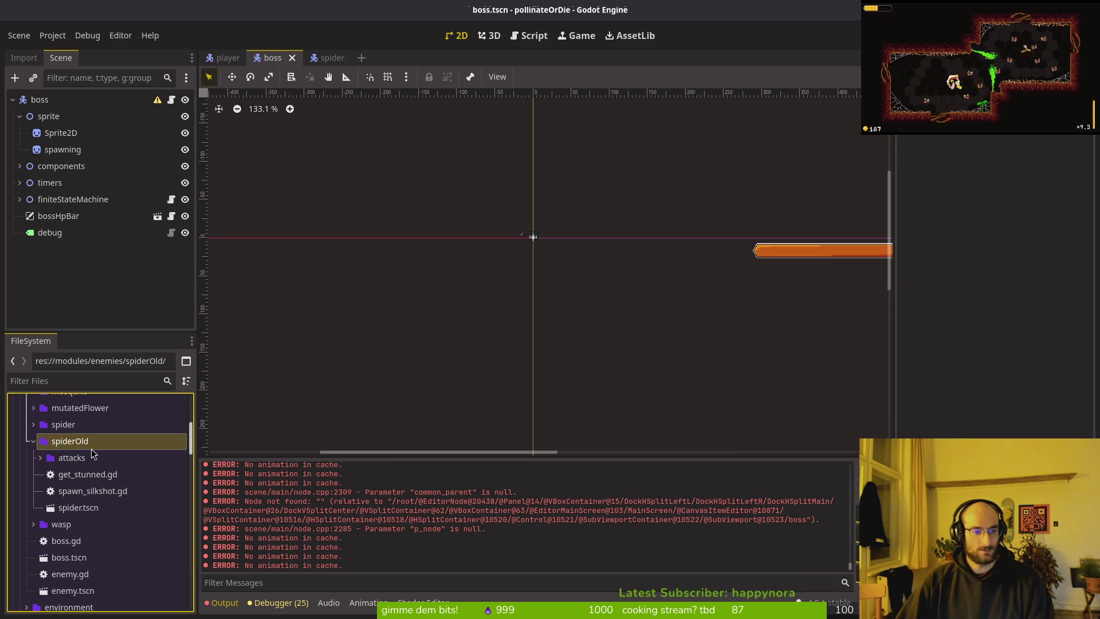
drag(50, 182, 68, 207)
key(ctrl+shift+z)
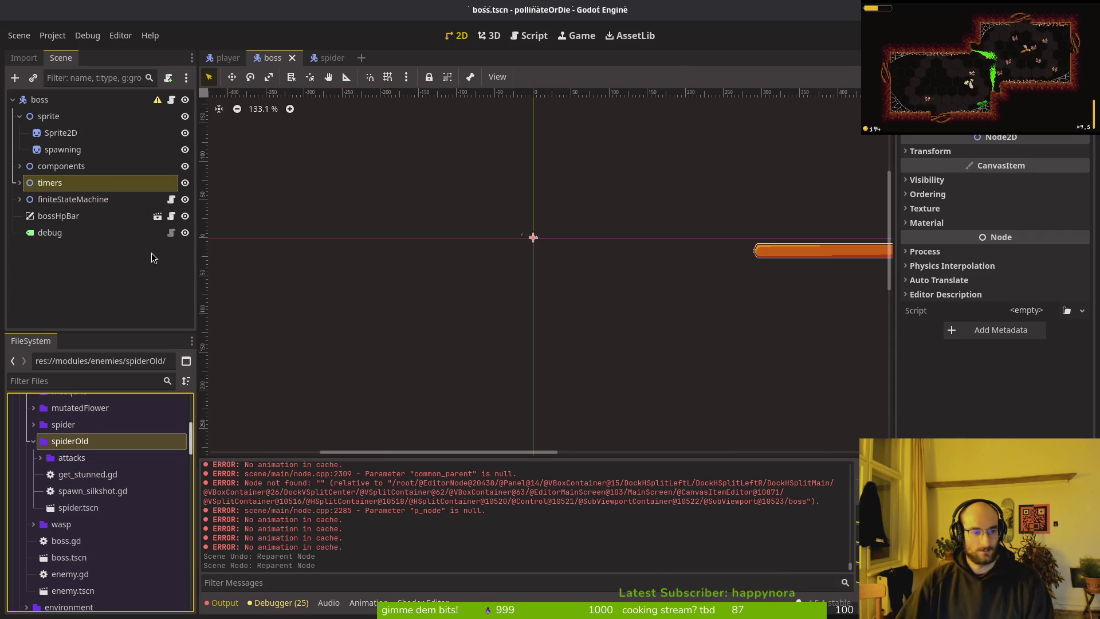
key(ctrl+s)
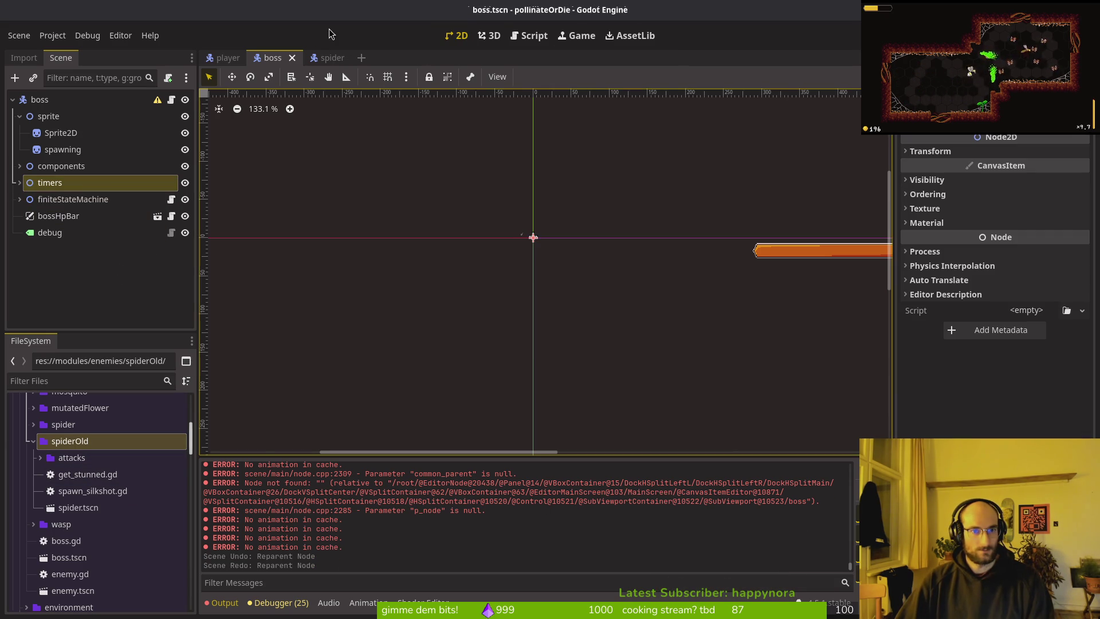
key(F5)
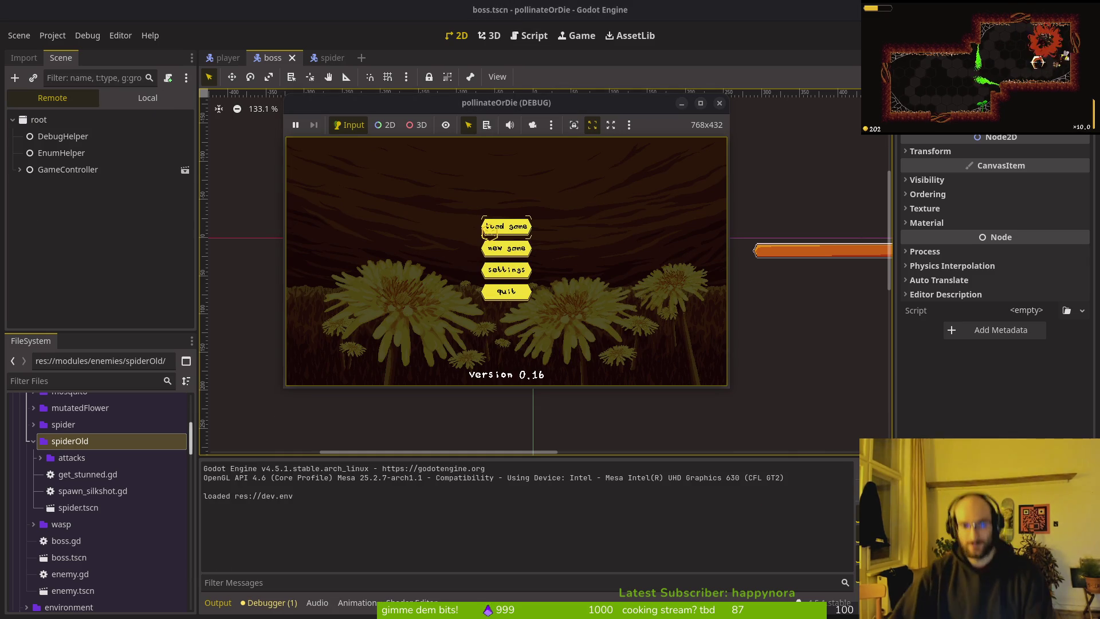
- Load the saved game, adjust a debugging setting, then walk to the level selector and start boss2
click(493, 226)
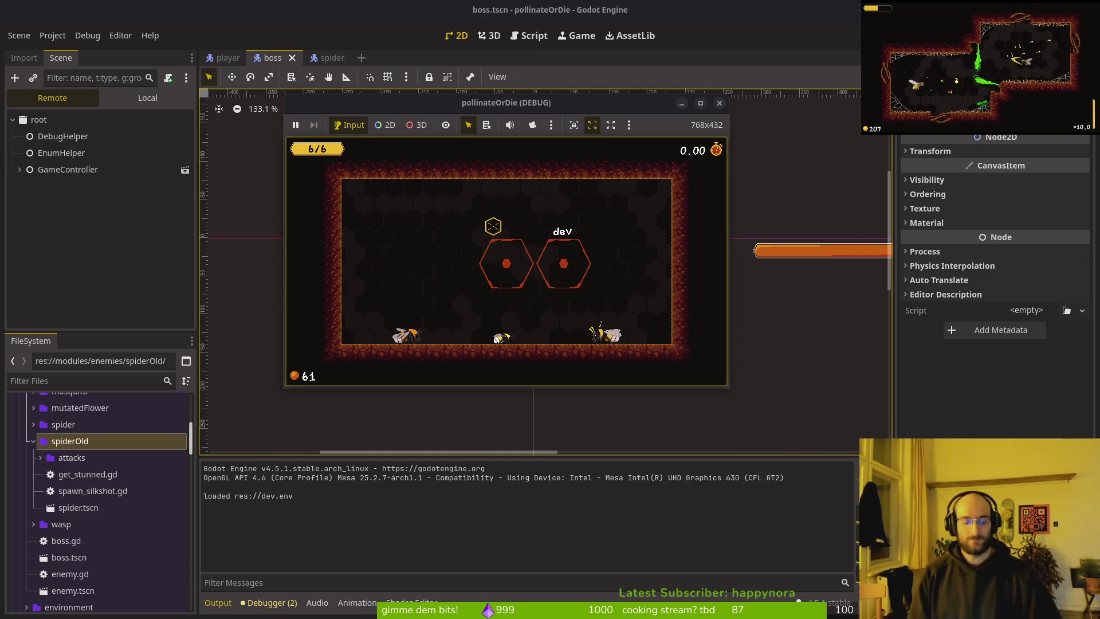
key(Escape)
key(Down)
key(Return)
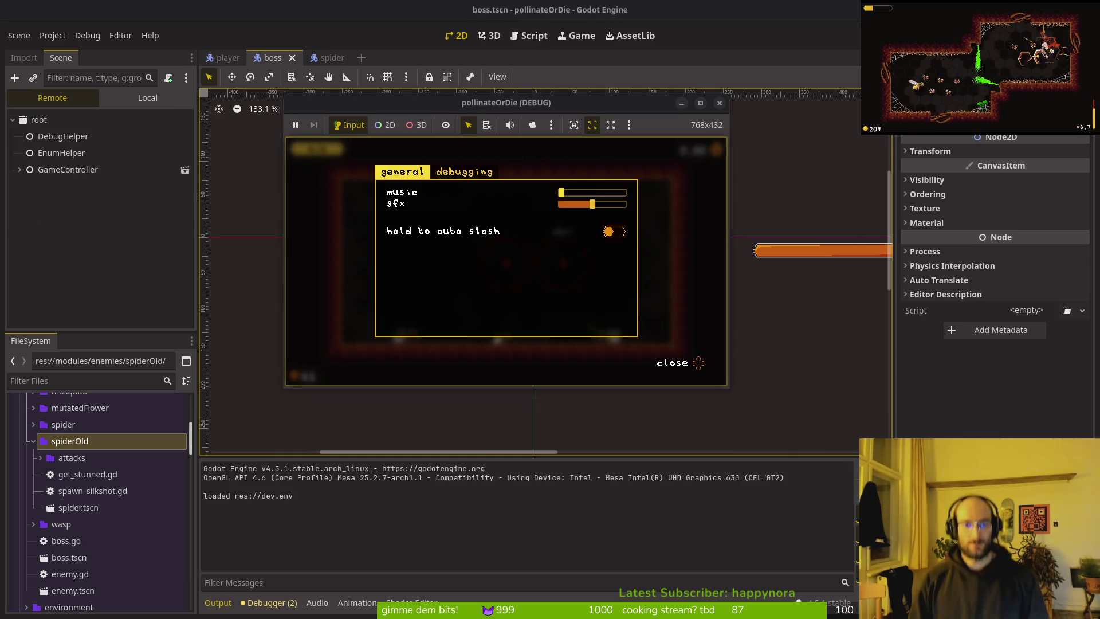
key(Right)
key(Down)
key(Down)
key(Down)
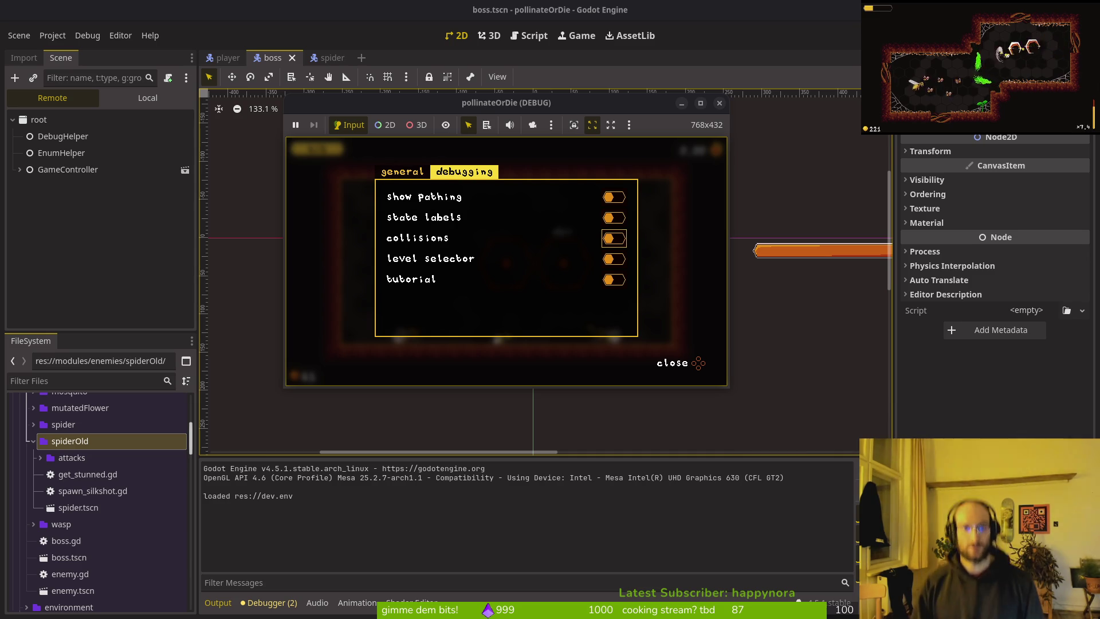
key(Escape)
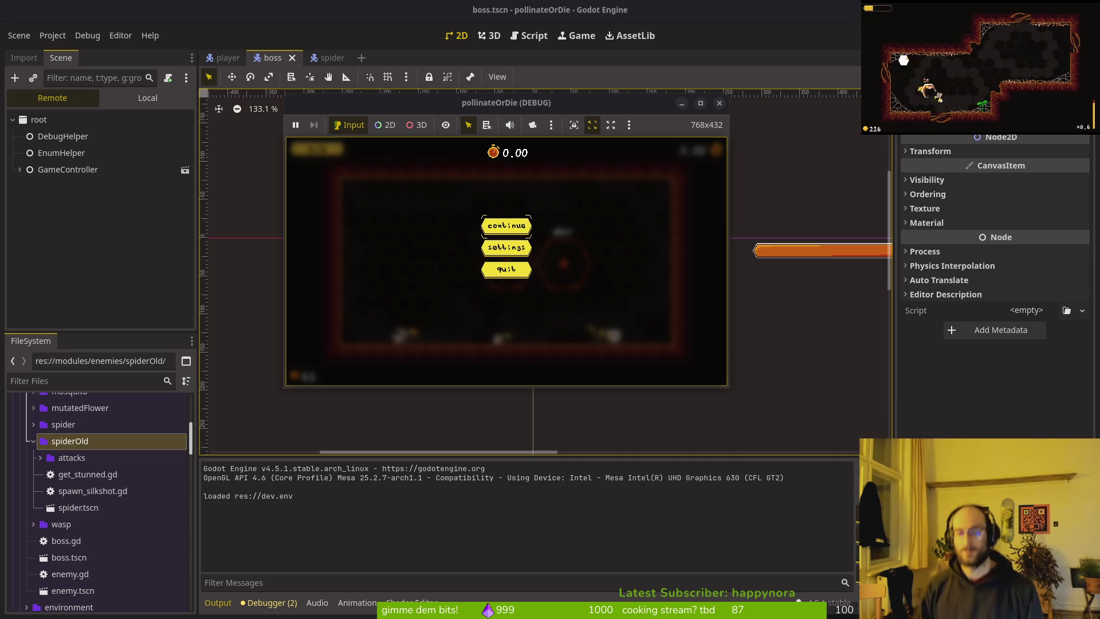
key(Return)
key(Right)
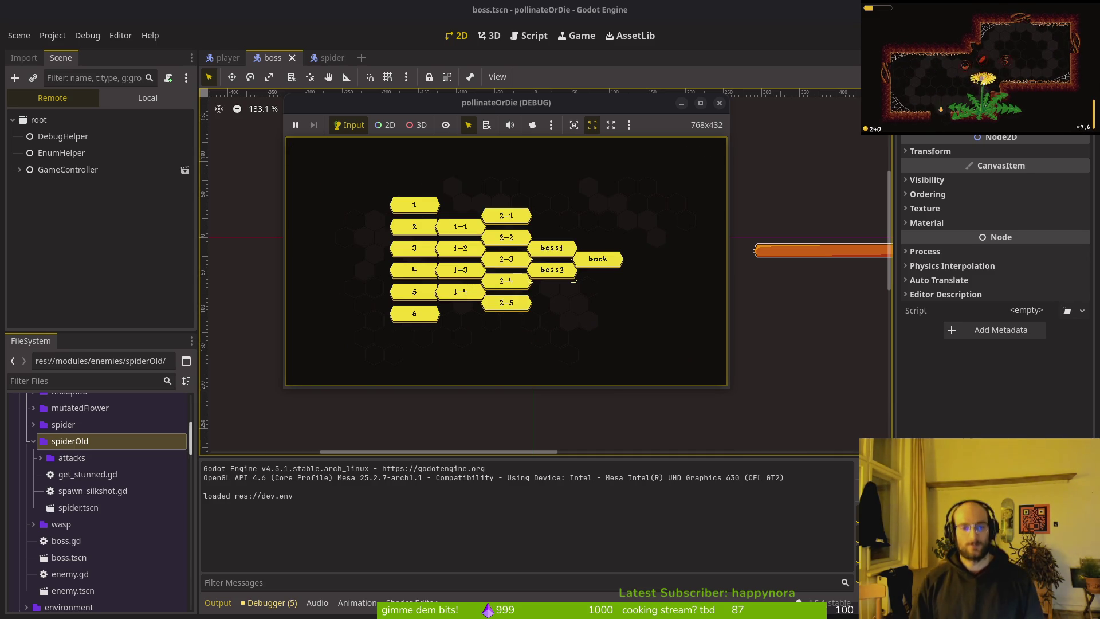
click(572, 278)
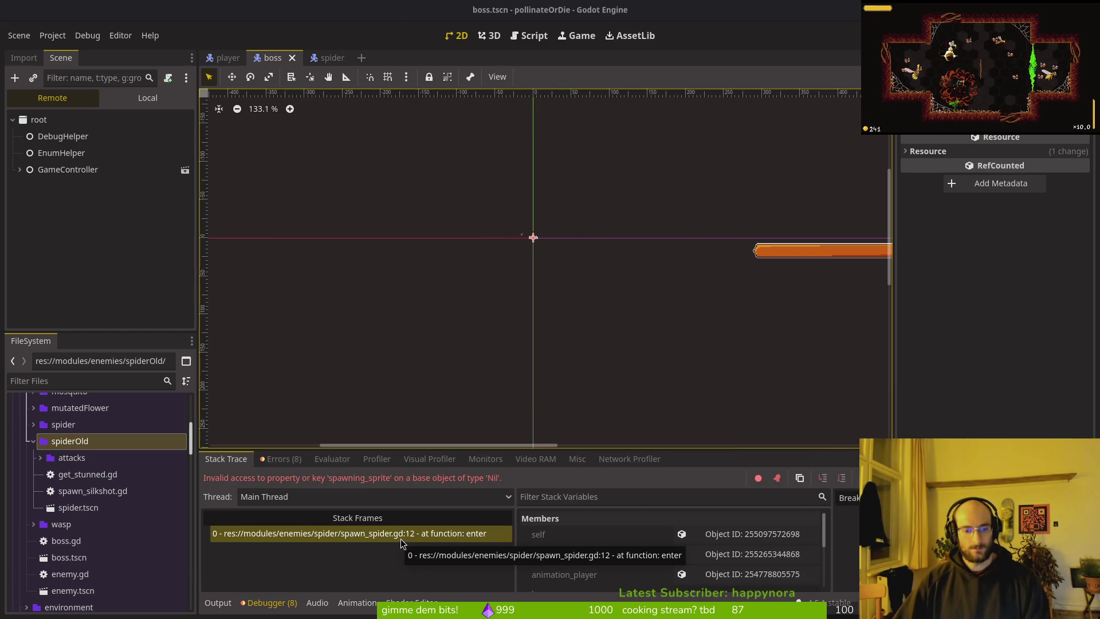
- Stop the running debug session, then save spider.gd and quit Vim back to the shell
click(743, 46)
key(F8)
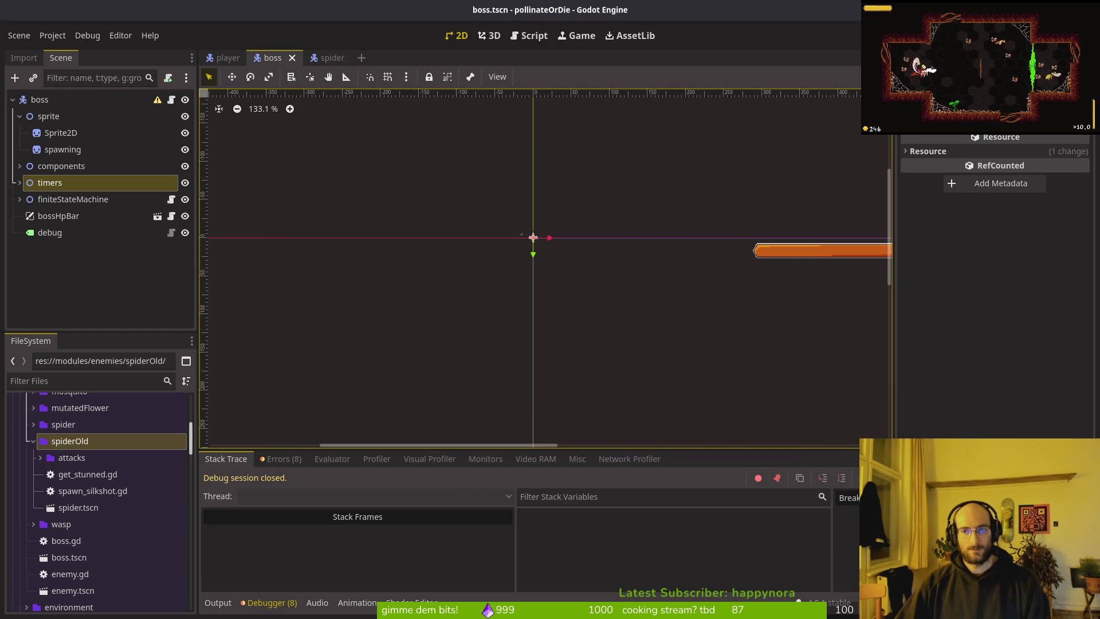
key(alt+Tab)
text(:w)
key(Return)
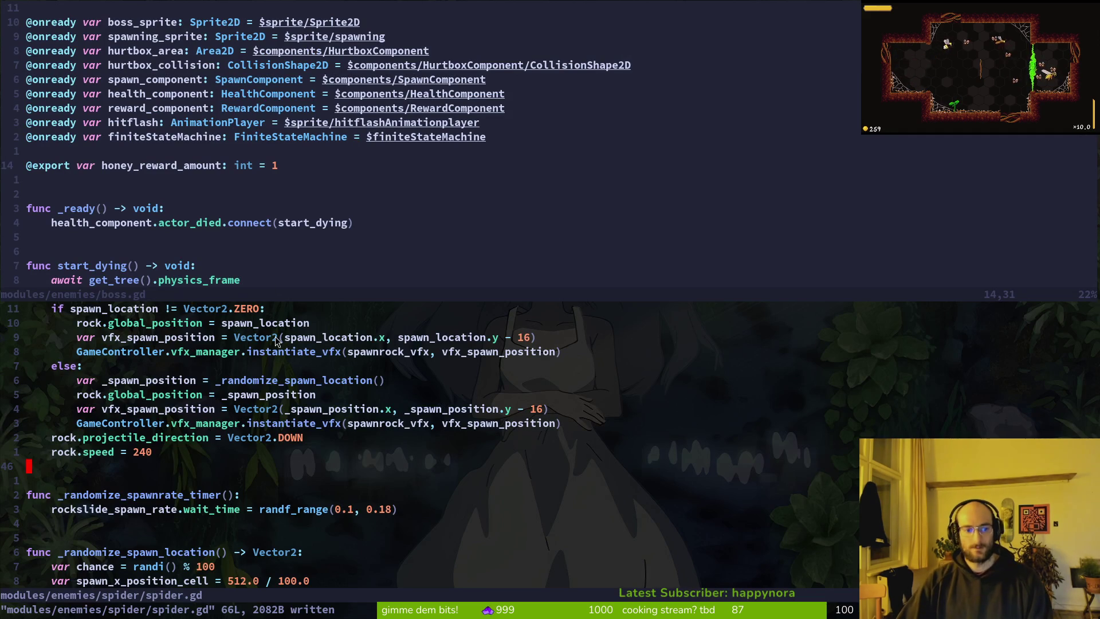
text(:q)
key(Return)
text(:q)
key(Return)
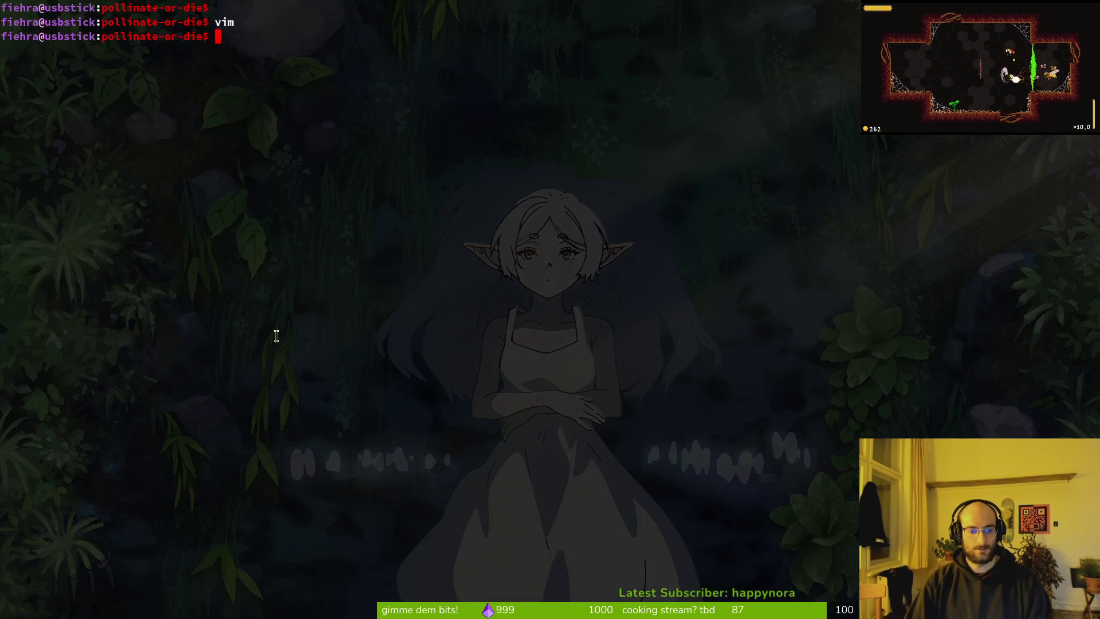
- Back in Godot, view the spider scene's error list and inspect the spawning state node's actions
key(alt+Tab)
key(ctrl+Tab)
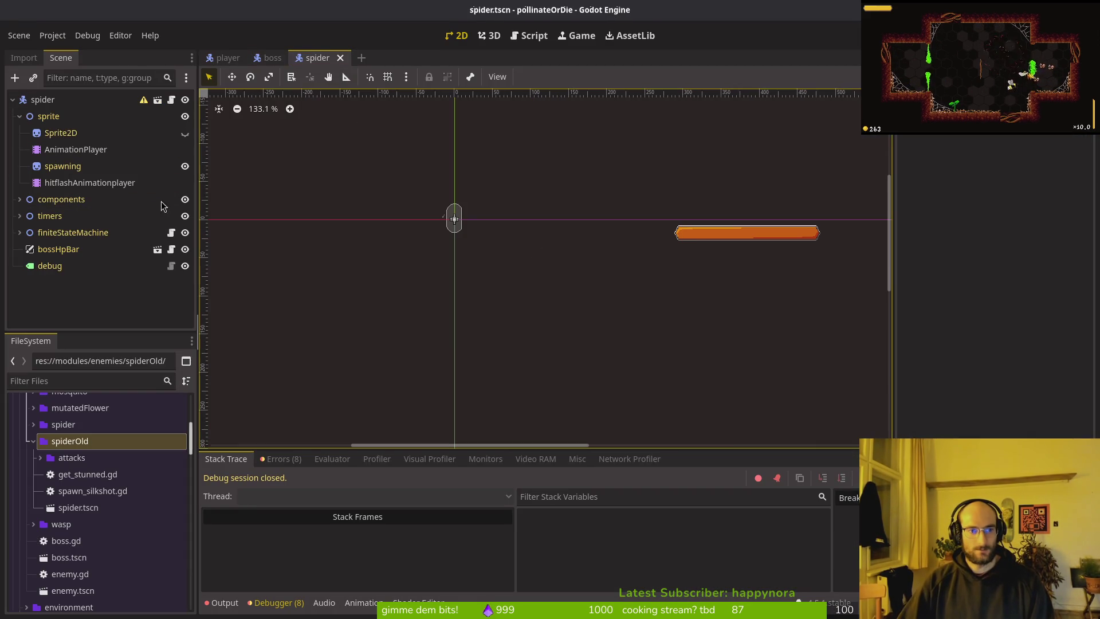
click(278, 459)
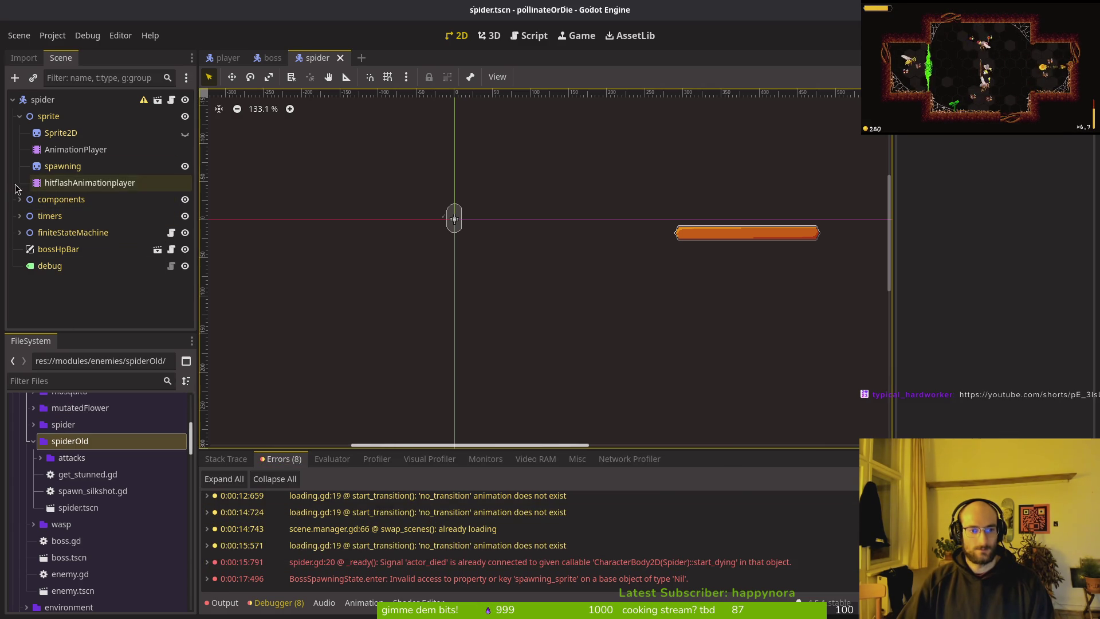
click(19, 232)
click(62, 249)
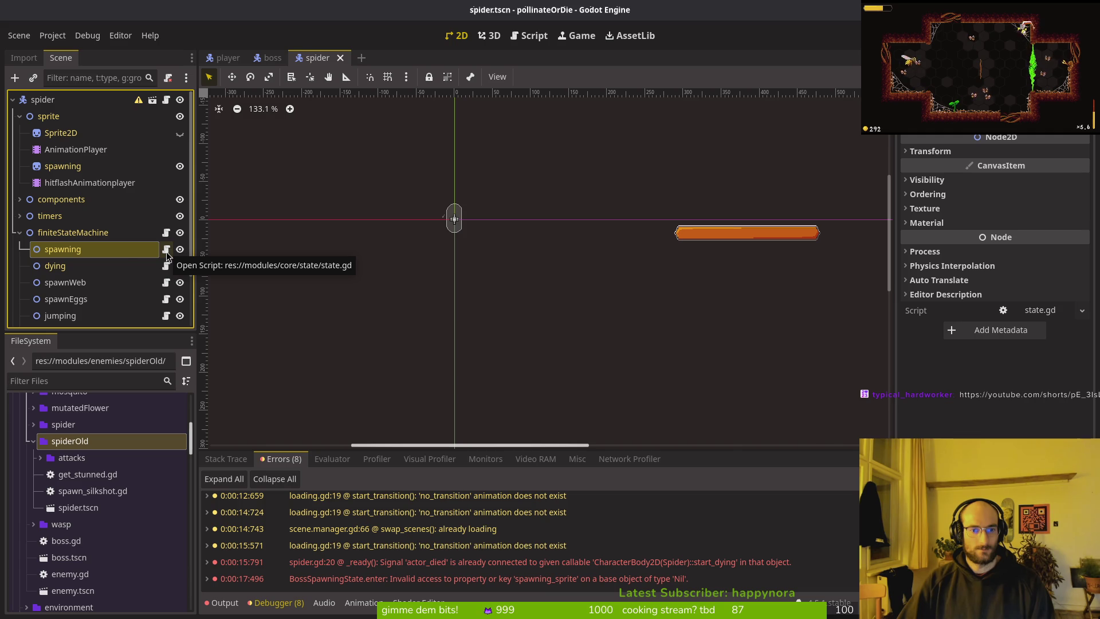
right_click(105, 257)
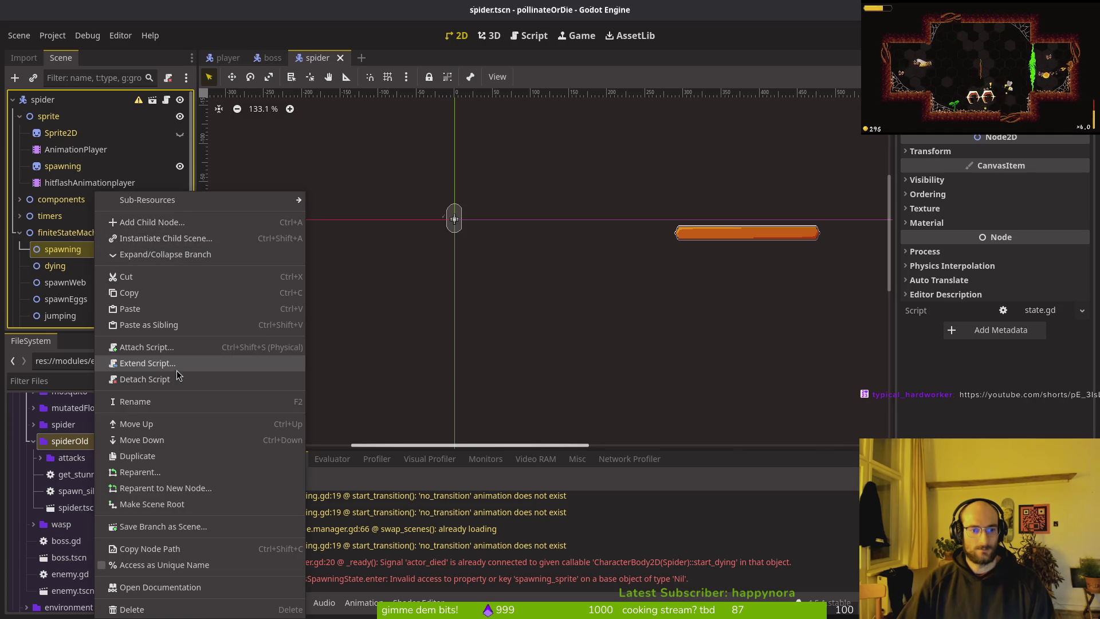
click(339, 559)
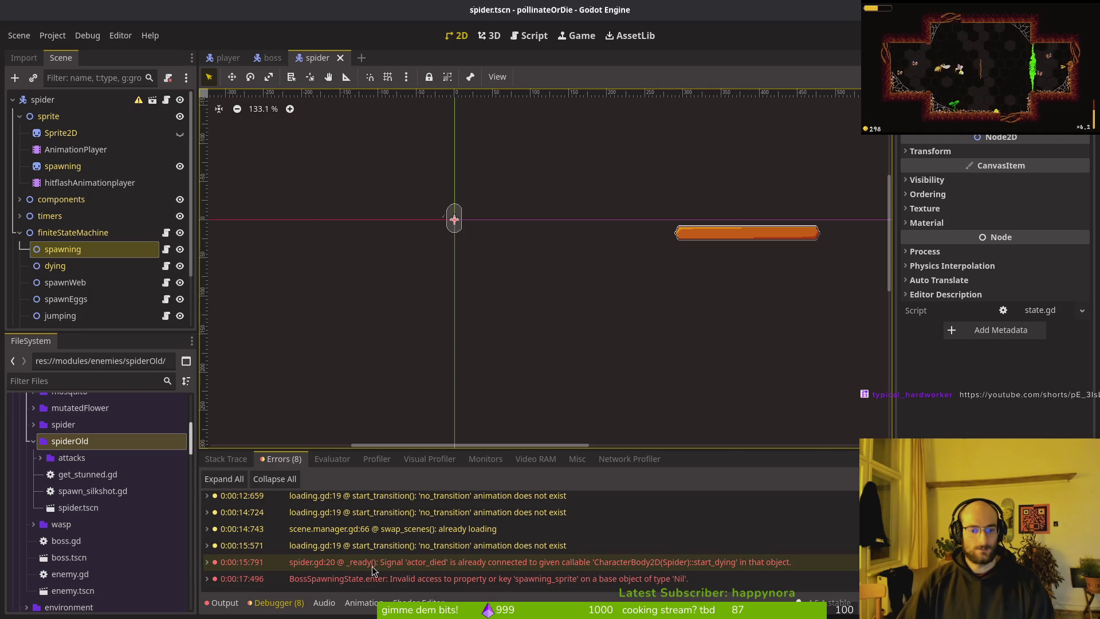
- Launch vim in the project folder and open spider.gd via the file finder
key(super+1)
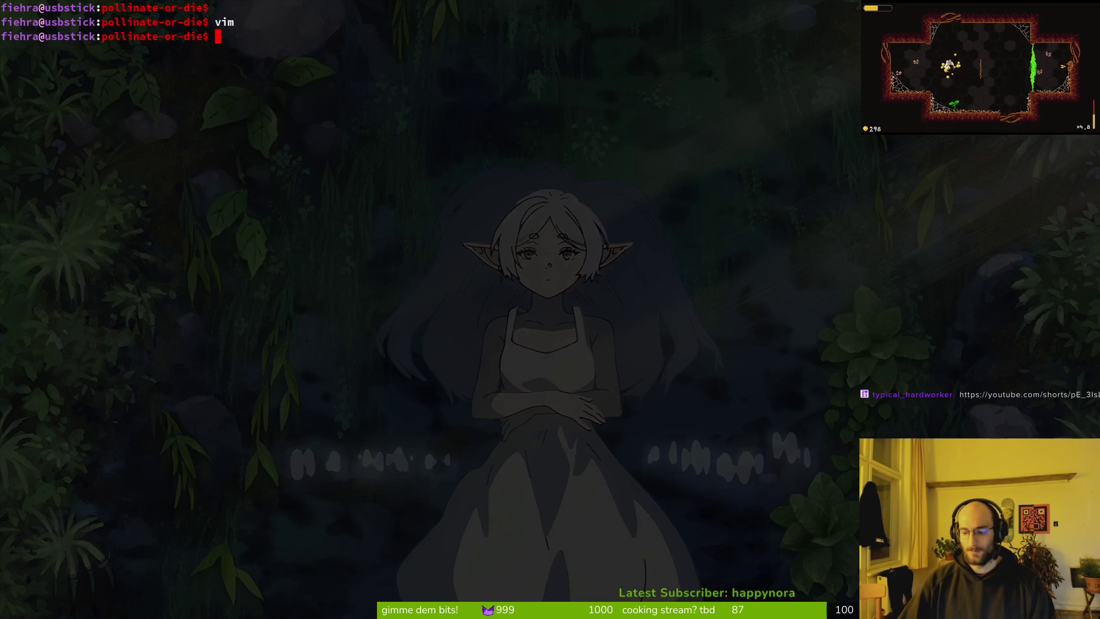
text(vim .)
key(Return)
key(space)
key(f)
key(f)
text(spdier)
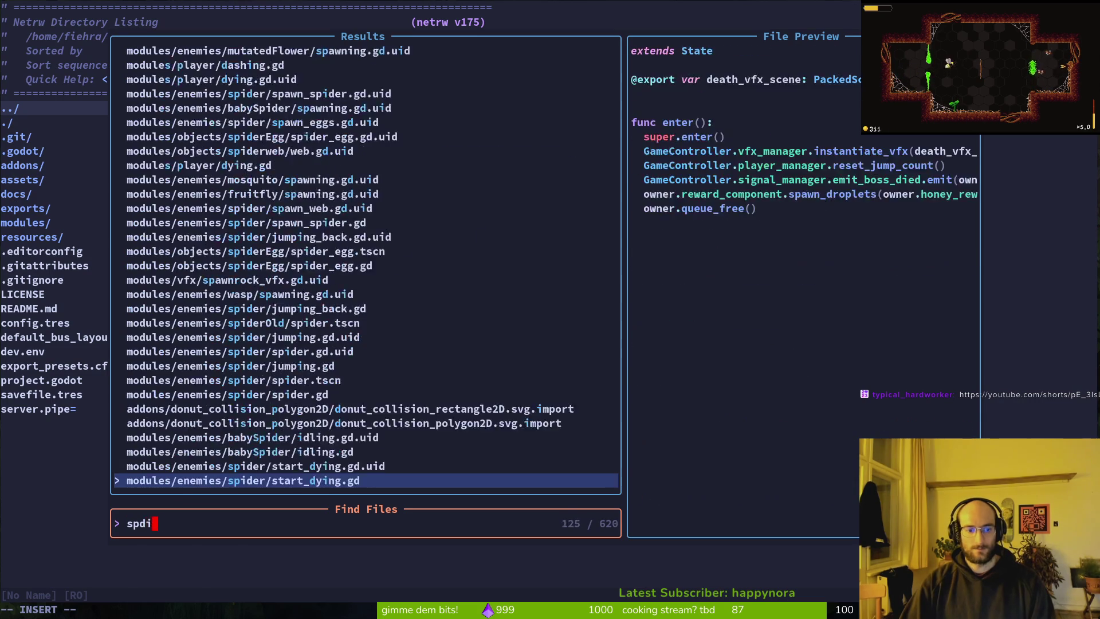
key(Return)
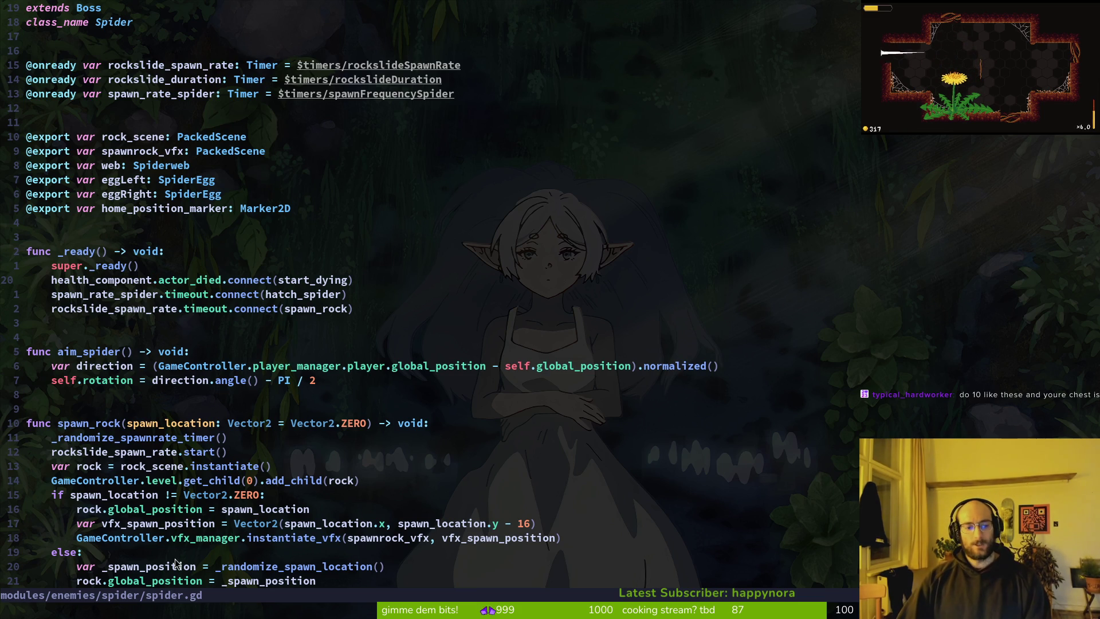
- Delete the health_component.actor_died connection line from _ready and save spider.gd
click(156, 282)
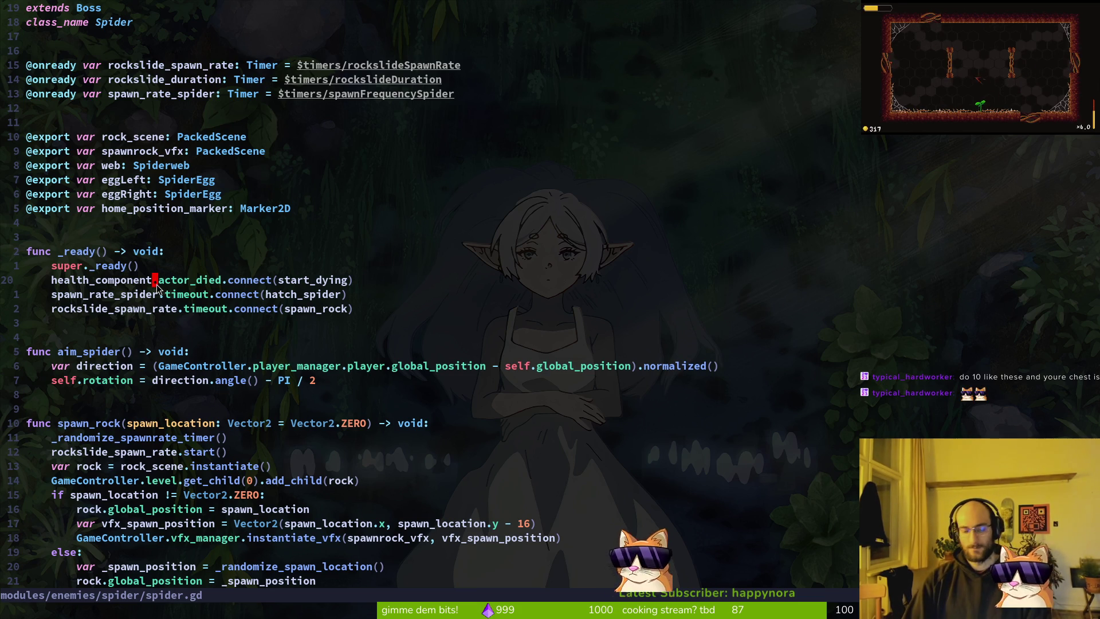
key(space)
key(f)
key(f)
text(boss)
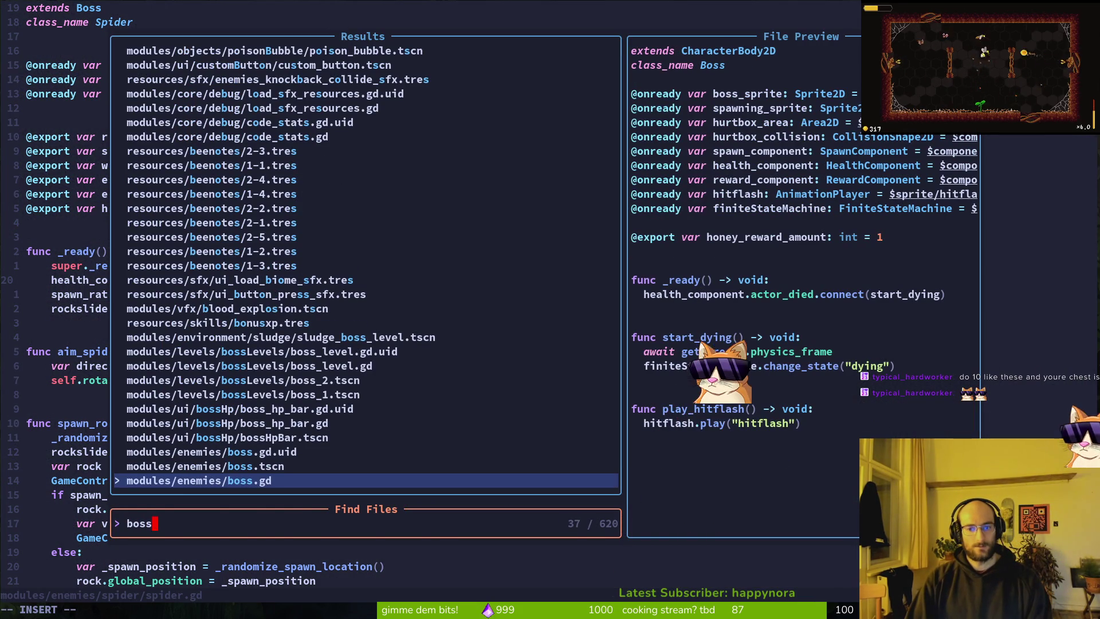
key(Escape)
key(d)
key(d)
text(:w)
key(Return)
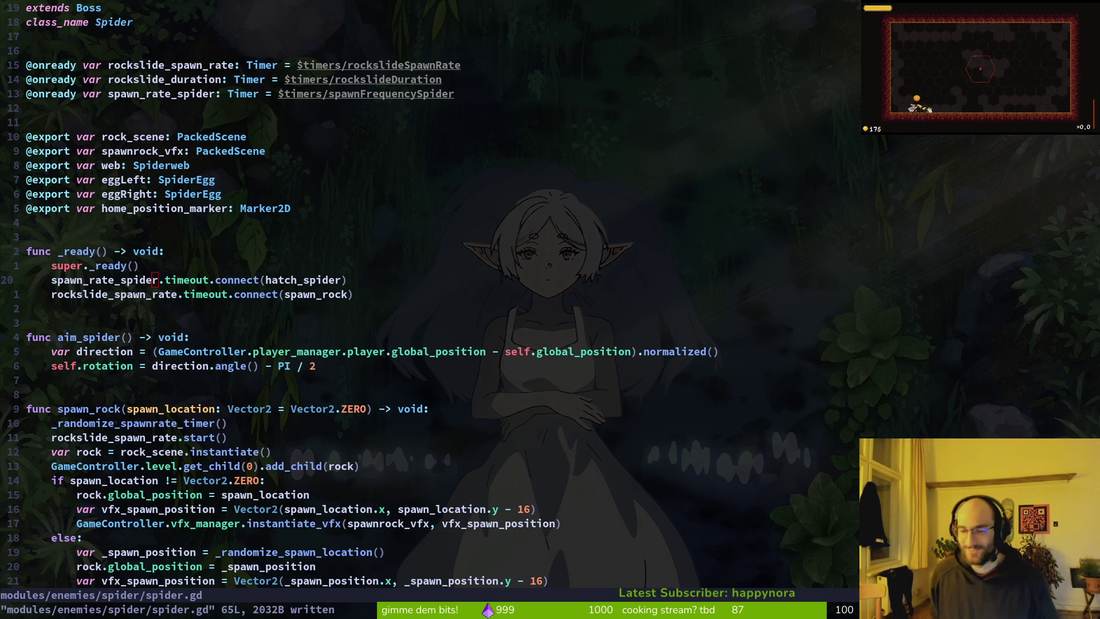
- Check the hatch_spider connection, open spawn_spider.gd for review, then return to Godot
click(262, 279)
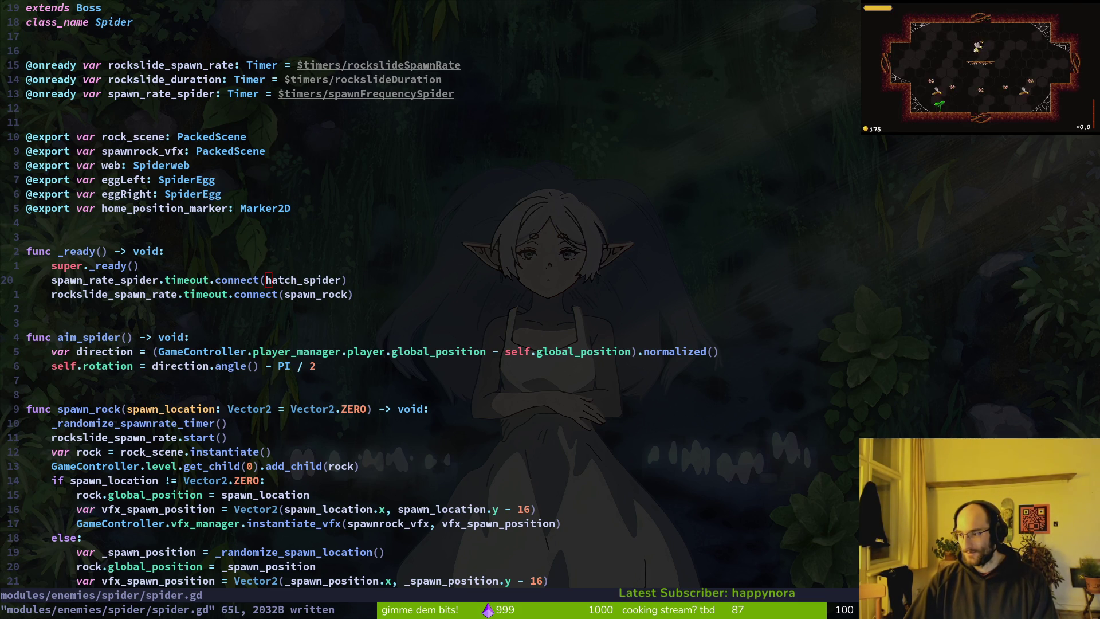
key(alt+Tab)
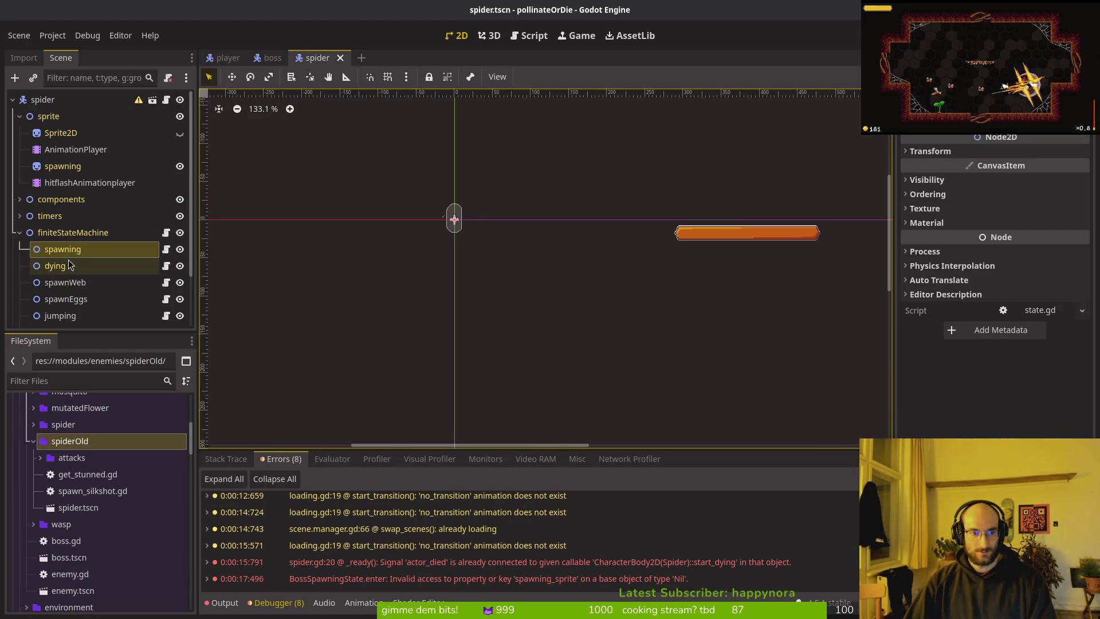
key(alt+Tab)
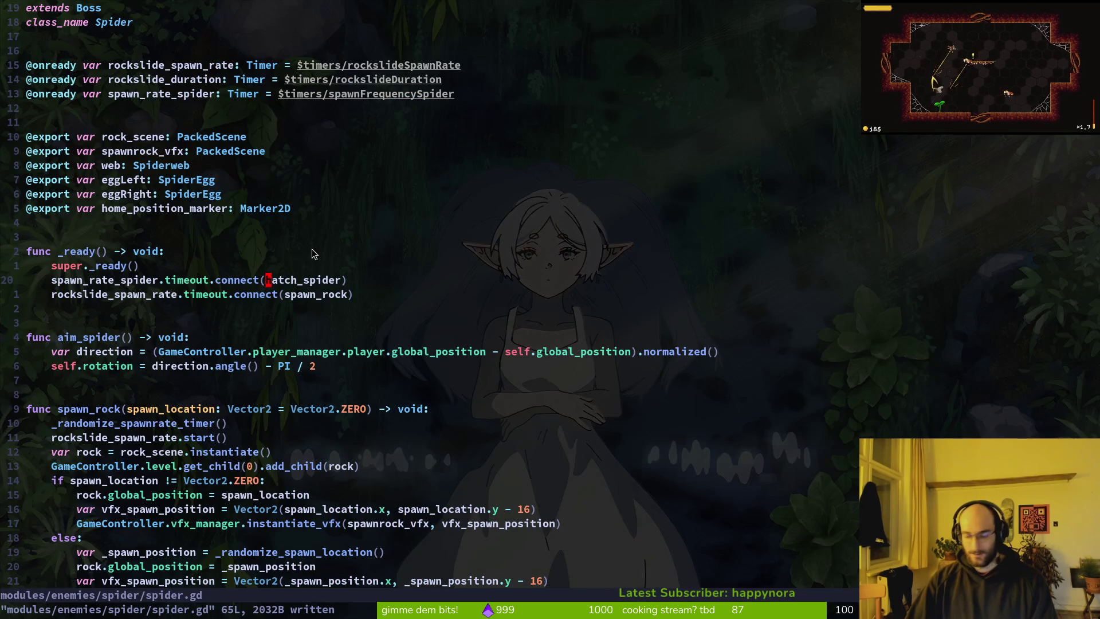
key(space)
key(f)
key(f)
text(spaspider)
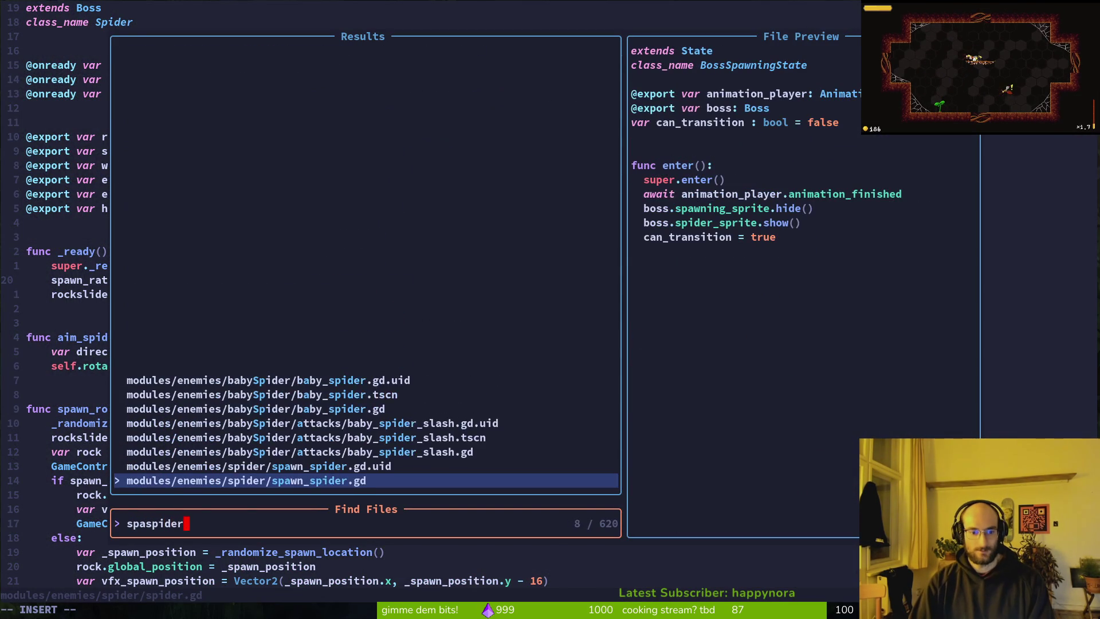
key(Return)
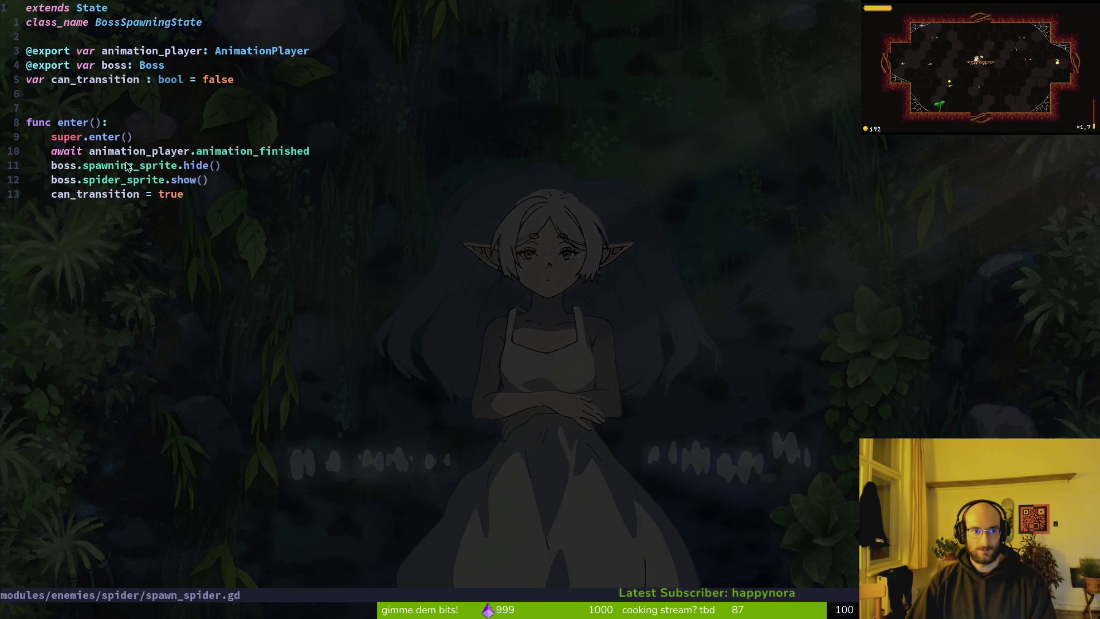
key(alt+Tab)
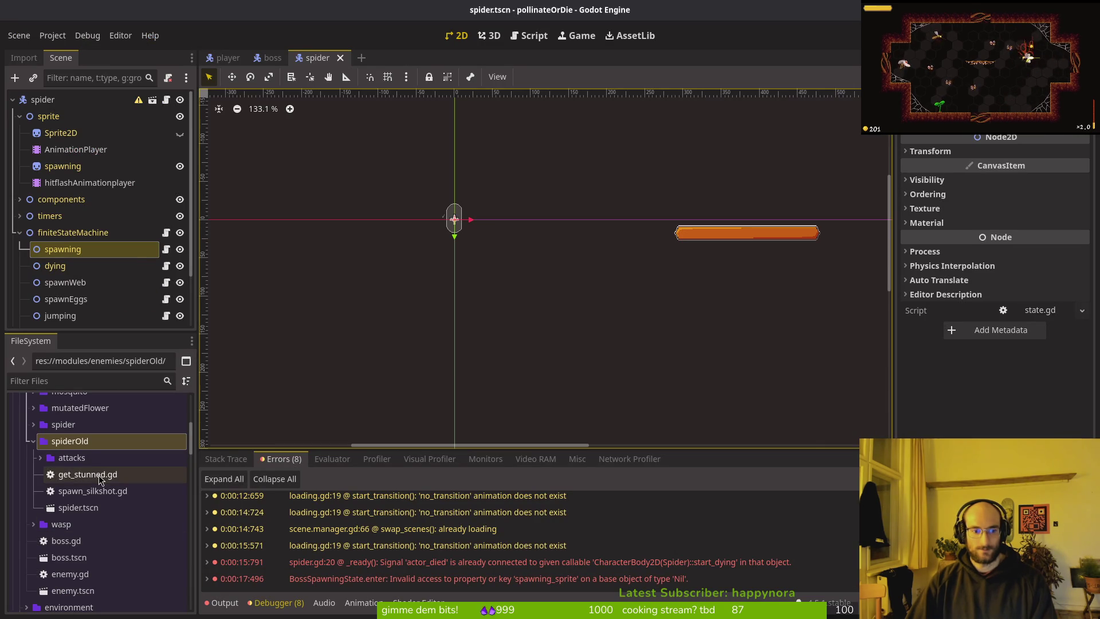
- Rename spawn_spider.gd to spawning_spider.gd in the FileSystem panel
click(33, 440)
click(33, 425)
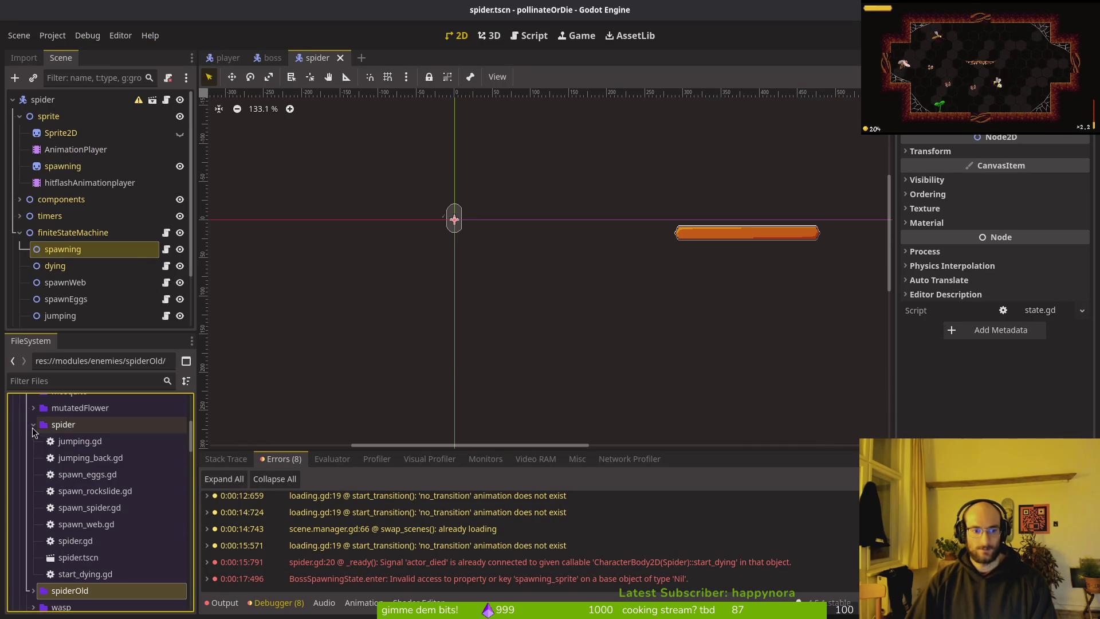
click(74, 508)
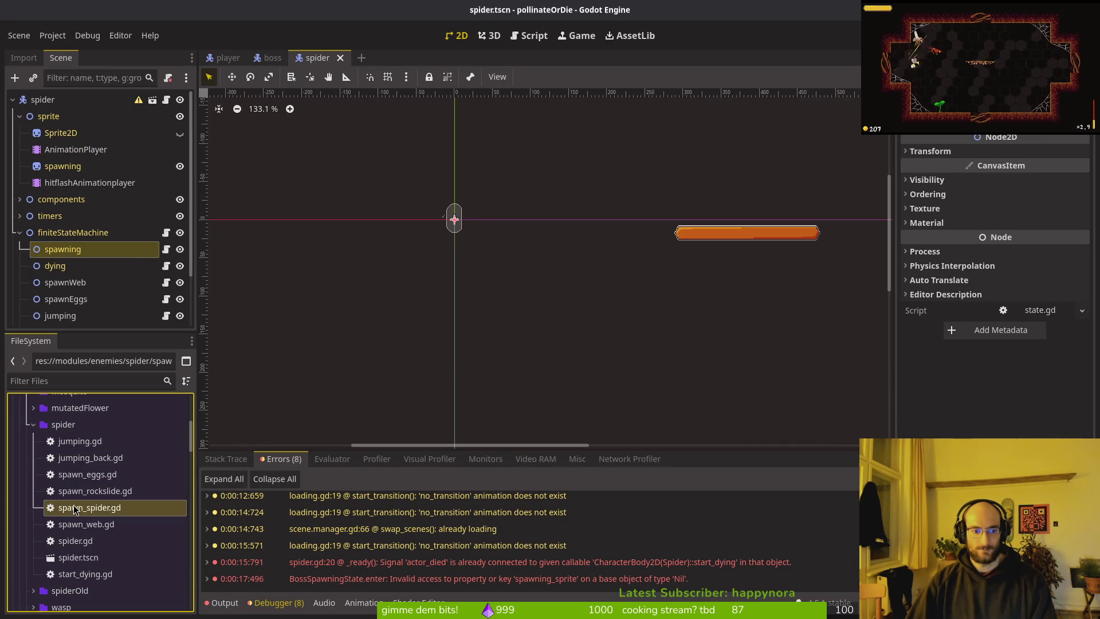
key(F2)
text(spawning)
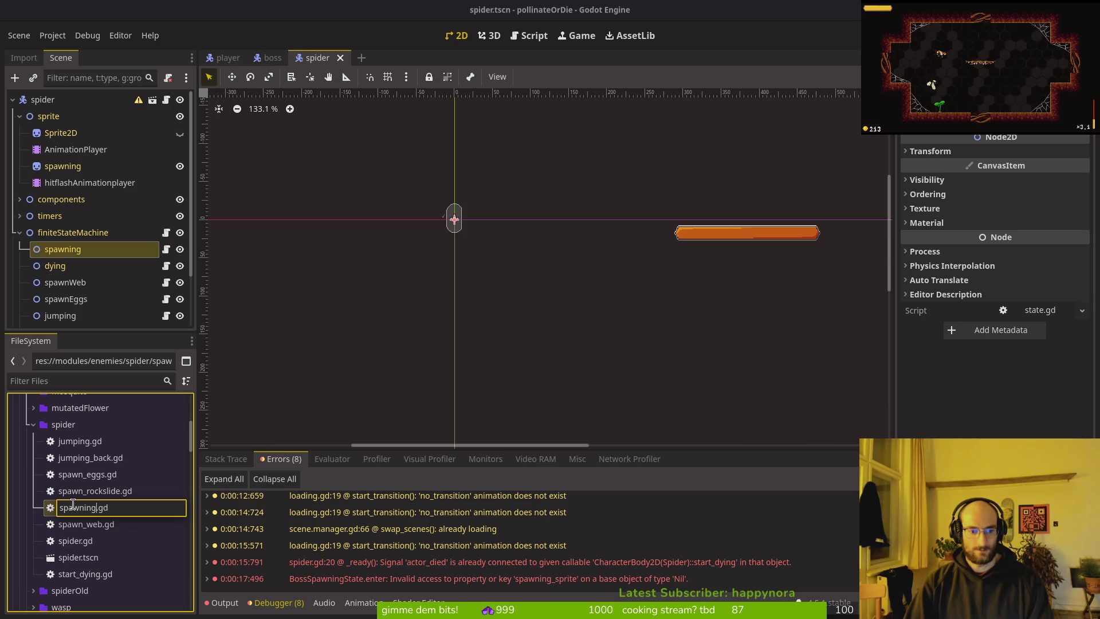
text(_)
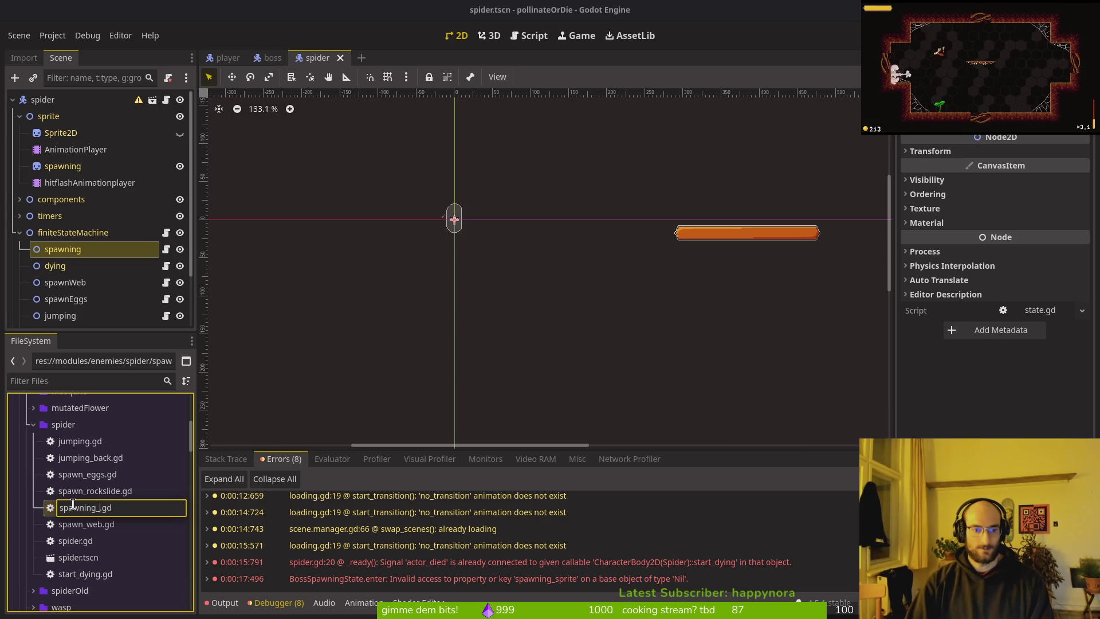
text(spider)
key(Return)
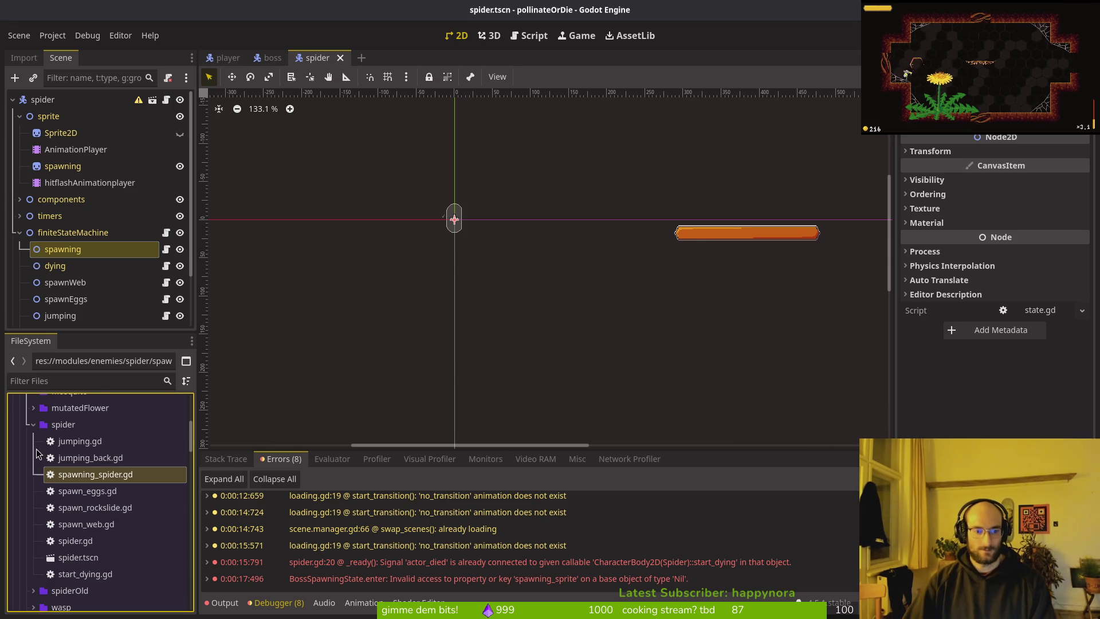
- Attach spawning_spider.gd as the spawning state node's script via Extend Script
right_click(108, 250)
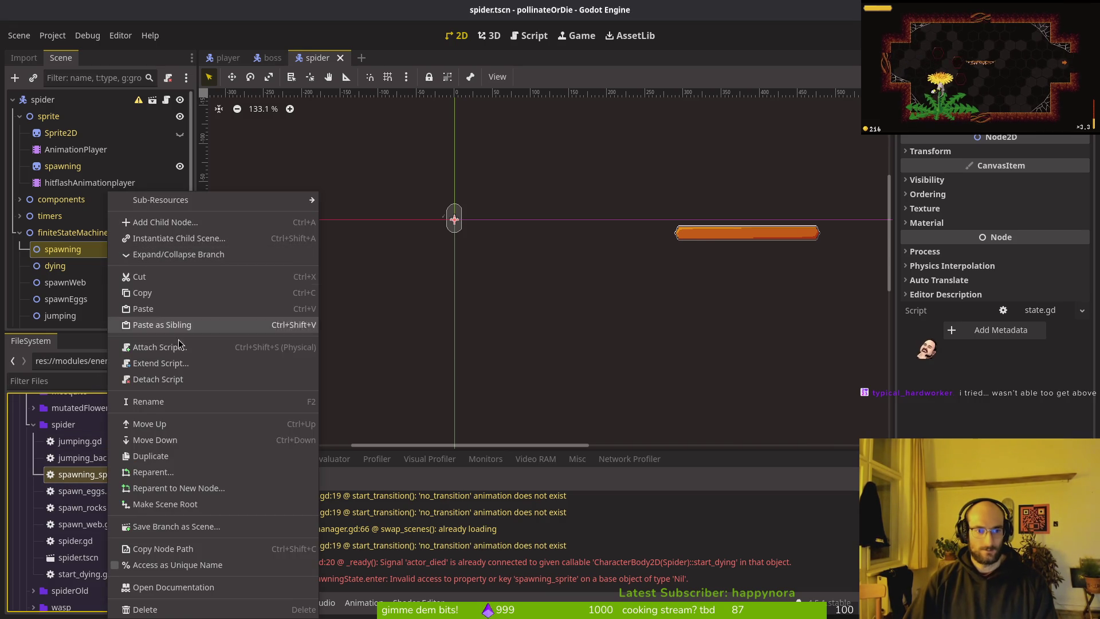
click(155, 364)
click(668, 292)
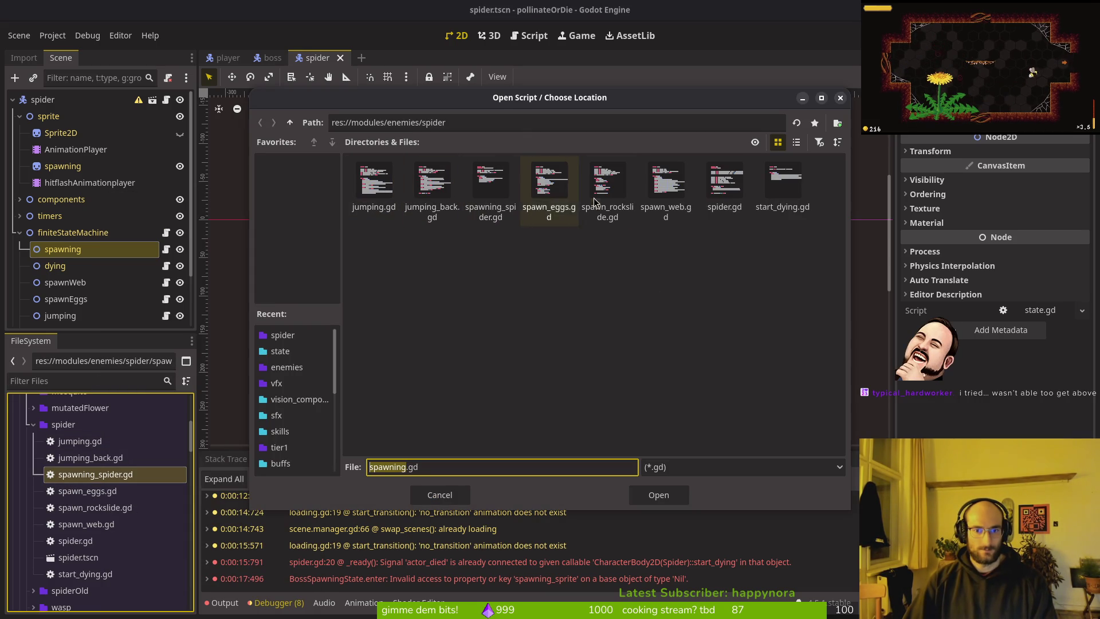
click(490, 186)
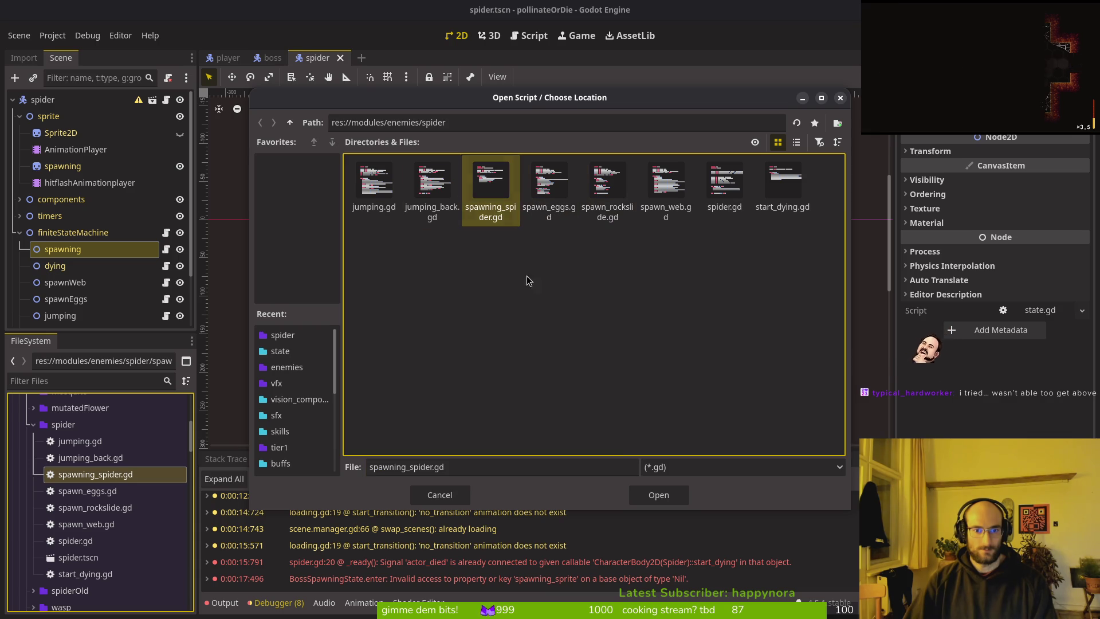
click(659, 496)
click(630, 402)
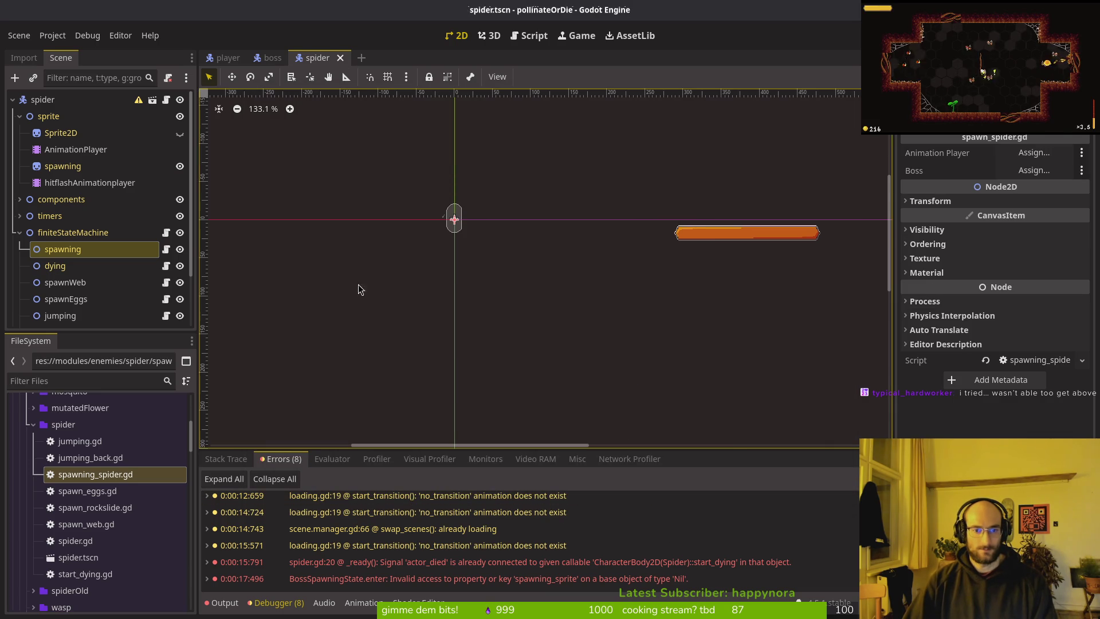
click(86, 492)
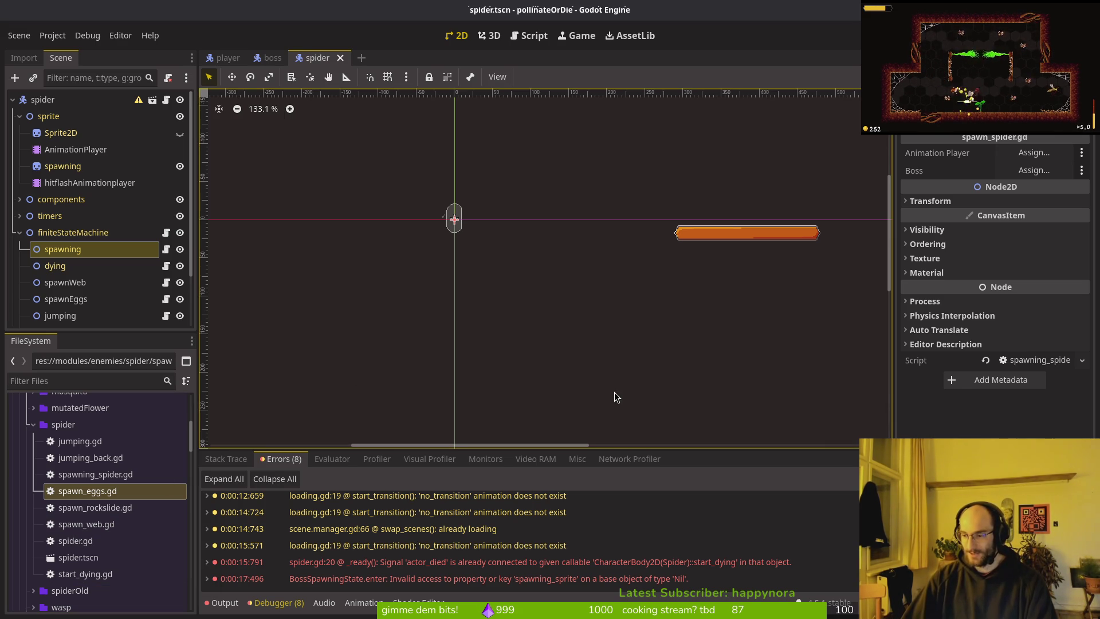
click(94, 508)
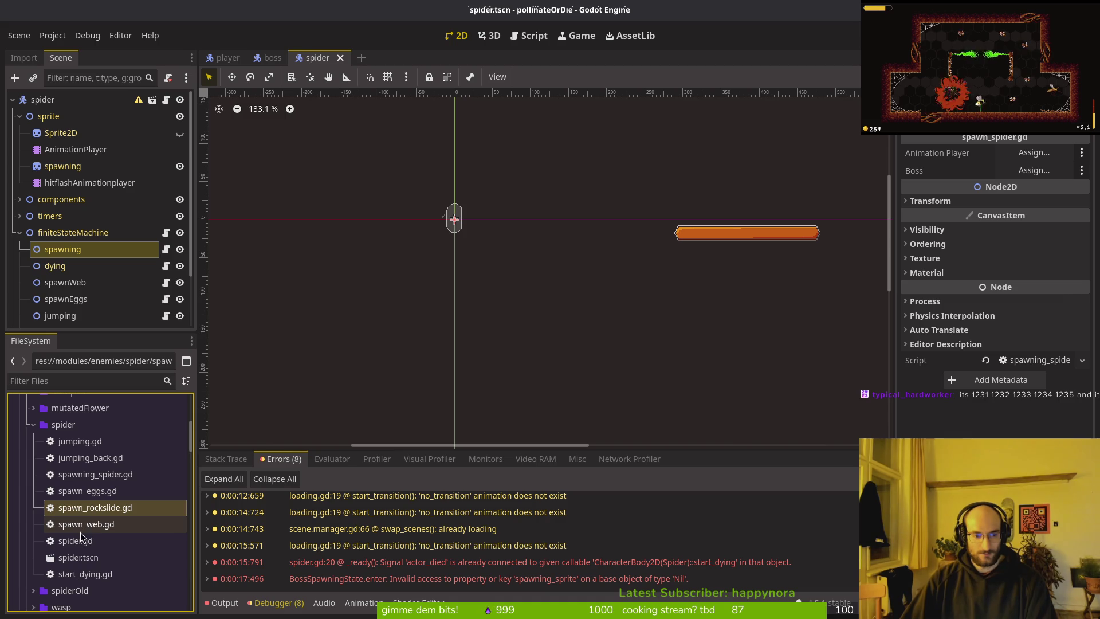
click(99, 507)
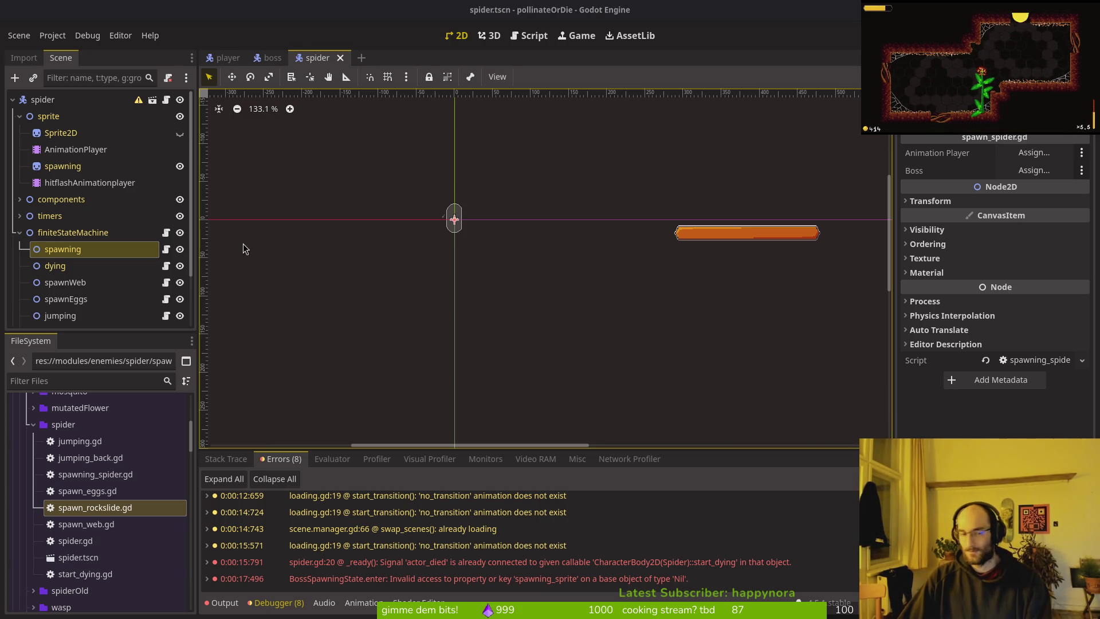
click(500, 303)
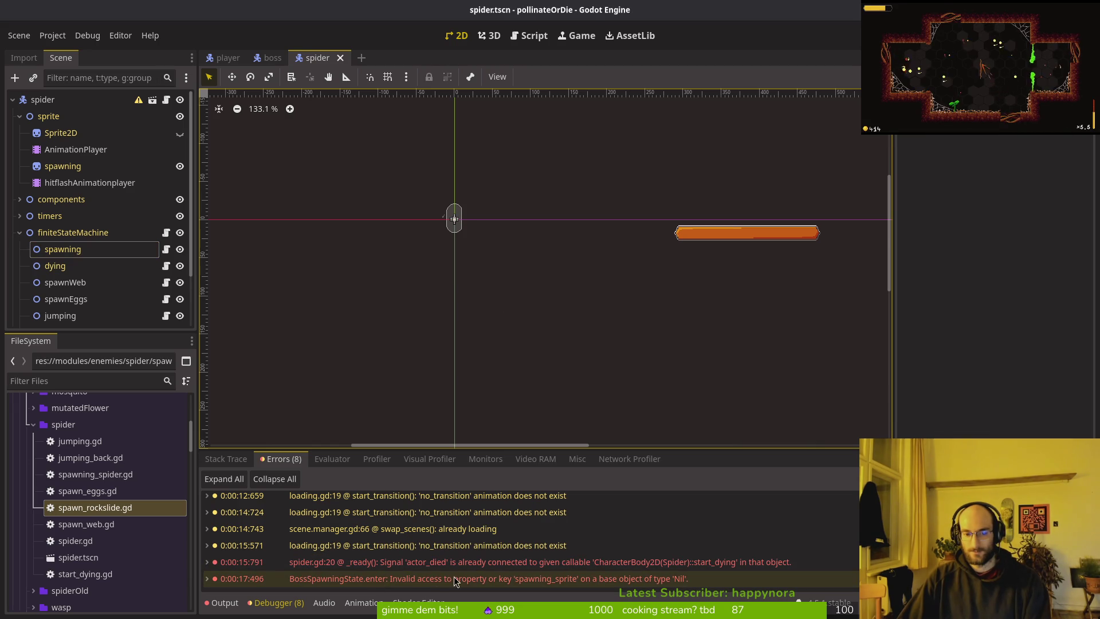